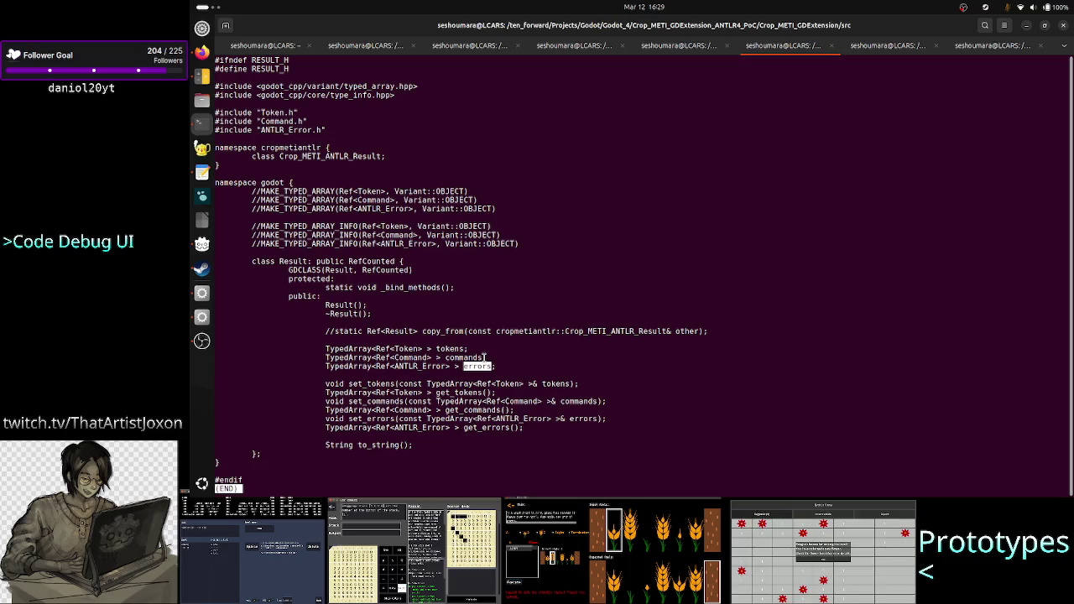
Highlight the commands and ANTLR_Error errors member declarations in Result.h
{"action": "left_click_drag", "start_coordinate": [487, 358], "coordinate": [446, 358]}
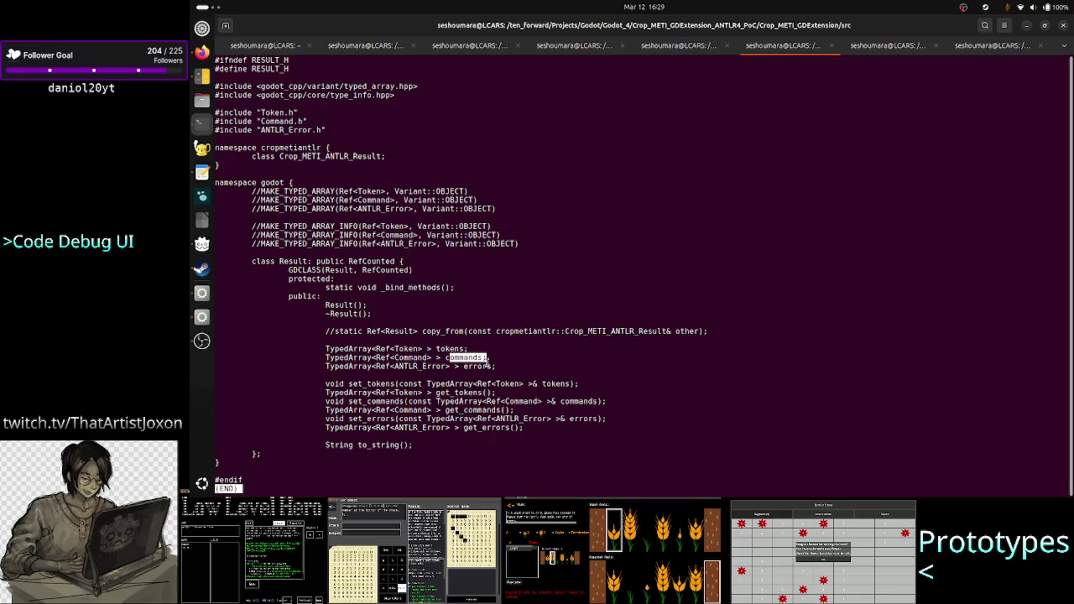
{"action": "mouse_move", "coordinate": [496, 366]}
{"action": "left_mouse_down"}
{"action": "mouse_move", "coordinate": [382, 358]}
{"action": "mouse_move", "coordinate": [394, 366]}
{"action": "left_mouse_up"}
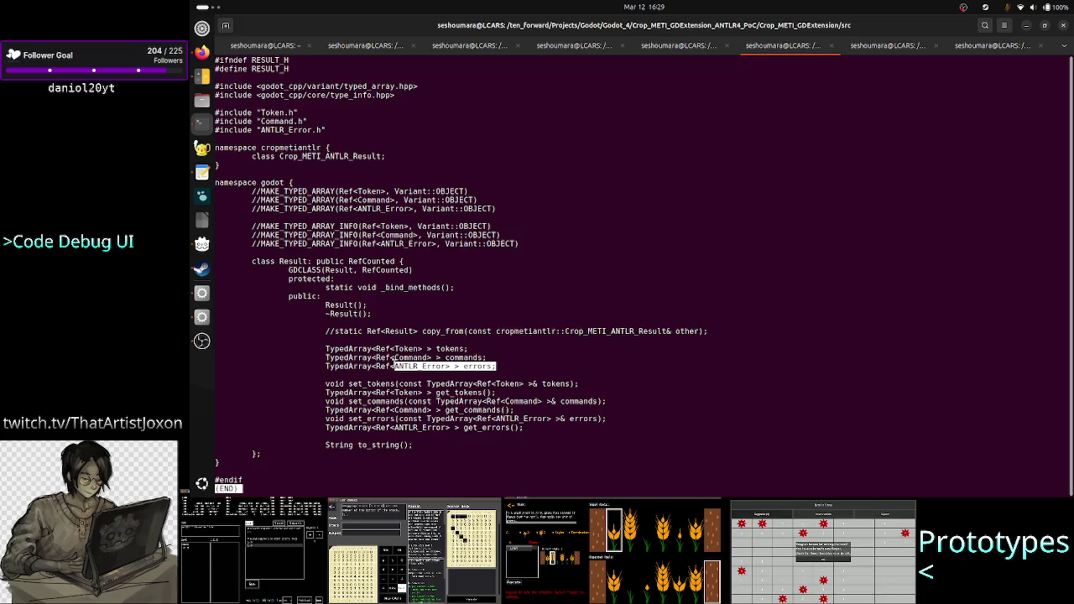
{"action": "left_click", "coordinate": [419, 353]}
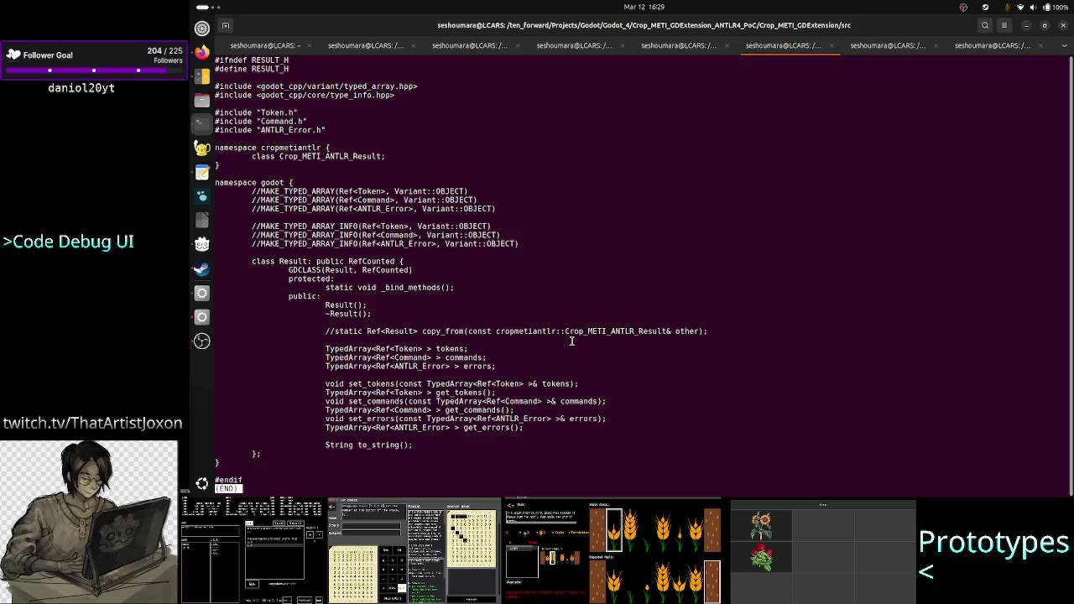
View Command.h and Token.h in less, checking Token's line_pos field, then return to Godot
{"action": "type", "text": "qless "}
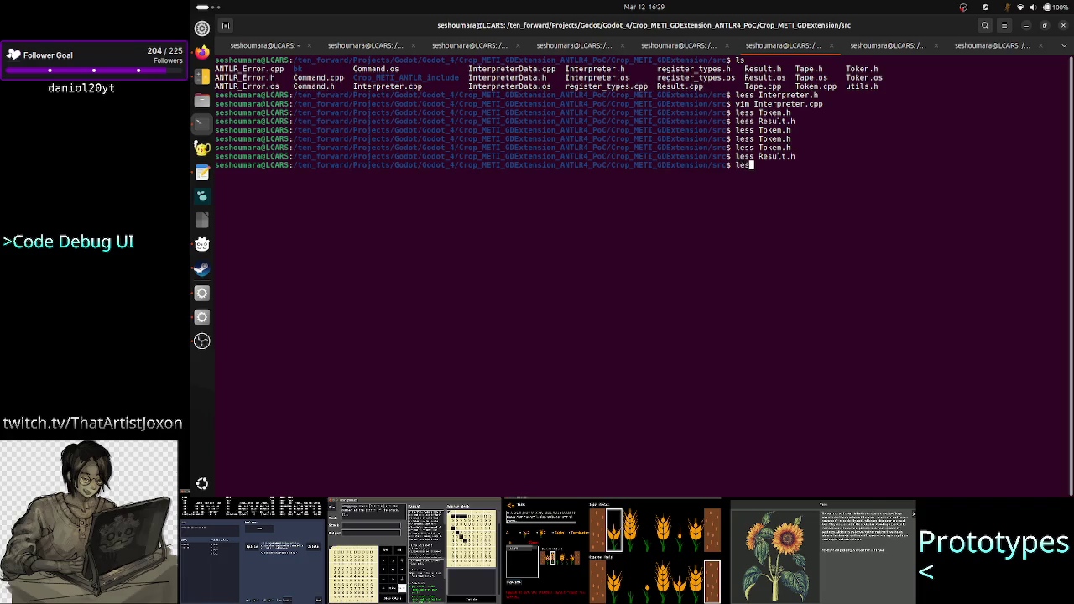
{"action": "type", "text": "Command."}
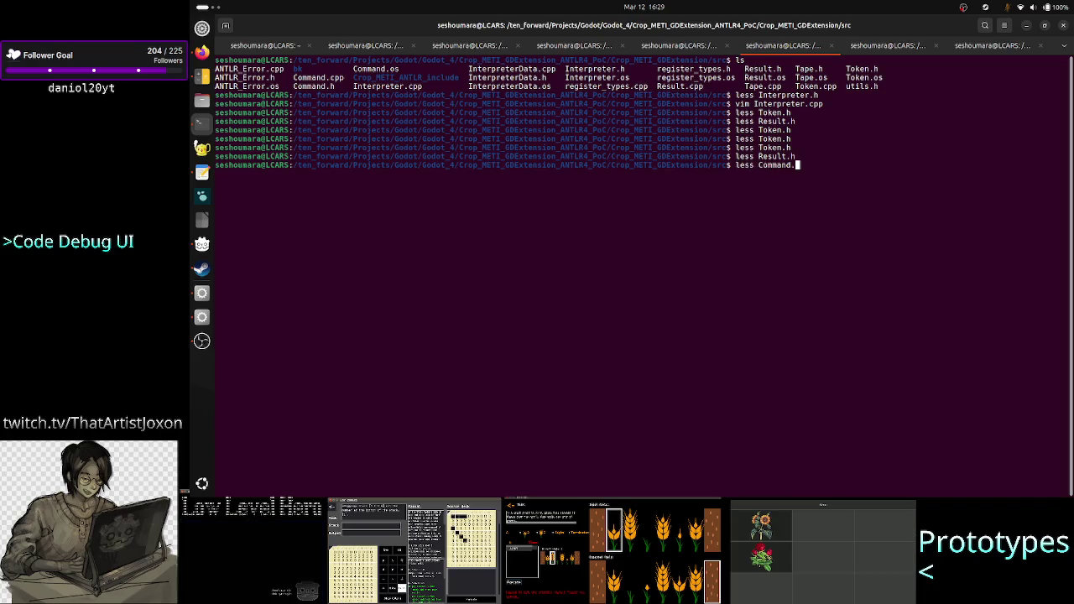
{"action": "type", "text": "h"}
{"action": "key", "text": "Return"}
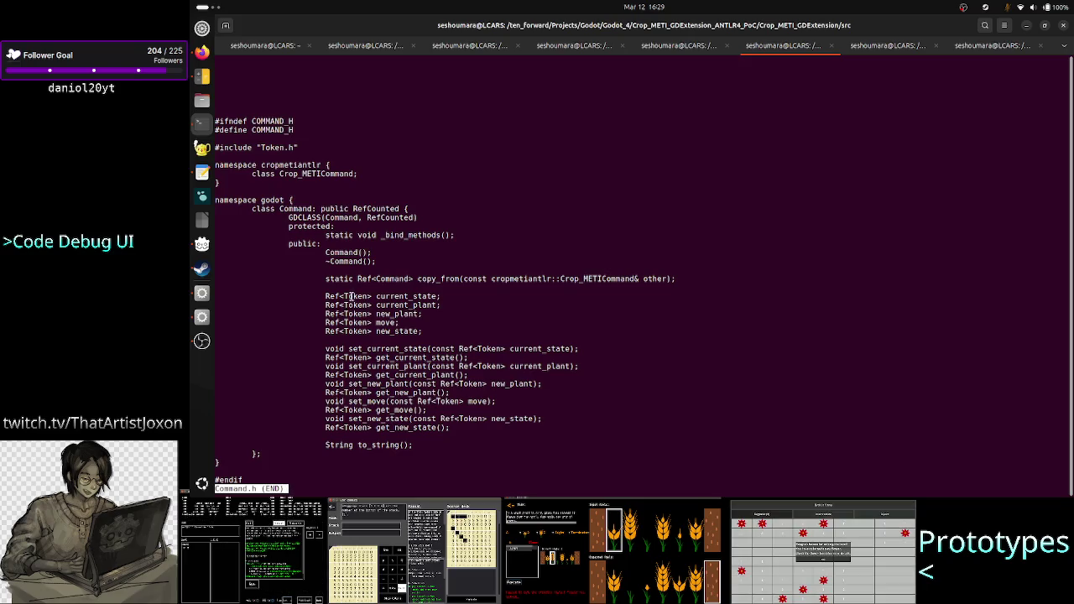
{"action": "type", "text": "qless Tok"}
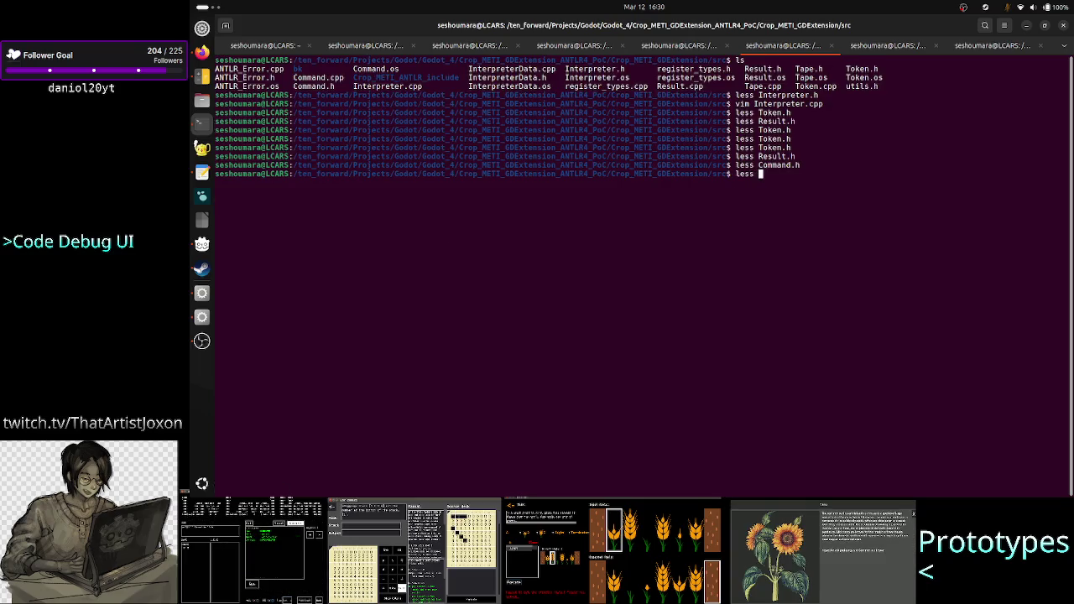
{"action": "type", "text": "en.h"}
{"action": "key", "text": "Return"}
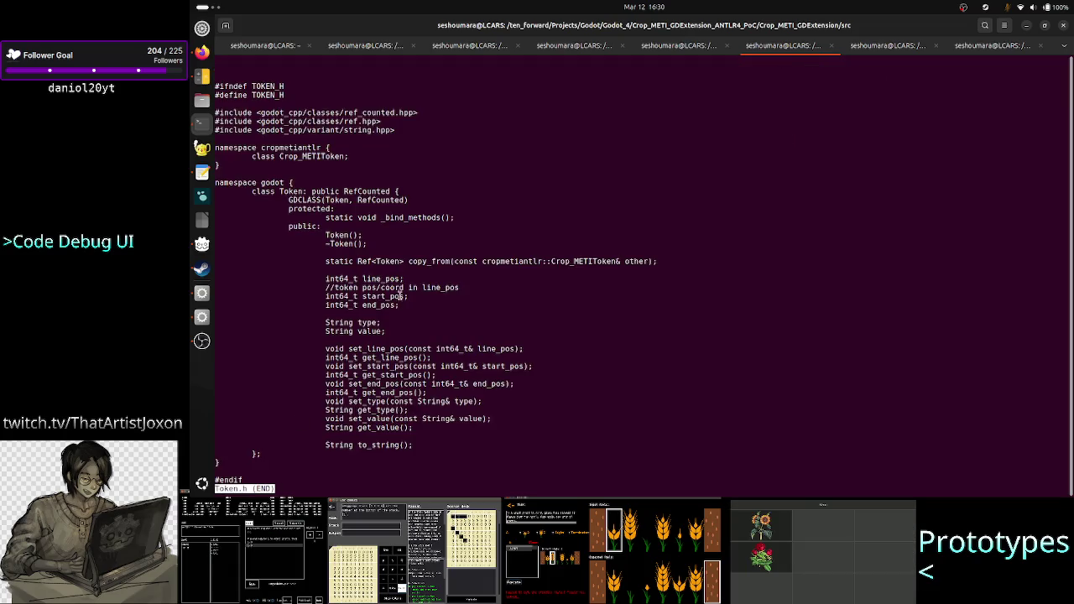
{"action": "left_click_drag", "start_coordinate": [405, 279], "coordinate": [349, 279]}
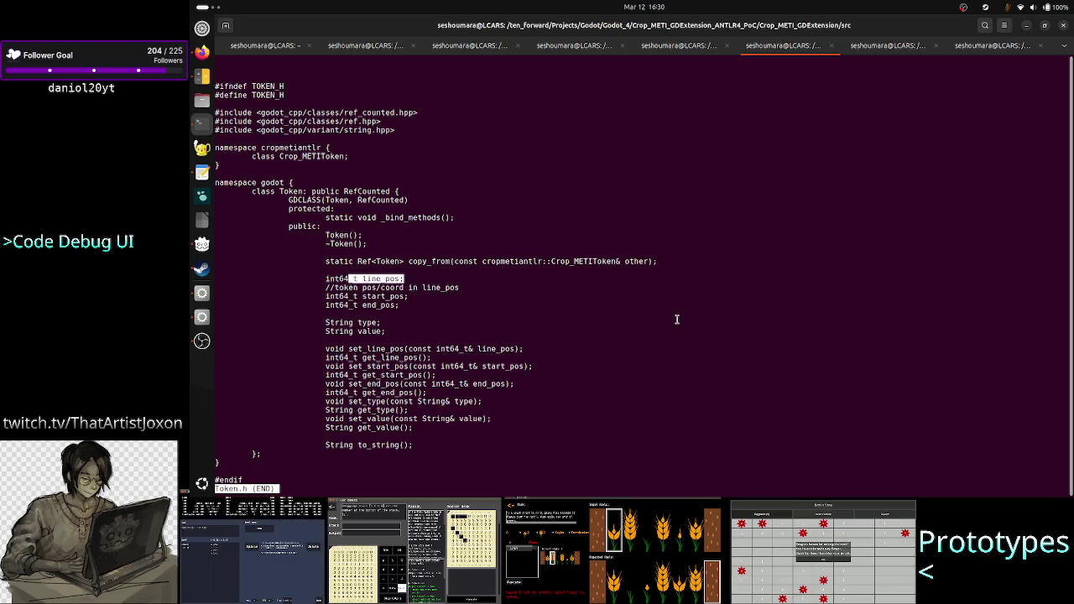
{"action": "key", "text": "q"}
{"action": "key", "text": "alt+Tab"}
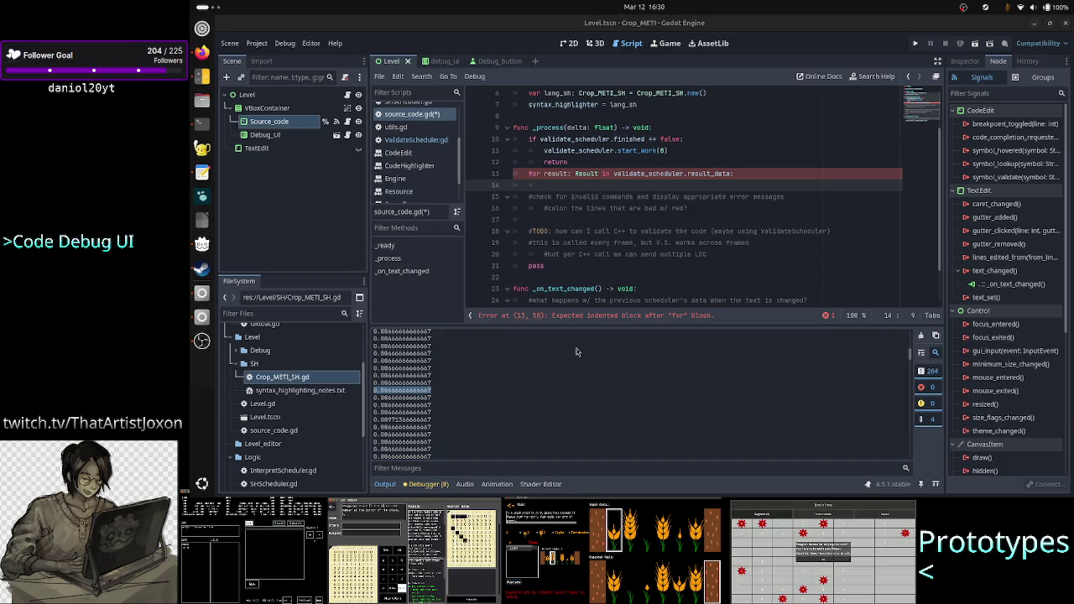
{"action": "key", "text": "alt+Tab"}
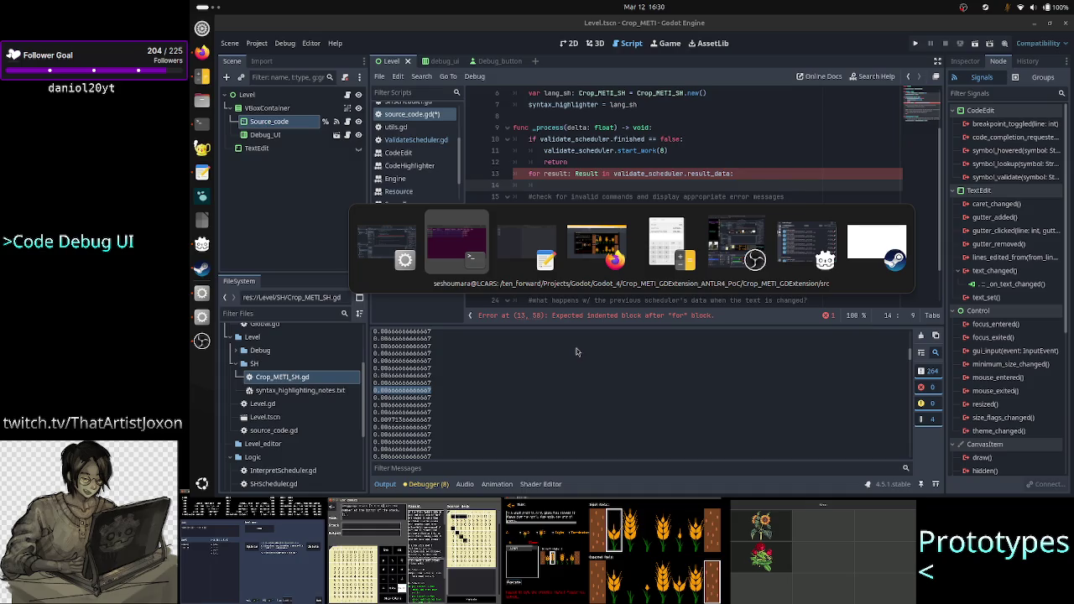
{"action": "key", "text": "alt+Tab"}
{"action": "type", "text": "less "}
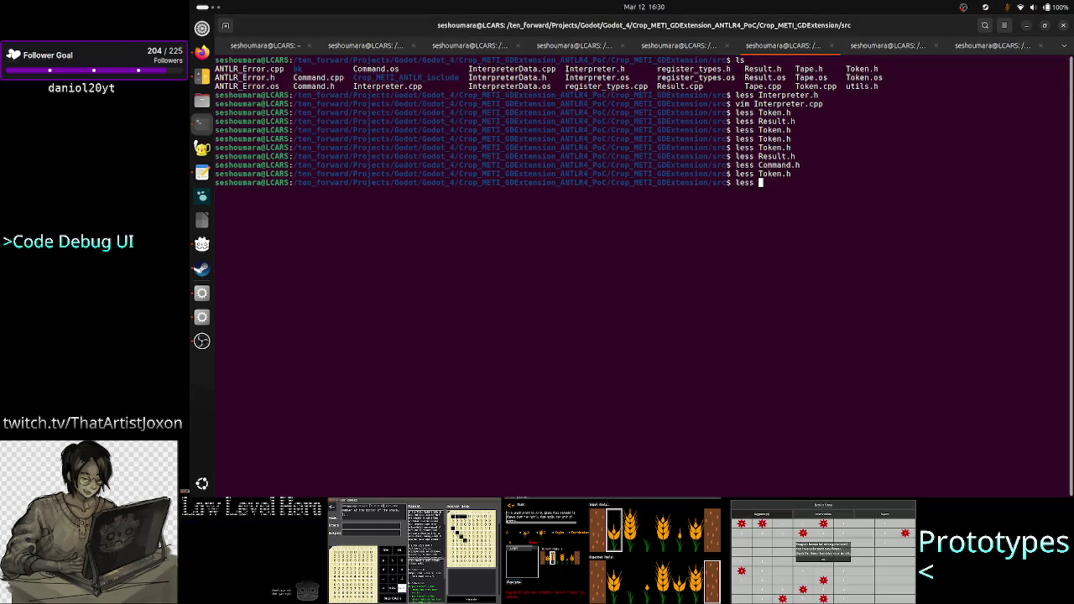
{"action": "type", "text": "R"}
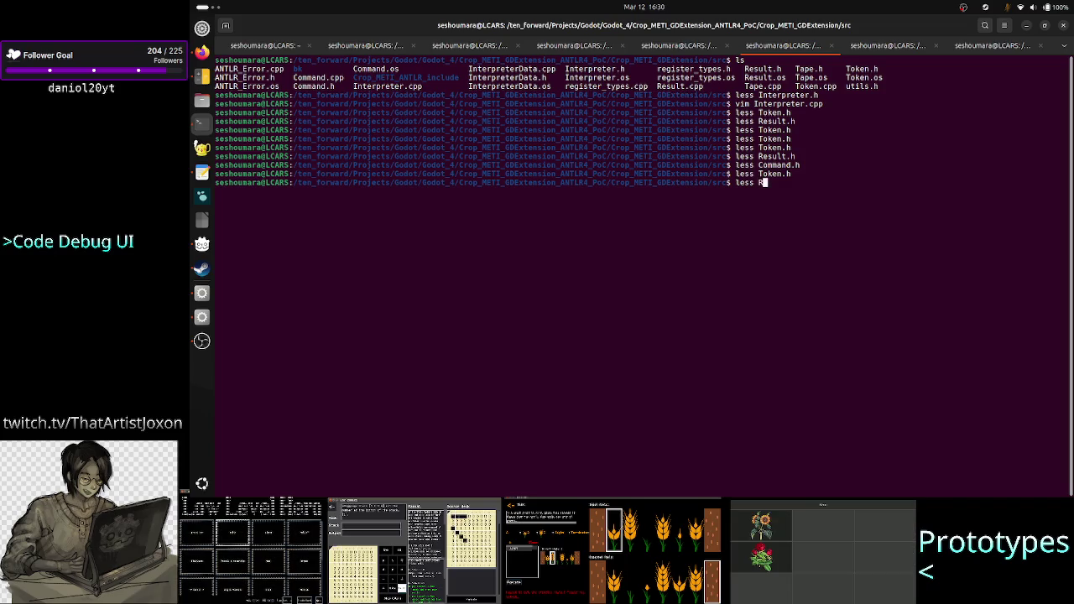
{"action": "type", "text": "esult.h"}
{"action": "key", "text": "Return"}
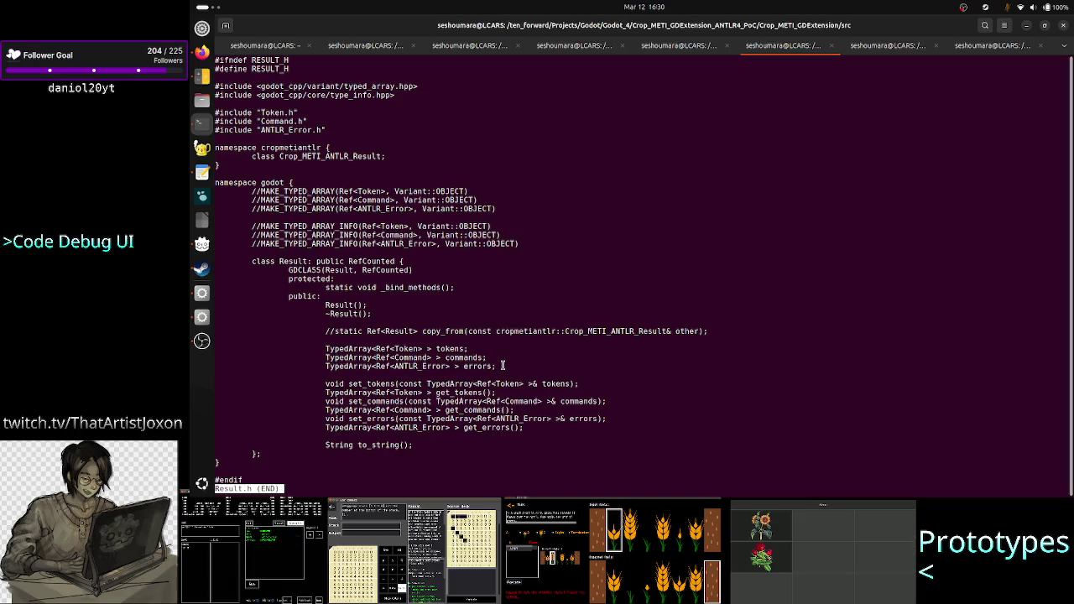
{"action": "left_click_drag", "start_coordinate": [491, 360], "coordinate": [327, 358]}
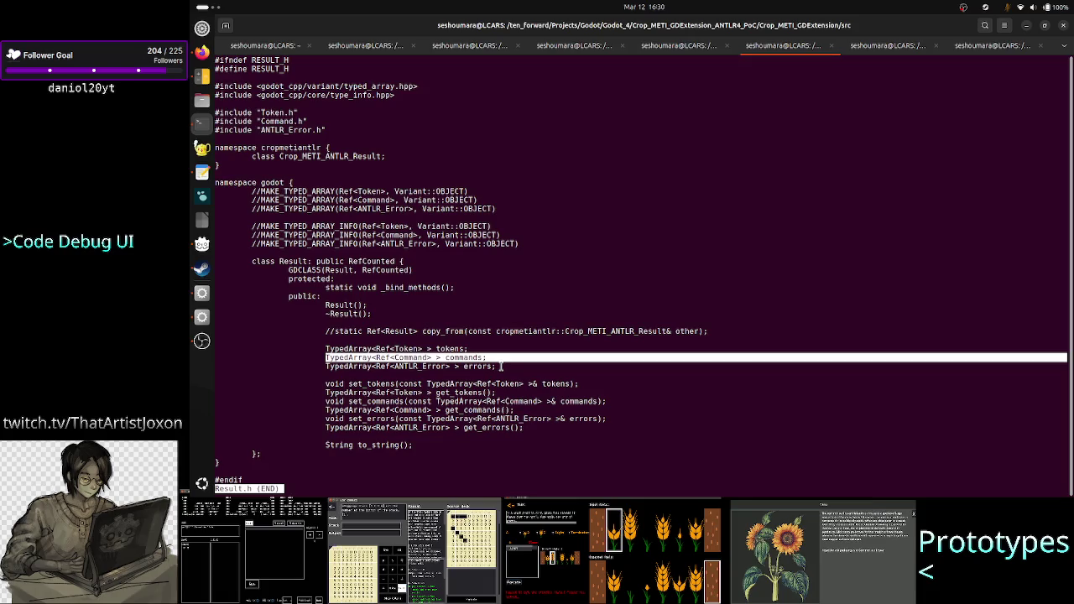
{"action": "left_click_drag", "start_coordinate": [489, 376], "coordinate": [349, 367]}
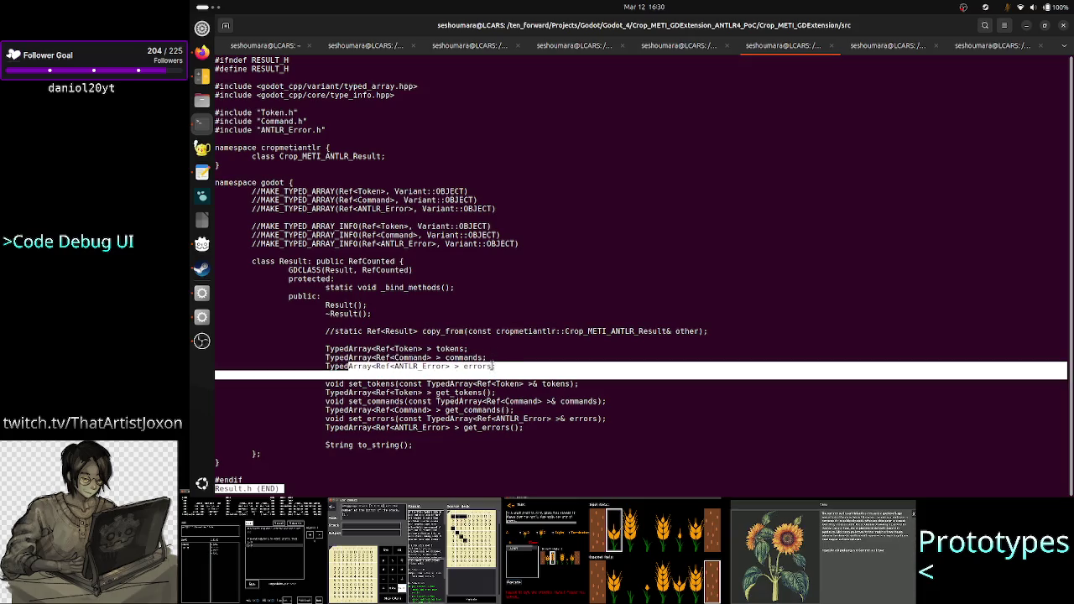
{"action": "left_click_drag", "start_coordinate": [497, 370], "coordinate": [435, 367]}
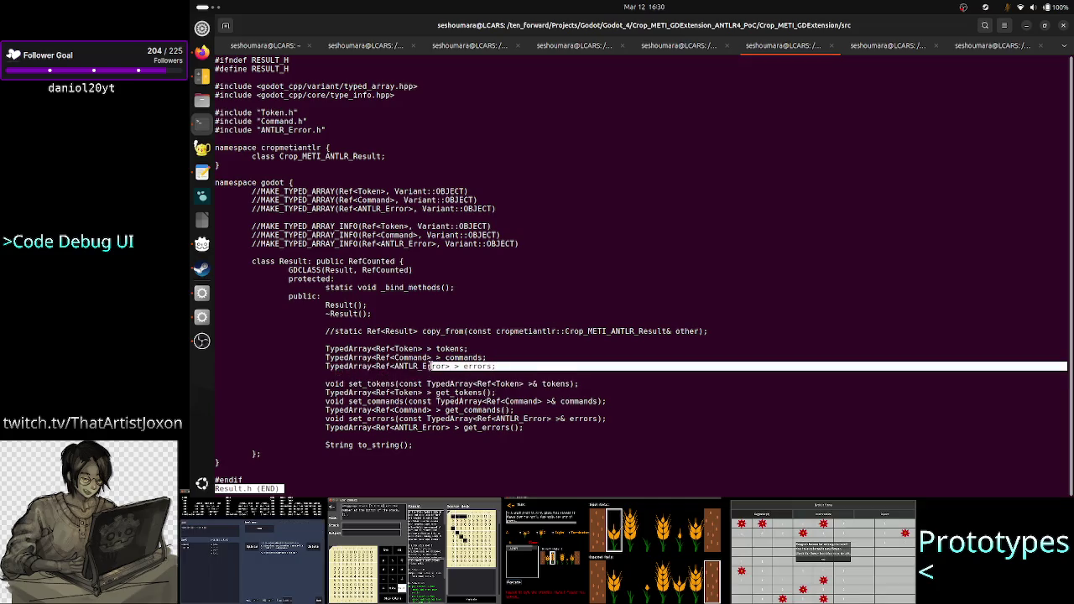
{"action": "type", "text": "qless"}
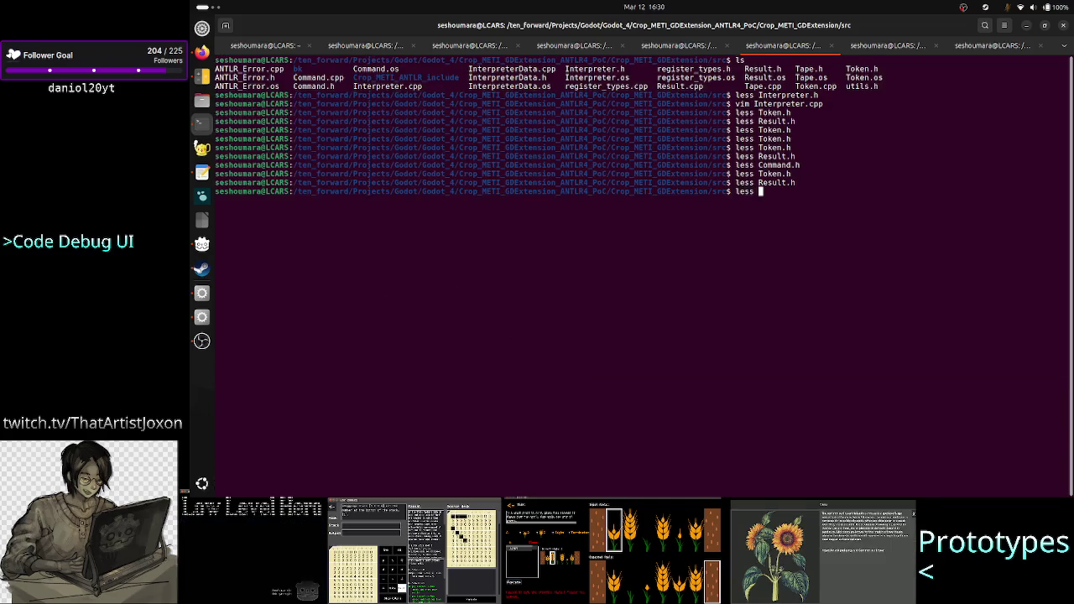
{"action": "key", "text": "BackSpace"}
{"action": "key", "text": "BackSpace"}
{"action": "key", "text": "BackSpace"}
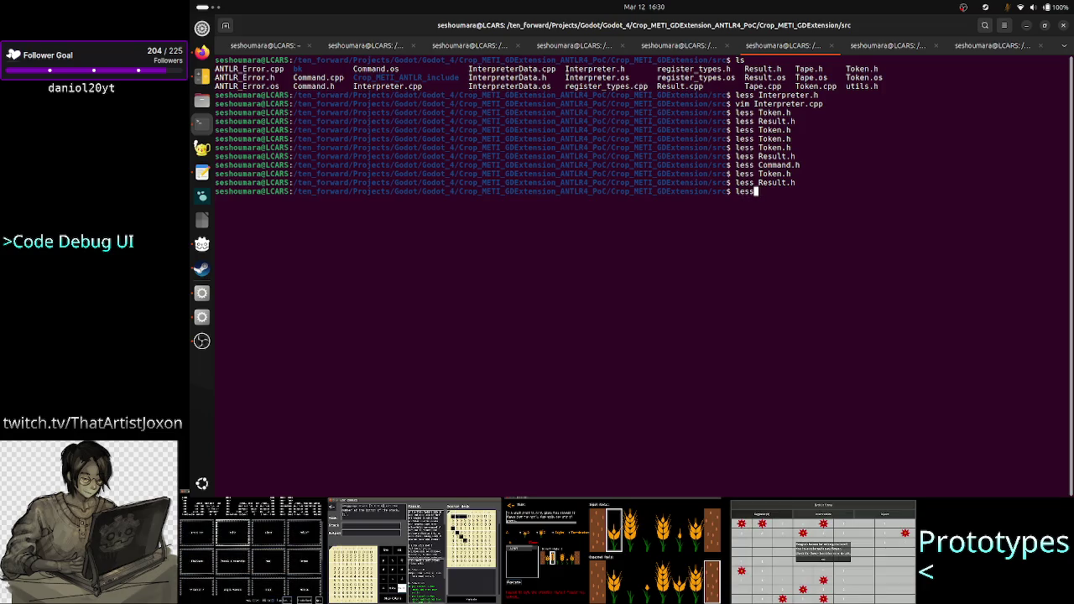
{"action": "key", "text": "Up"}
{"action": "key", "text": "Return"}
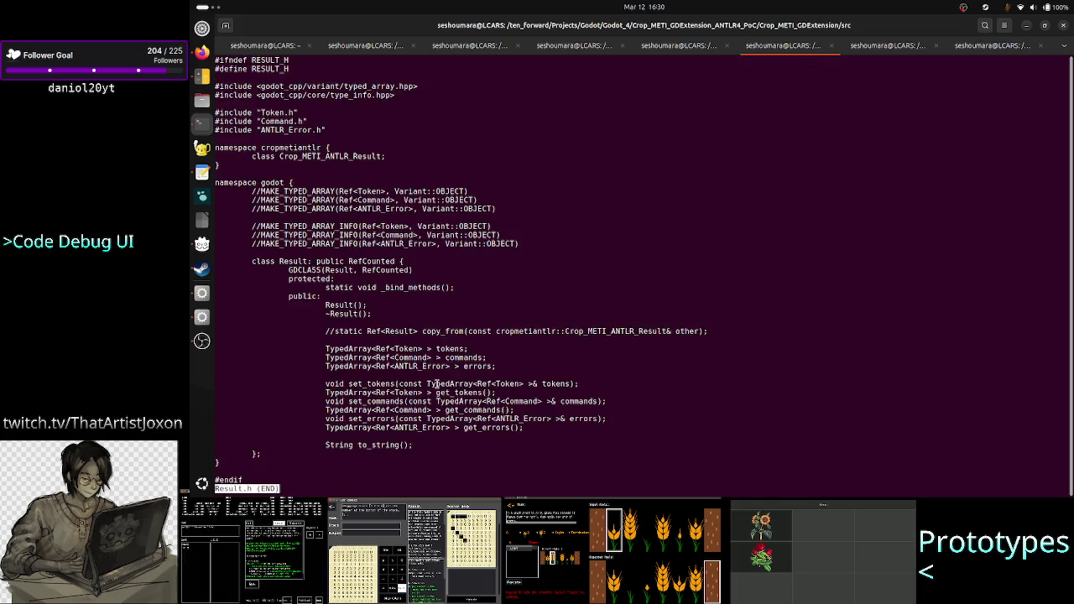
{"action": "double_click", "coordinate": [420, 366]}
{"action": "type", "text": "qless "}
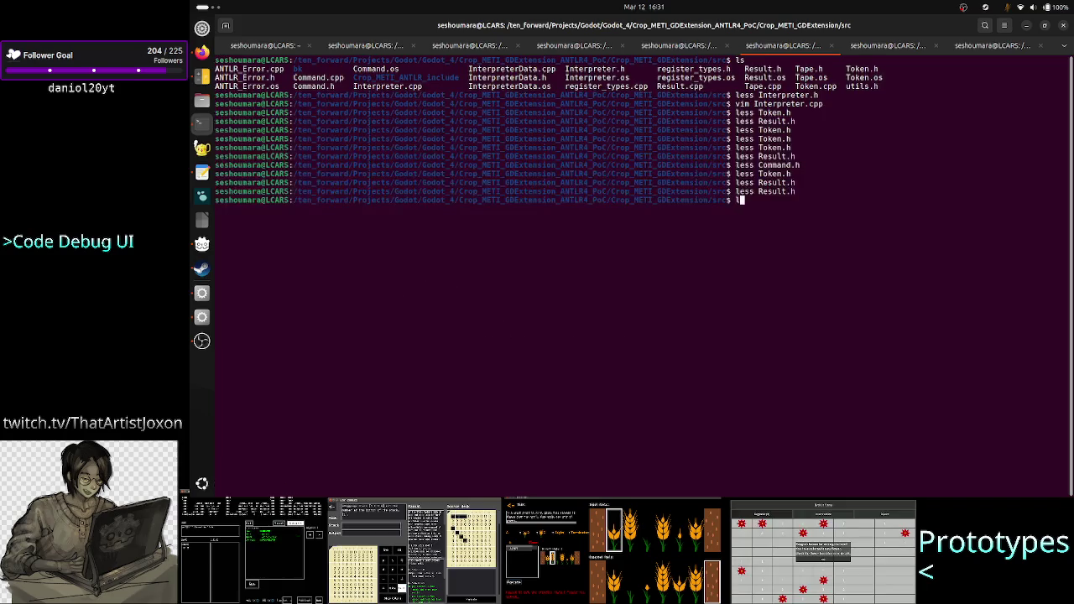
{"action": "type", "text": "AN"}
{"action": "key", "text": "Tab"}
{"action": "type", "text": "h"}
{"action": "key", "text": "Return"}
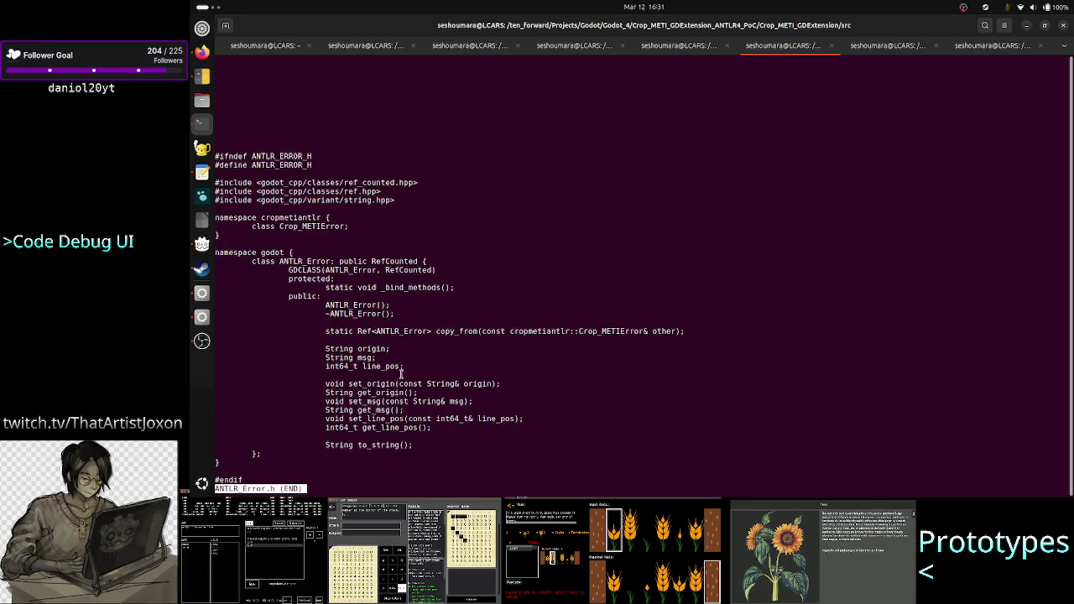
{"action": "double_click", "coordinate": [378, 366]}
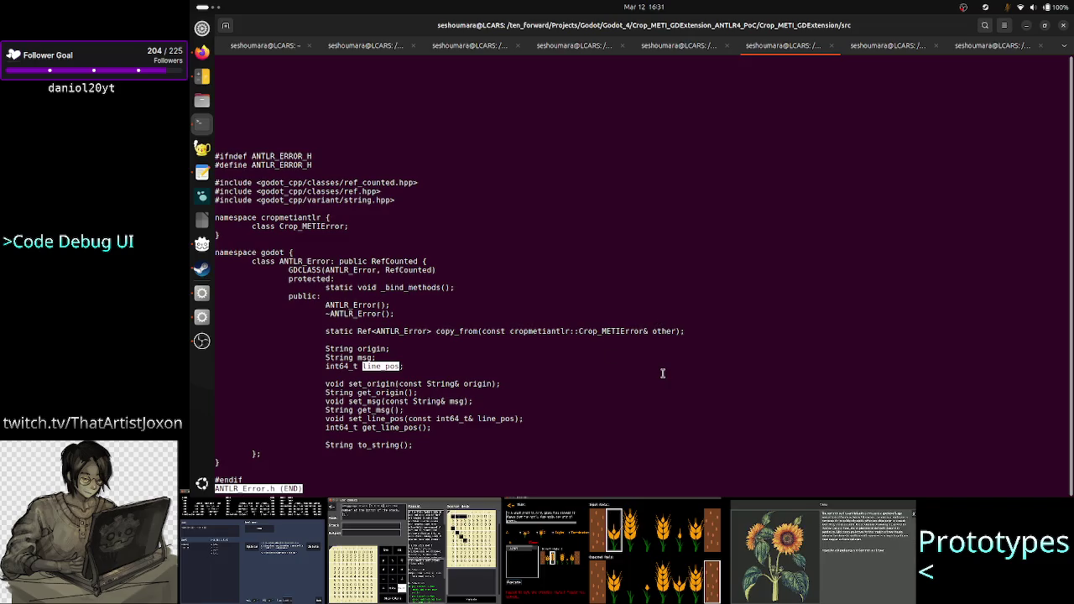
{"action": "key", "text": "alt+Tab"}
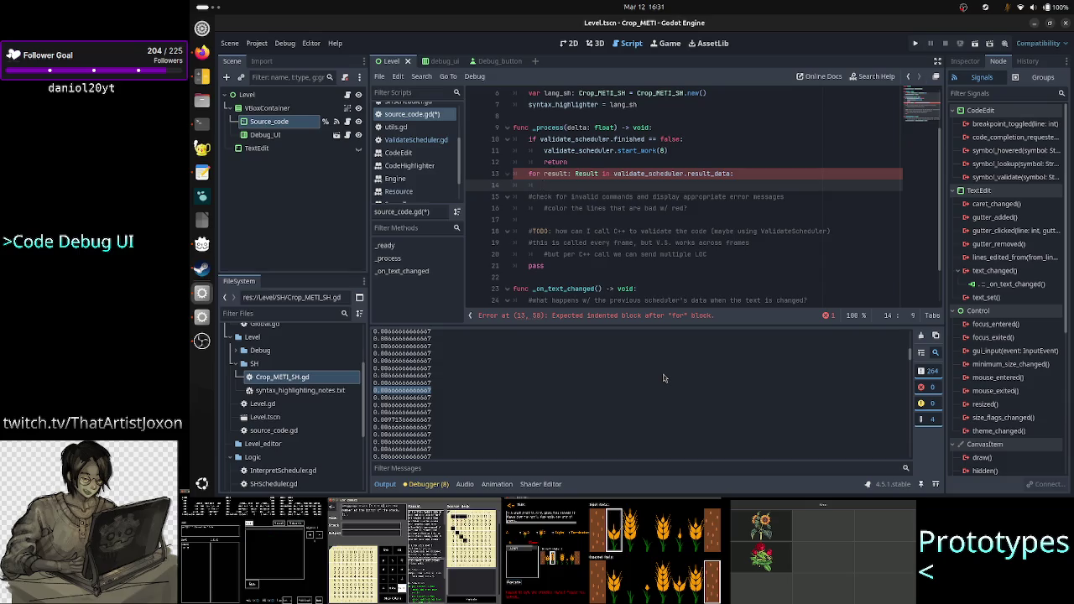
Write a loop over each result's errors with an empty print() body
{"action": "type", "text": "for error in"}
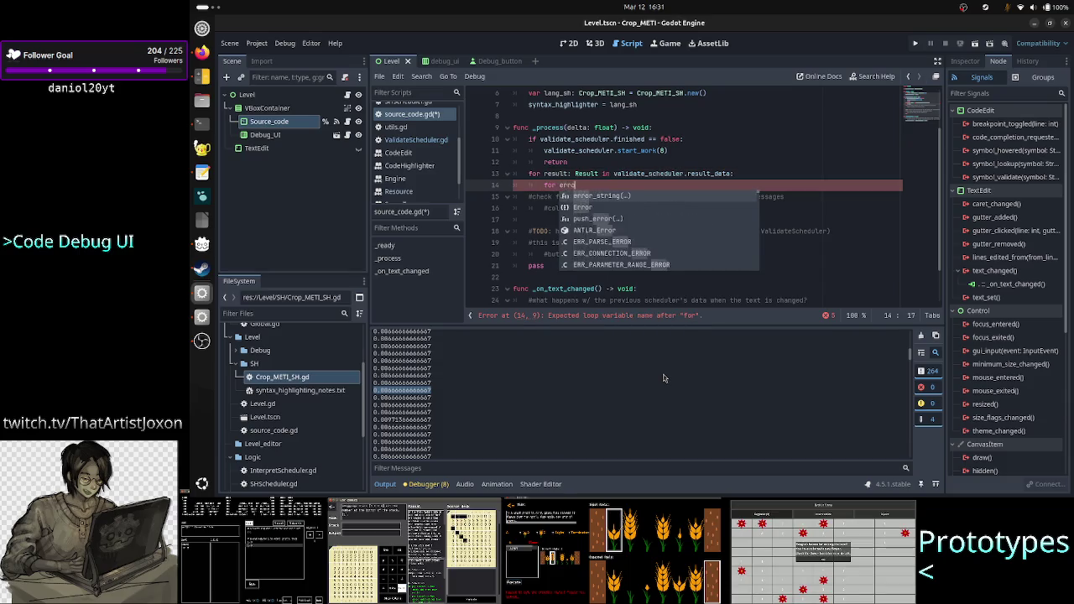
{"action": "key", "text": "BackSpace"}
{"action": "key", "text": "BackSpace"}
{"action": "key", "text": "BackSpace"}
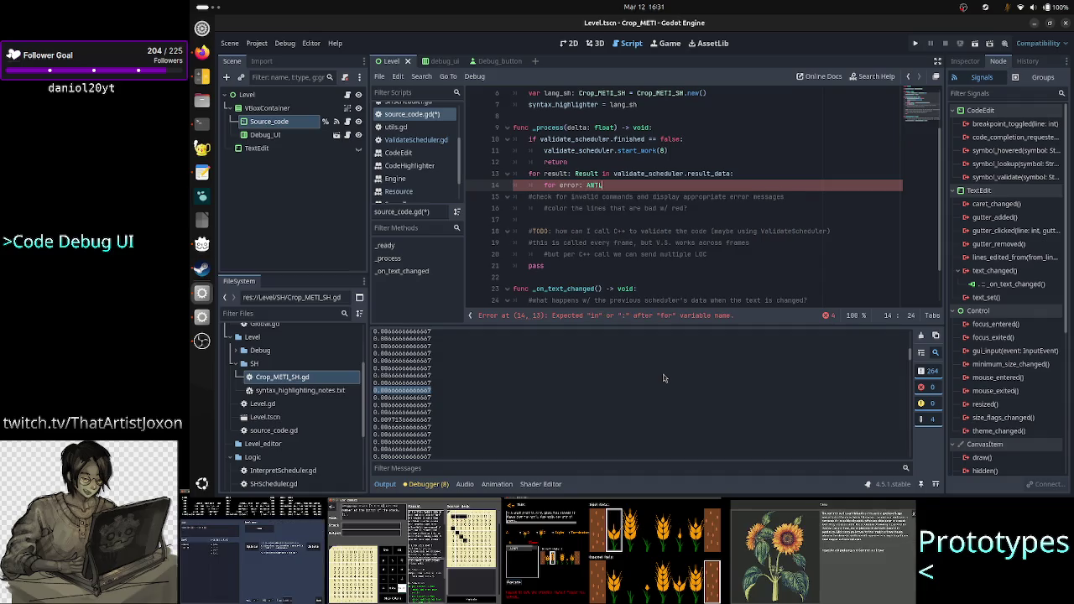
{"action": "type", "text": "R_Error in"}
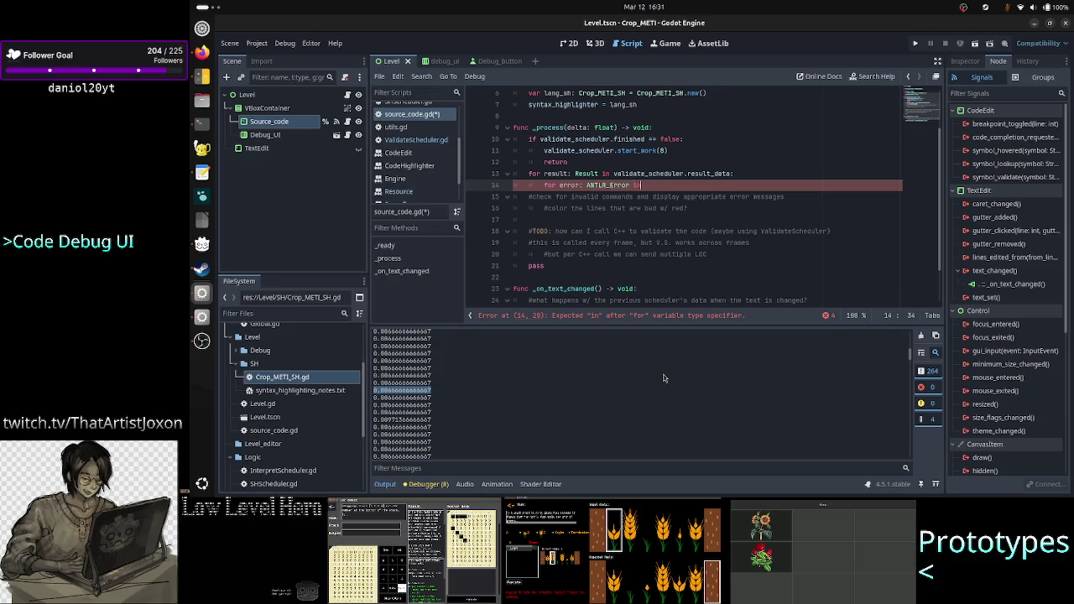
{"action": "type", "text": " result.err"}
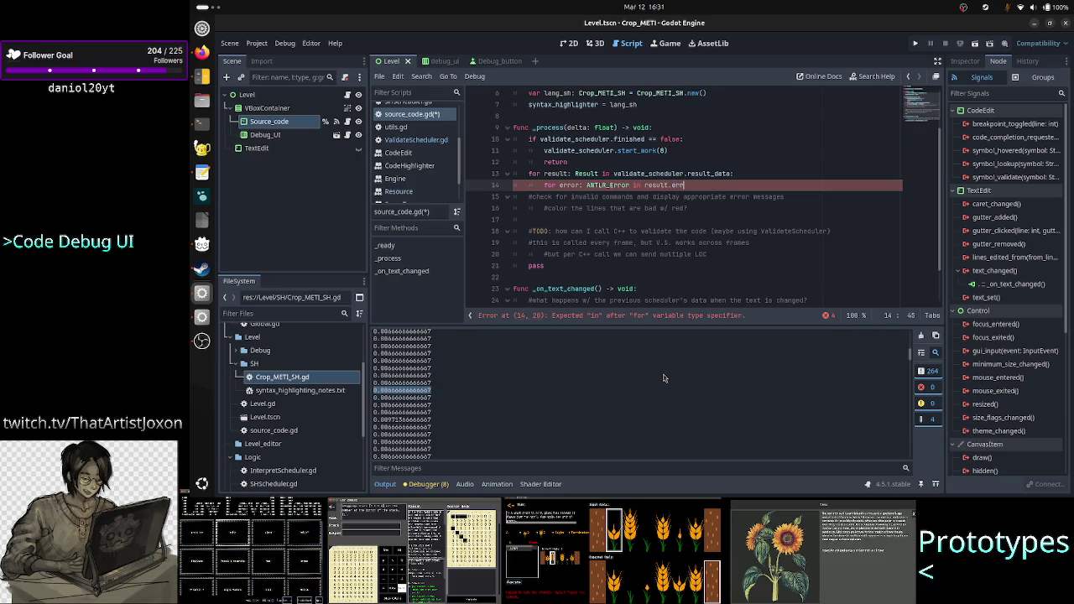
{"action": "key", "text": "Return"}
{"action": "type", "text": ":"}
{"action": "key", "text": "Return"}
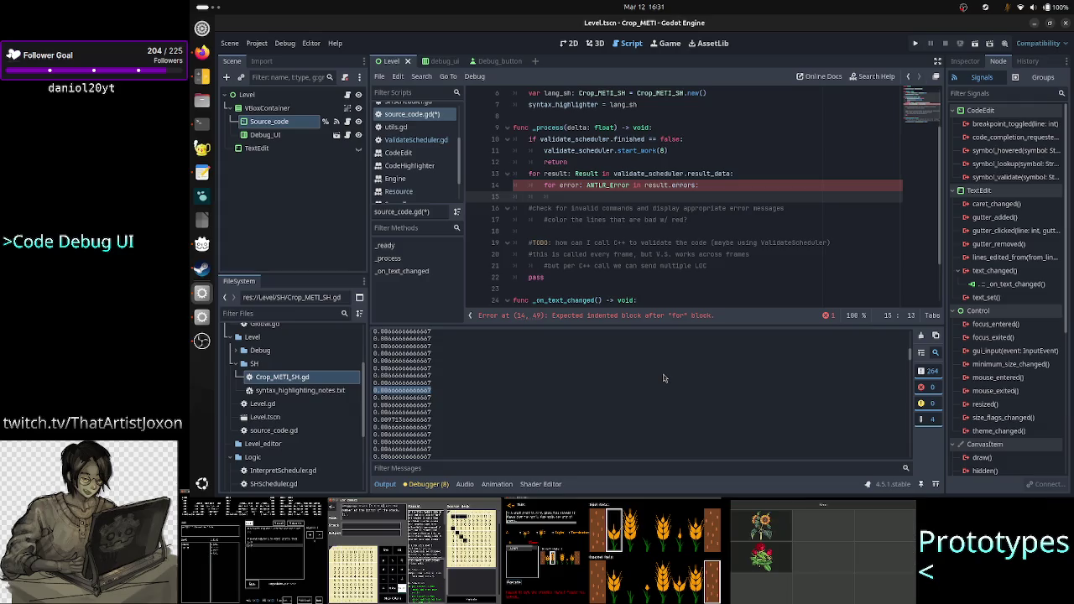
{"action": "type", "text": "print"}
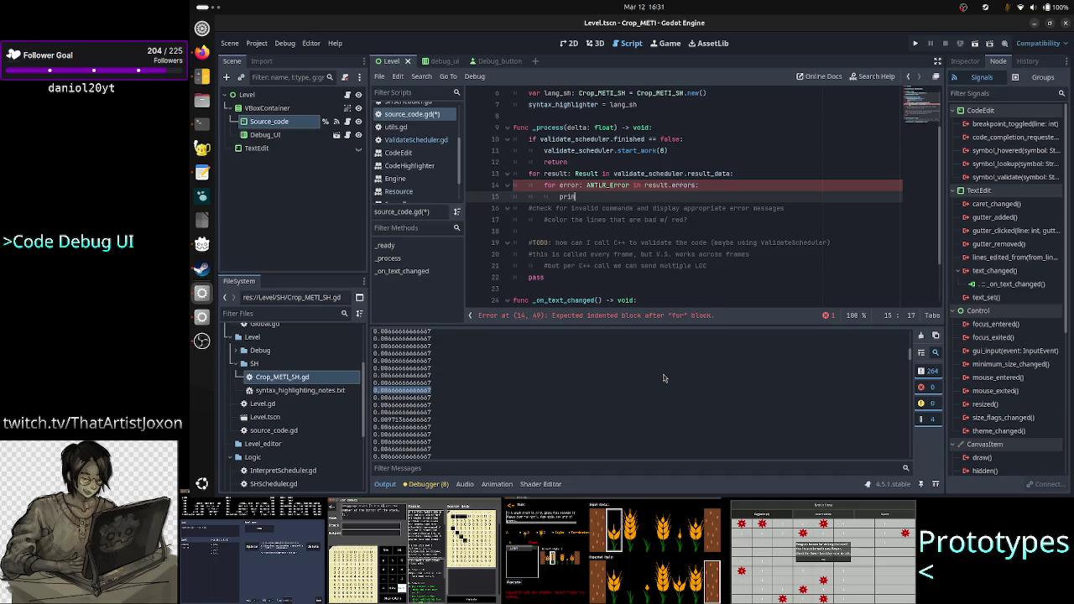
{"action": "type", "text": "("}
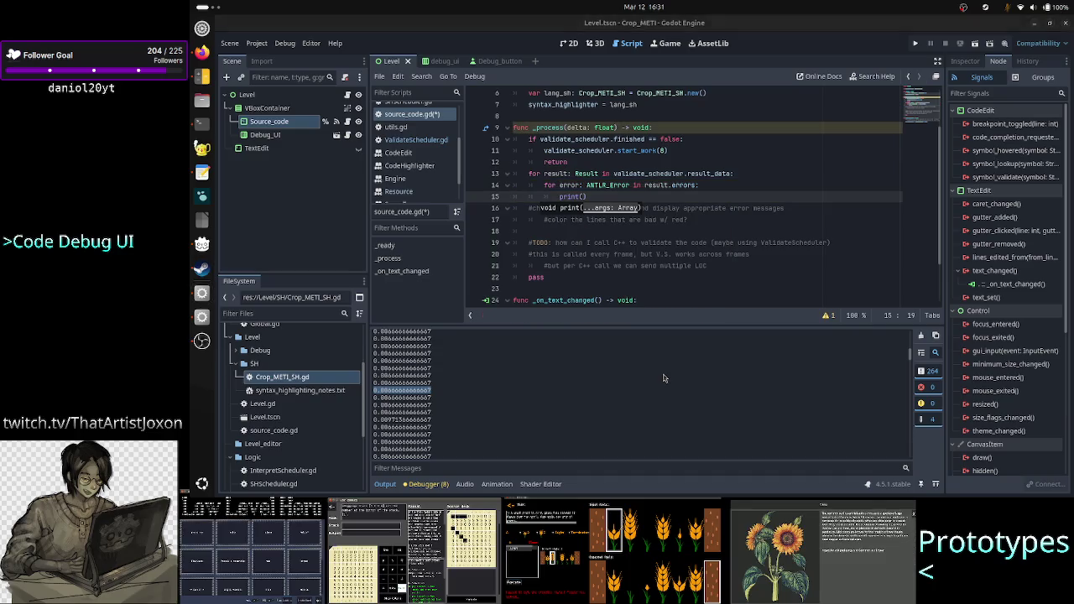
Check ANTLR_Error's msg and to_string members, then print error.to_string() in the loop
{"action": "key", "text": "alt+Tab"}
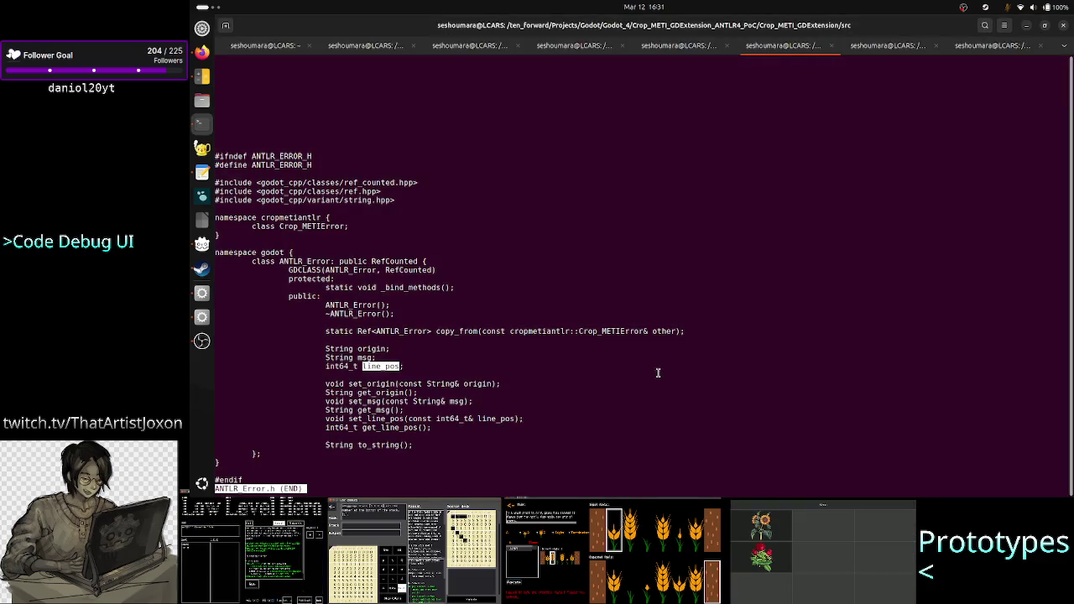
{"action": "double_click", "coordinate": [366, 357]}
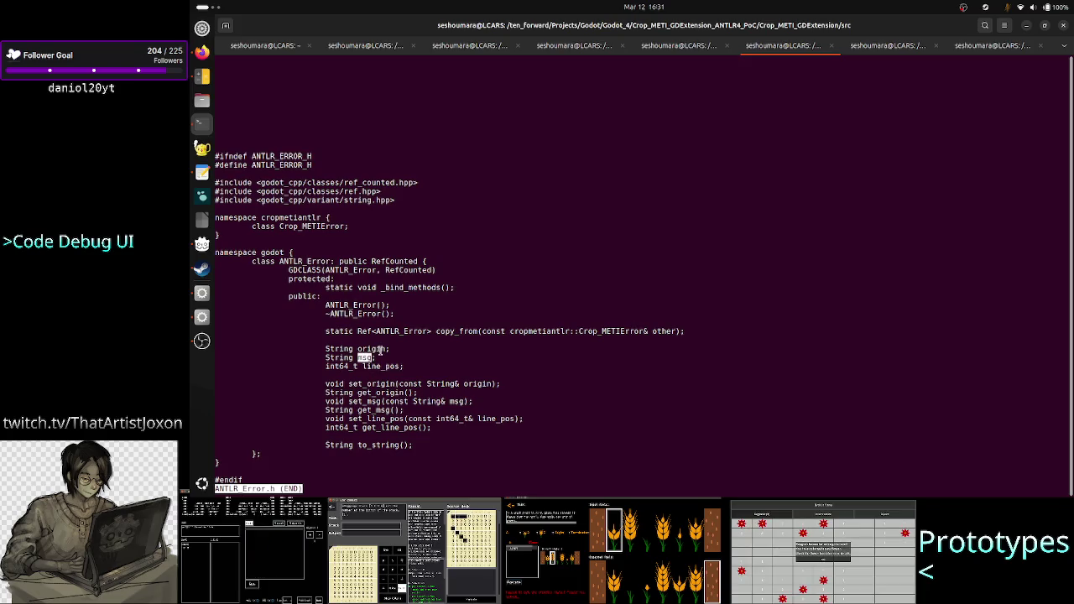
{"action": "double_click", "coordinate": [382, 444]}
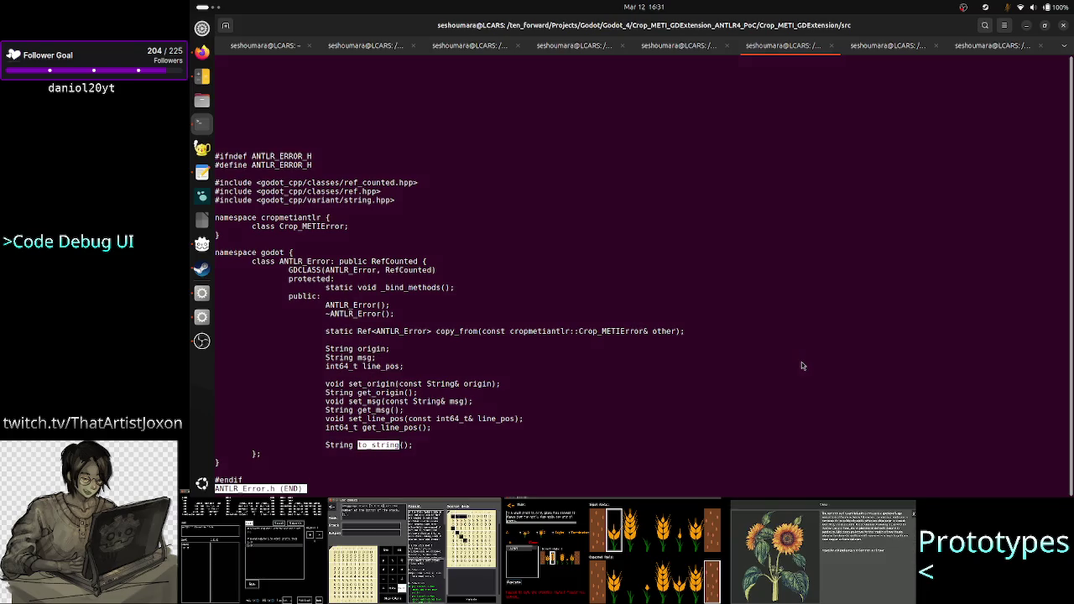
{"action": "key", "text": "alt+Tab"}
{"action": "type", "text": "print(error.to_st"}
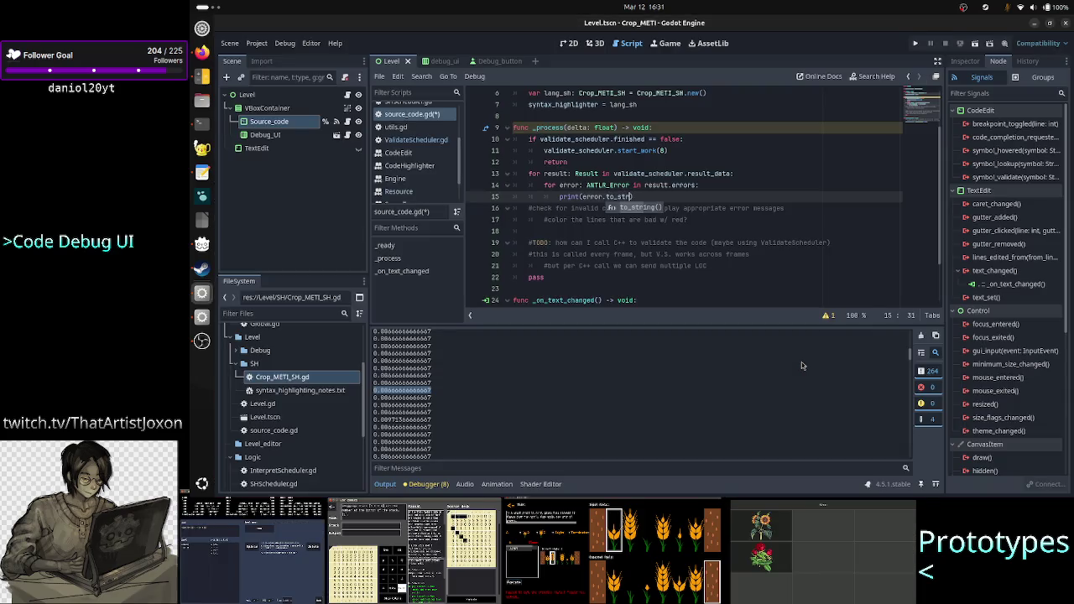
{"action": "key", "text": "Return"}
{"action": "key", "text": "Return"}
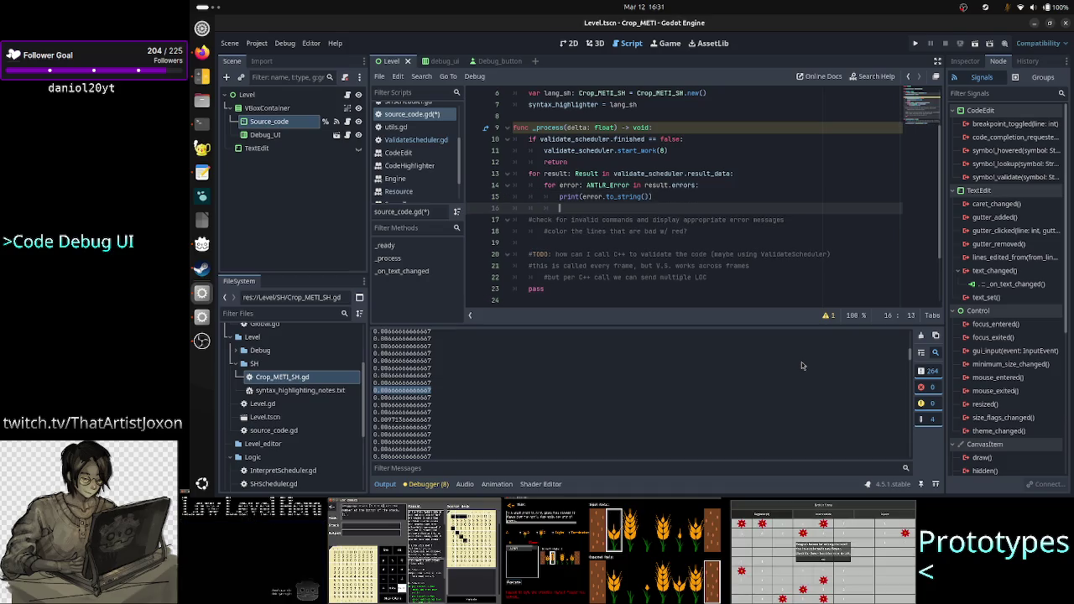
{"action": "key", "text": "alt+Tab"}
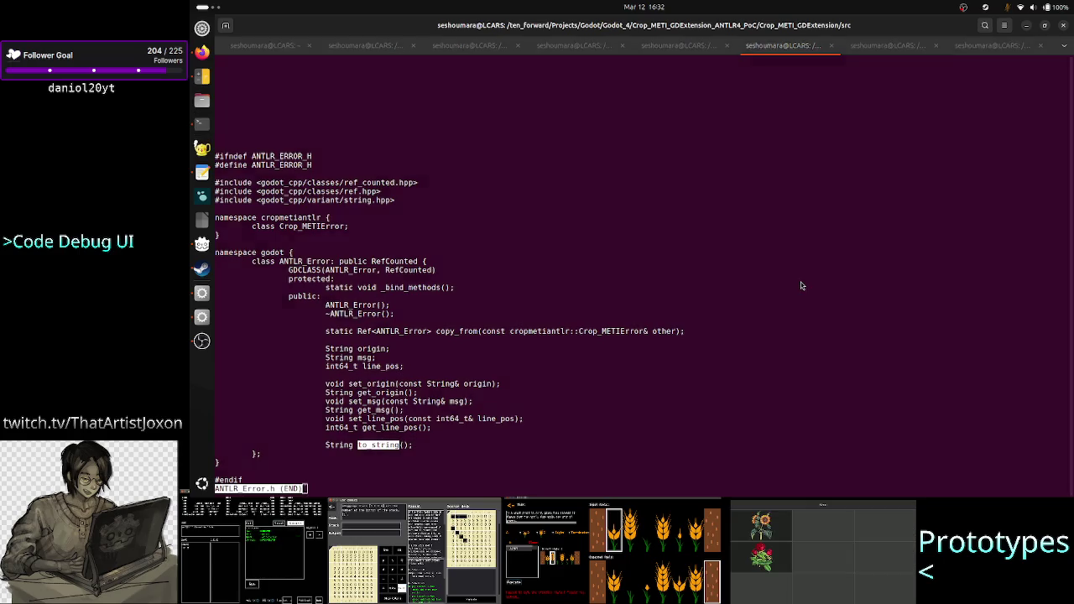
{"action": "key", "text": "alt+Tab"}
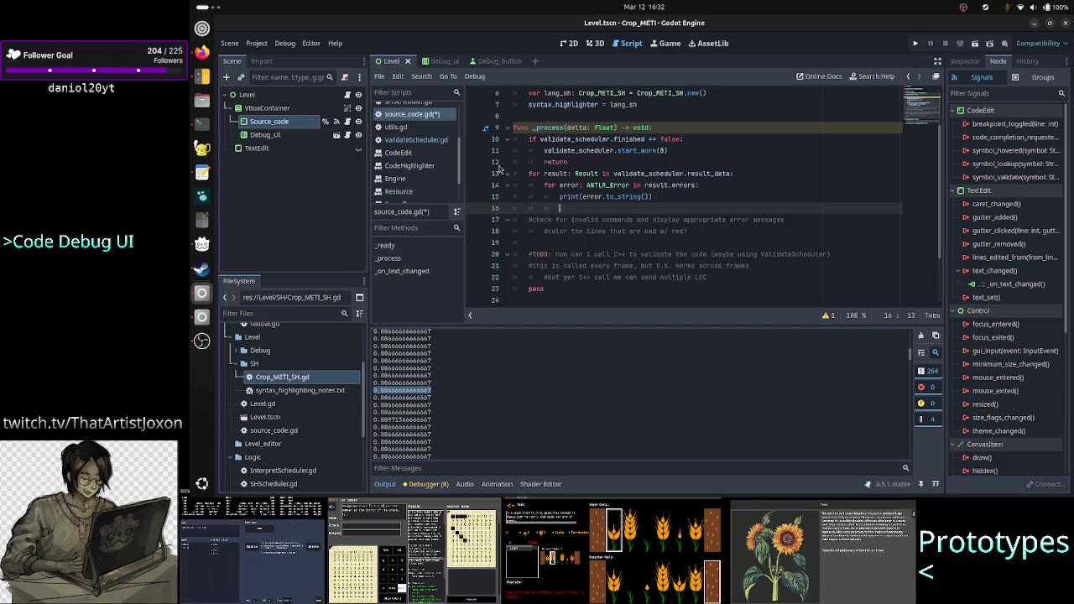
Open the TextEdit class reference at the set_line_background_color method
{"action": "scroll", "coordinate": [413, 181], "scroll_direction": "down", "scroll_amount": 2}
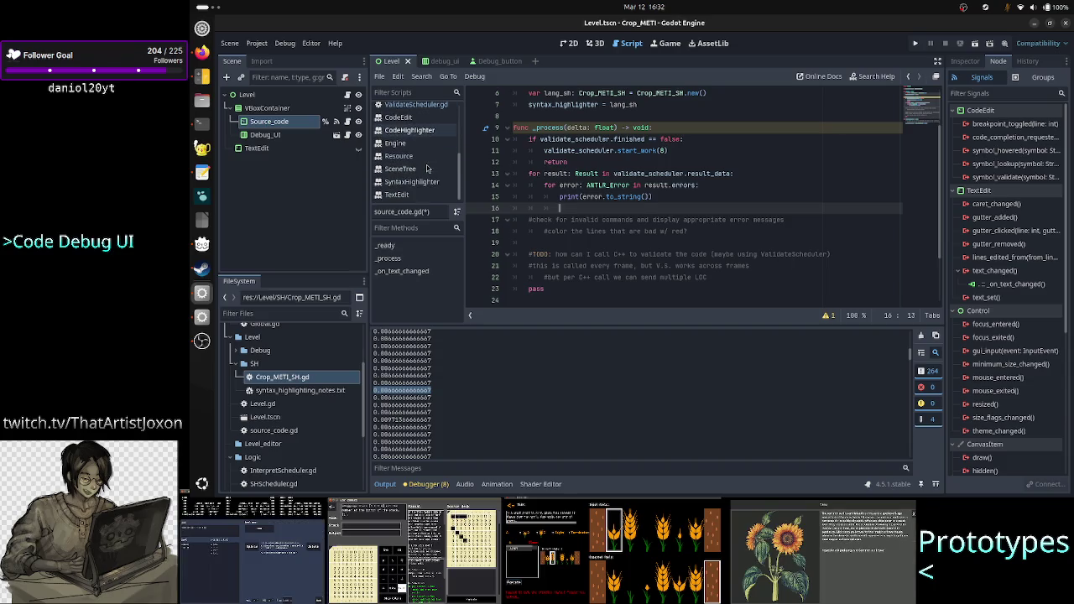
{"action": "left_click", "coordinate": [398, 198]}
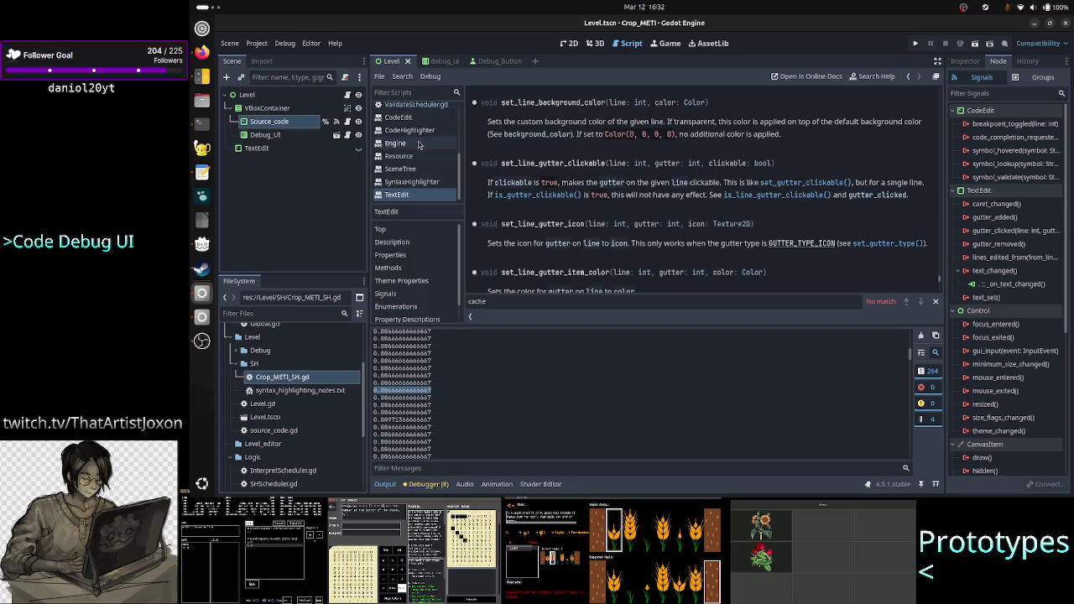
{"action": "scroll", "coordinate": [417, 139], "scroll_direction": "up", "scroll_amount": 5}
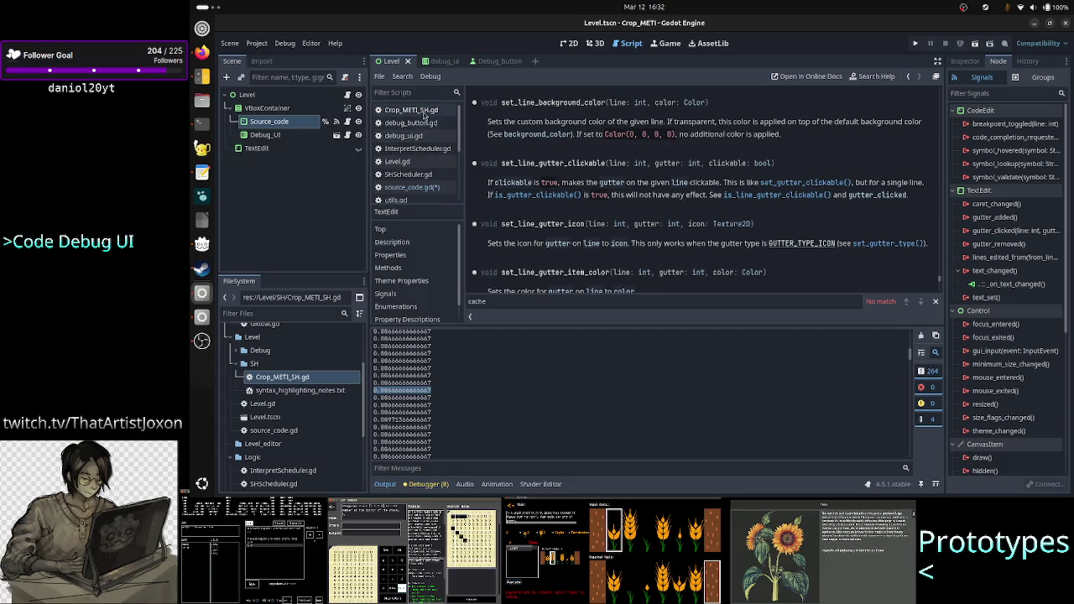
In source_code.gd, start a set_line_background_color(error.line_pos, ) call on line 16
{"action": "left_click", "coordinate": [412, 187]}
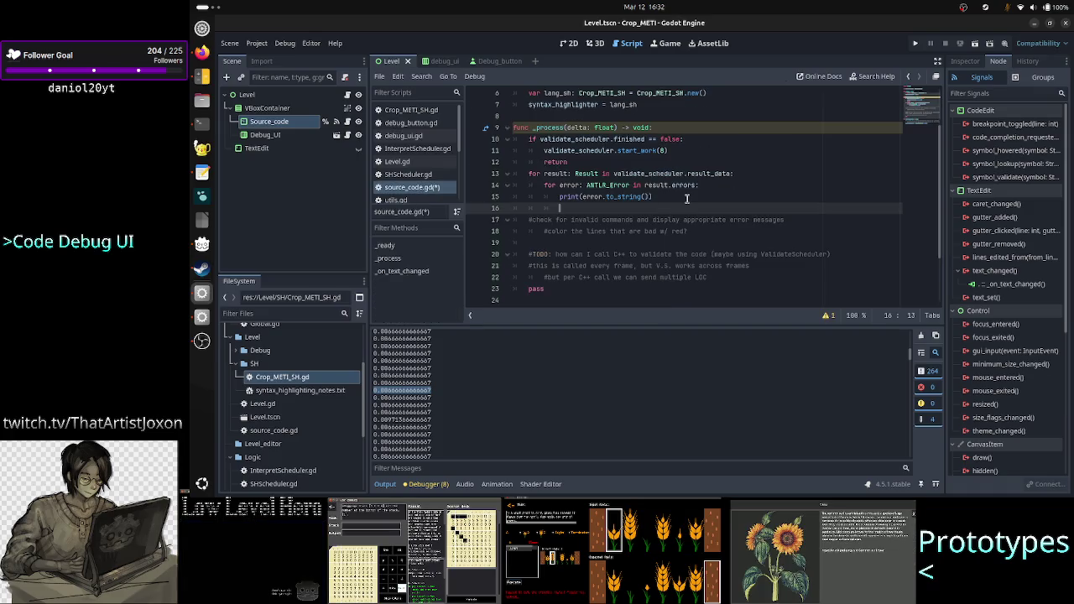
{"action": "scroll", "coordinate": [690, 189], "scroll_direction": "up", "scroll_amount": 2}
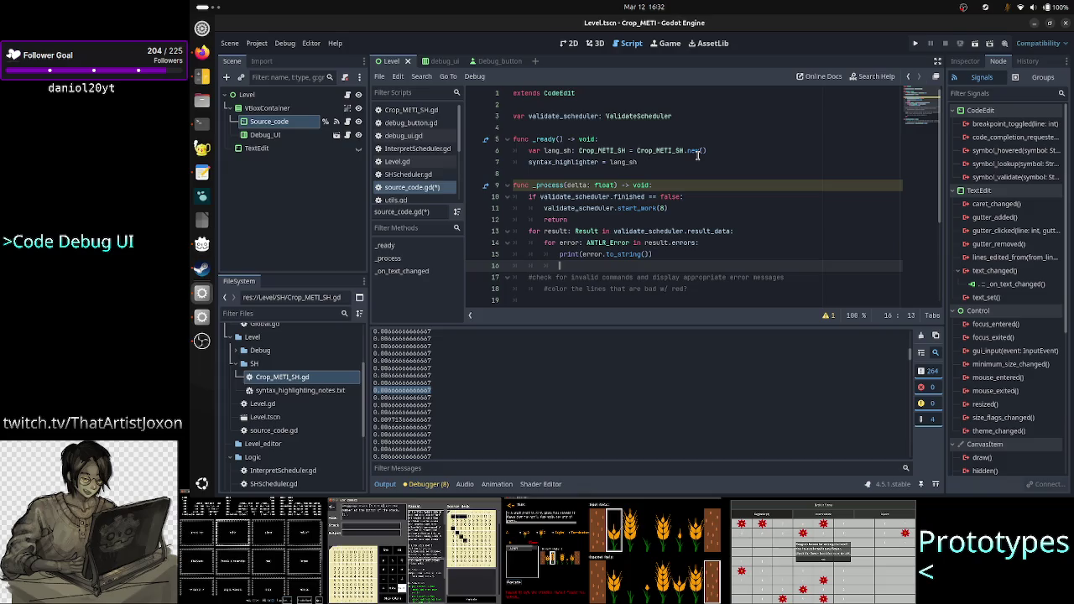
{"action": "type", "text": "set_l"}
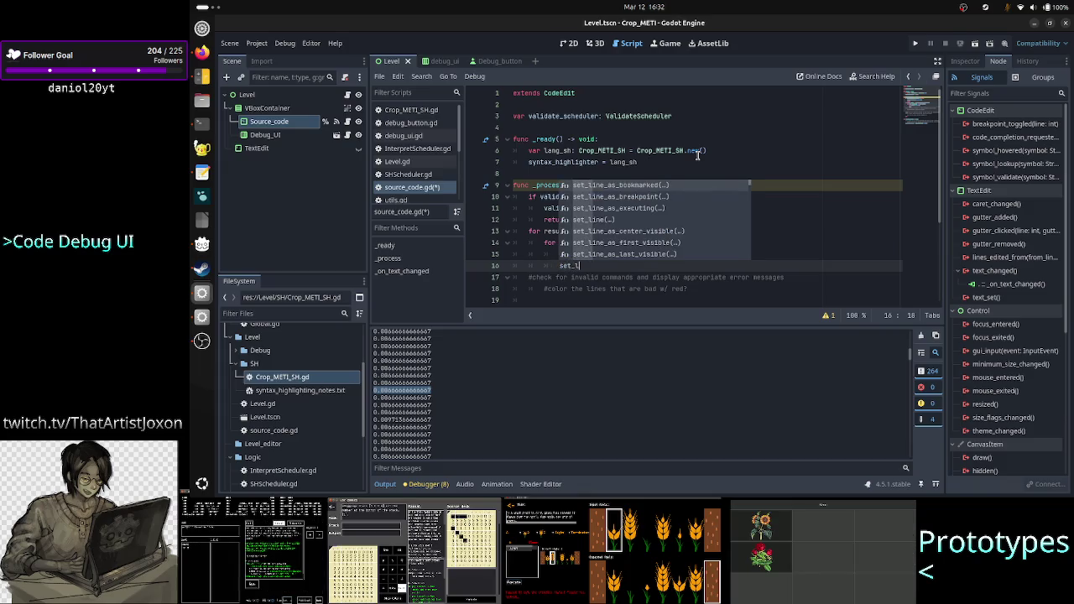
{"action": "type", "text": "ine_ba"}
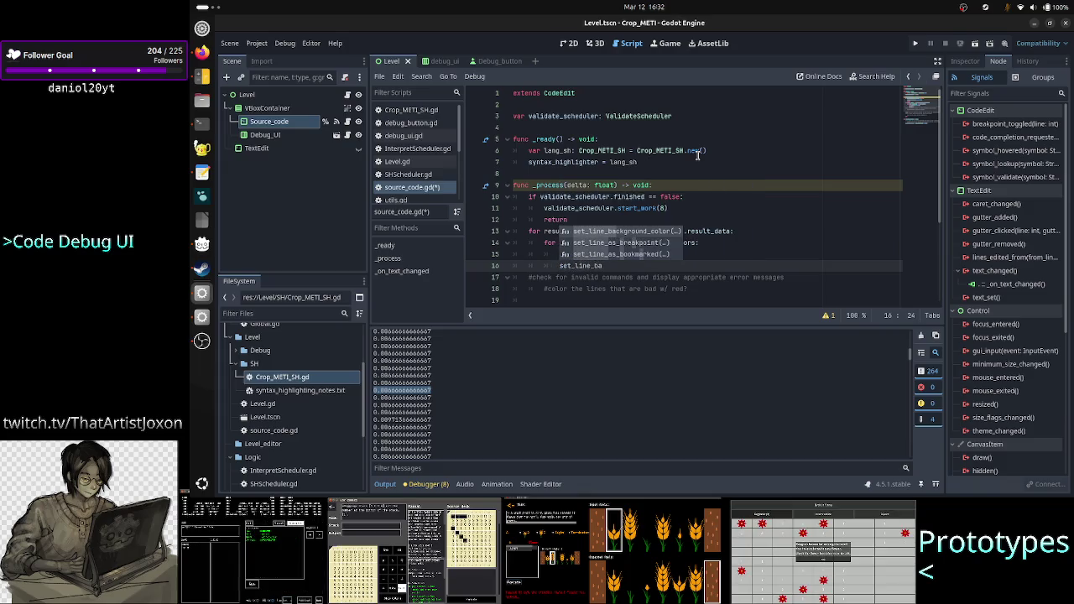
{"action": "key", "text": "Return"}
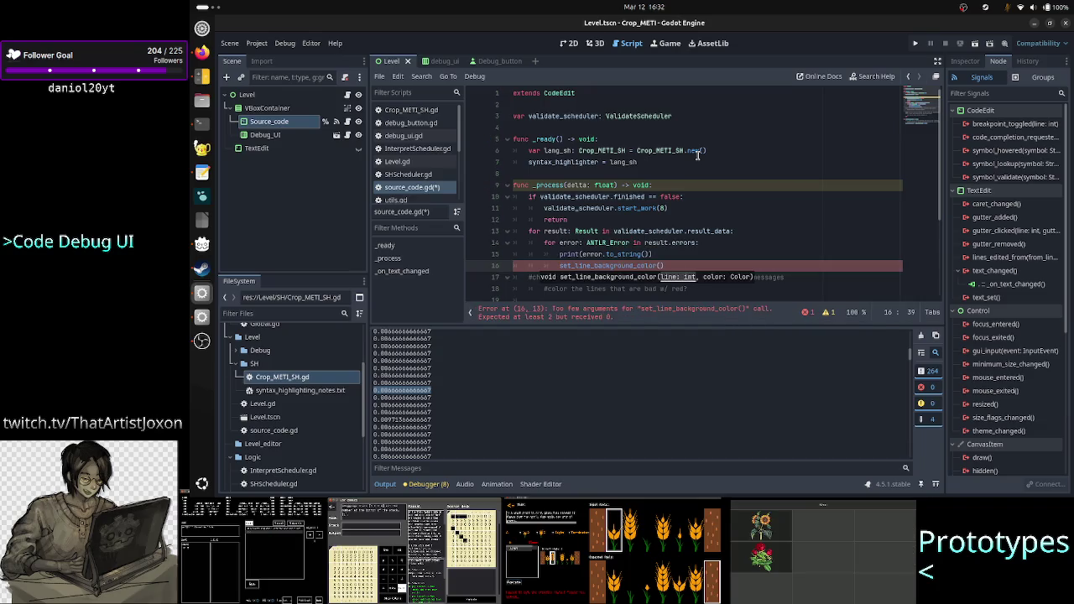
{"action": "type", "text": "error"}
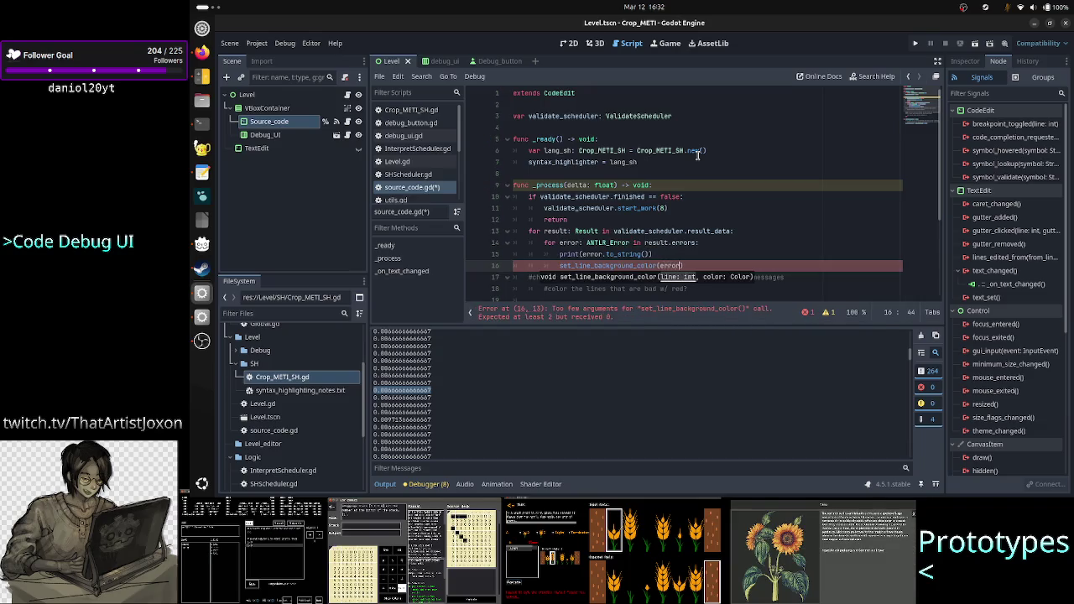
{"action": "type", "text": ".line_pos"}
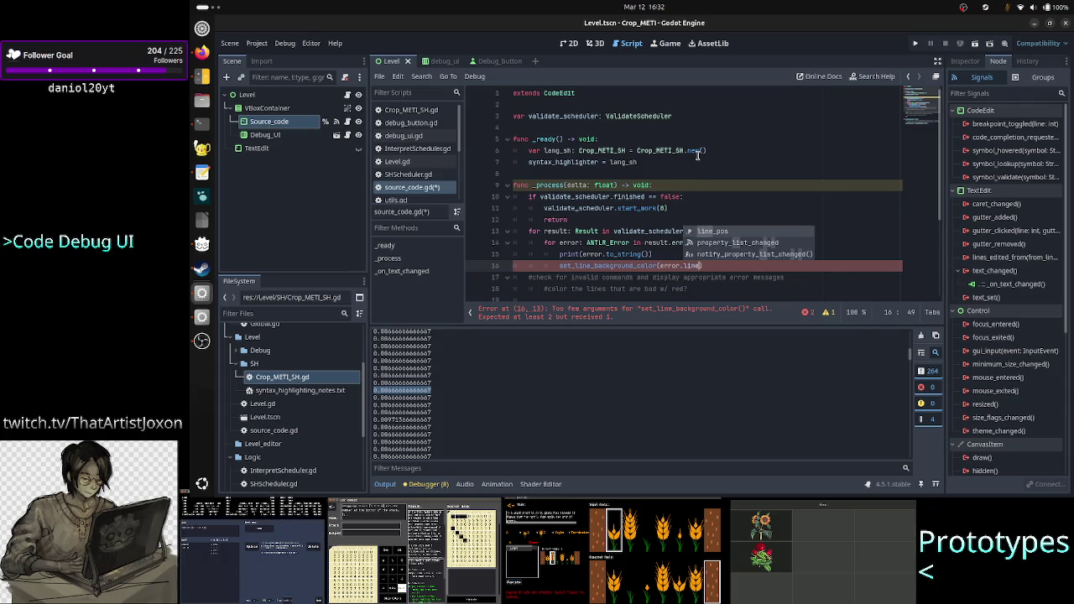
{"action": "type", "text": ","}
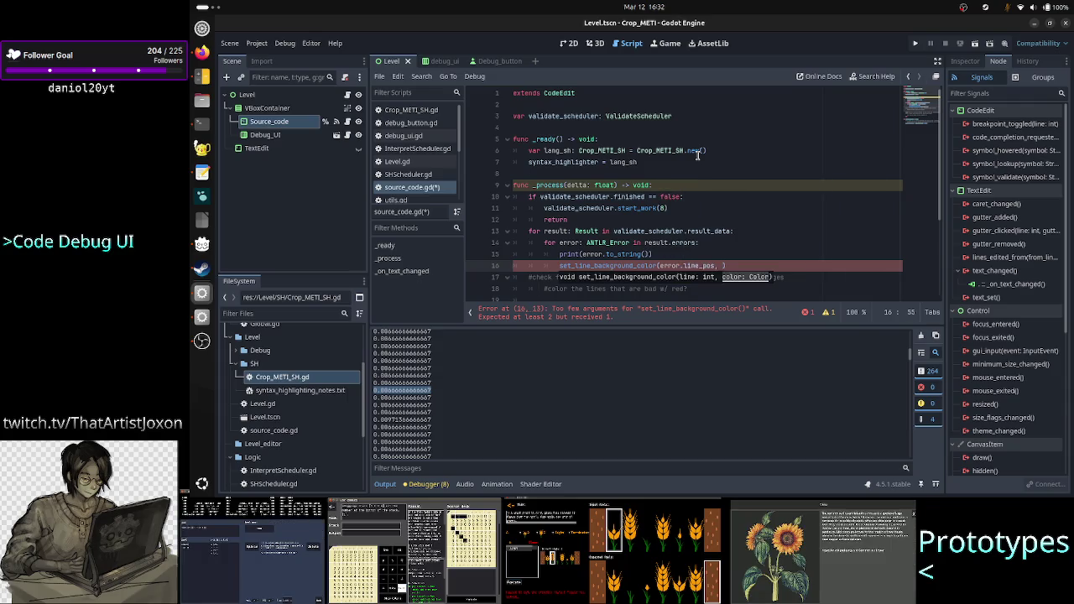
{"action": "key", "text": "alt+Tab"}
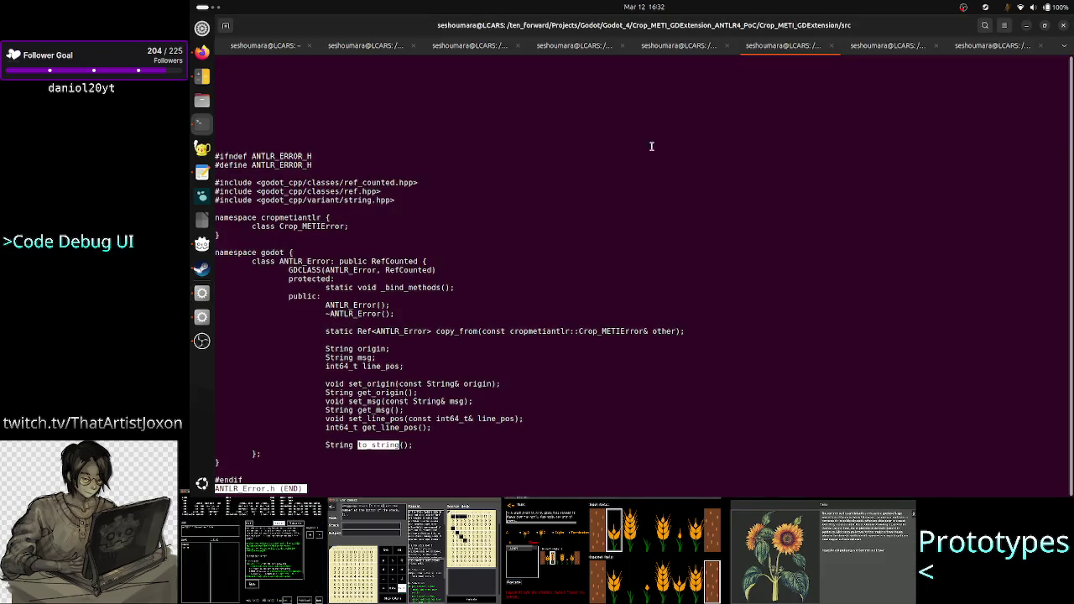
{"action": "double_click", "coordinate": [383, 366]}
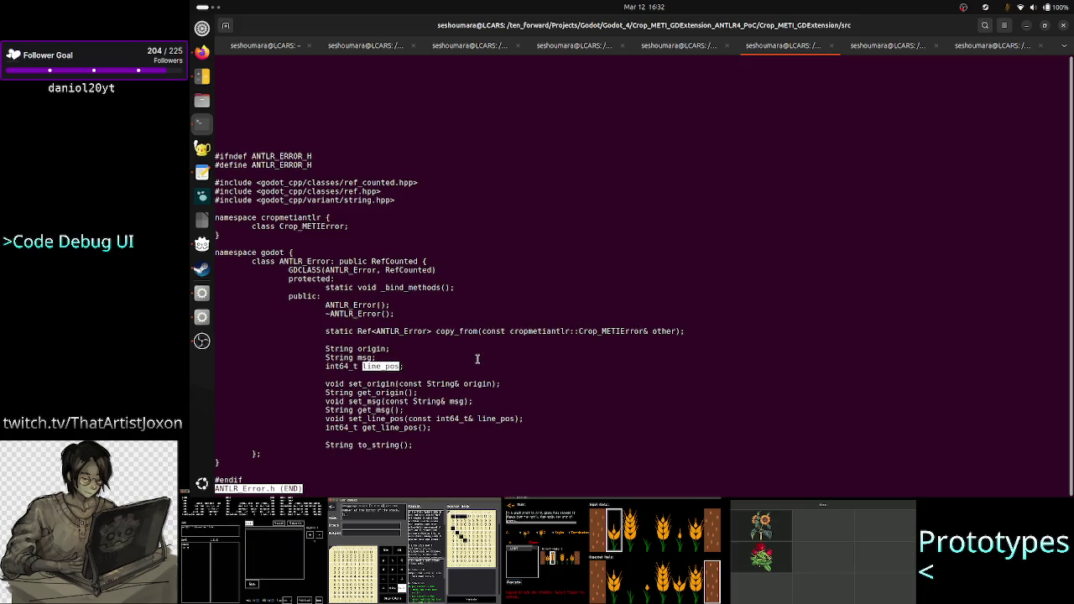
{"action": "key", "text": "alt+Tab"}
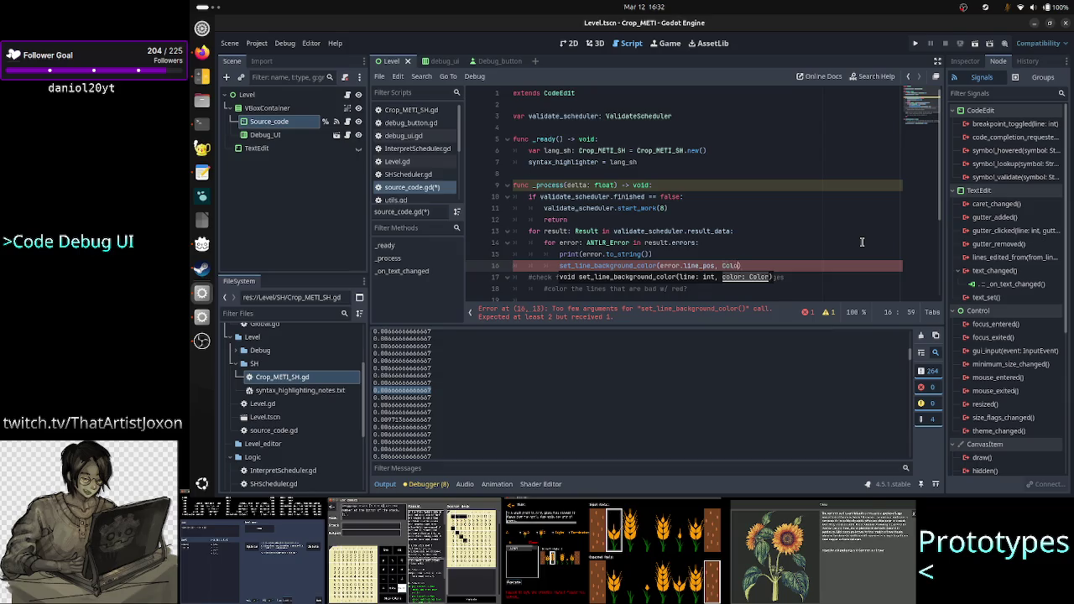
Pass Color.DARK_RED as the line background colour in the call
{"action": "type", "text": "r.Red"}
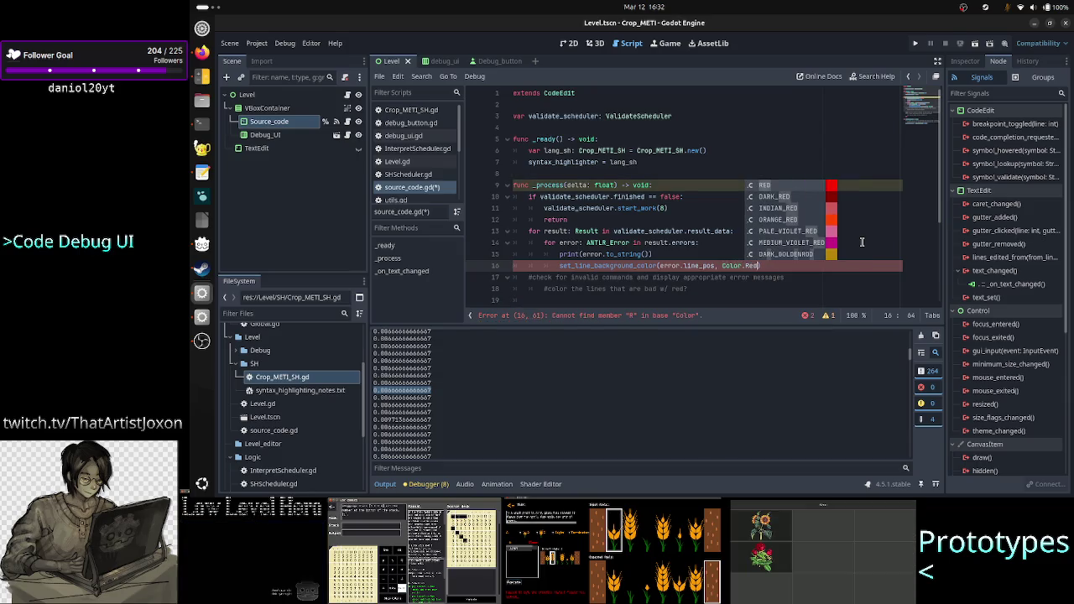
{"action": "key", "text": "Down"}
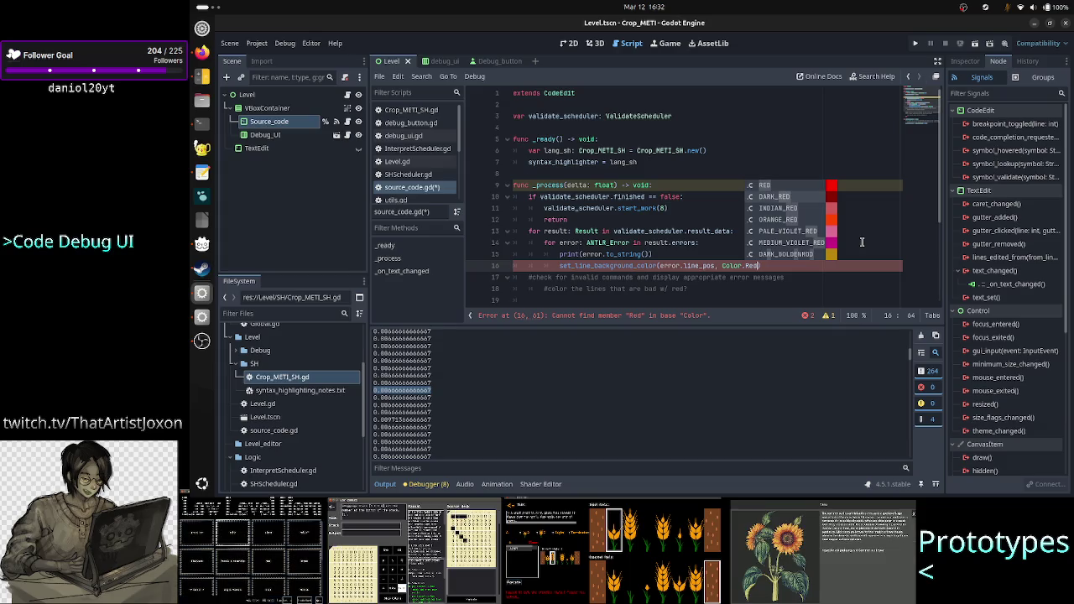
{"action": "key", "text": "Return"}
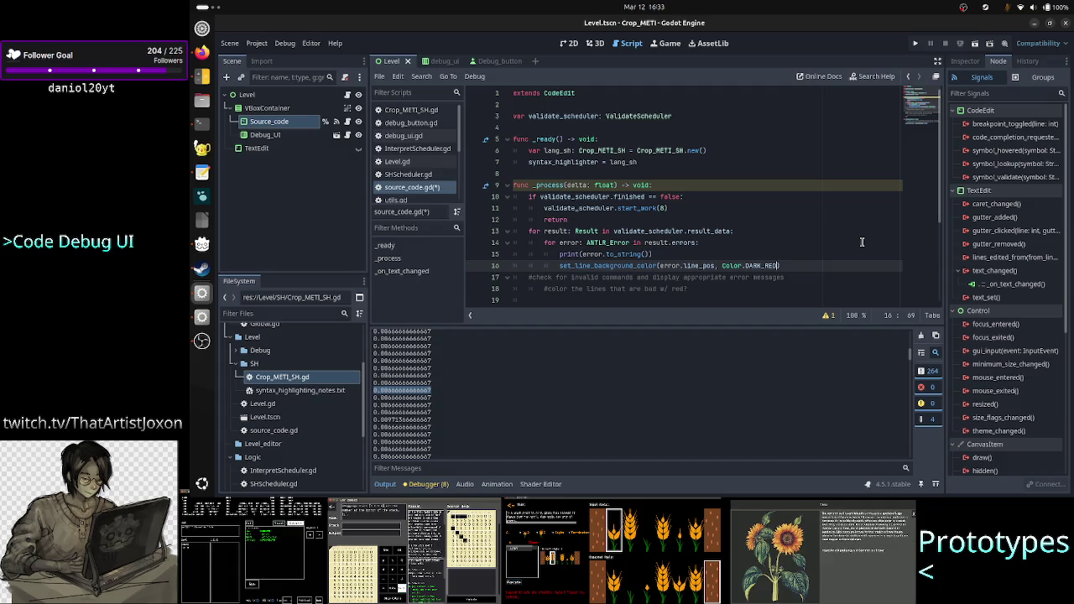
Delete the outdated comment lines below the new call
{"action": "key", "text": "Down"}
{"action": "key", "text": "Home"}
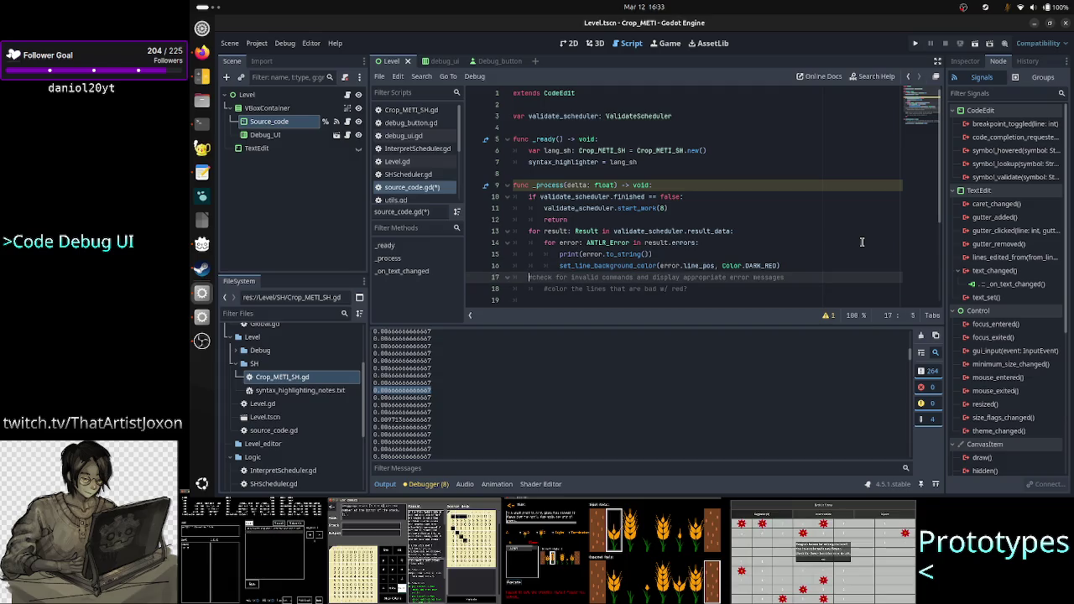
{"action": "key", "text": "shift+Down"}
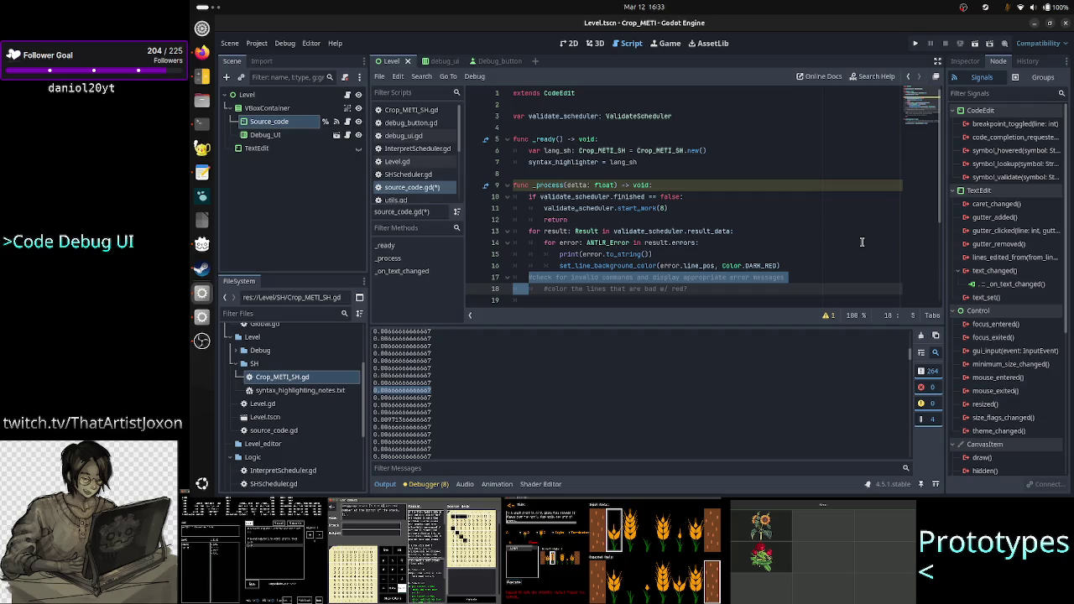
{"action": "key", "text": "shift+Down"}
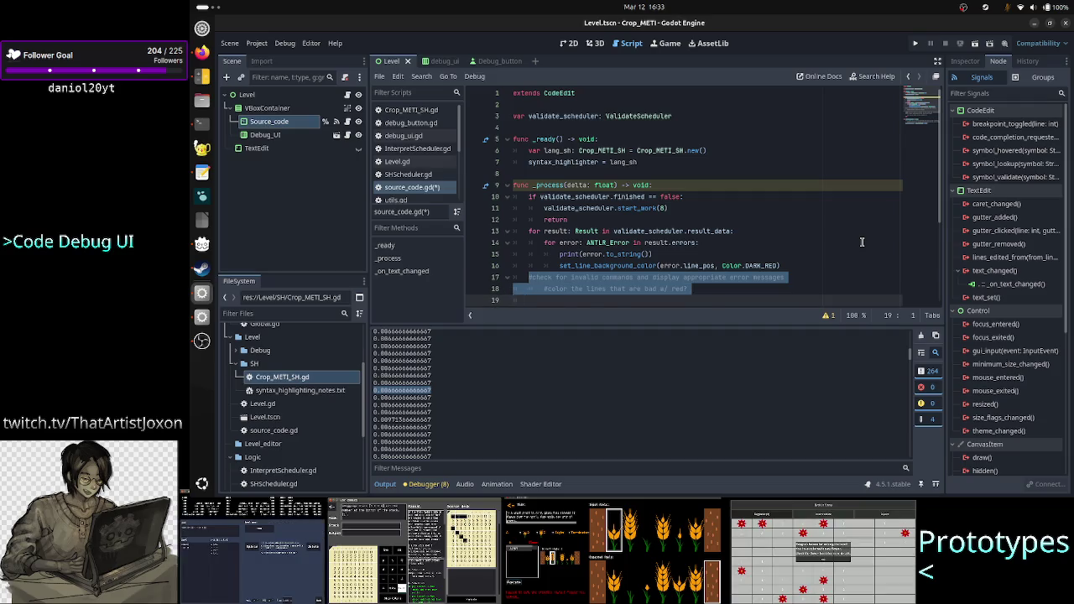
{"action": "key", "text": "BackSpace"}
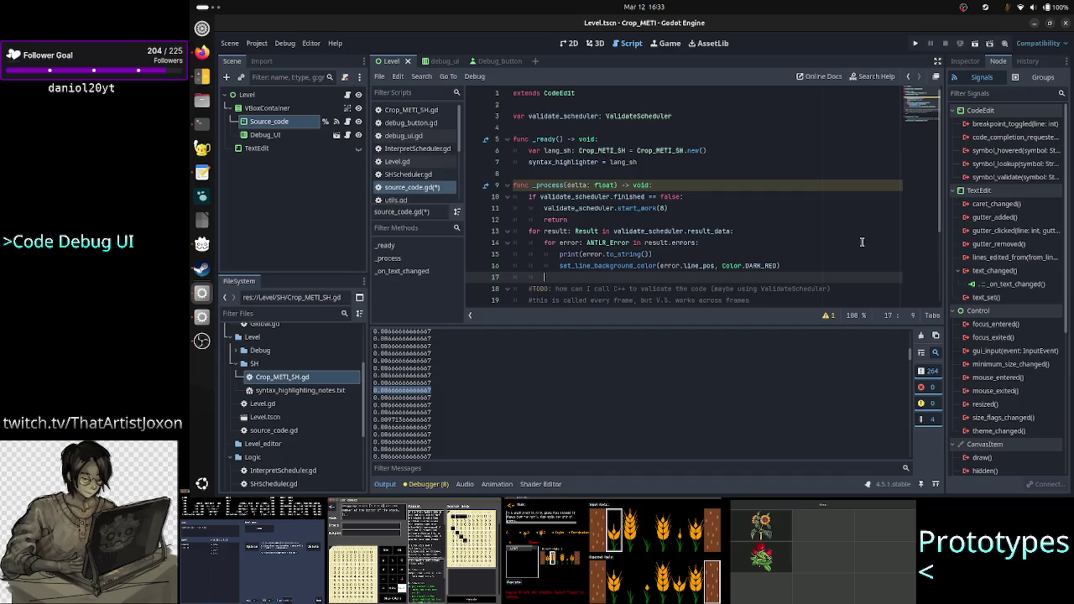
Remove the TODO comment block and pass statement, then save source_code.gd
{"action": "key", "text": "Down"}
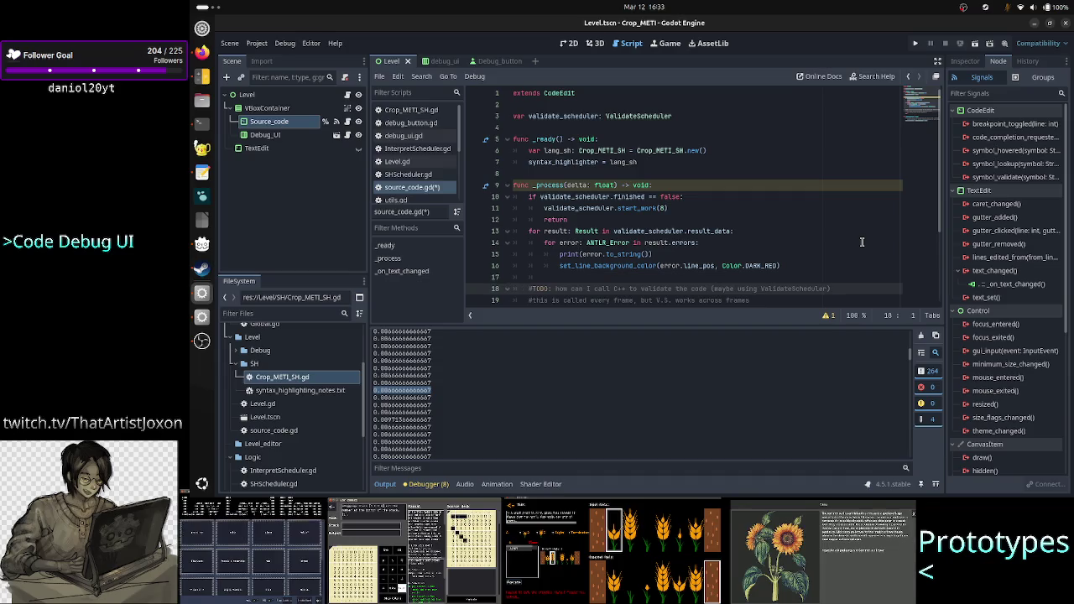
{"action": "key", "text": "shift+Down"}
{"action": "key", "text": "shift+Down"}
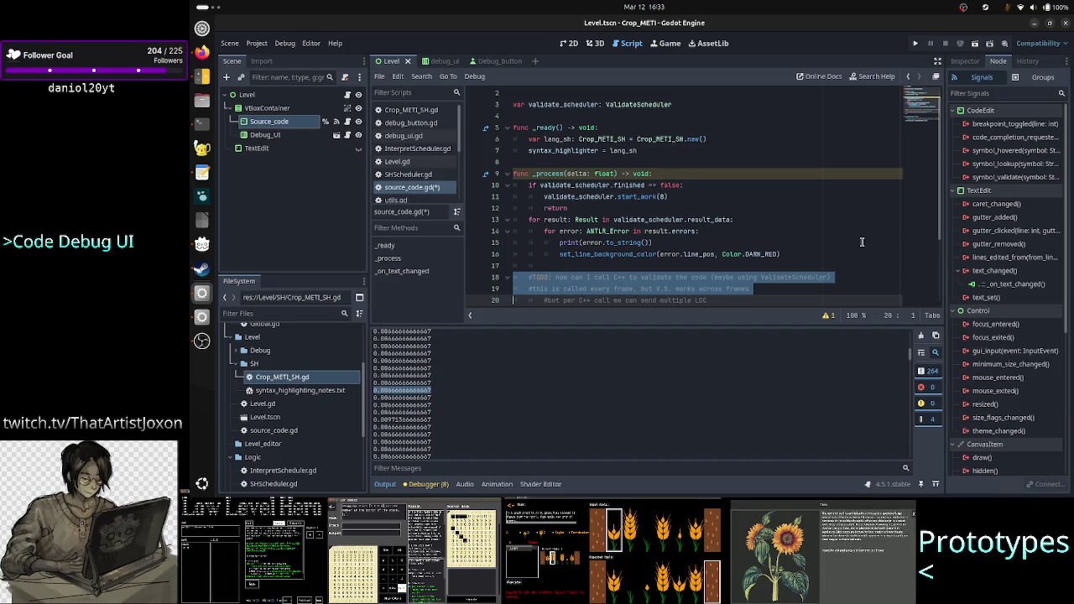
{"action": "key", "text": "shift+Down"}
{"action": "key", "text": "shift+Down"}
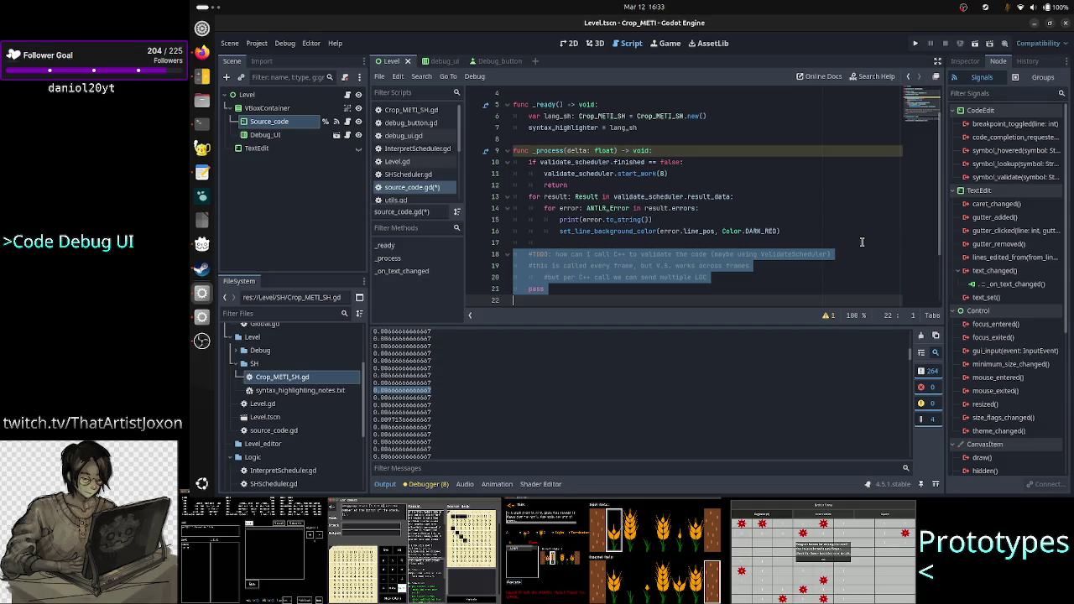
{"action": "key", "text": "BackSpace"}
{"action": "key", "text": "BackSpace"}
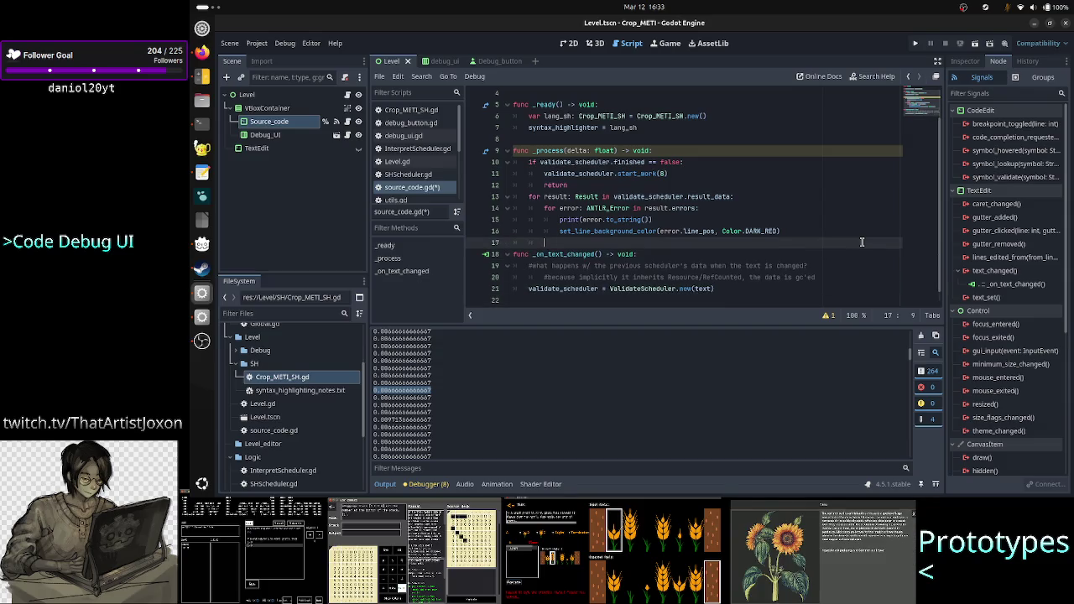
{"action": "key", "text": "BackSpace"}
{"action": "key", "text": "BackSpace"}
{"action": "key", "text": "ctrl+s"}
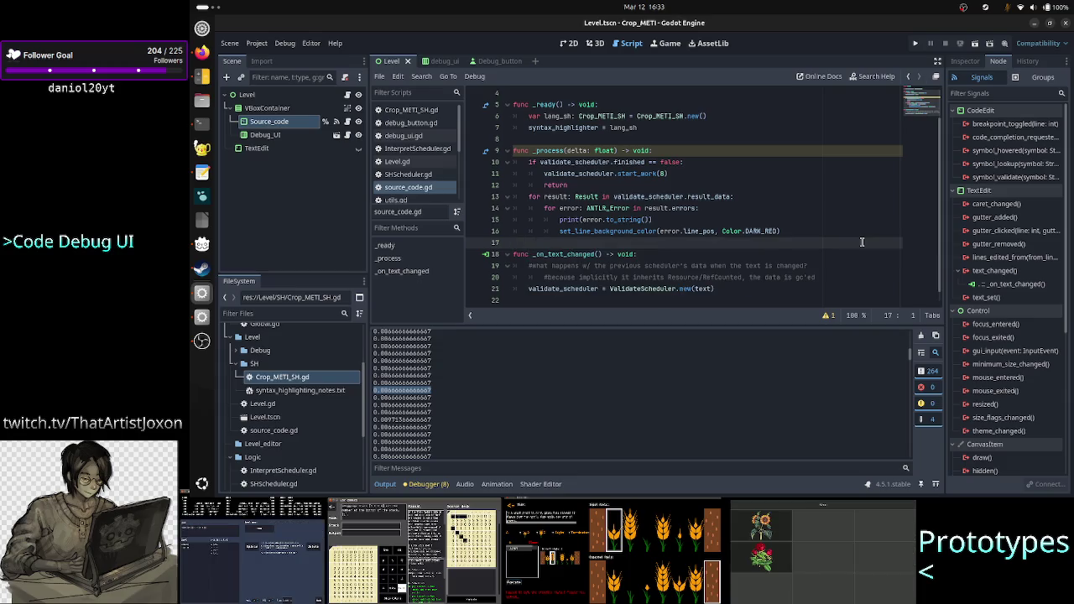
{"action": "key", "text": "ctrl+Home"}
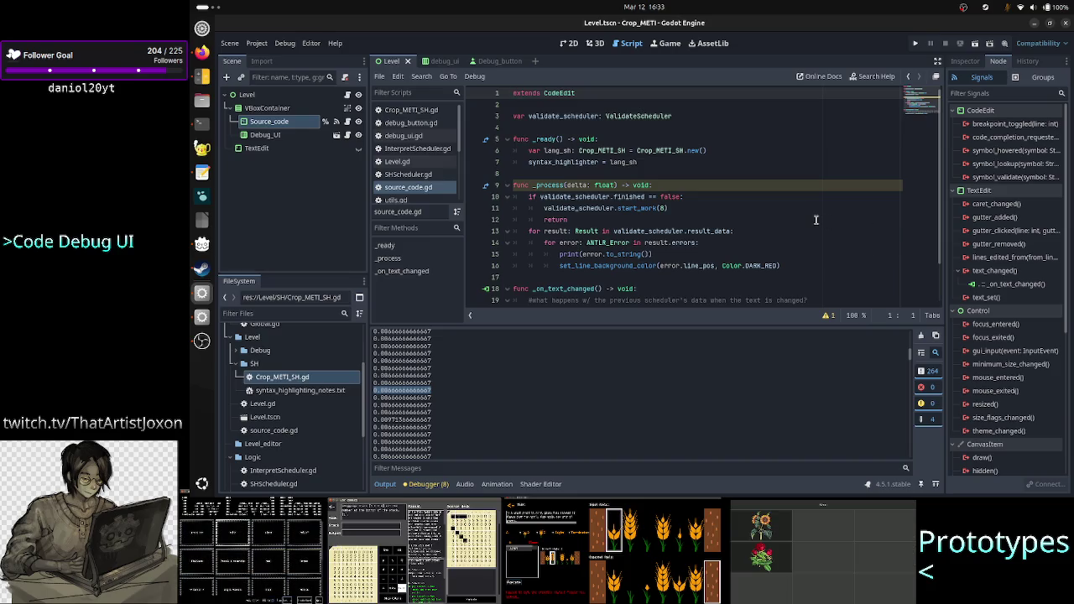
Run the project, then stop it after the Nil 'finished' access error on line 10
{"action": "scroll", "coordinate": [816, 220], "scroll_direction": "down", "scroll_amount": 2}
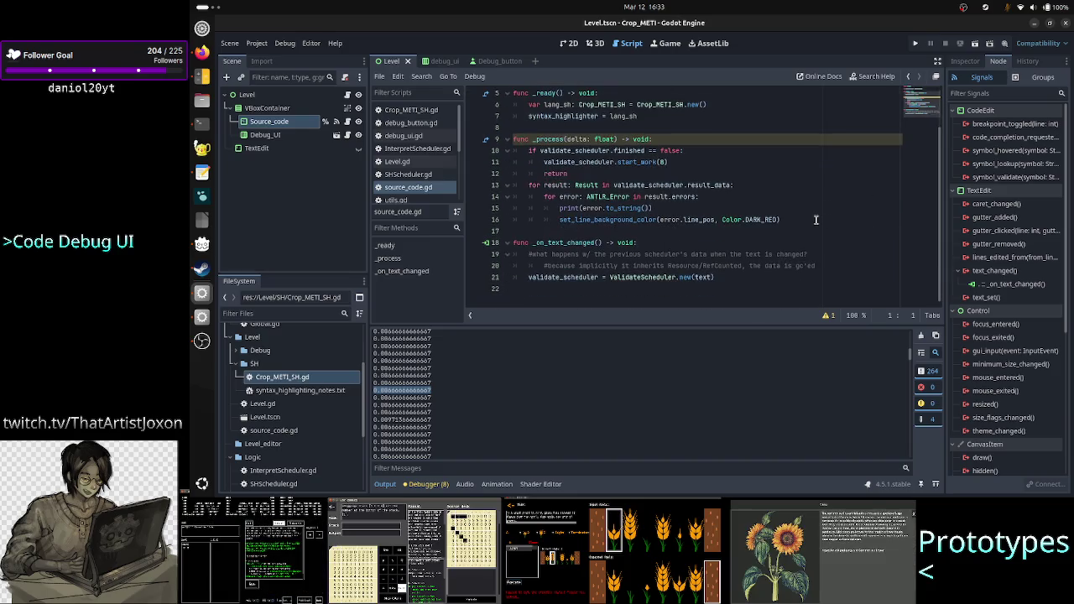
{"action": "scroll", "coordinate": [816, 220], "scroll_direction": "up", "scroll_amount": 2}
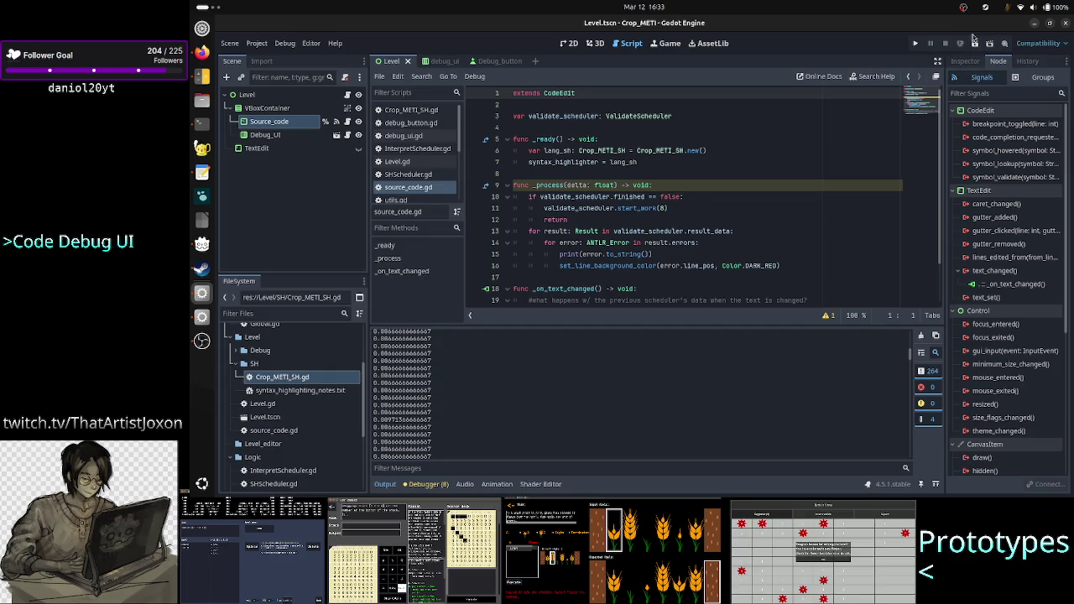
{"action": "left_click", "coordinate": [974, 46]}
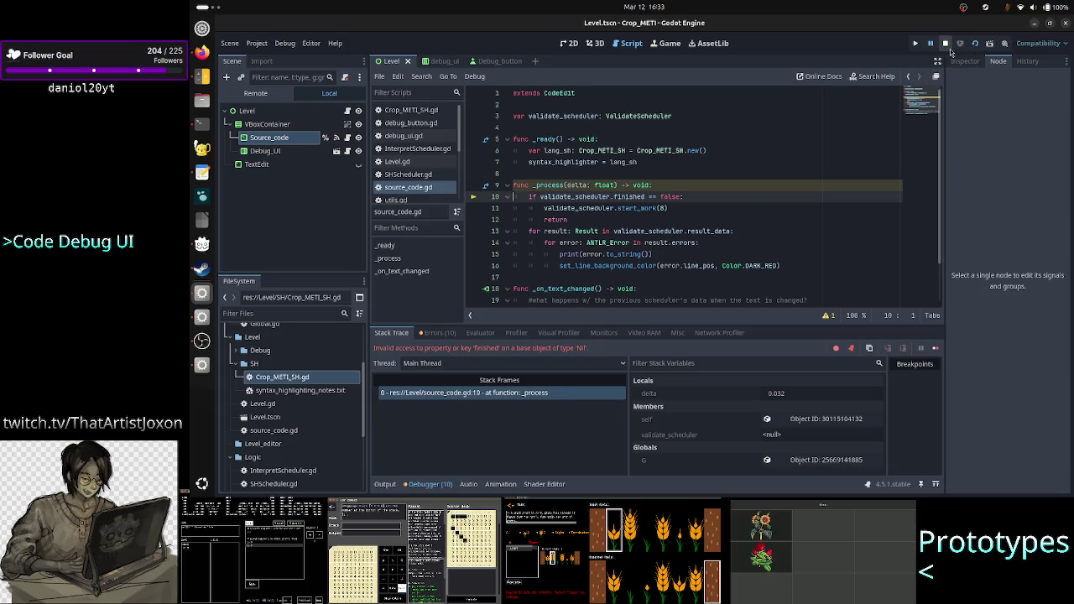
{"action": "left_click", "coordinate": [946, 44]}
Place the caret at the end of line 7 above _process
{"action": "scroll", "coordinate": [583, 231], "scroll_direction": "down", "scroll_amount": 2}
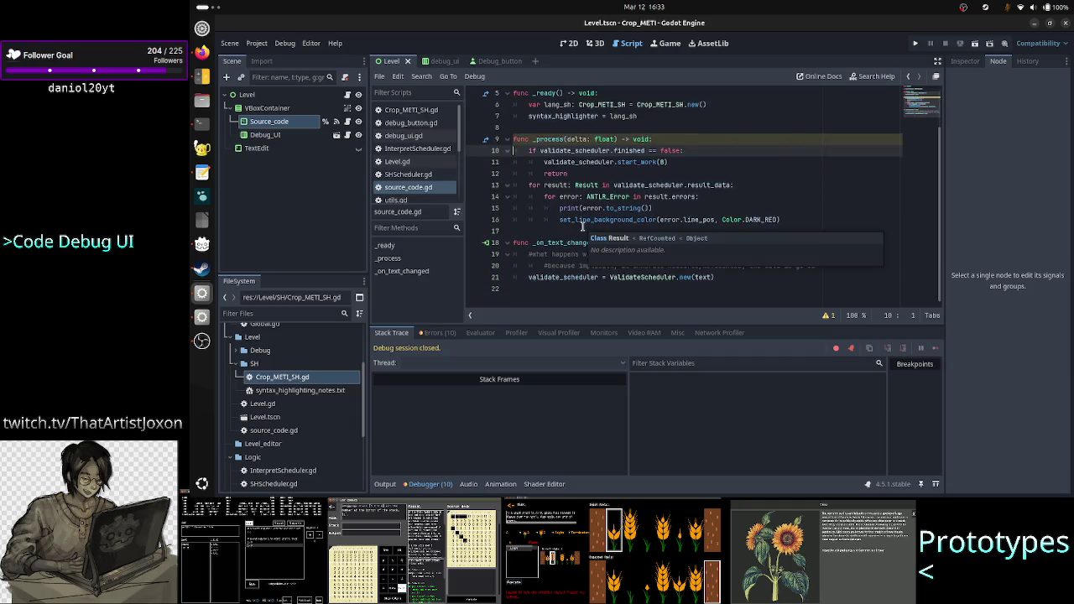
{"action": "mouse_move", "coordinate": [554, 141]}
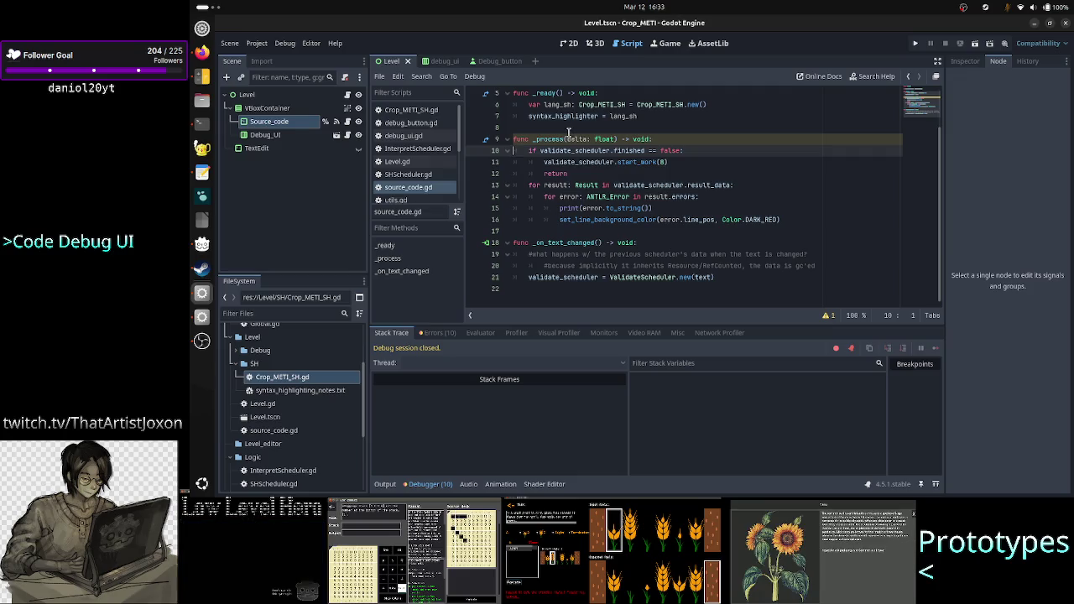
{"action": "left_click", "coordinate": [551, 140]}
{"action": "left_click", "coordinate": [678, 140]}
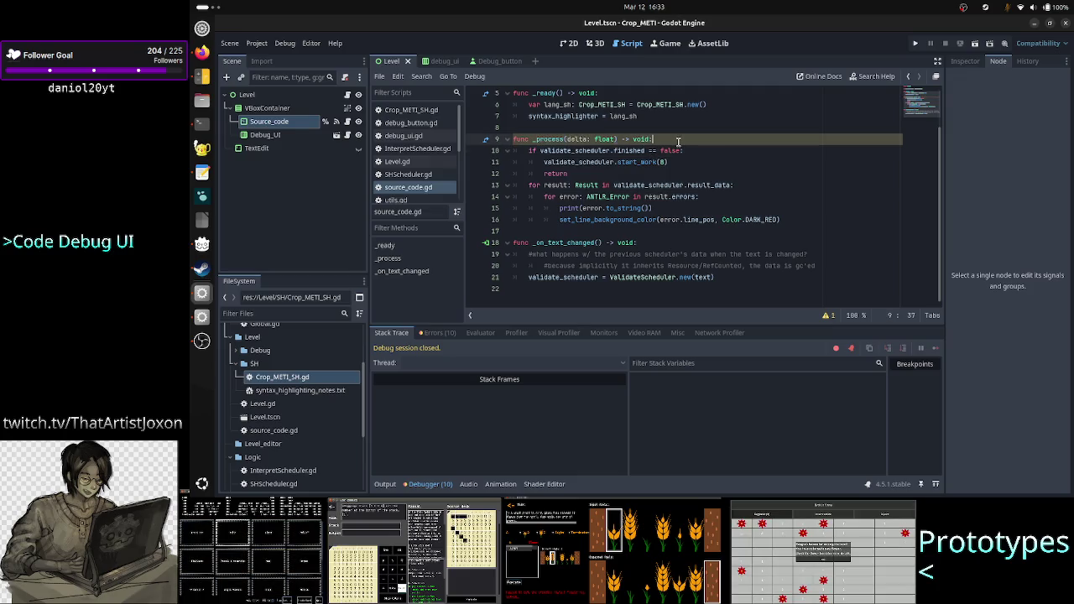
{"action": "left_click", "coordinate": [678, 117]}
{"action": "scroll", "coordinate": [739, 160], "scroll_direction": "up", "scroll_amount": 2}
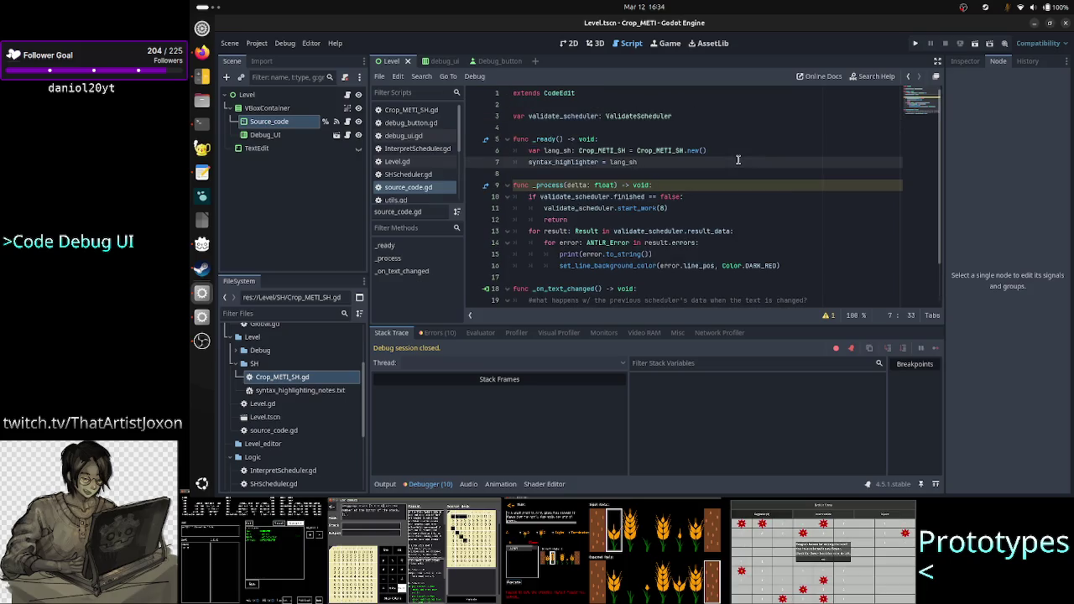
Add a call to _on_text_changed() on a new line after line 7
{"action": "key", "text": "Return"}
{"action": "type", "text": "_"}
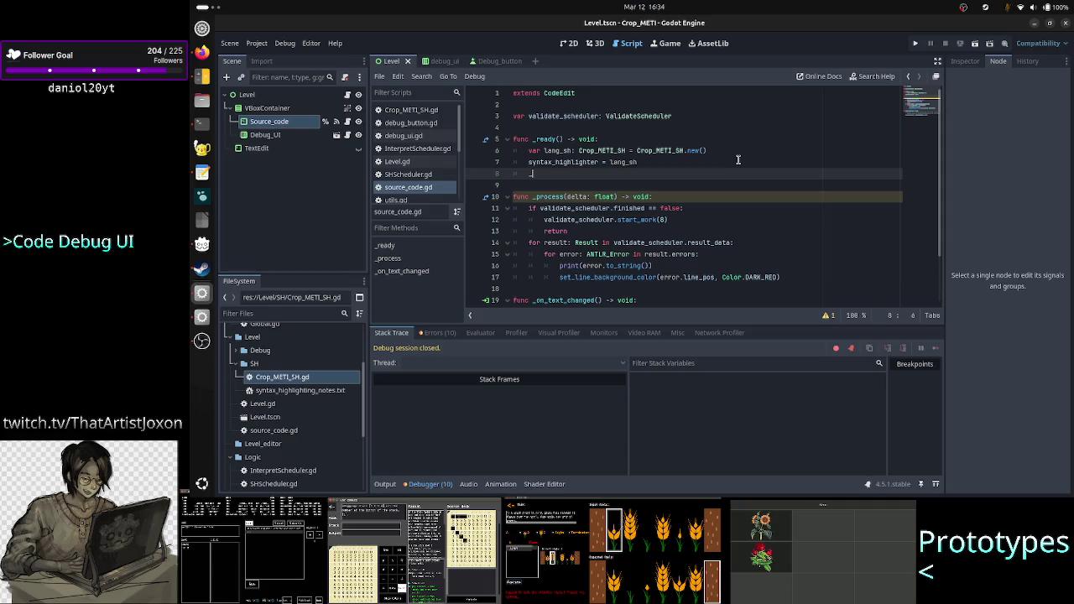
{"action": "type", "text": "on_te"}
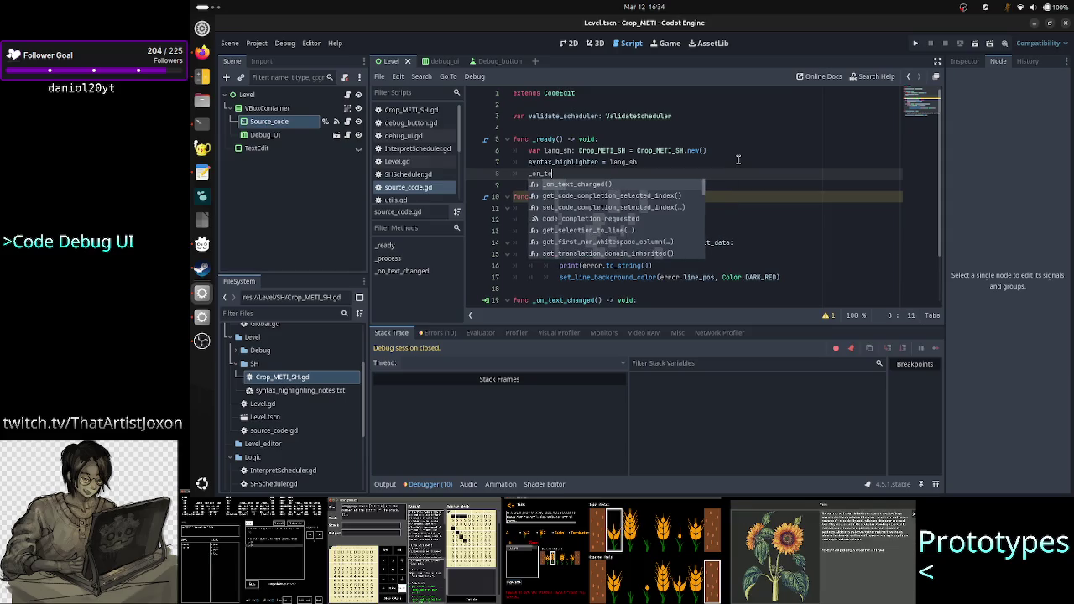
{"action": "key", "text": "Return"}
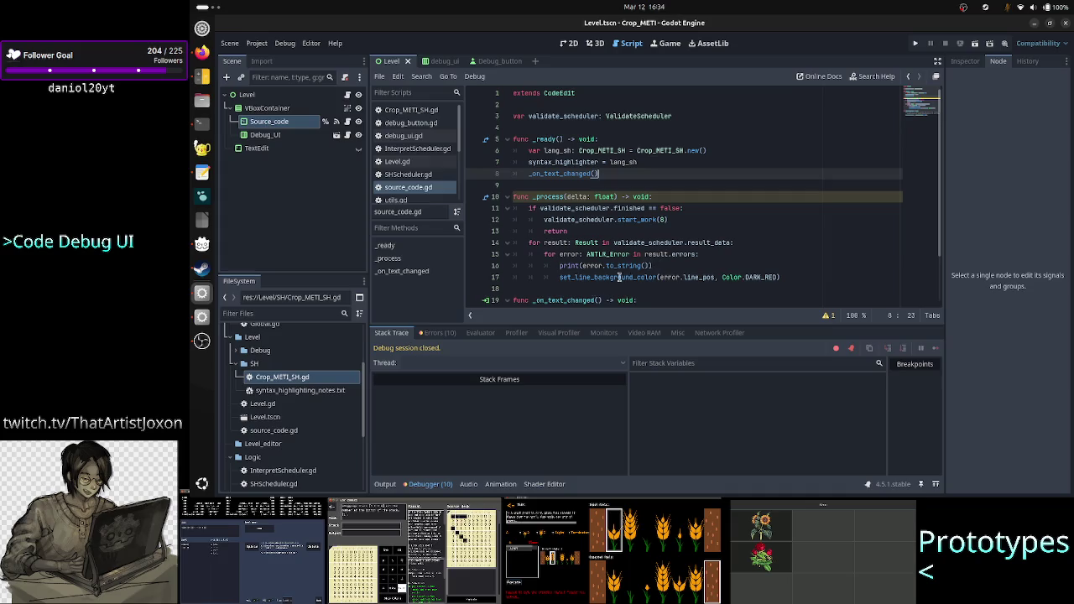
Review the _on_text_changed, ValidateScheduler, text and finished references in source_code.gd
{"action": "double_click", "coordinate": [571, 302]}
{"action": "scroll", "coordinate": [680, 202], "scroll_direction": "down", "scroll_amount": 2}
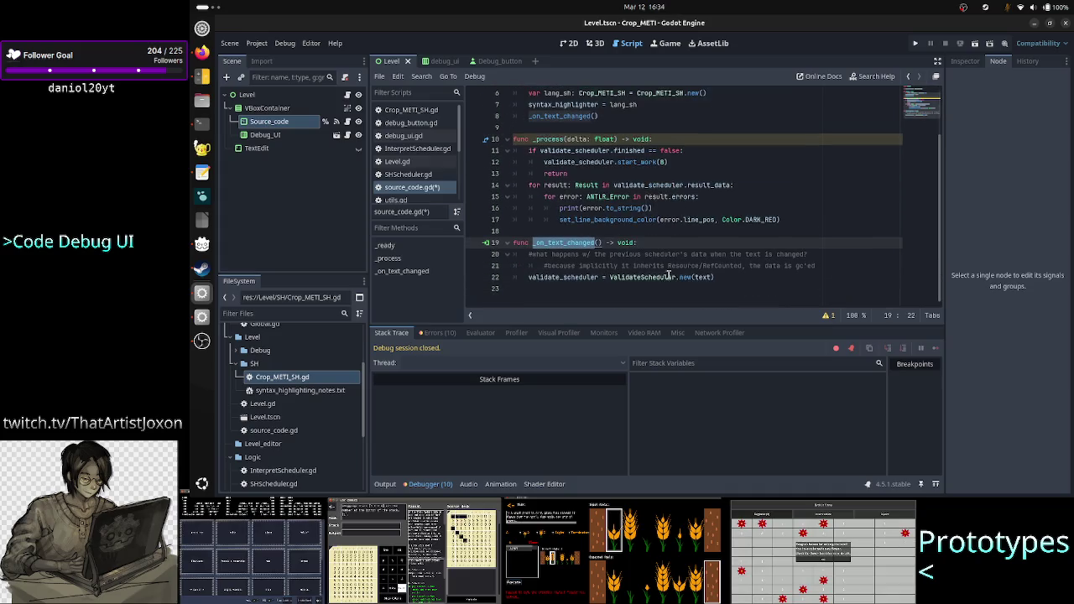
{"action": "mouse_move", "coordinate": [665, 200]}
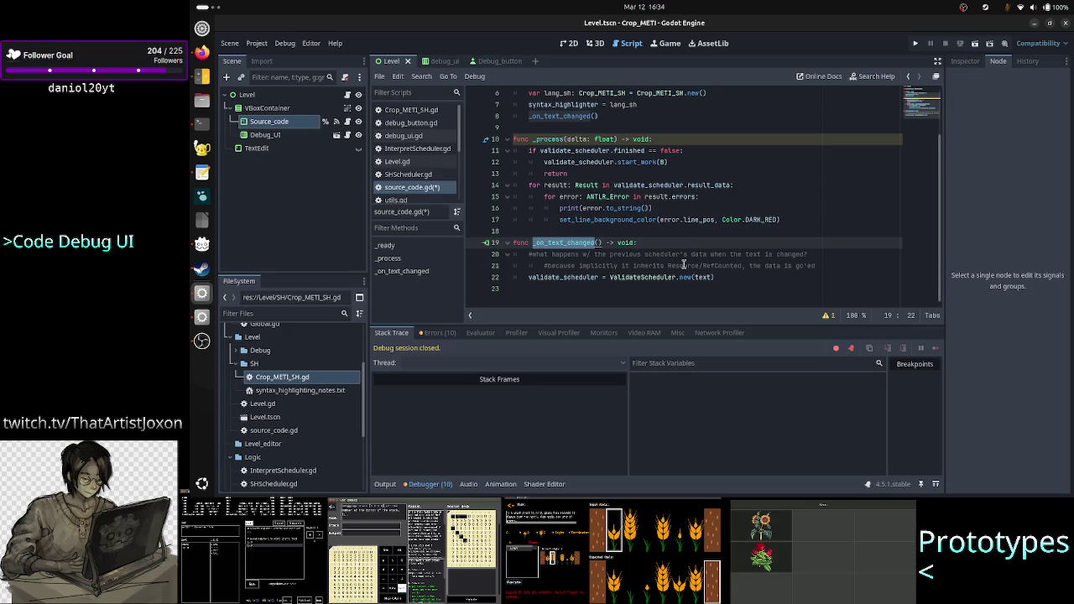
{"action": "scroll", "coordinate": [642, 149], "scroll_direction": "up", "scroll_amount": 2}
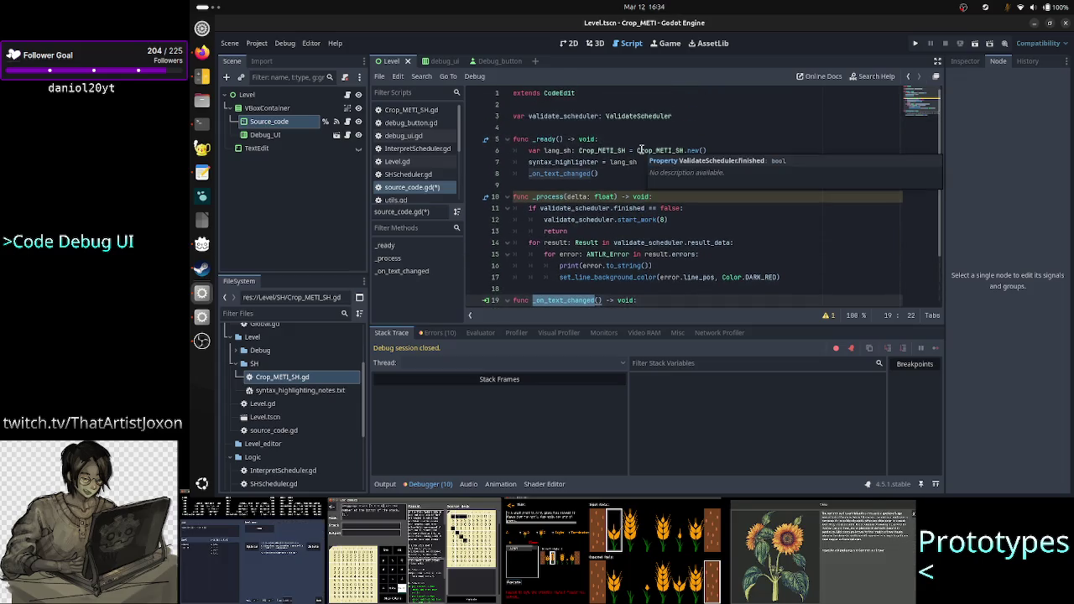
{"action": "scroll", "coordinate": [642, 150], "scroll_direction": "down", "scroll_amount": 2}
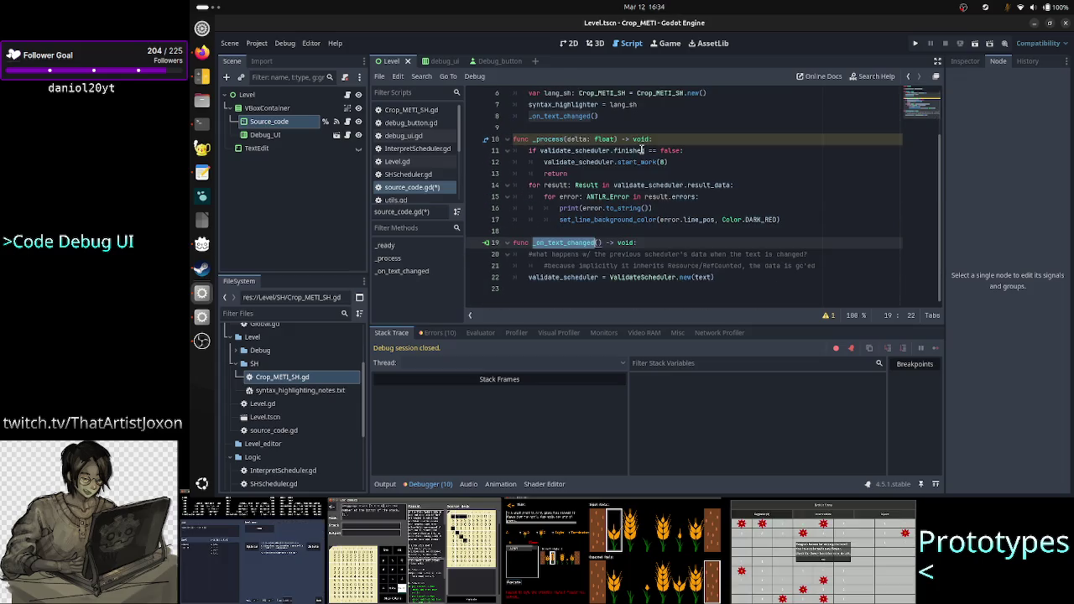
{"action": "double_click", "coordinate": [704, 277]}
{"action": "double_click", "coordinate": [635, 278]}
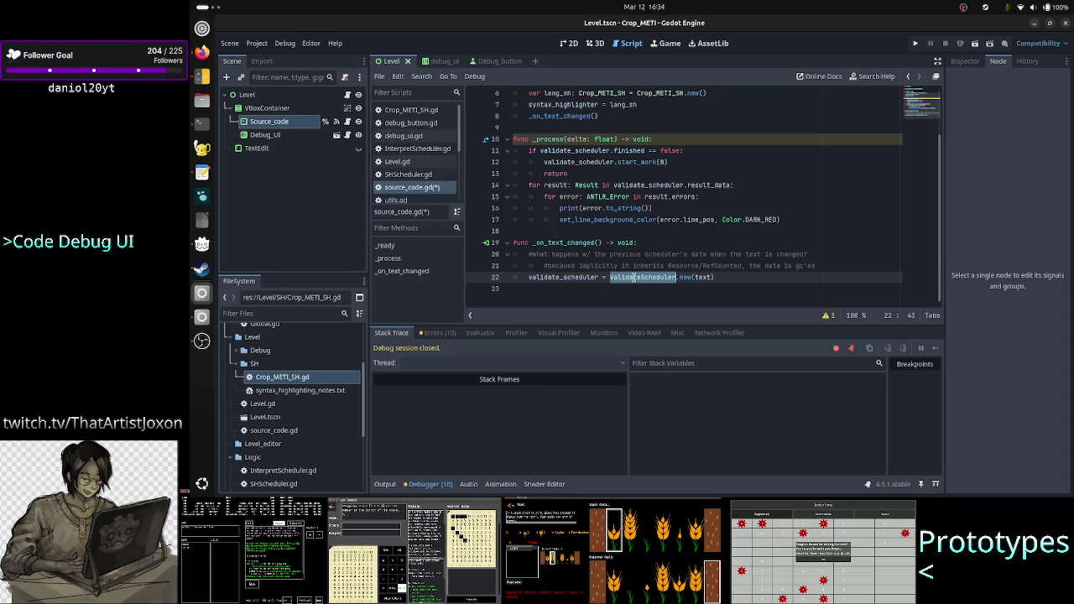
{"action": "double_click", "coordinate": [630, 151]}
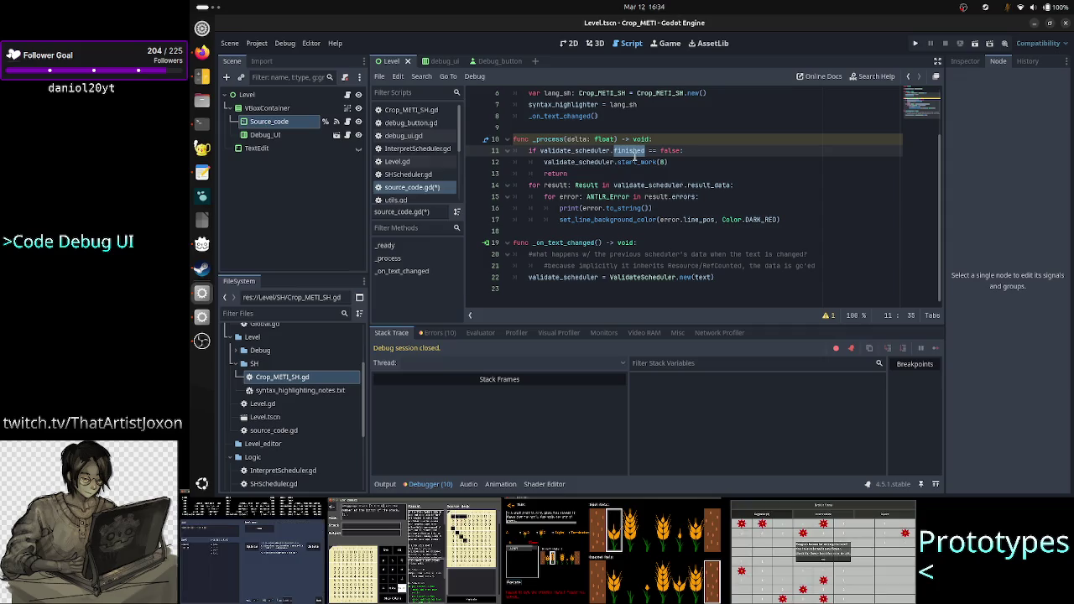
{"action": "double_click", "coordinate": [706, 278]}
{"action": "double_click", "coordinate": [626, 151]}
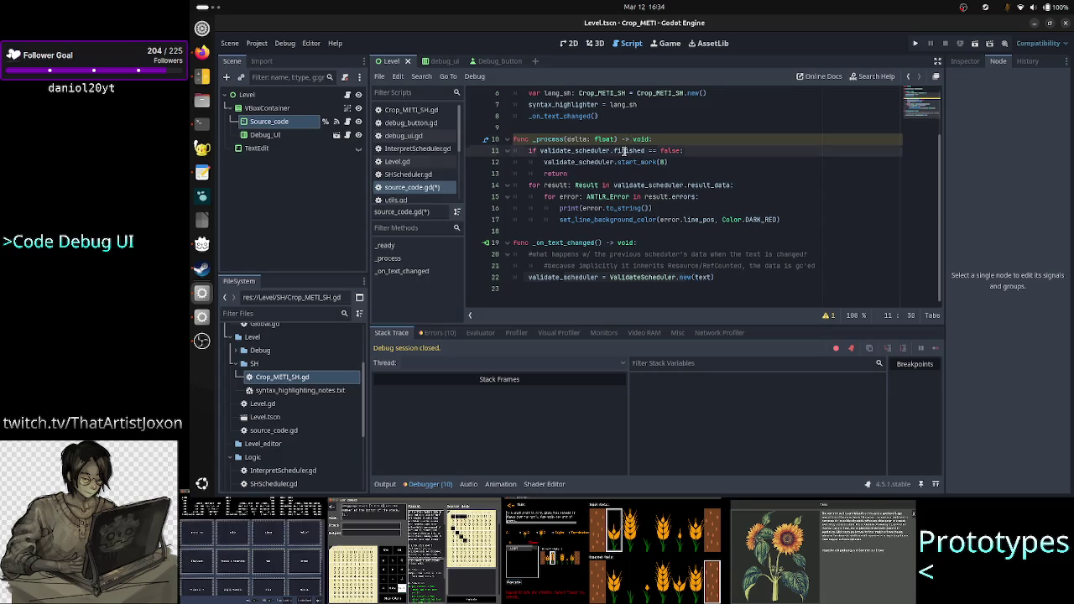
{"action": "scroll", "coordinate": [421, 164], "scroll_direction": "down", "scroll_amount": 4}
Compare ValidateScheduler.gd's work_data and finished = true lines with the result loop
{"action": "left_click", "coordinate": [416, 151]}
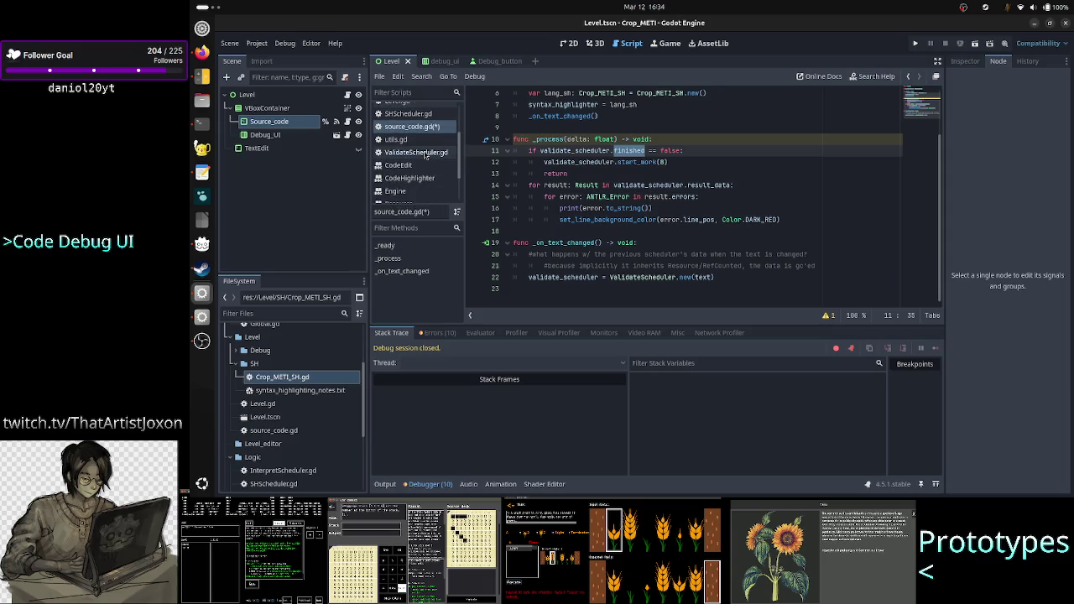
{"action": "scroll", "coordinate": [606, 231], "scroll_direction": "down", "scroll_amount": 3}
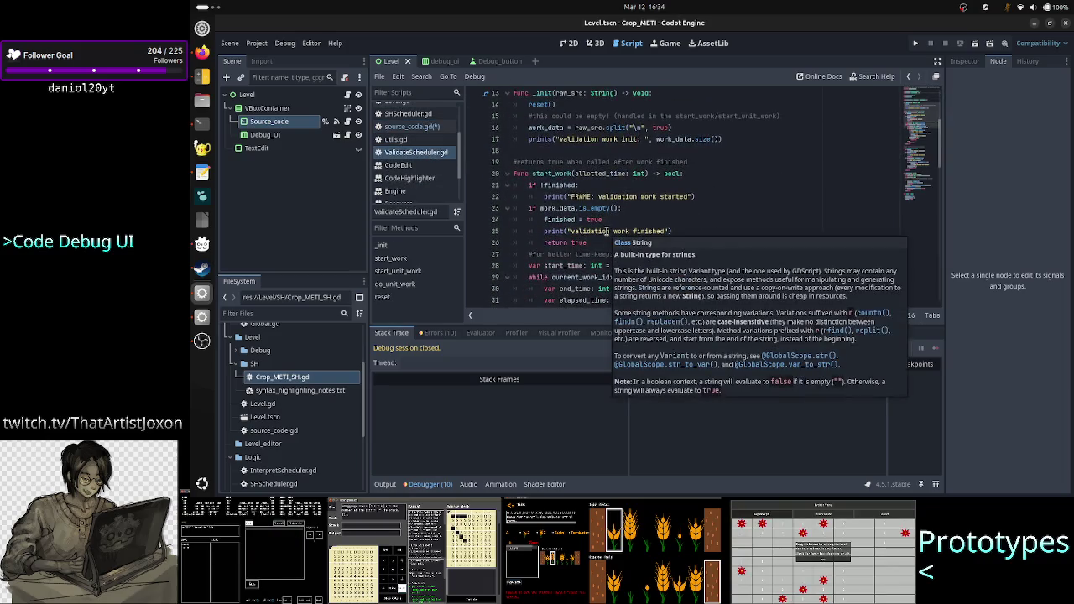
{"action": "scroll", "coordinate": [596, 214], "scroll_direction": "down", "scroll_amount": 1}
{"action": "double_click", "coordinate": [560, 208]}
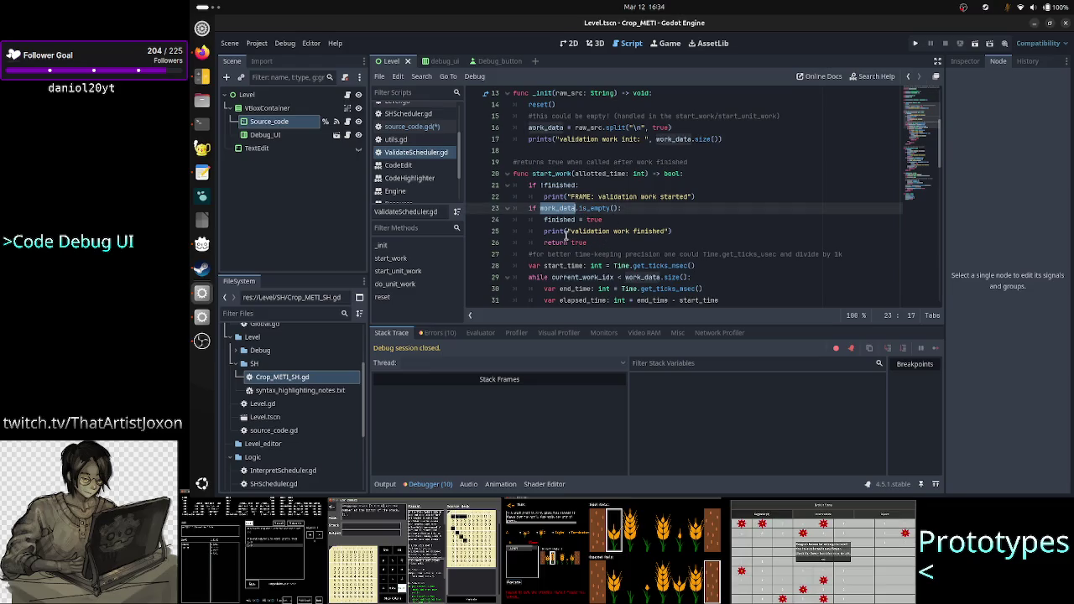
{"action": "left_click", "coordinate": [579, 219]}
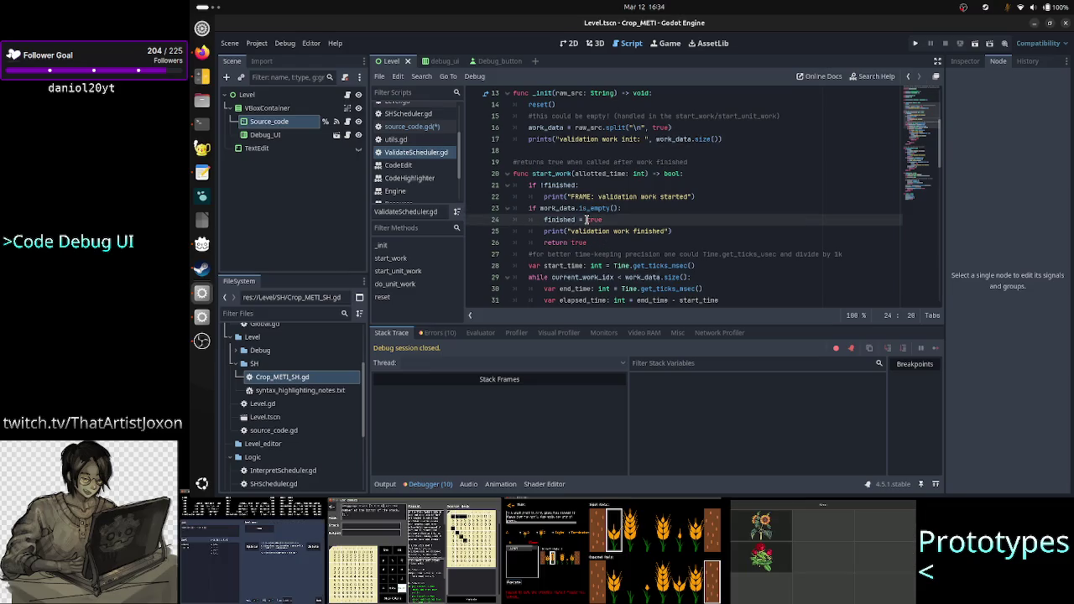
{"action": "left_click", "coordinate": [424, 126]}
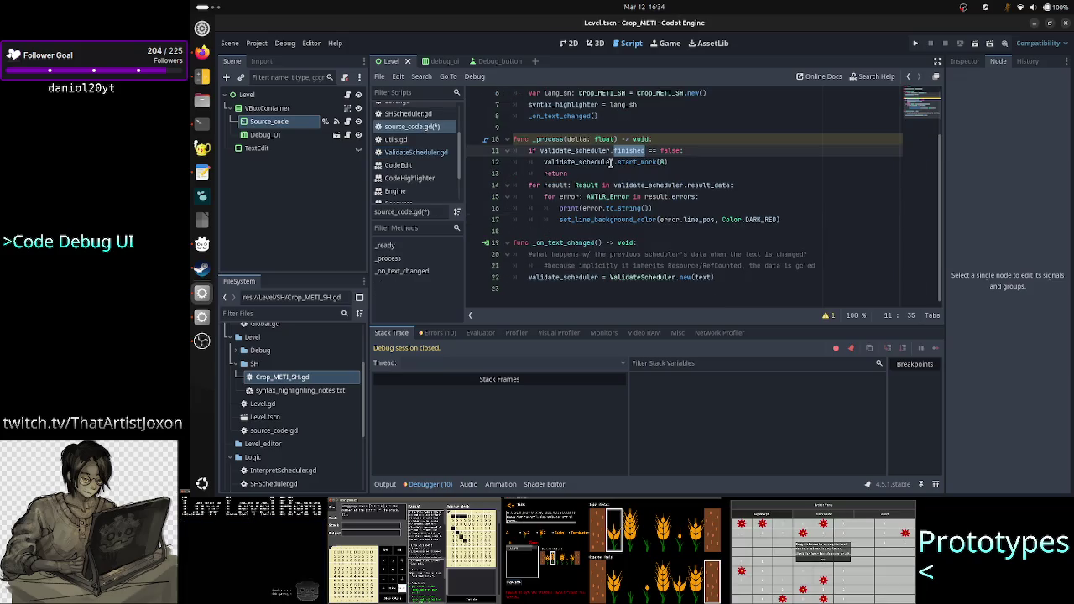
{"action": "double_click", "coordinate": [556, 185]}
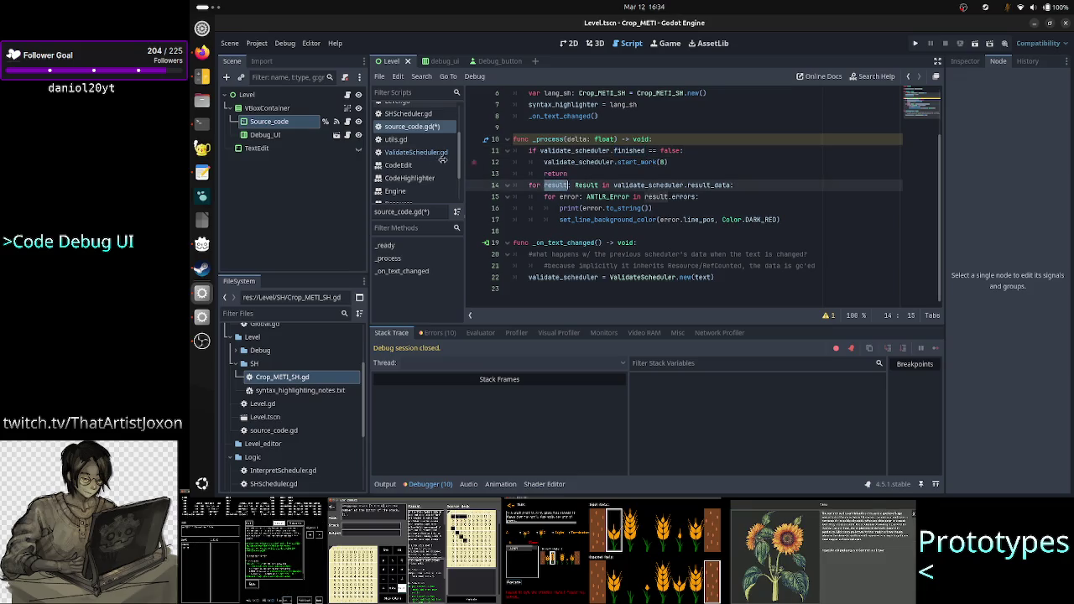
{"action": "left_click", "coordinate": [416, 152]}
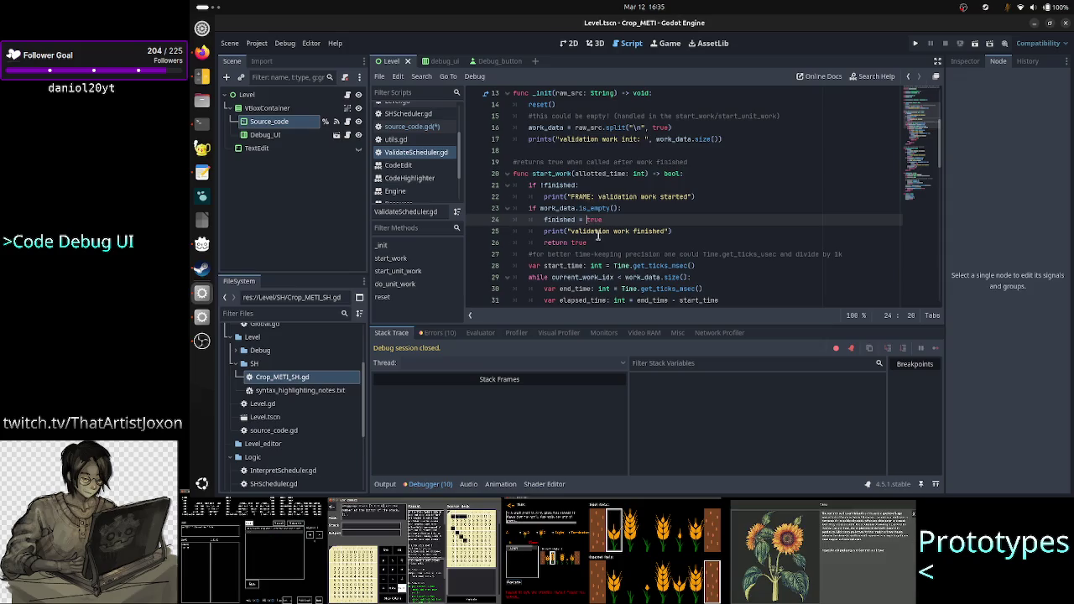
{"action": "scroll", "coordinate": [599, 237], "scroll_direction": "up", "scroll_amount": 4}
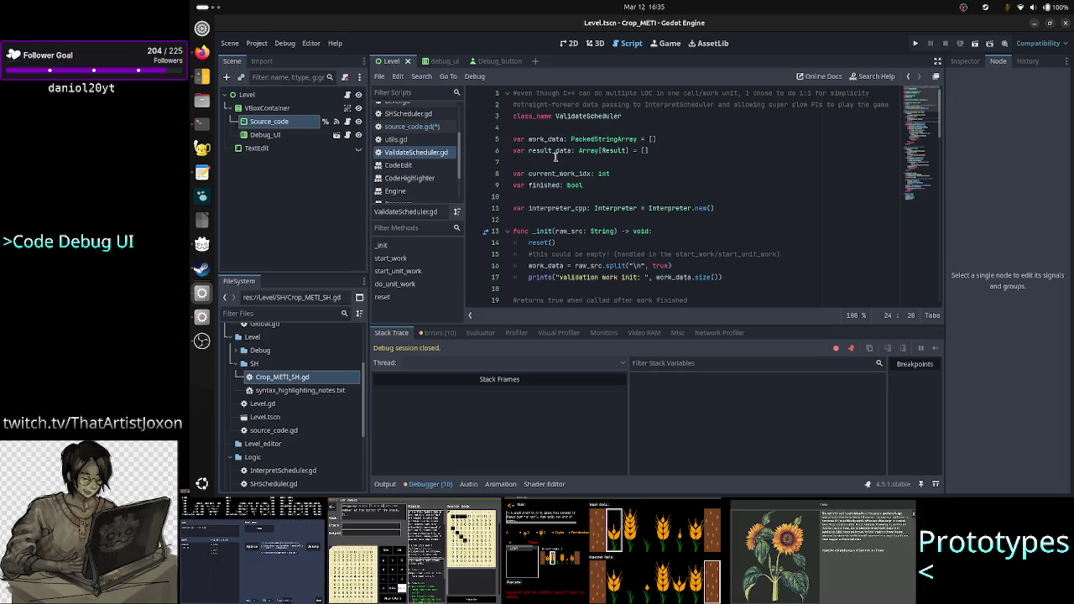
{"action": "left_click_drag", "start_coordinate": [660, 150], "coordinate": [581, 150]}
With the loop variable typed Result, save source_code.gd and run the project
{"action": "left_click", "coordinate": [420, 126]}
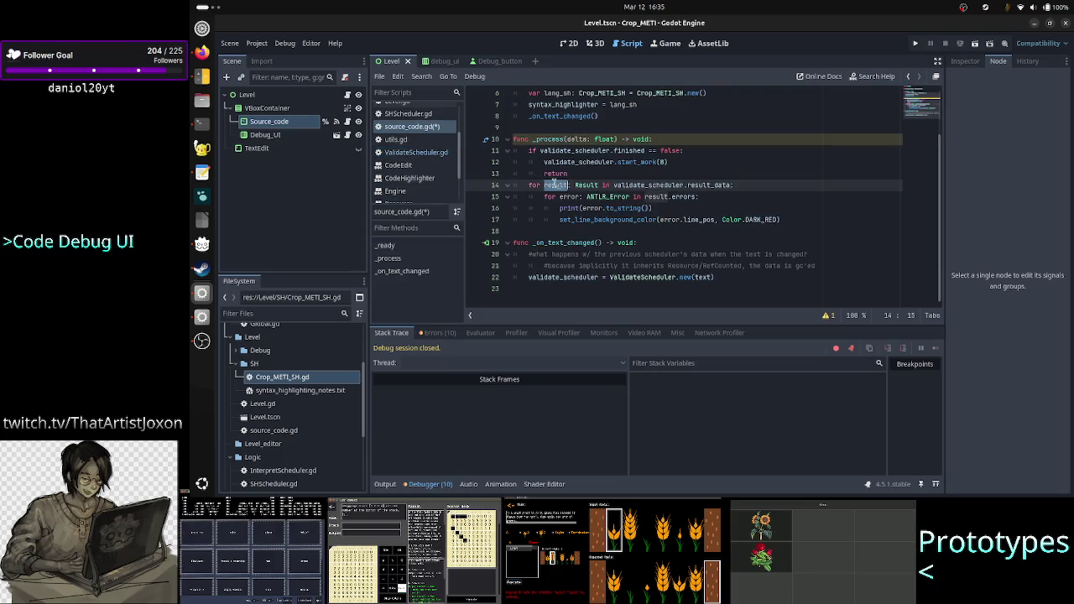
{"action": "left_click", "coordinate": [599, 185]}
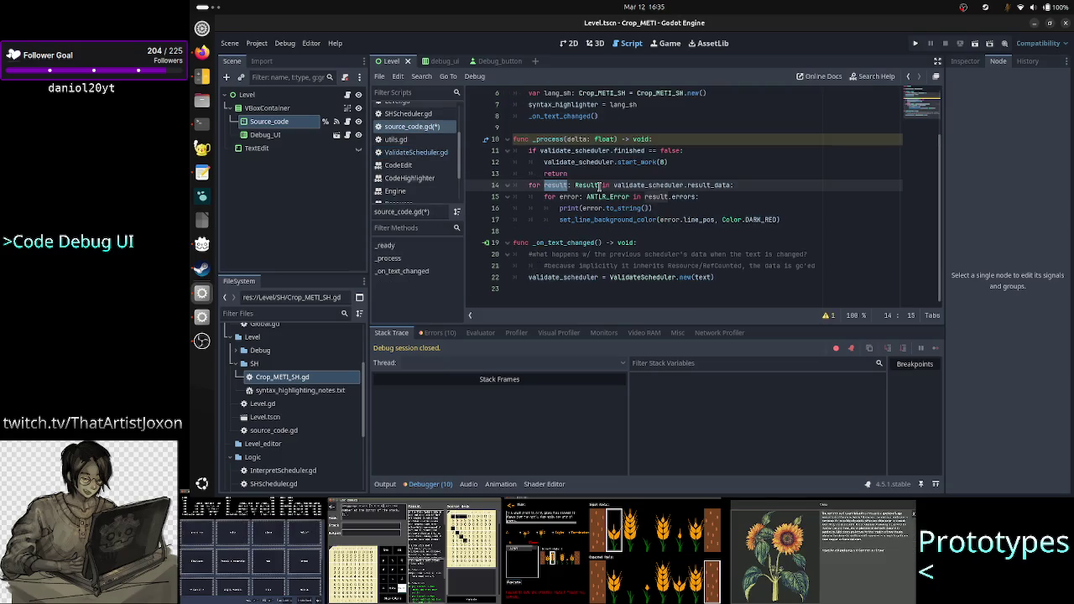
{"action": "left_click", "coordinate": [551, 233]}
{"action": "key", "text": "ctrl+s"}
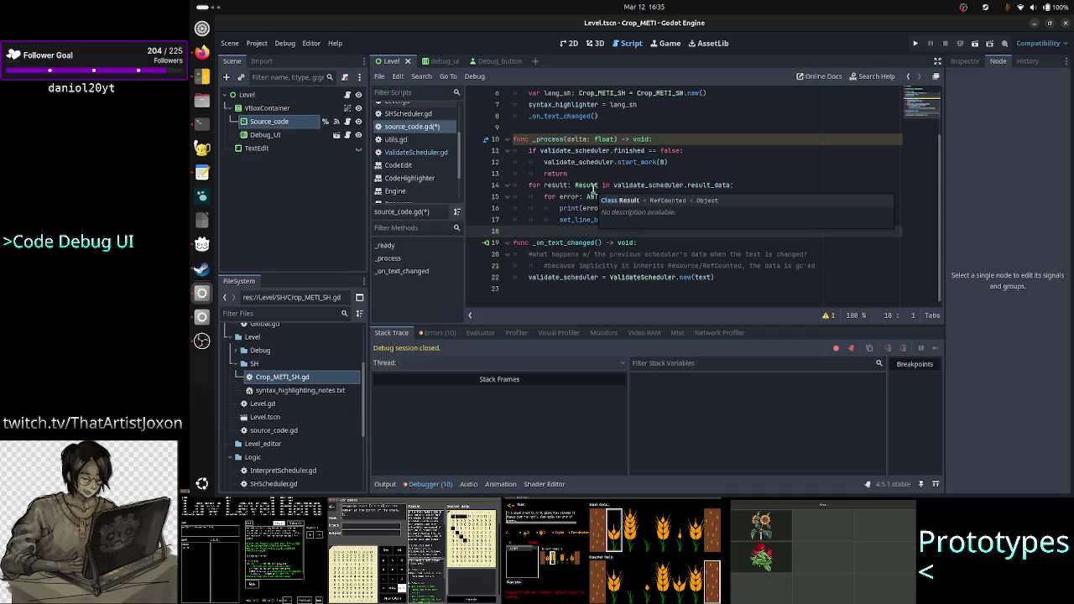
{"action": "left_click", "coordinate": [974, 47]}
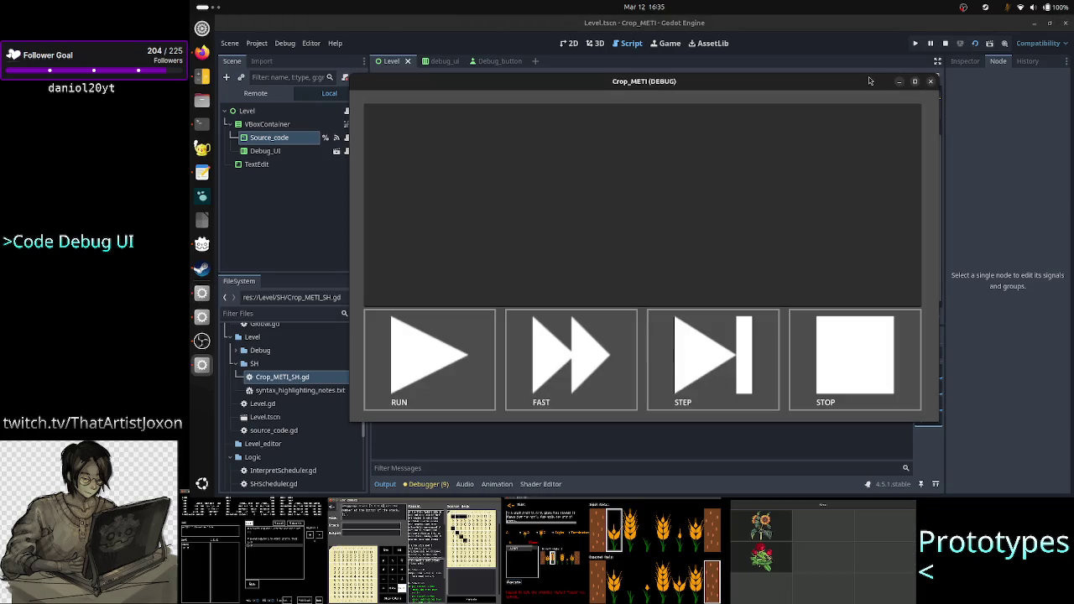
Move the Crop_METI game window aside, click its text area, then return to the editor
{"action": "mouse_move", "coordinate": [867, 82]}
{"action": "left_mouse_down"}
{"action": "mouse_move", "coordinate": [1035, 62]}
{"action": "mouse_move", "coordinate": [1039, 35]}
{"action": "left_mouse_up"}
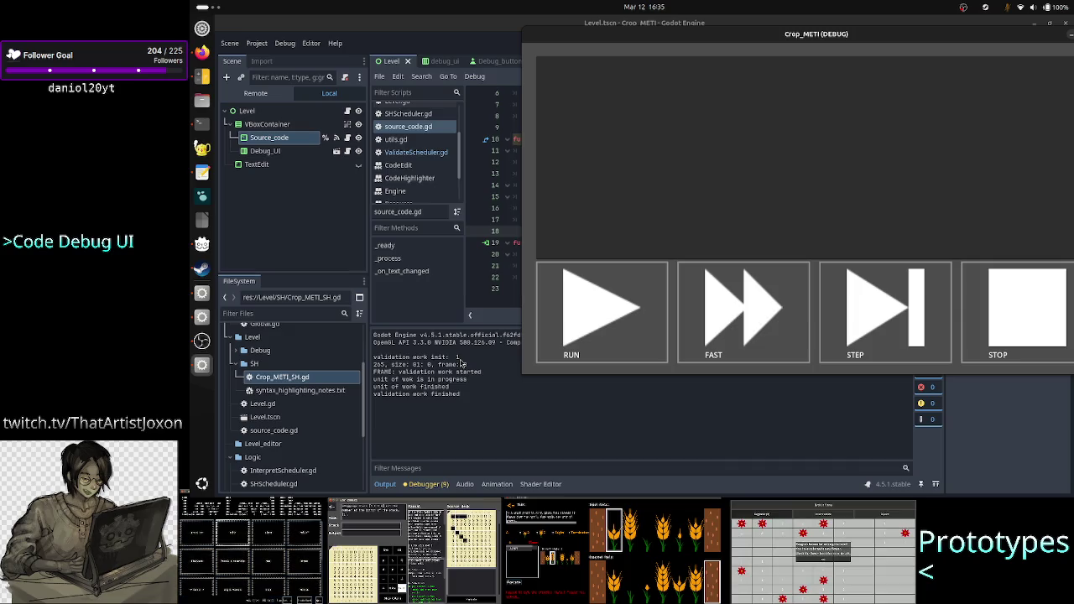
{"action": "left_click", "coordinate": [643, 145]}
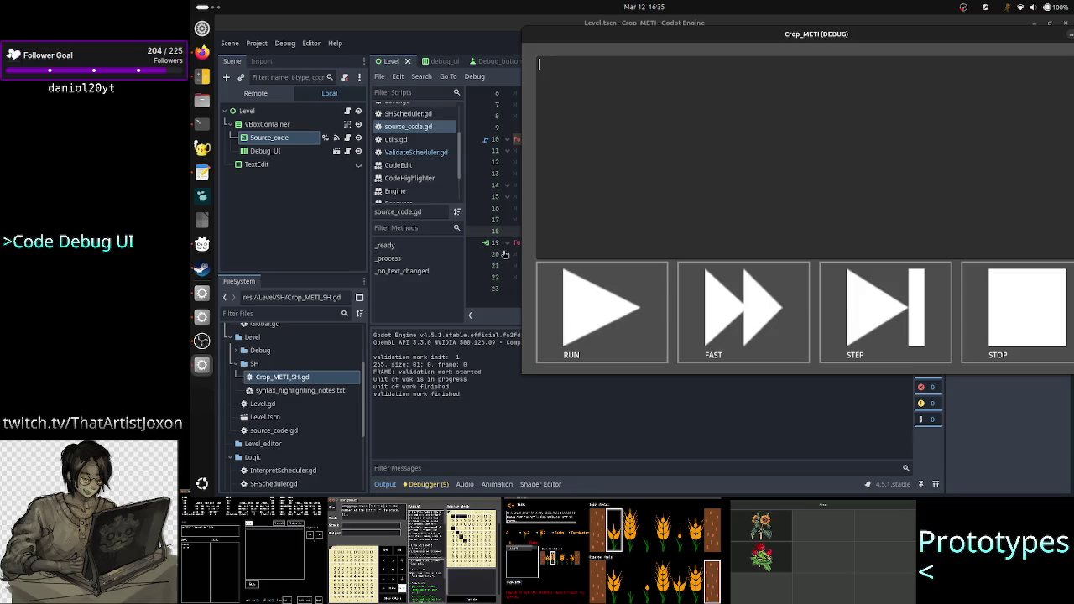
{"action": "left_click", "coordinate": [491, 53]}
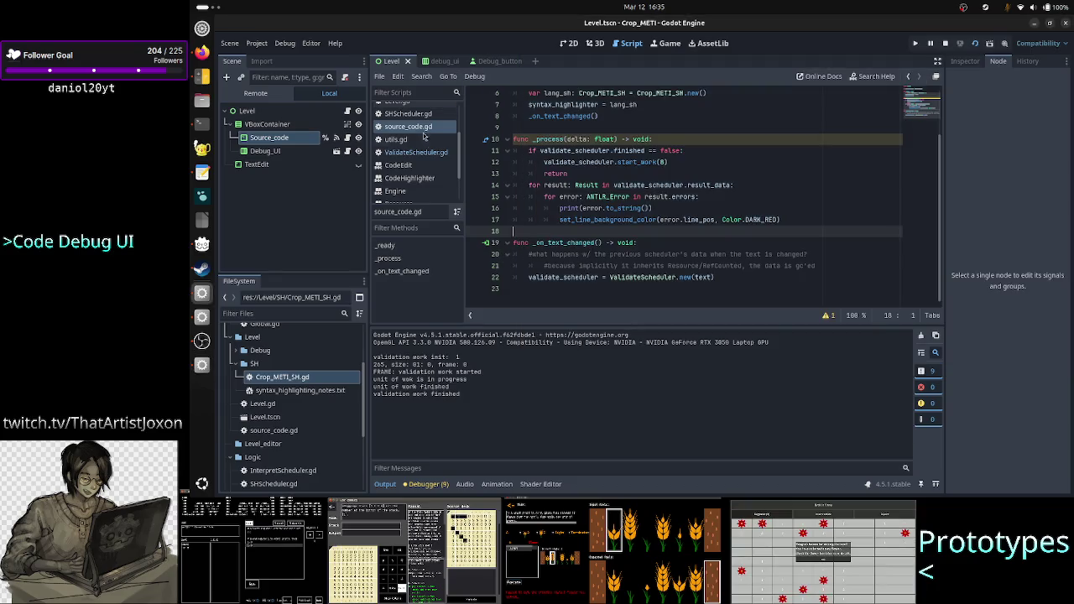
Review Crop_METI_SH.gd's highlighting code around 'size' on line 58, then switch to the game
{"action": "scroll", "coordinate": [424, 134], "scroll_direction": "up", "scroll_amount": 3}
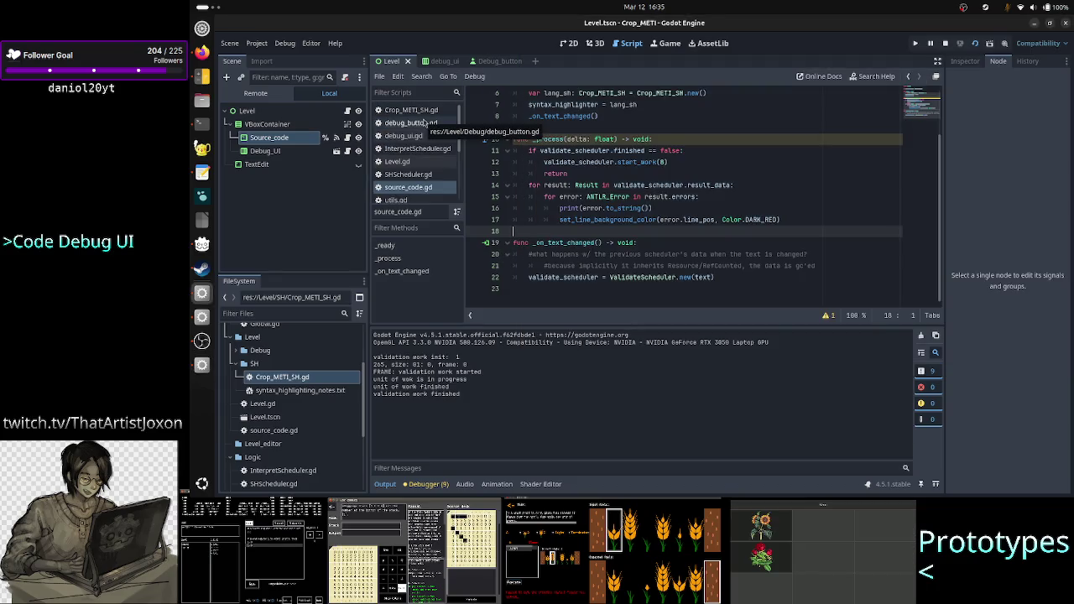
{"action": "left_click", "coordinate": [412, 110]}
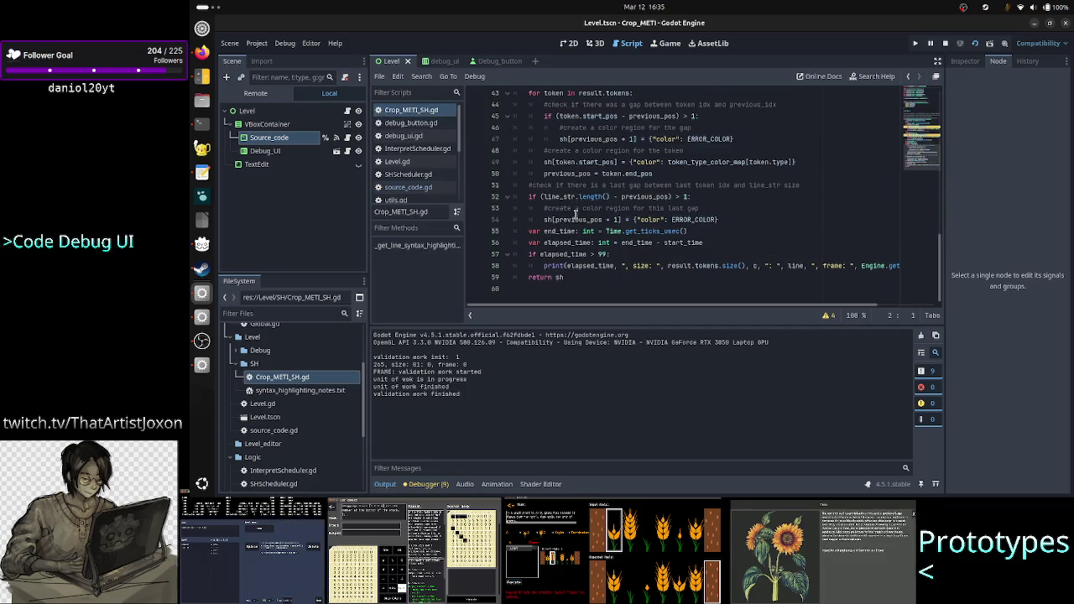
{"action": "scroll", "coordinate": [585, 265], "scroll_direction": "up", "scroll_amount": 9}
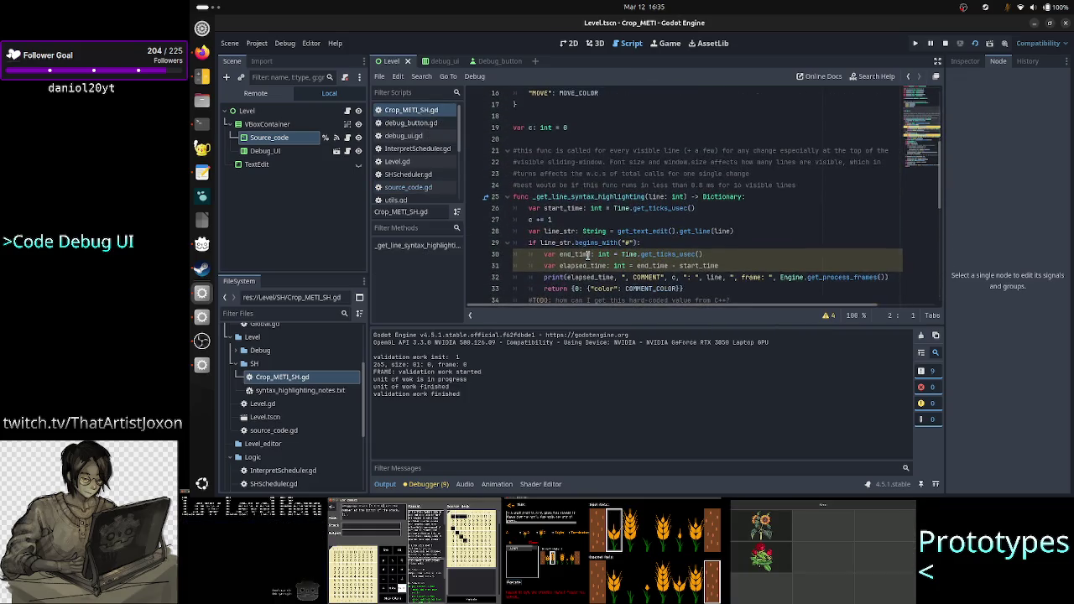
{"action": "scroll", "coordinate": [627, 231], "scroll_direction": "down", "scroll_amount": 1}
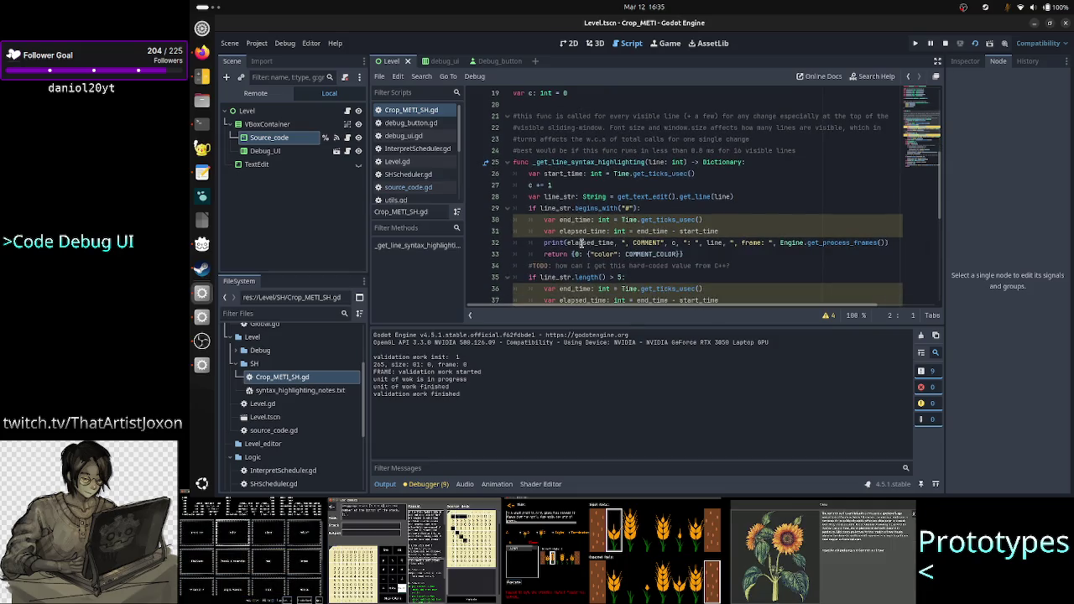
{"action": "left_click", "coordinate": [581, 243]}
{"action": "mouse_move", "coordinate": [581, 242]}
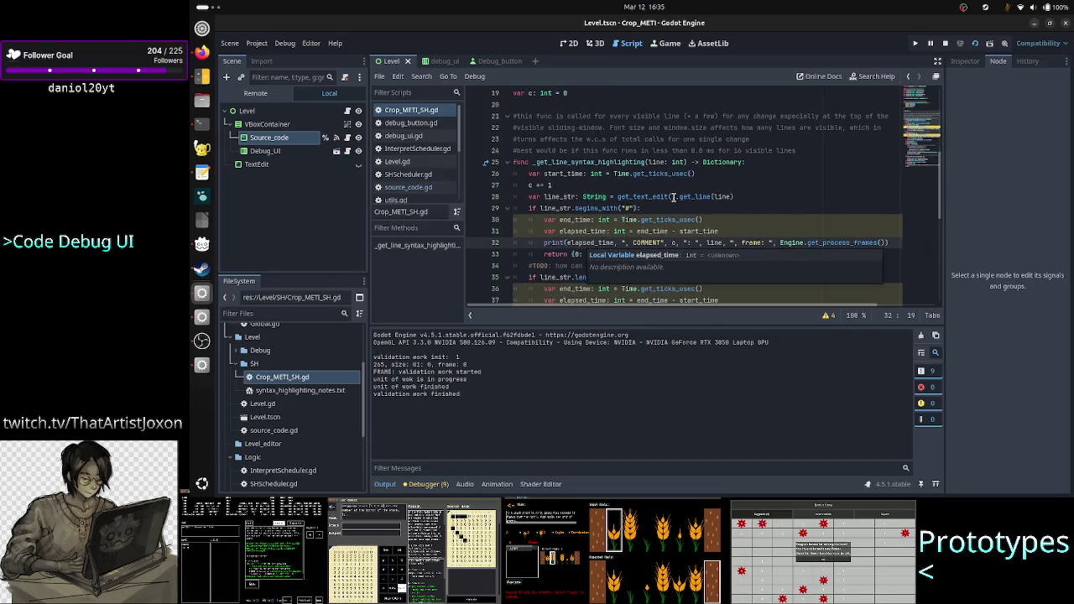
{"action": "scroll", "coordinate": [655, 184], "scroll_direction": "down", "scroll_amount": 6}
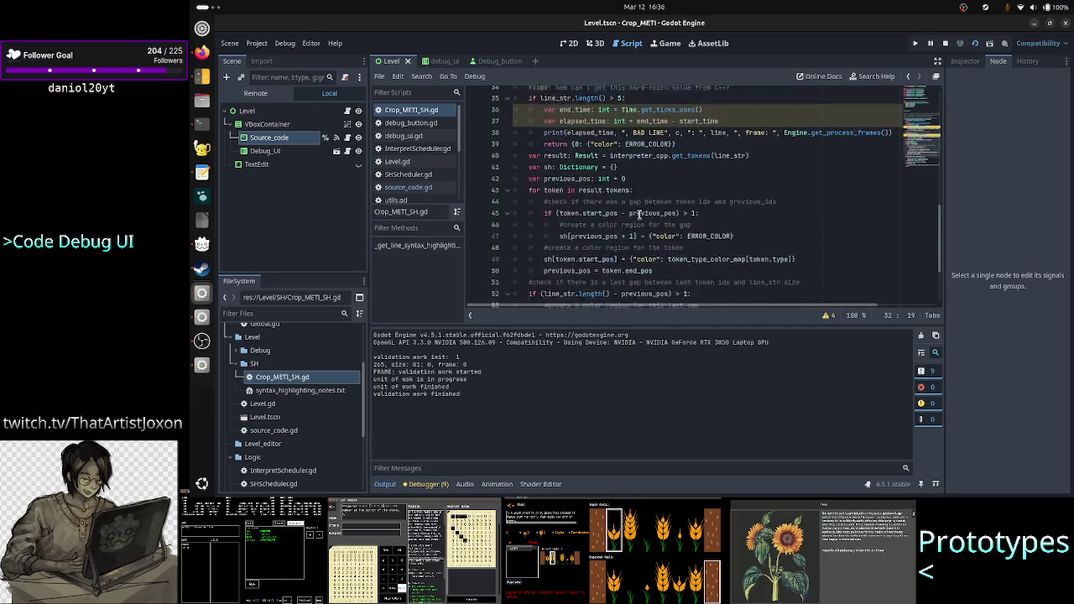
{"action": "scroll", "coordinate": [617, 152], "scroll_direction": "down", "scroll_amount": 2}
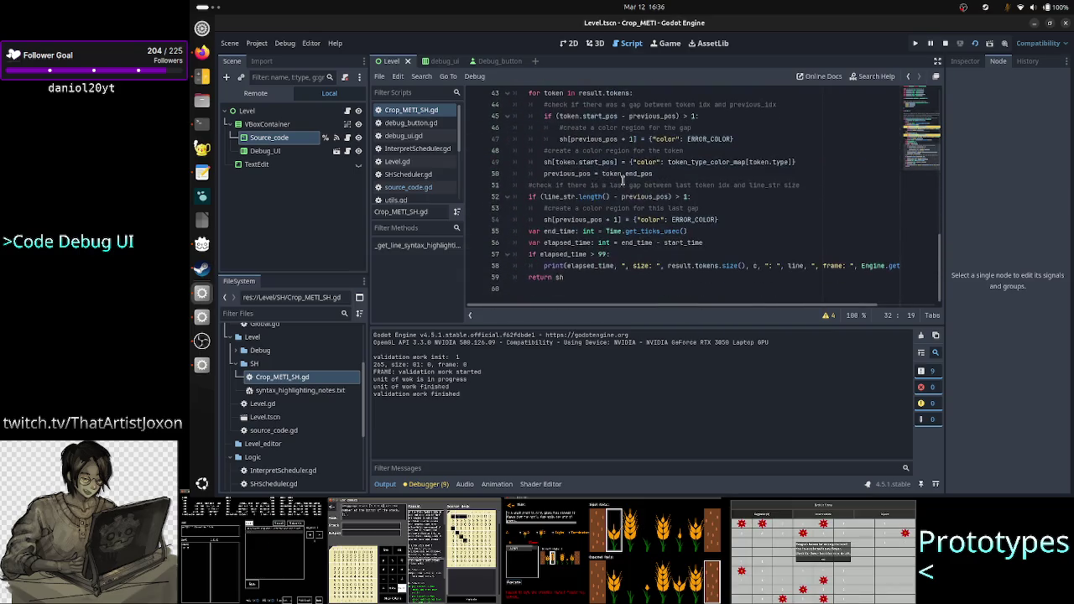
{"action": "double_click", "coordinate": [643, 266]}
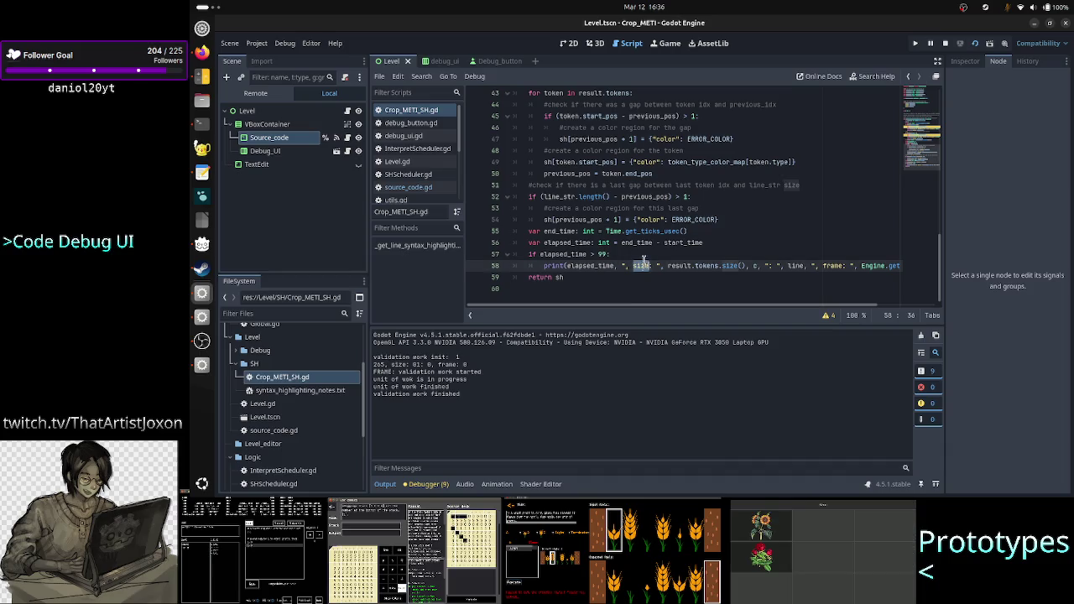
{"action": "key", "text": "alt+Tab"}
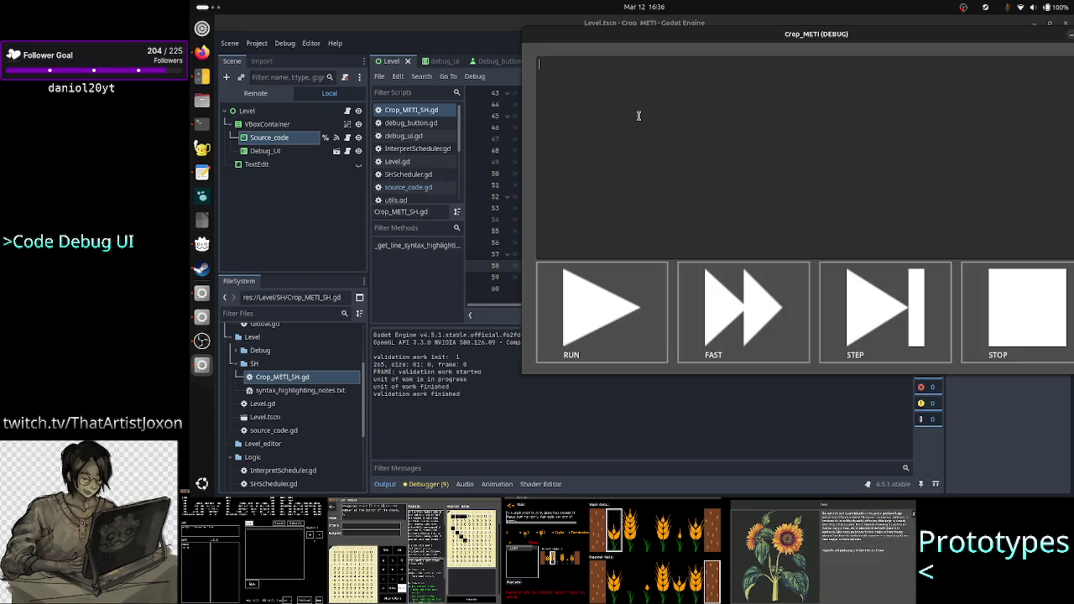
Type 'p' in the game's text box to trigger ANTLR '<EOF>' errors, then return to the editor
{"action": "type", "text": "p"}
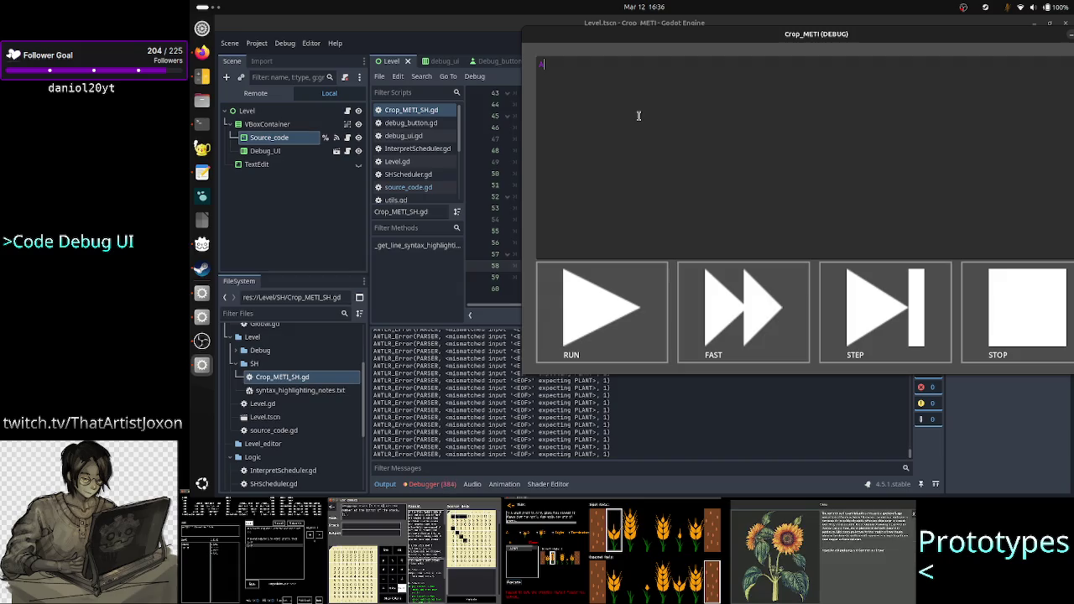
{"action": "left_click", "coordinate": [632, 406]}
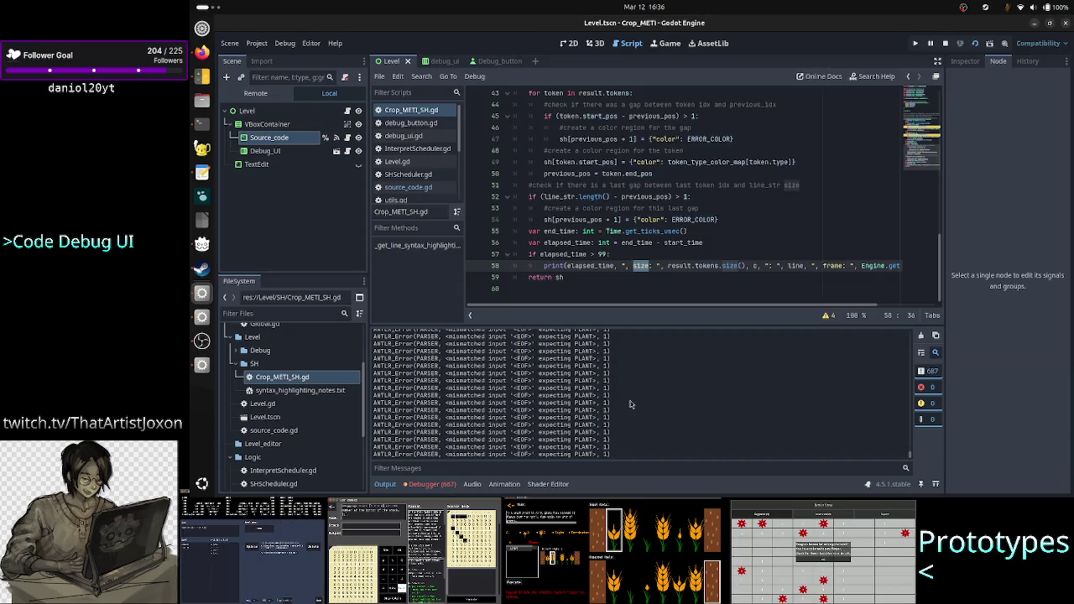
Stop the game and follow an out-of-bounds debugger error to source_code.gd line 17
{"action": "left_click", "coordinate": [946, 44]}
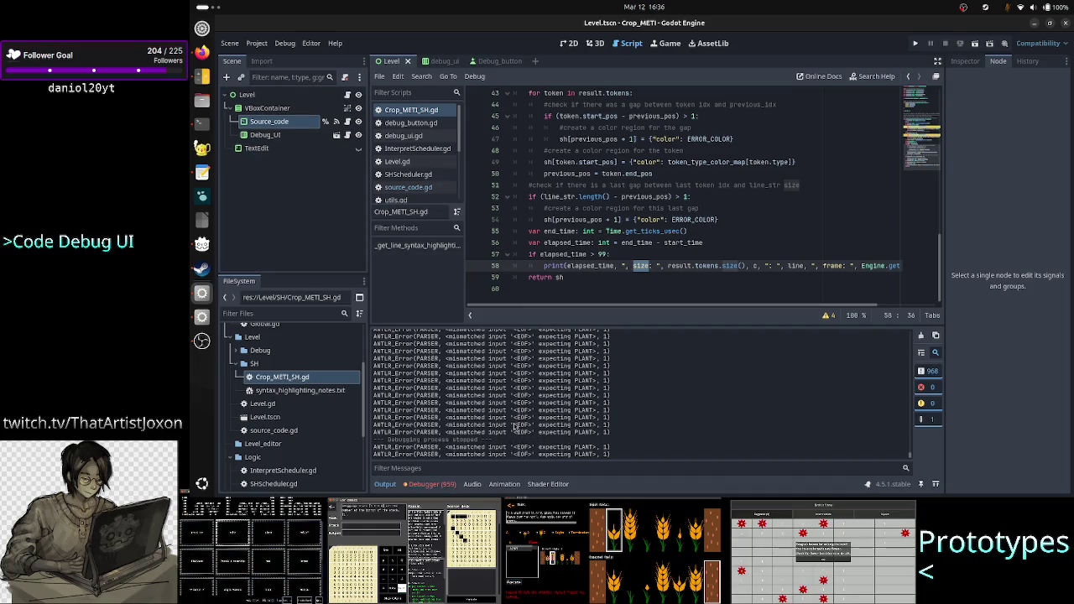
{"action": "left_click", "coordinate": [453, 486]}
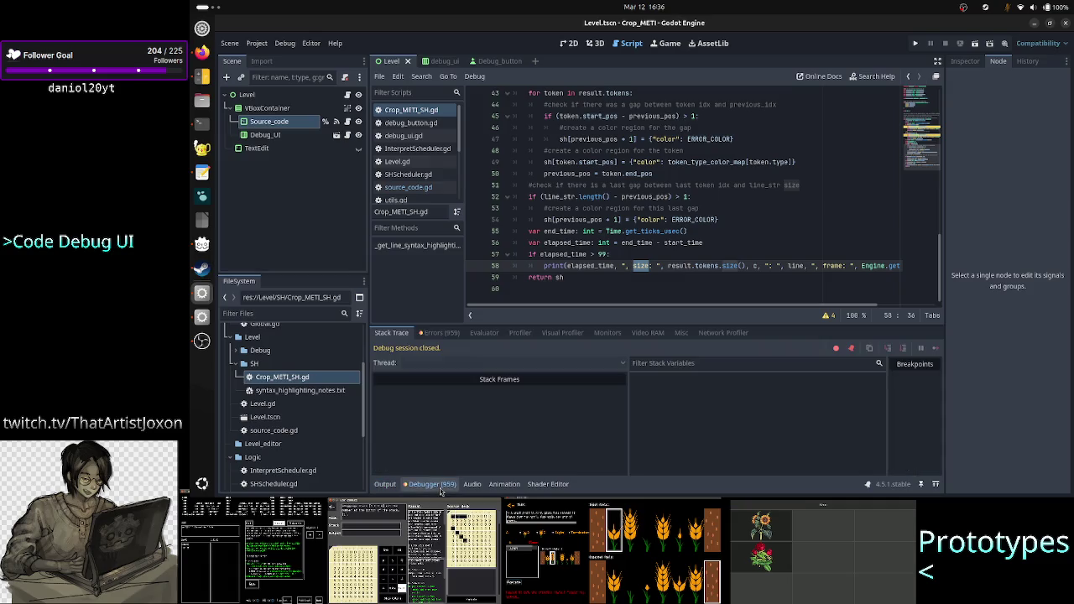
{"action": "left_click", "coordinate": [441, 333]}
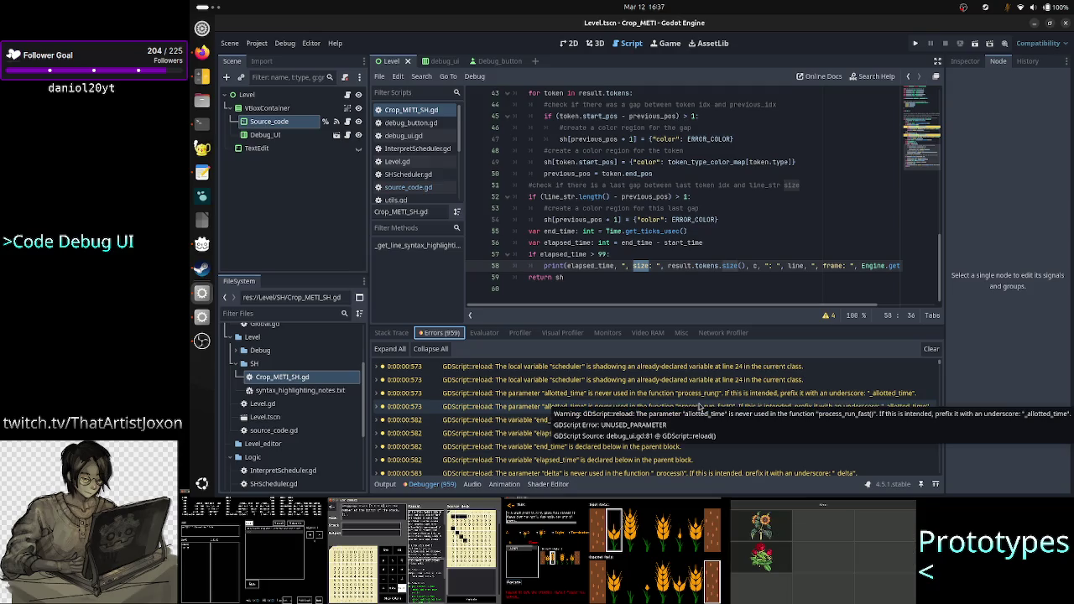
{"action": "scroll", "coordinate": [700, 406], "scroll_direction": "down", "scroll_amount": 2}
{"action": "scroll", "coordinate": [701, 406], "scroll_direction": "down", "scroll_amount": 2}
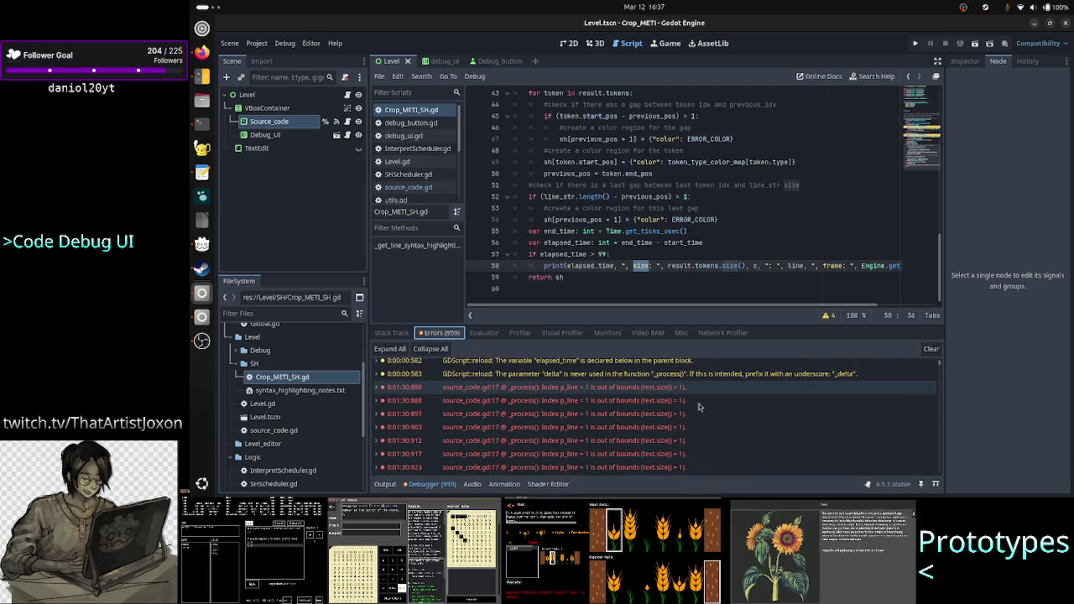
{"action": "left_click", "coordinate": [680, 388]}
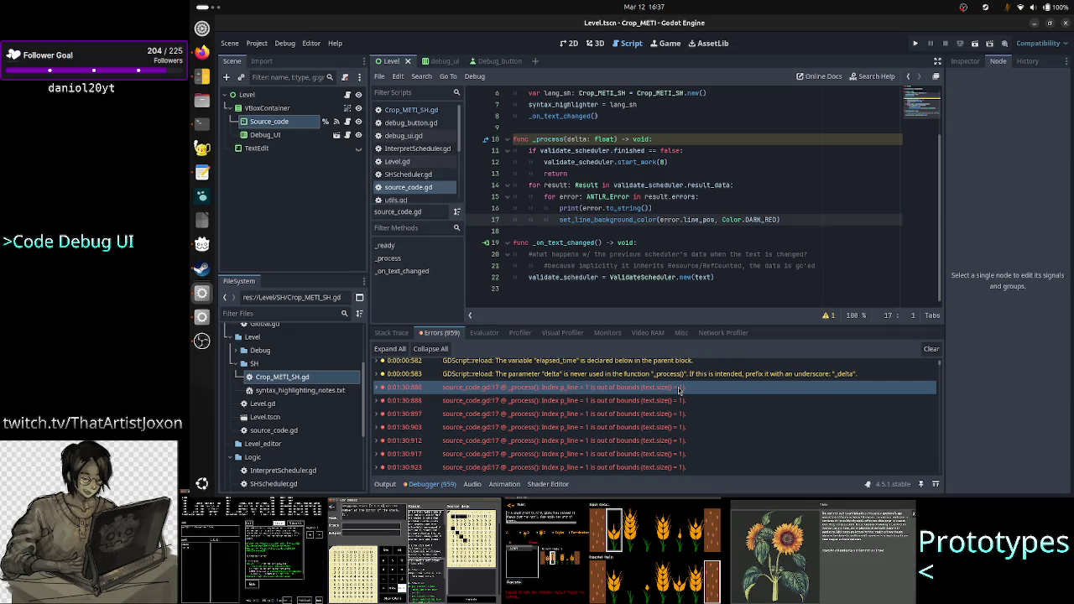
Change line 17 to colour the line at error.line_pos - 1
{"action": "mouse_move", "coordinate": [680, 390]}
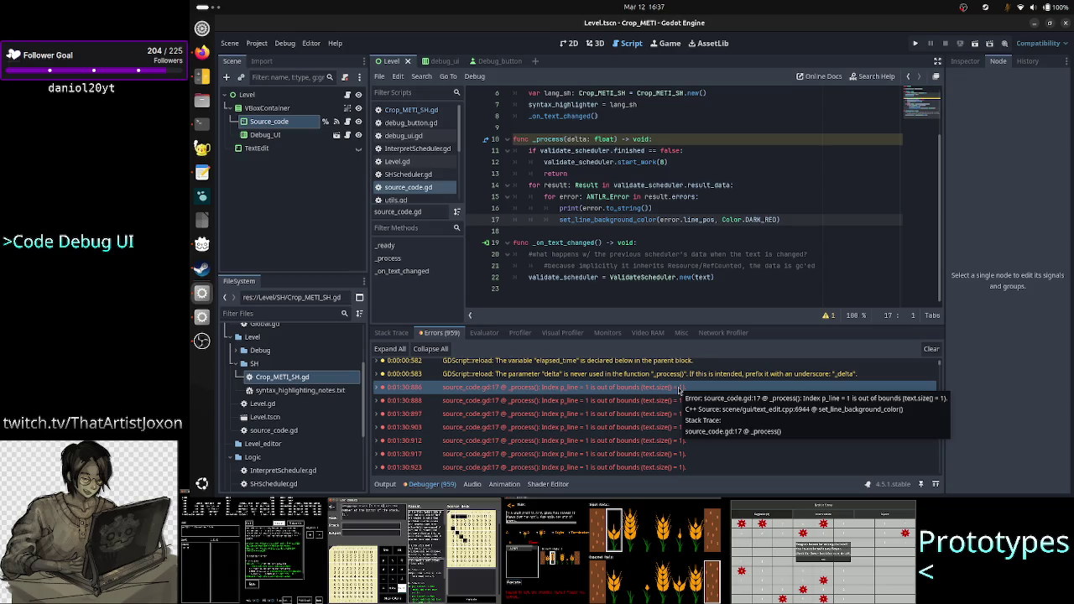
{"action": "left_click", "coordinate": [644, 428]}
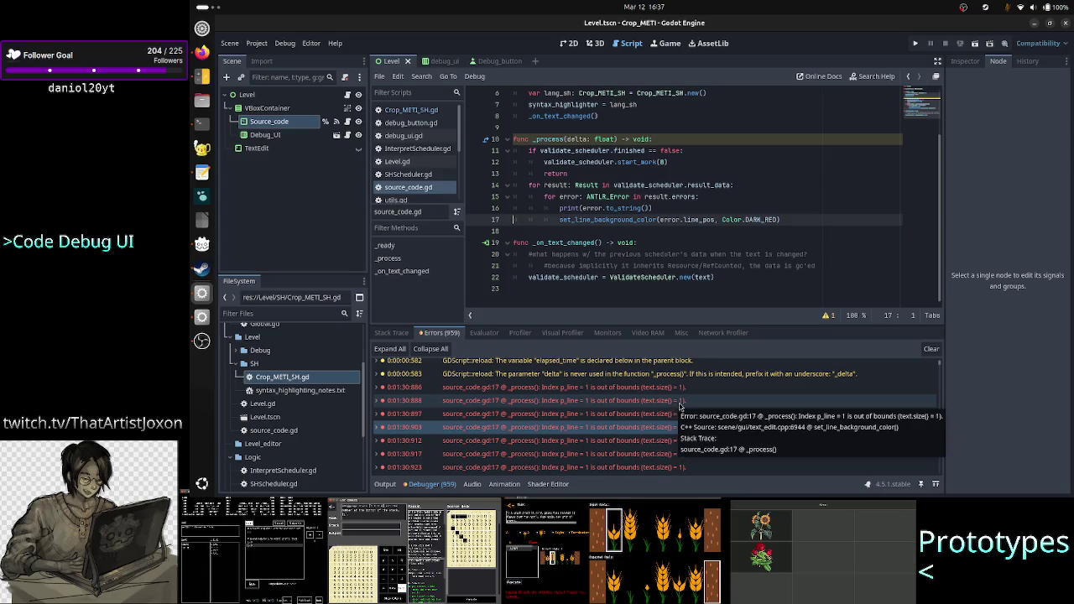
{"action": "left_click", "coordinate": [714, 219]}
{"action": "type", "text": "- 1"}
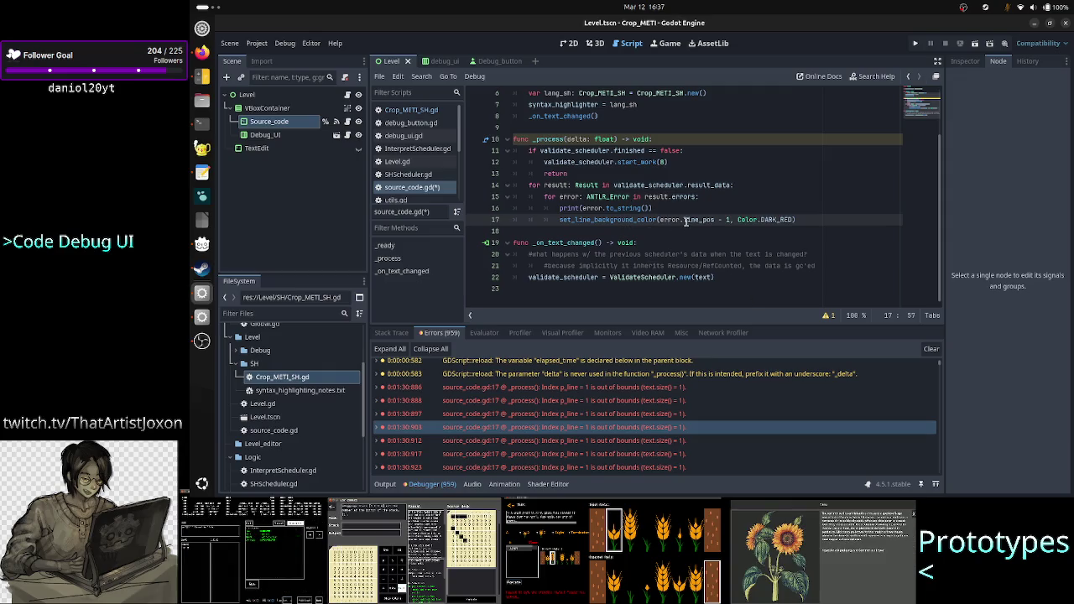
Read the TextEdit class documentation, then return to source_code.gd
{"action": "scroll", "coordinate": [420, 177], "scroll_direction": "down", "scroll_amount": 5}
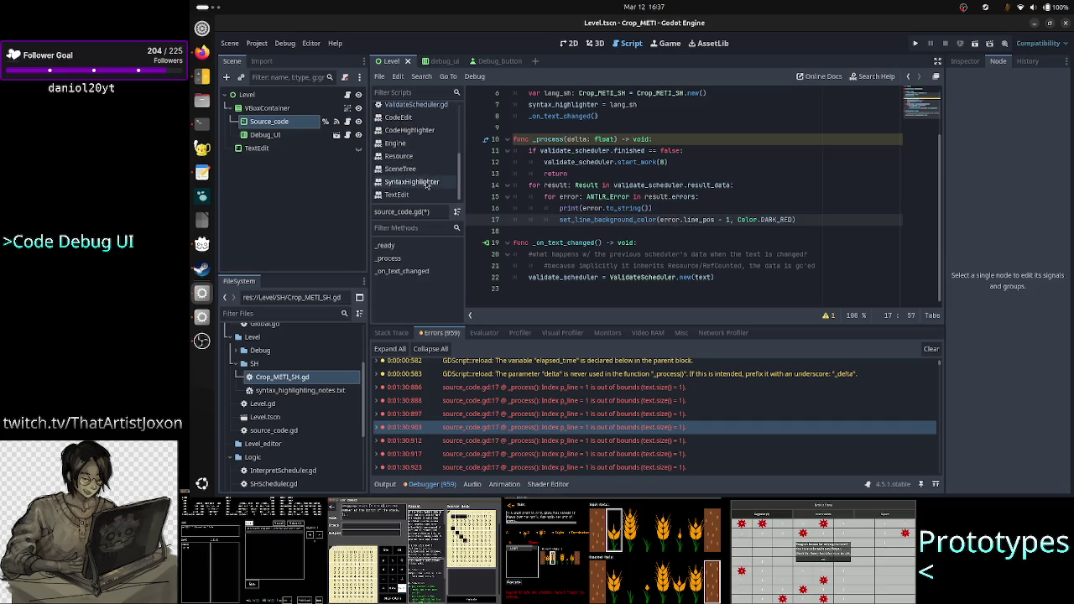
{"action": "left_click", "coordinate": [411, 194]}
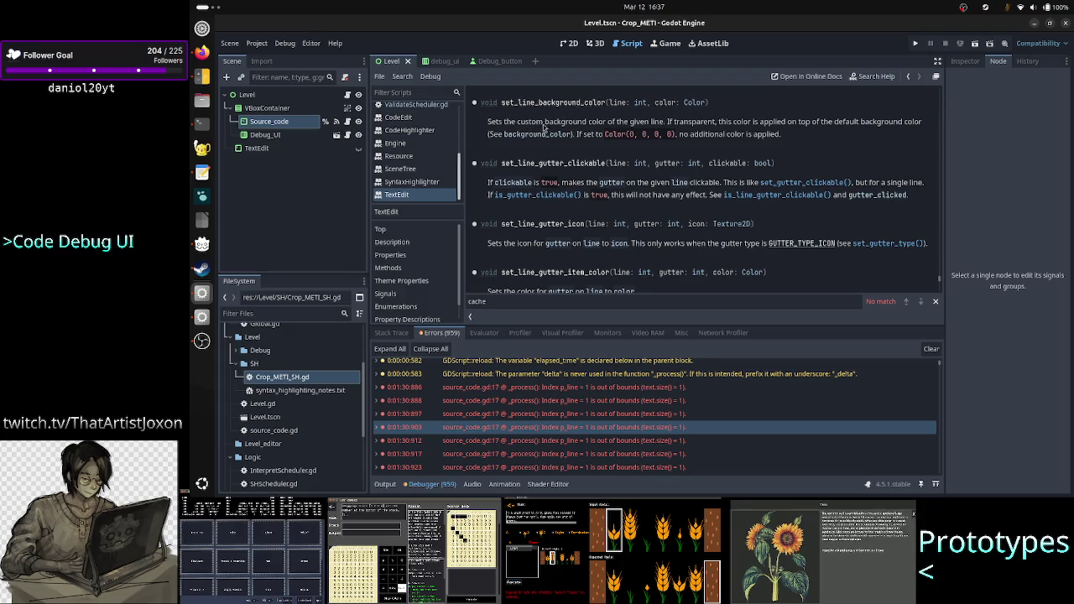
{"action": "scroll", "coordinate": [428, 134], "scroll_direction": "up", "scroll_amount": 5}
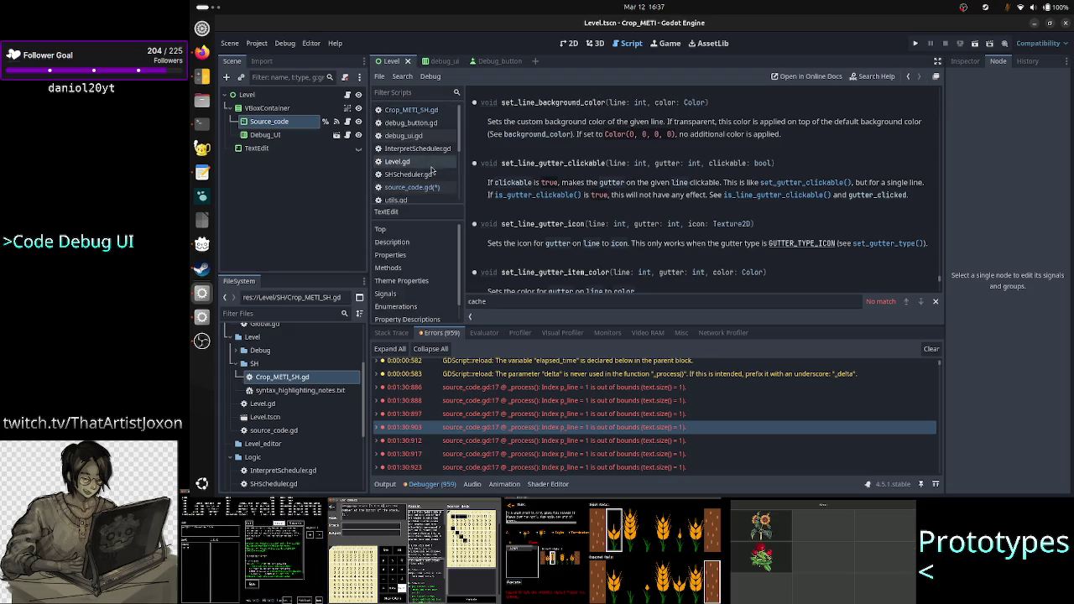
{"action": "left_click", "coordinate": [419, 188]}
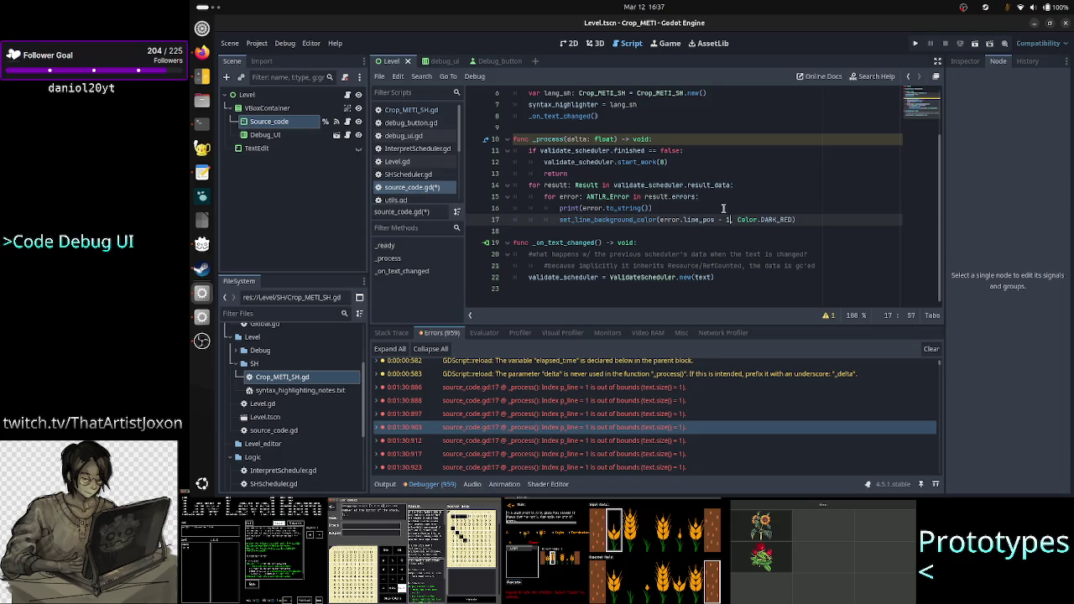
{"action": "left_click", "coordinate": [976, 43]}
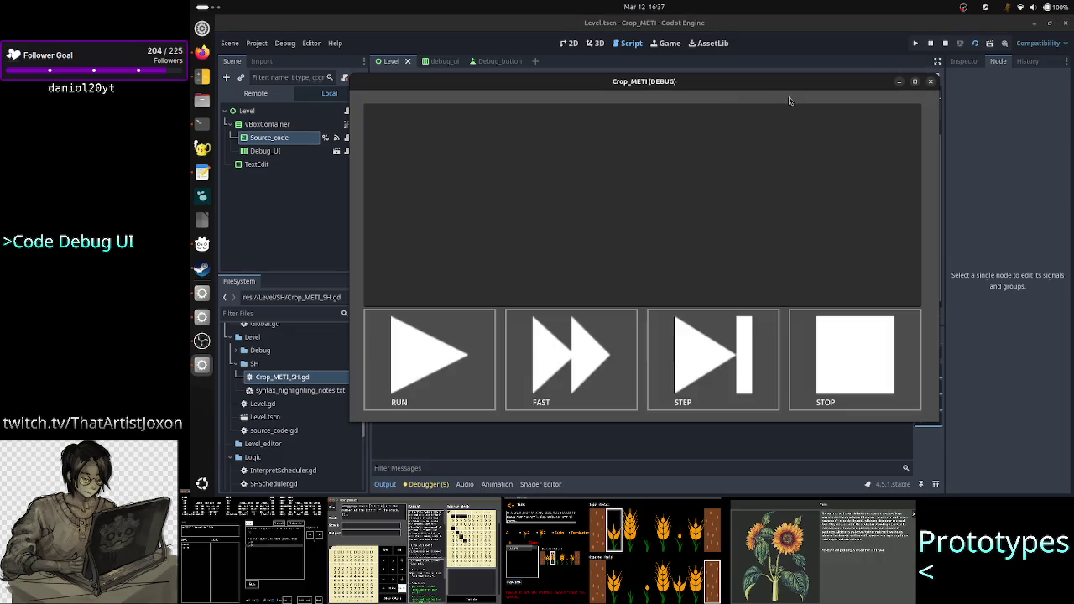
{"action": "left_click_drag", "start_coordinate": [790, 93], "coordinate": [914, 95]}
{"action": "left_click", "coordinate": [693, 187]}
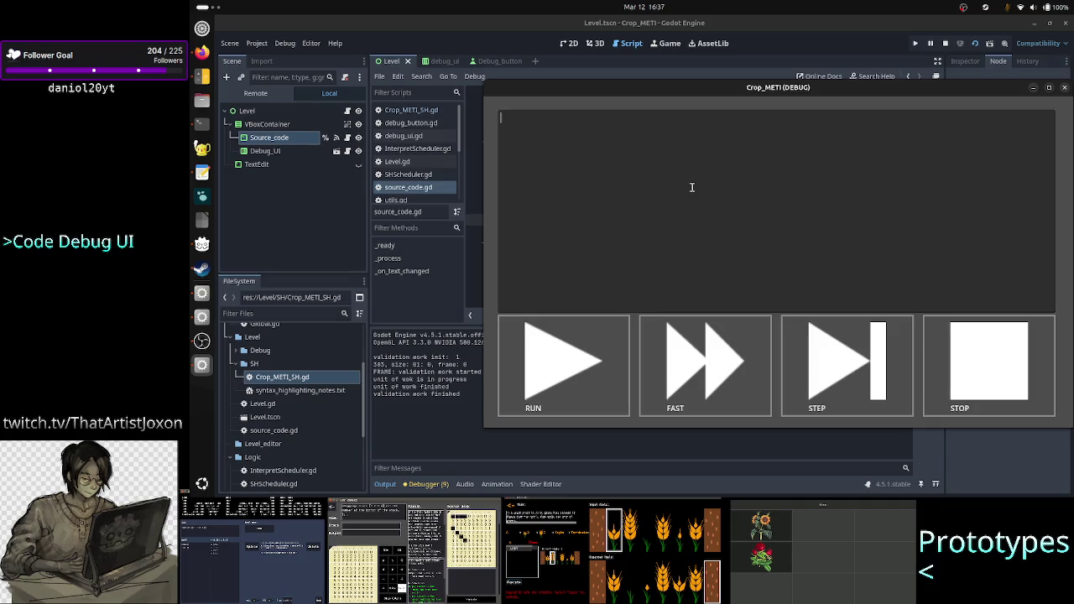
{"action": "type", "text": "P"}
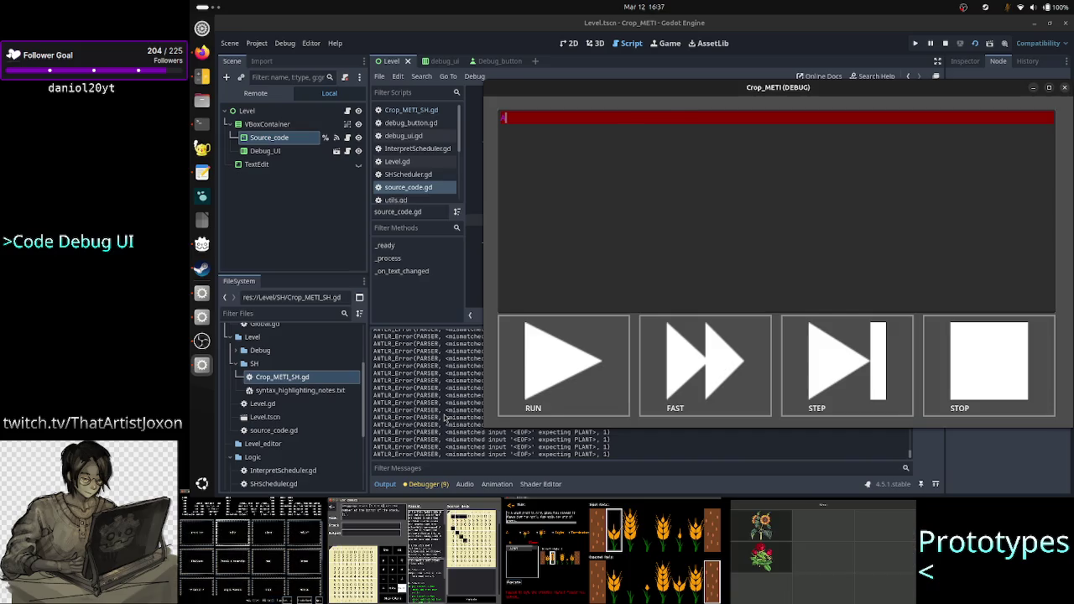
{"action": "key", "text": "F8"}
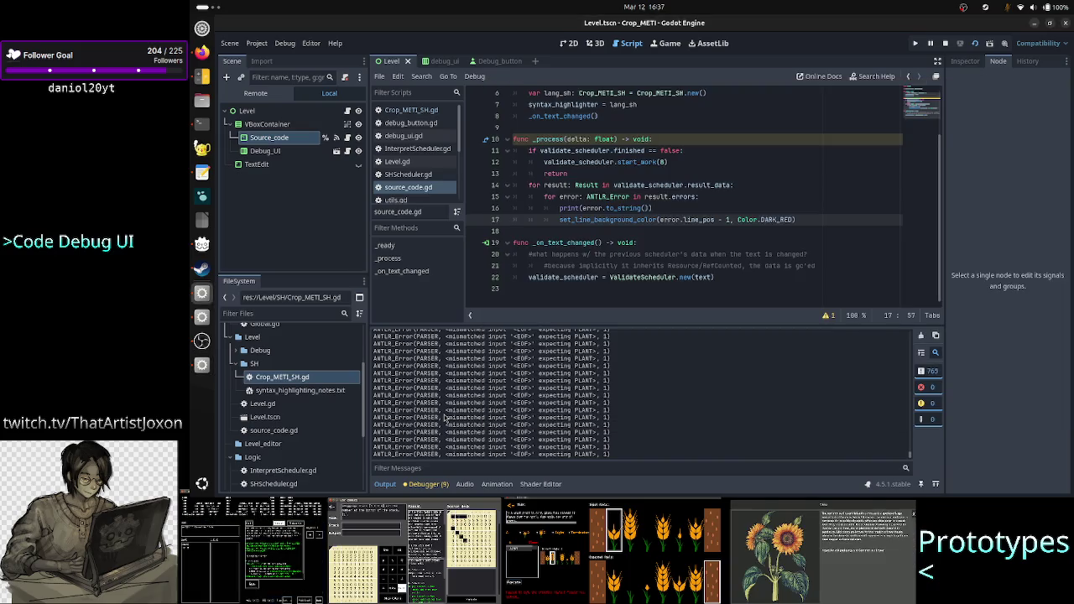
Show the debugger warnings and inspect the shadowed scheduler variable warning at line 50
{"action": "left_click", "coordinate": [428, 484]}
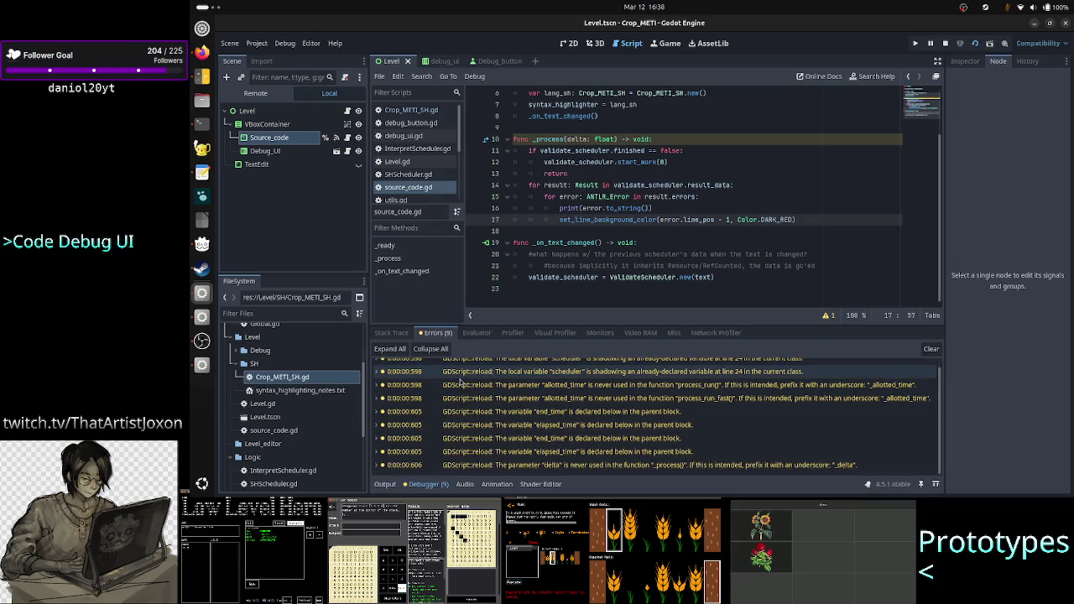
{"action": "scroll", "coordinate": [460, 381], "scroll_direction": "up", "scroll_amount": 1}
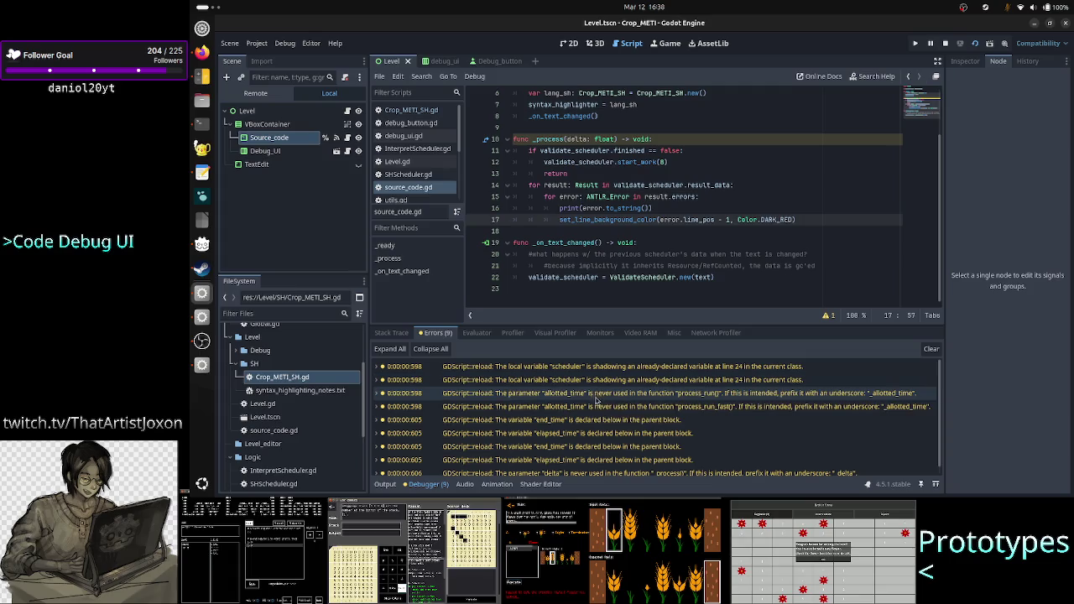
{"action": "mouse_move", "coordinate": [602, 380]}
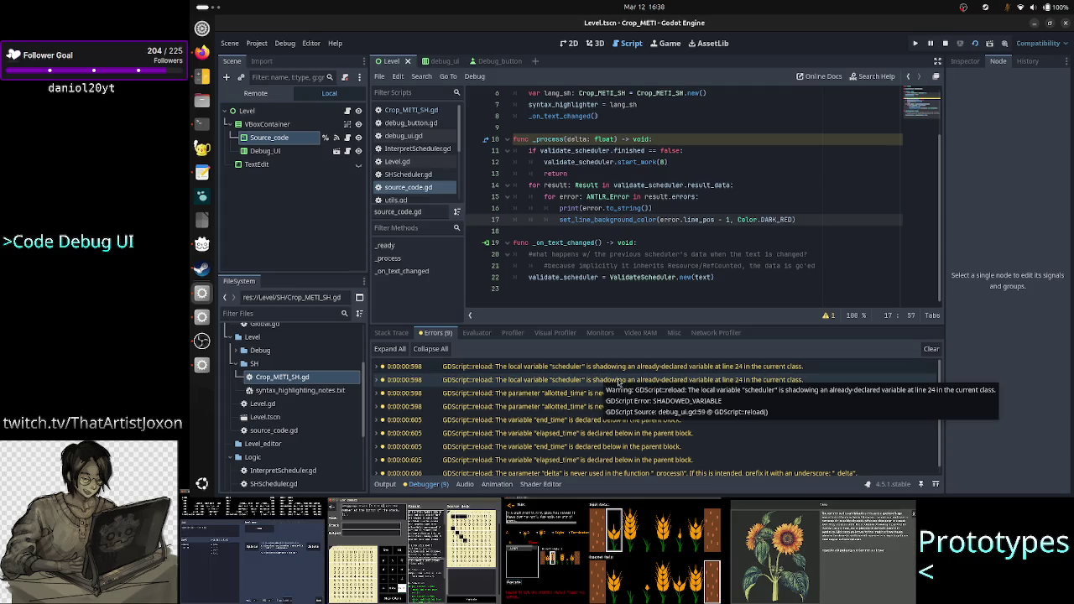
{"action": "left_click", "coordinate": [686, 366]}
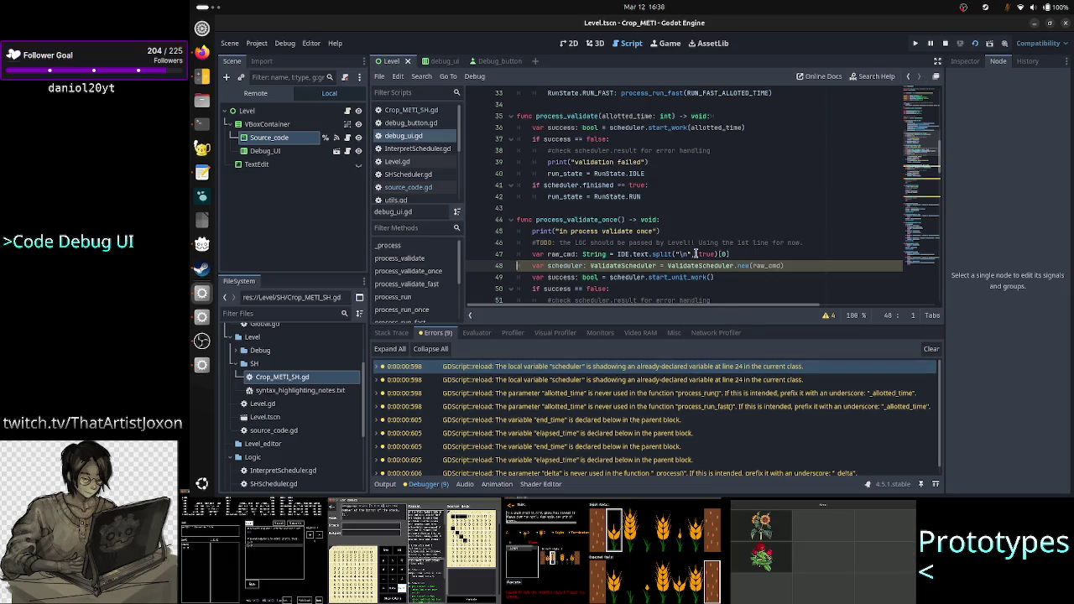
{"action": "scroll", "coordinate": [680, 239], "scroll_direction": "up", "scroll_amount": 3}
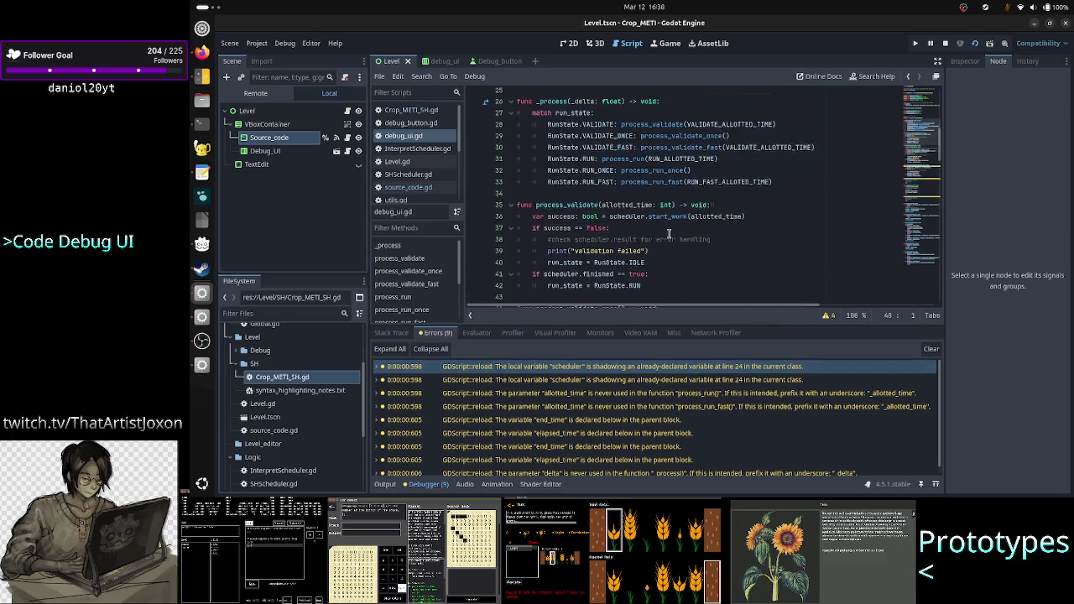
{"action": "scroll", "coordinate": [669, 234], "scroll_direction": "up", "scroll_amount": 6}
{"action": "scroll", "coordinate": [669, 234], "scroll_direction": "down", "scroll_amount": 3}
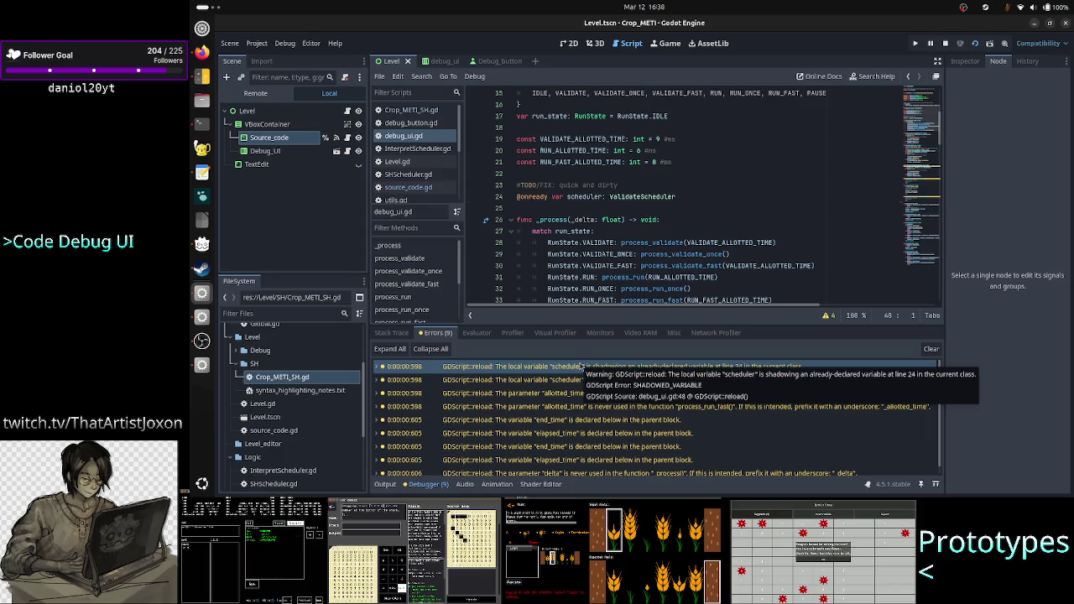
{"action": "left_click", "coordinate": [581, 367]}
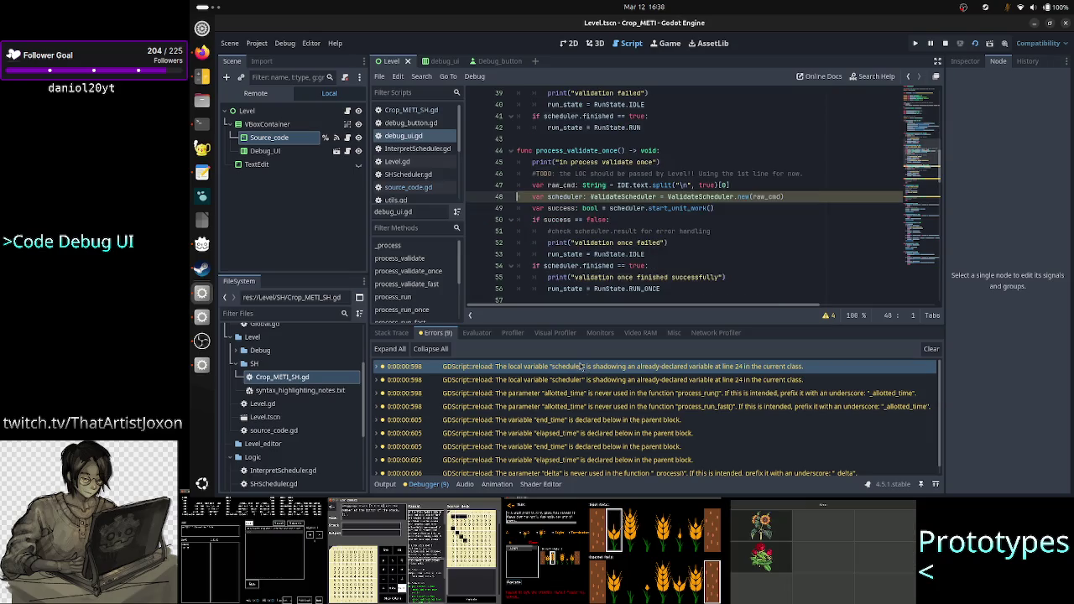
{"action": "left_click", "coordinate": [716, 219]}
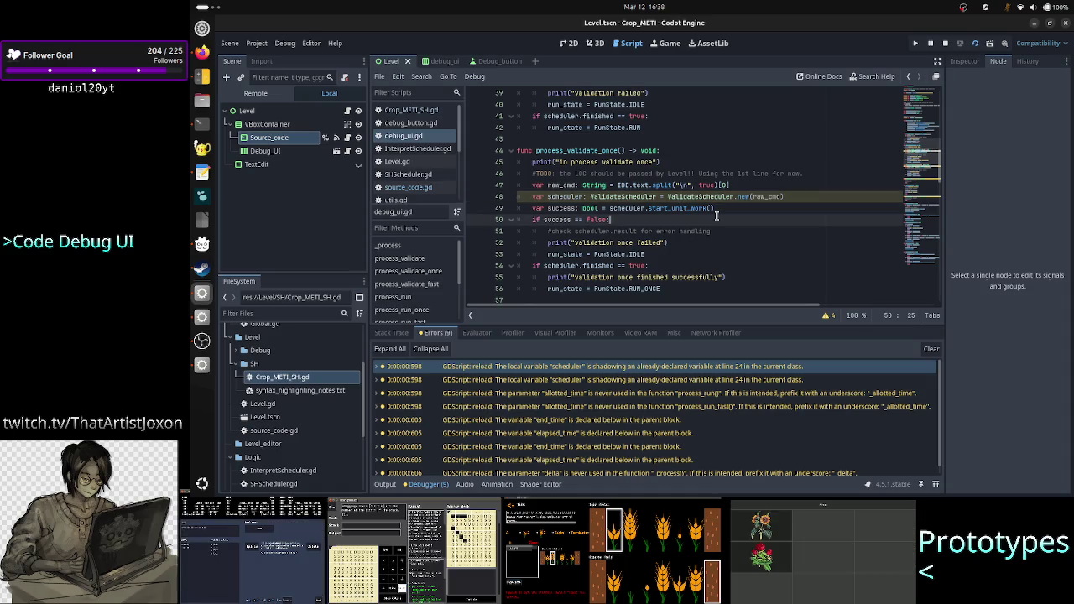
Check the unused allotted_time, end_time and delta parameter warnings in their scripts
{"action": "scroll", "coordinate": [713, 228], "scroll_direction": "down", "scroll_amount": 4}
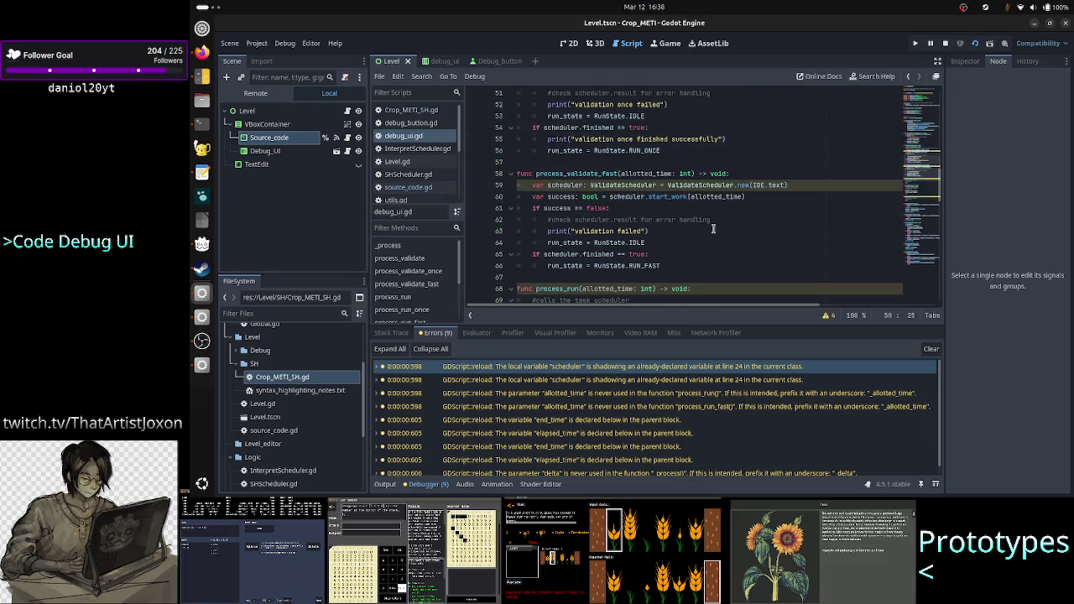
{"action": "scroll", "coordinate": [725, 143], "scroll_direction": "up", "scroll_amount": 2}
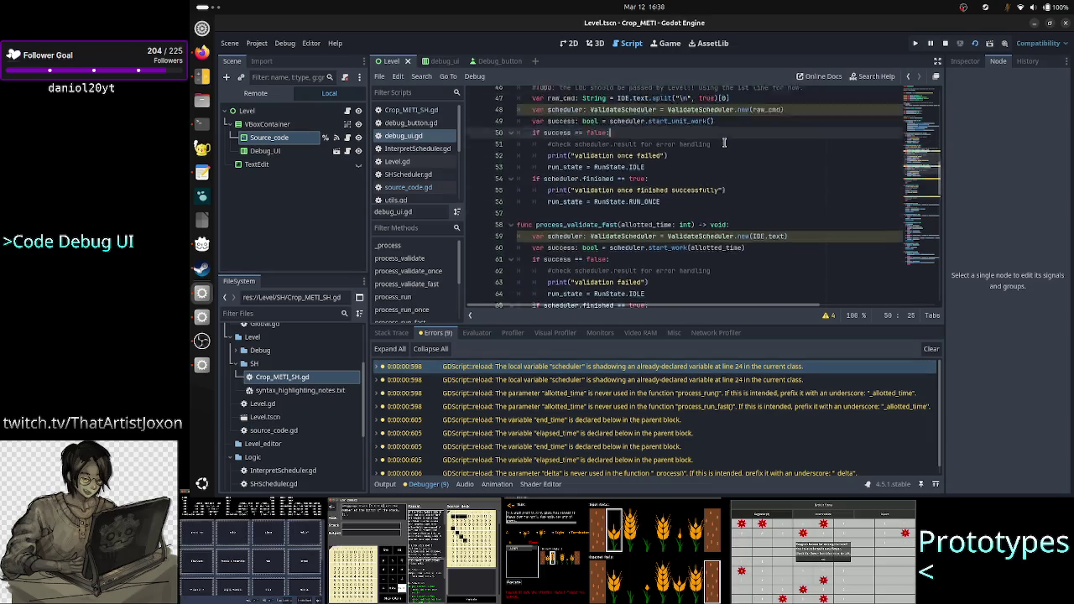
{"action": "scroll", "coordinate": [724, 144], "scroll_direction": "up", "scroll_amount": 15}
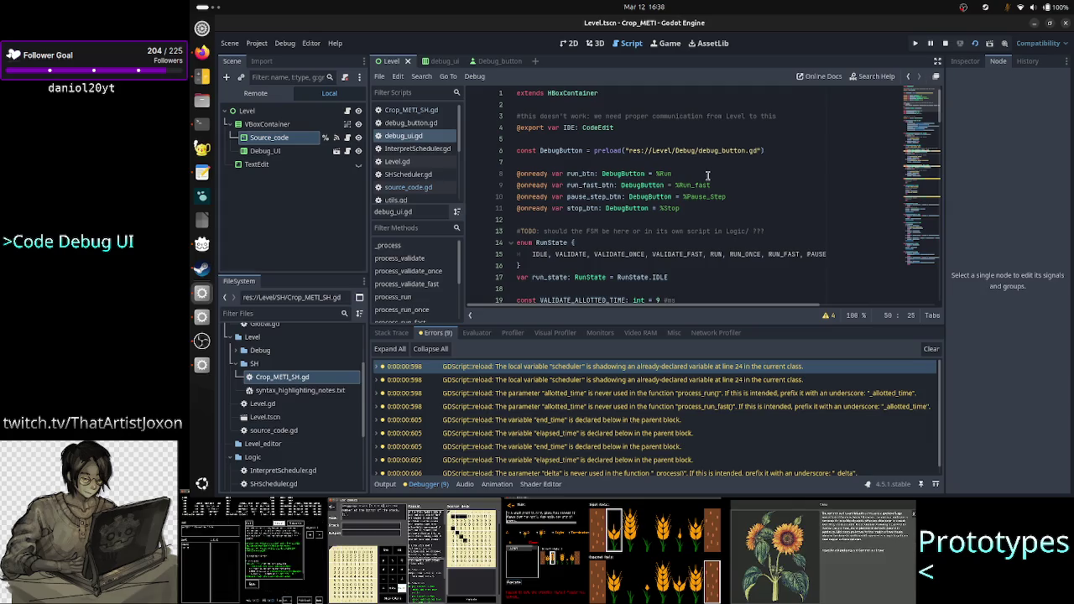
{"action": "scroll", "coordinate": [707, 175], "scroll_direction": "down", "scroll_amount": 20}
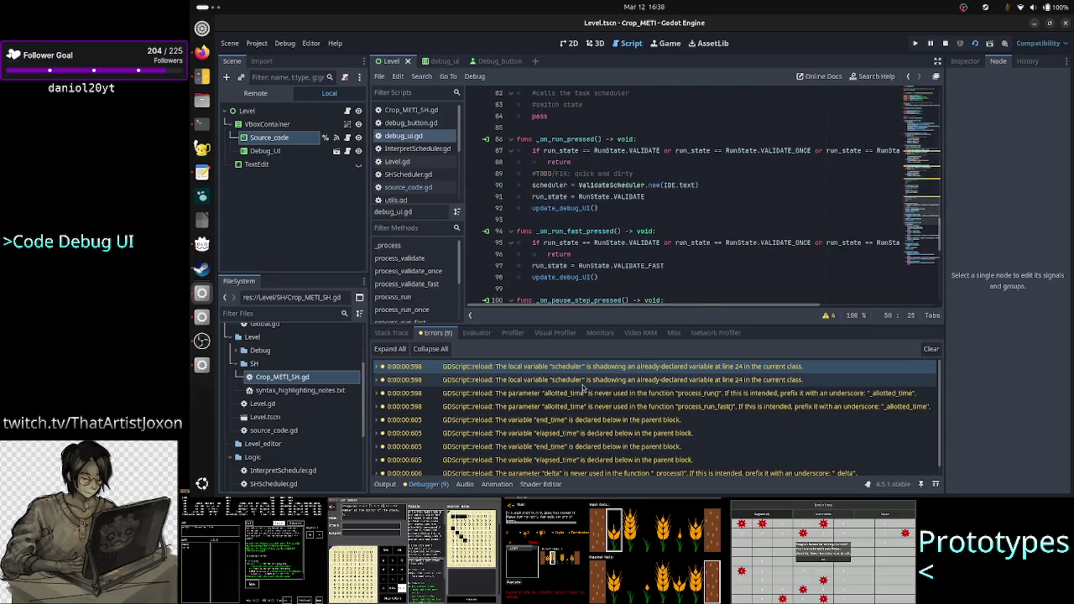
{"action": "left_click", "coordinate": [622, 393]}
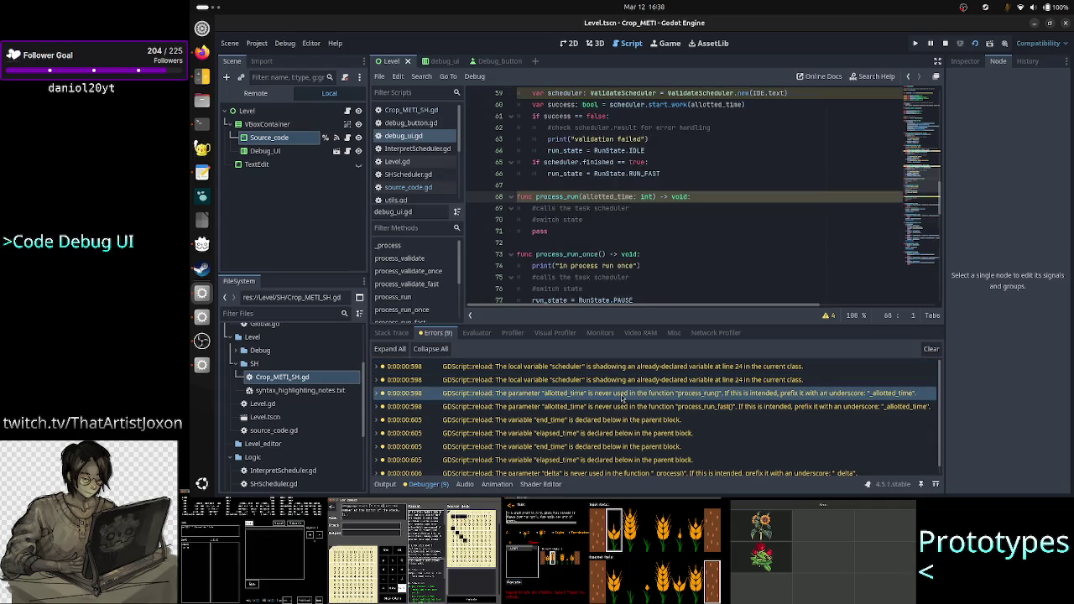
{"action": "left_click", "coordinate": [608, 421]}
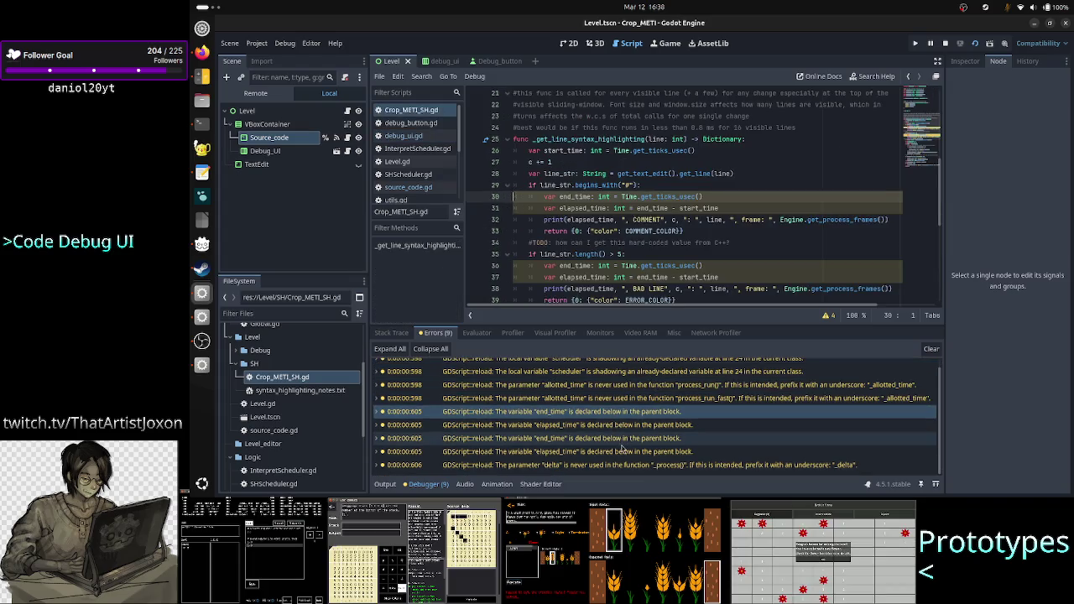
{"action": "left_click", "coordinate": [607, 466]}
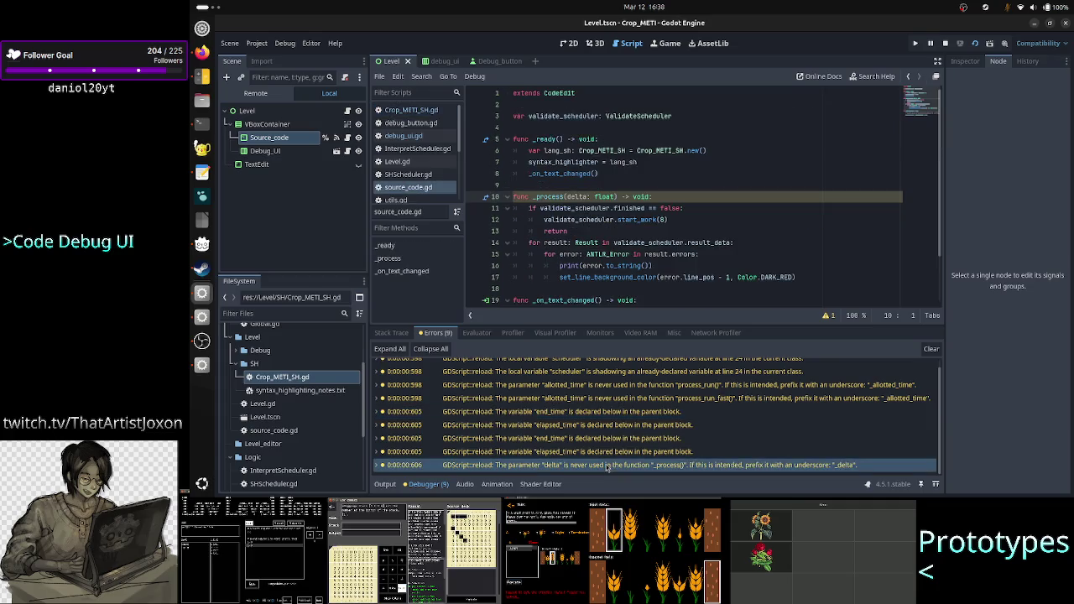
Stop the game and select the PARSER mismatched input '<EOF>' error text in the Output log
{"action": "left_click", "coordinate": [385, 484]}
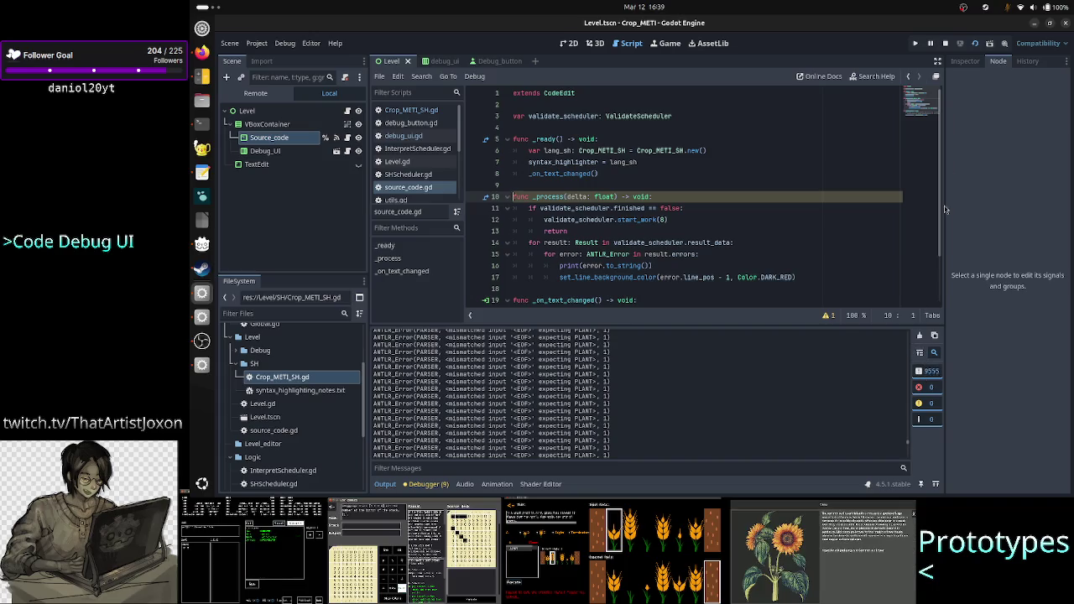
{"action": "left_click", "coordinate": [946, 43]}
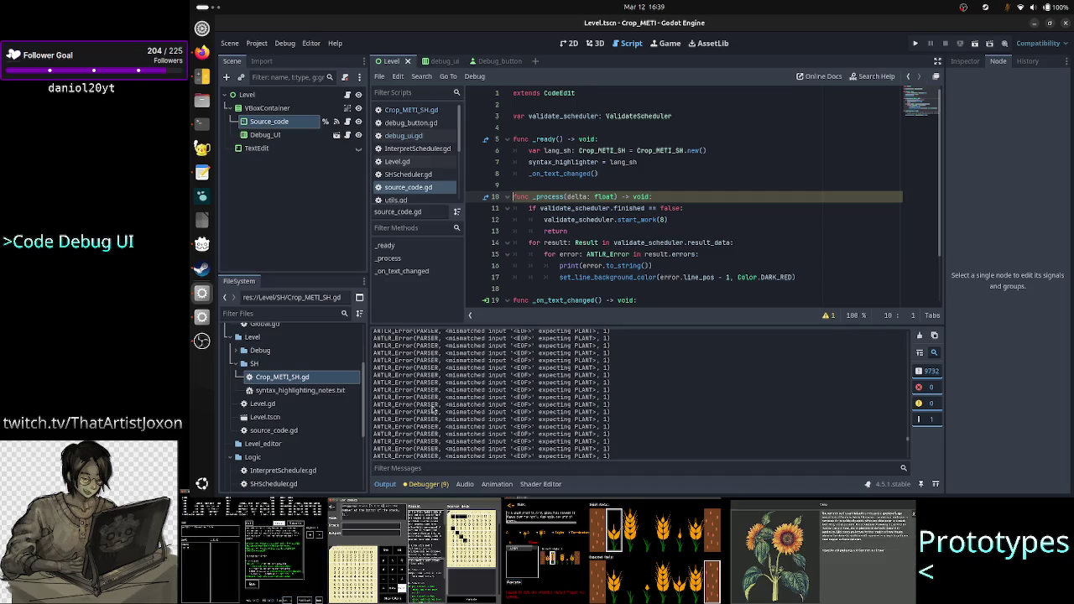
{"action": "double_click", "coordinate": [432, 406]}
{"action": "mouse_move", "coordinate": [446, 406]}
{"action": "left_mouse_down"}
{"action": "mouse_move", "coordinate": [521, 396]}
{"action": "mouse_move", "coordinate": [596, 405]}
{"action": "left_mouse_up"}
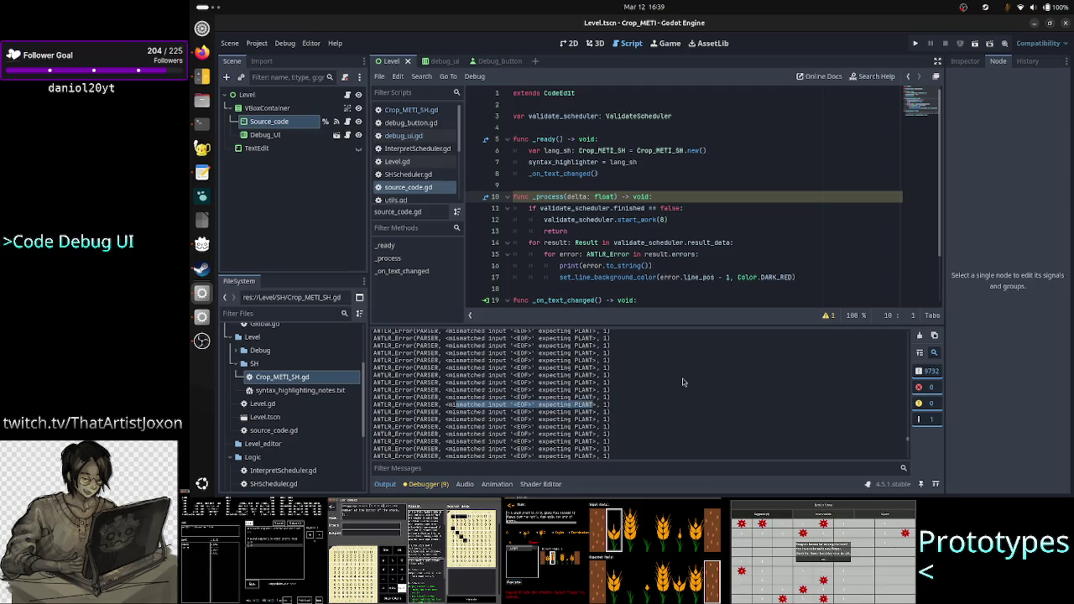
{"action": "key", "text": "alt+Tab"}
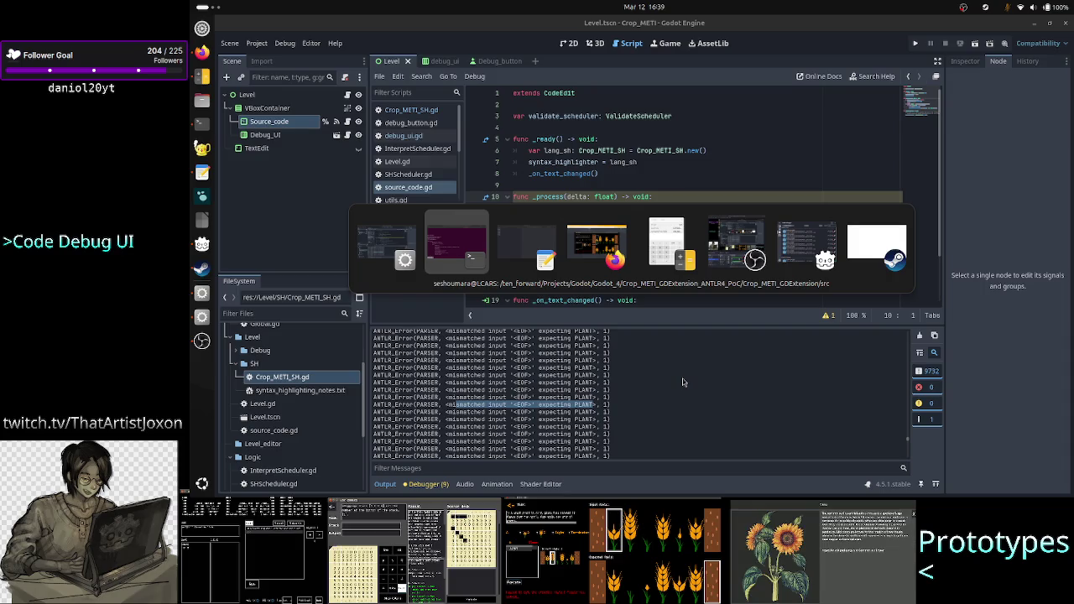
{"action": "key", "text": "alt+Tab"}
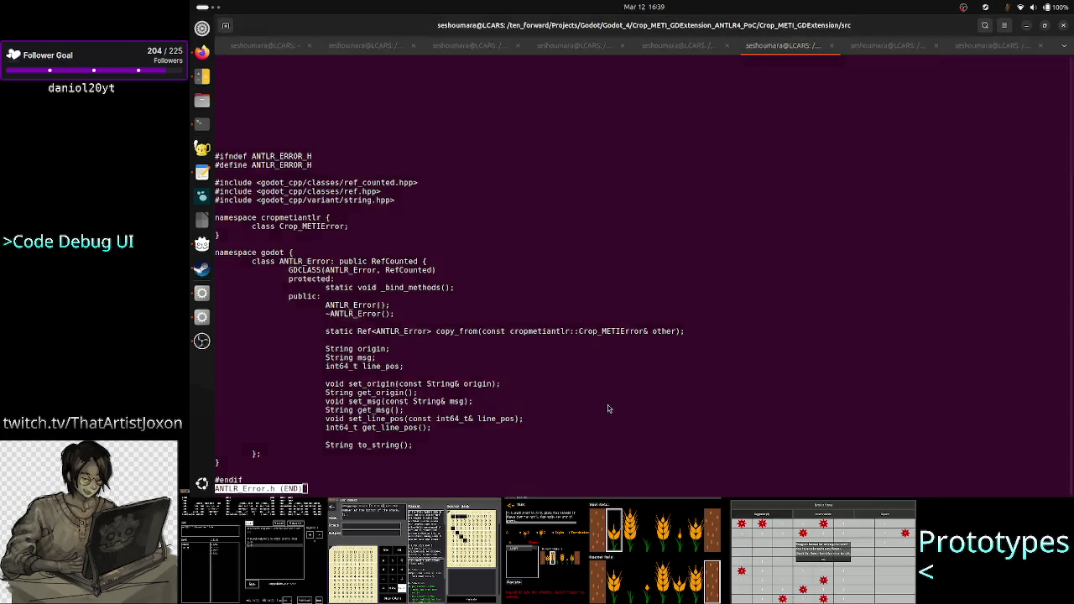
{"action": "key", "text": "alt+Tab"}
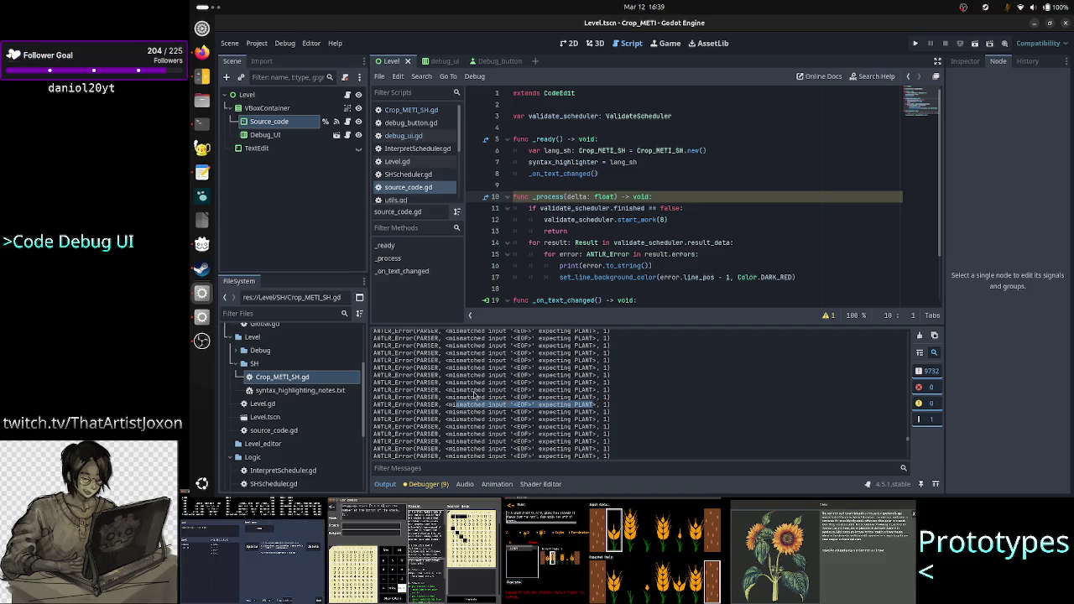
{"action": "left_click", "coordinate": [511, 422]}
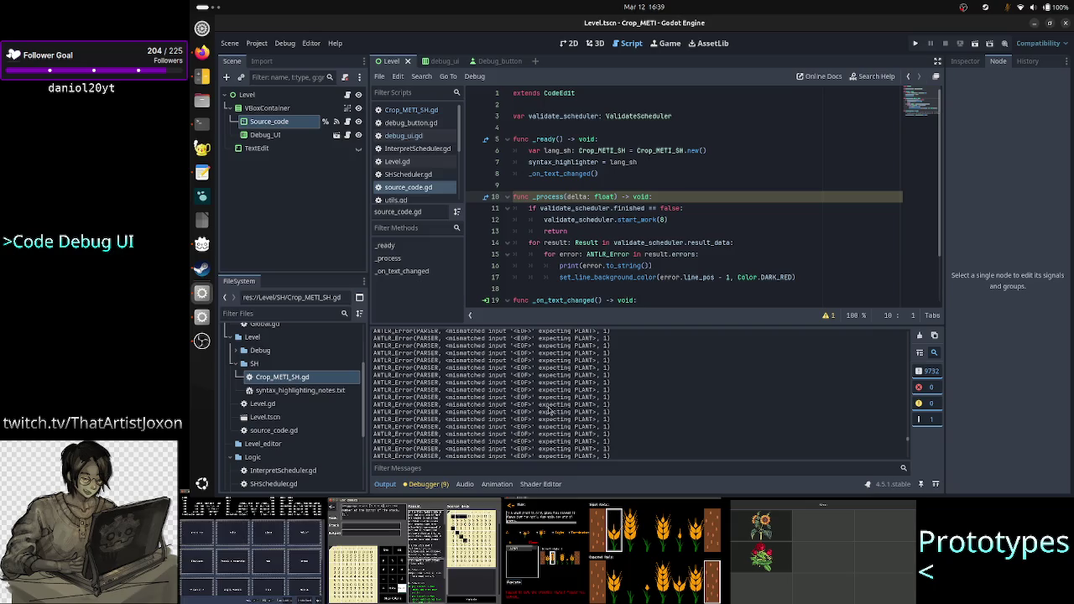
Select and copy the PLANT parser error lines in the Output log
{"action": "double_click", "coordinate": [586, 397]}
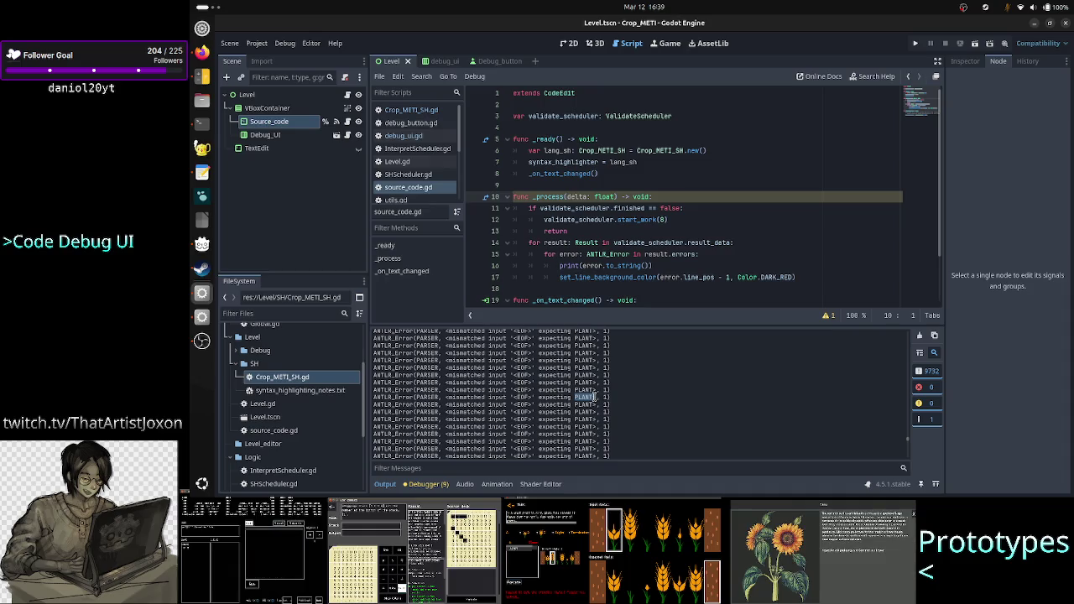
{"action": "left_click", "coordinate": [610, 402]}
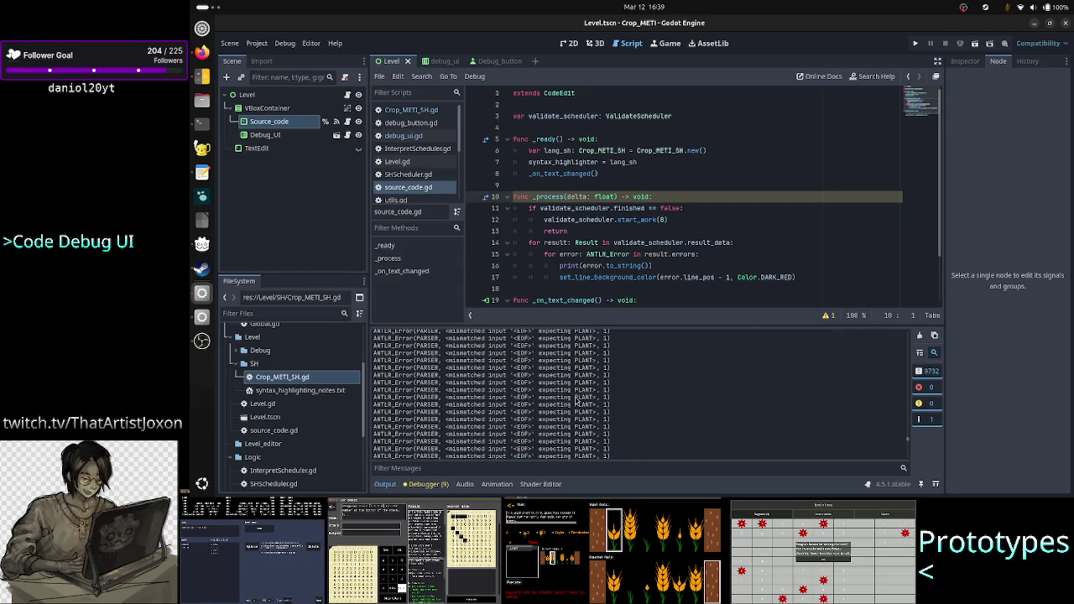
{"action": "double_click", "coordinate": [586, 397]}
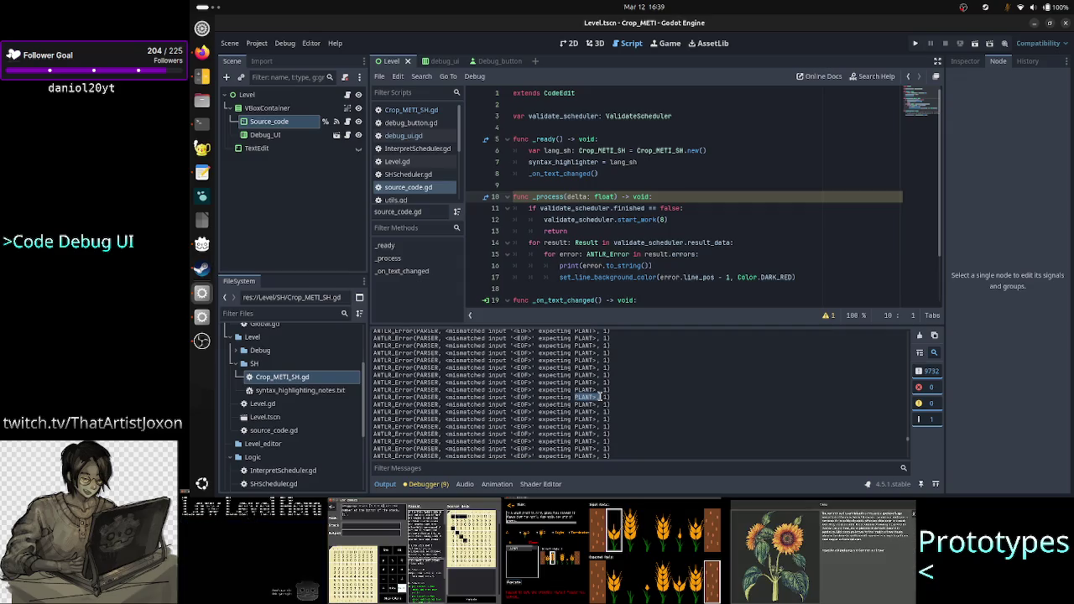
{"action": "right_click", "coordinate": [451, 400]}
{"action": "left_click_drag", "start_coordinate": [530, 401], "coordinate": [430, 391]}
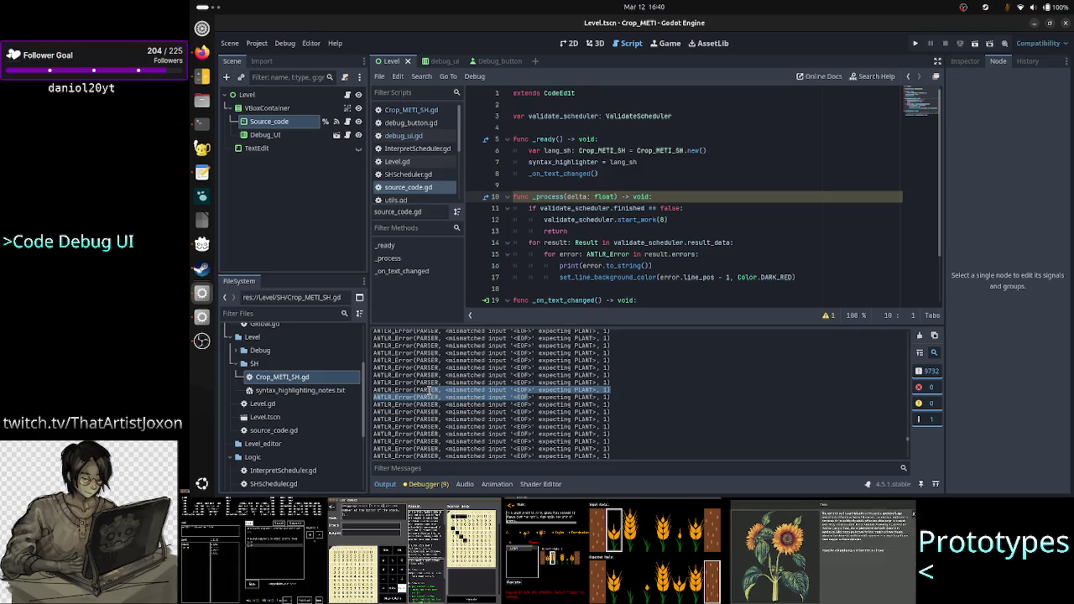
{"action": "left_click", "coordinate": [508, 362]}
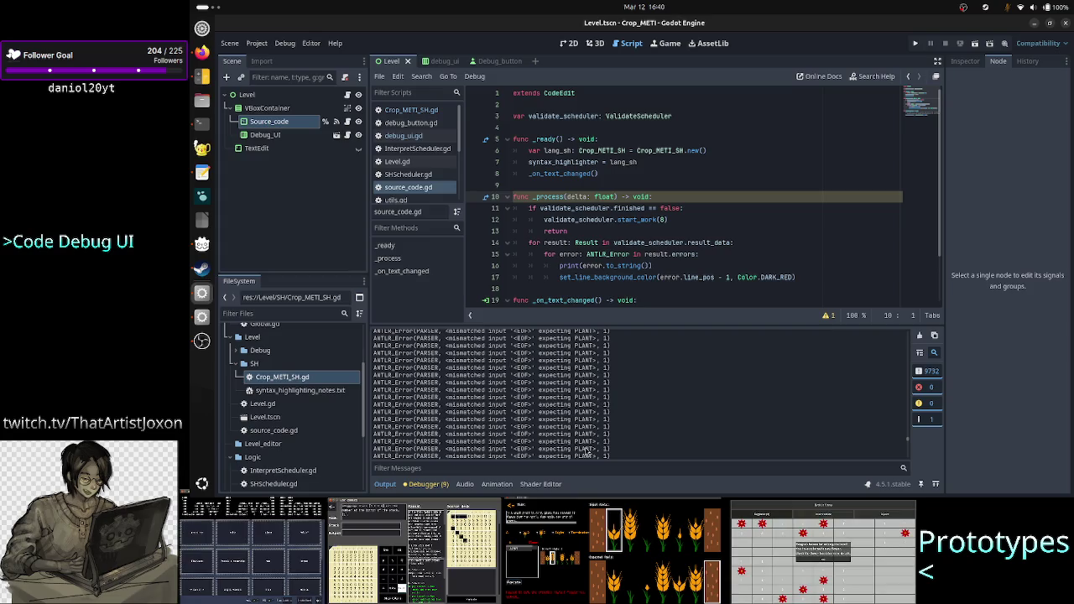
Run the project again in a fresh debug session
{"action": "scroll", "coordinate": [555, 384], "scroll_direction": "down", "scroll_amount": 1}
{"action": "scroll", "coordinate": [555, 384], "scroll_direction": "down", "scroll_amount": 3}
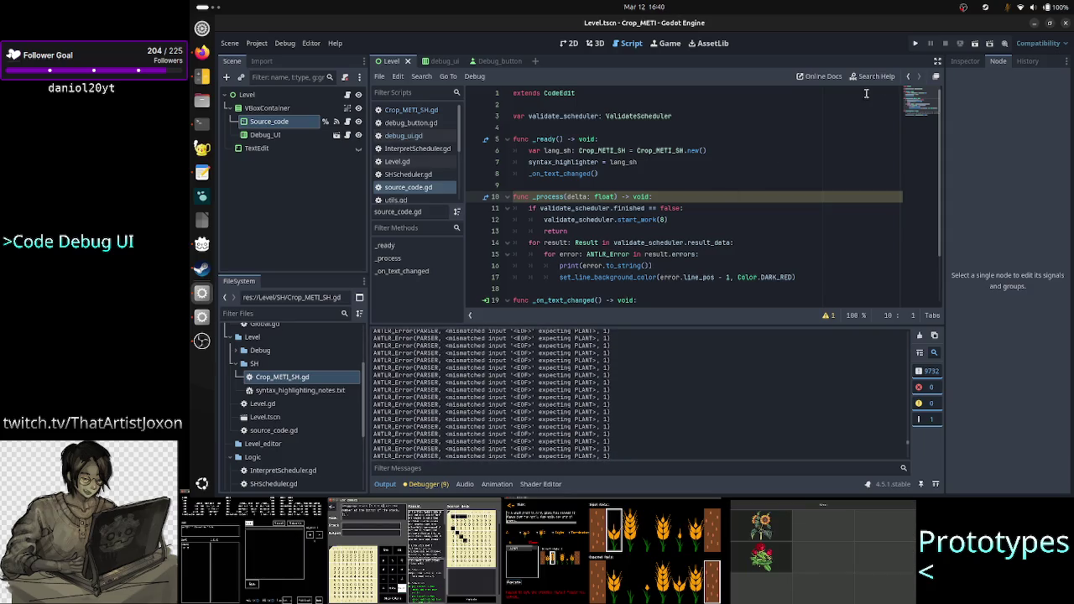
{"action": "left_click", "coordinate": [977, 45]}
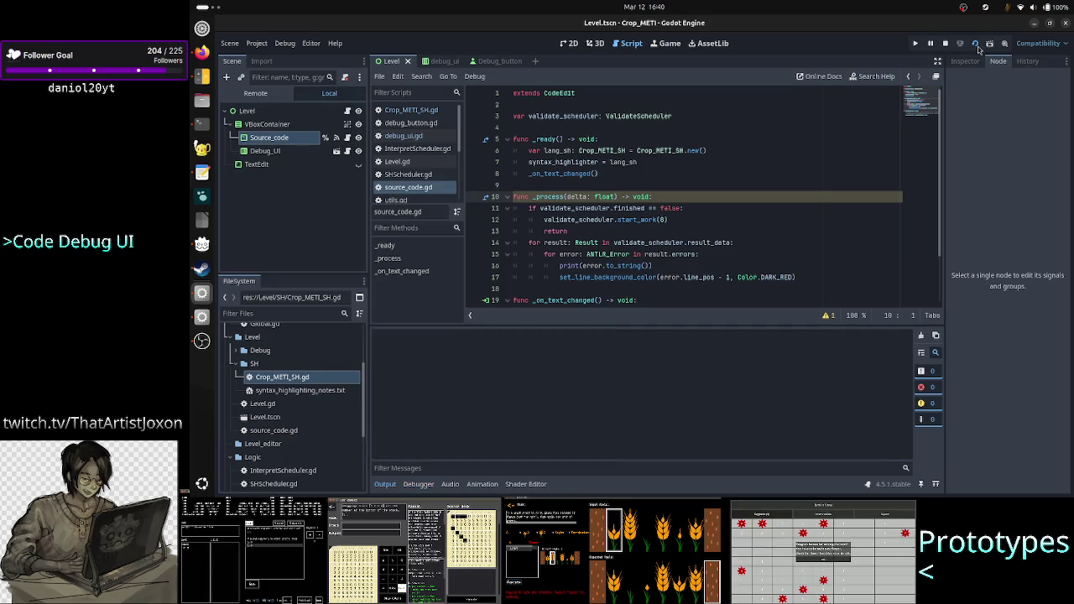
Enter A23R in the Crop_METI debug window's text field, then return to the editor
{"action": "left_click_drag", "start_coordinate": [756, 89], "coordinate": [897, 78]}
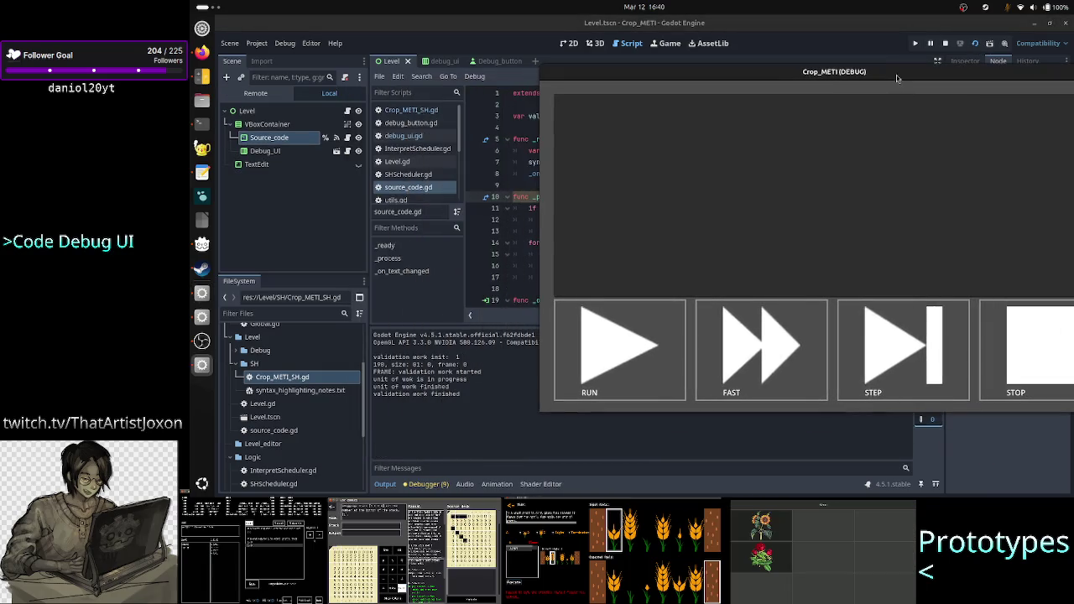
{"action": "left_click", "coordinate": [715, 146]}
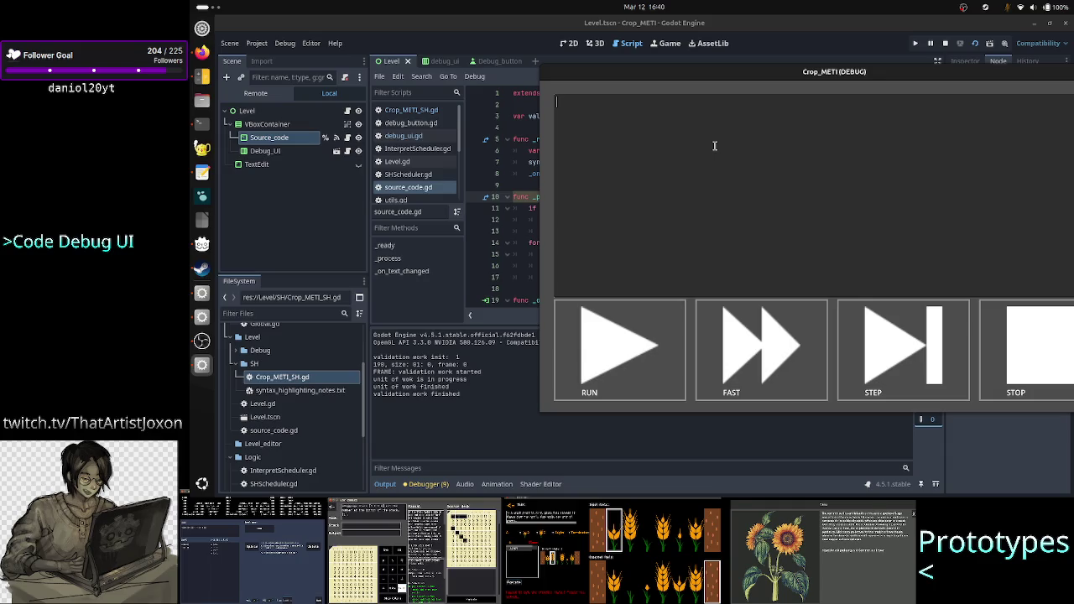
{"action": "type", "text": "A23R"}
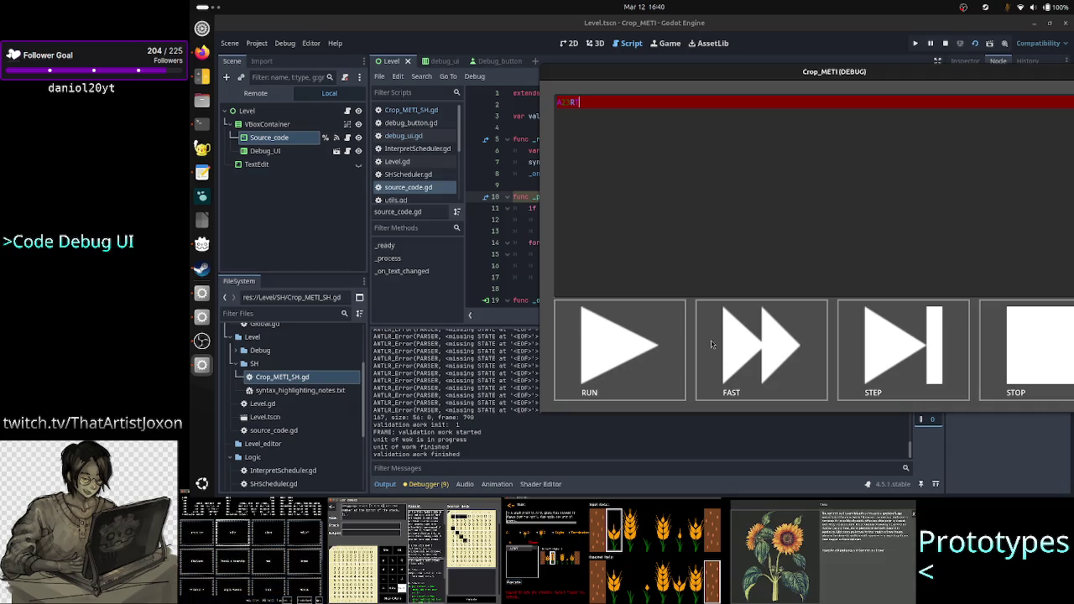
{"action": "left_click", "coordinate": [691, 452]}
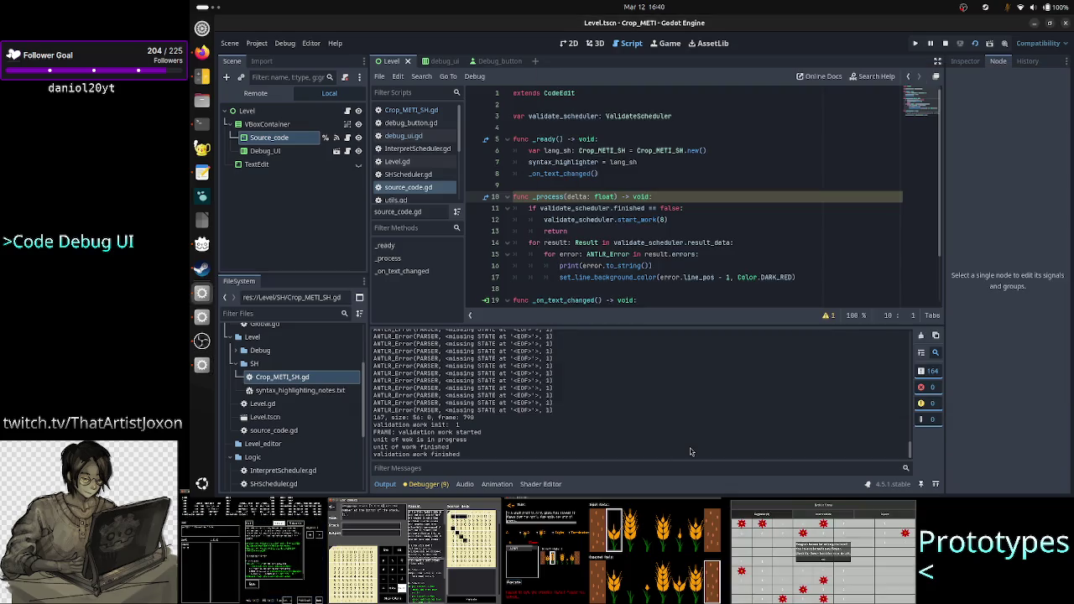
Review the missing STATE at '<EOF>' errors in the Output log, then return to the game window
{"action": "scroll", "coordinate": [657, 395], "scroll_direction": "up", "scroll_amount": 2}
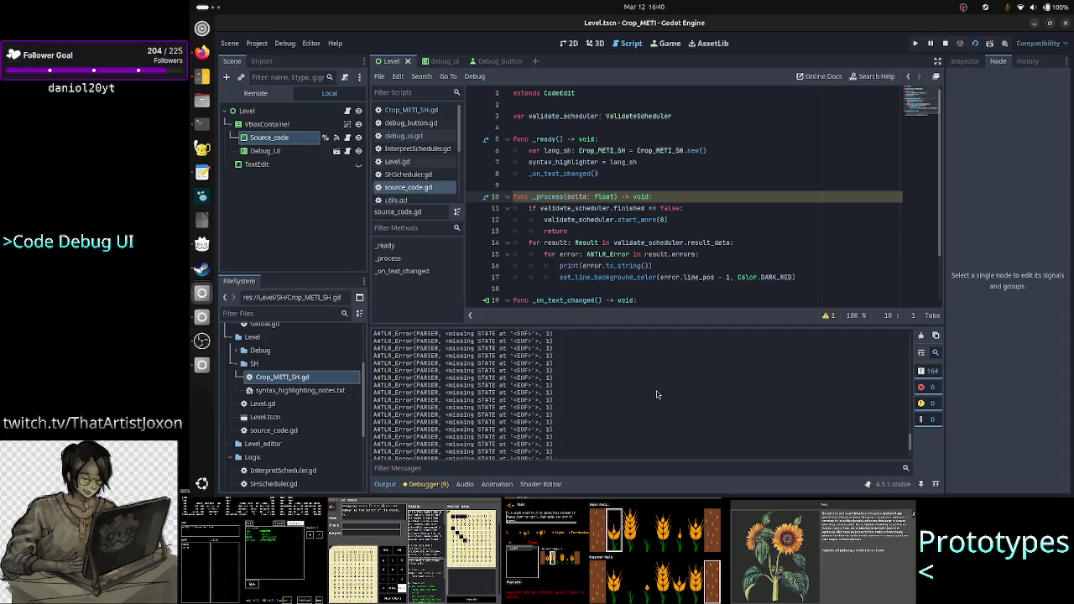
{"action": "scroll", "coordinate": [657, 394], "scroll_direction": "up", "scroll_amount": 5}
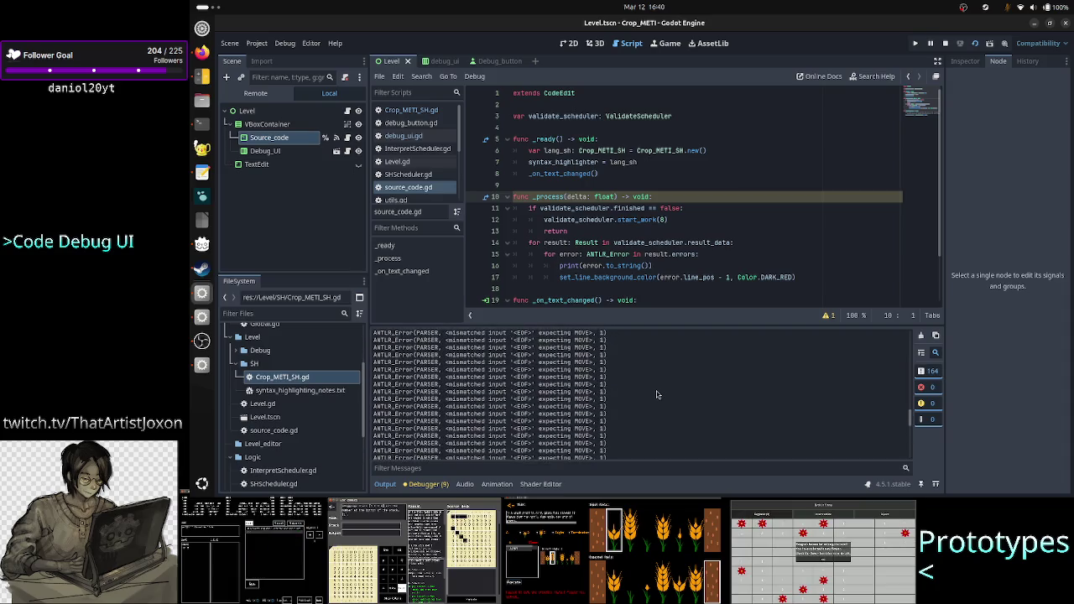
{"action": "scroll", "coordinate": [657, 395], "scroll_direction": "up", "scroll_amount": 10}
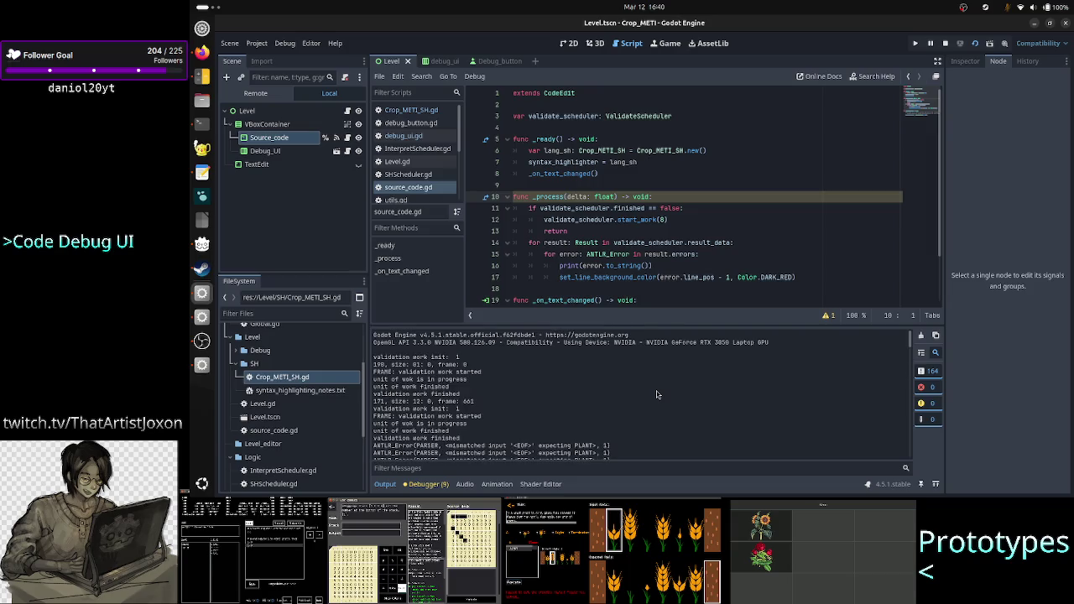
{"action": "scroll", "coordinate": [657, 394], "scroll_direction": "down", "scroll_amount": 5}
{"action": "scroll", "coordinate": [597, 407], "scroll_direction": "down", "scroll_amount": 3}
{"action": "scroll", "coordinate": [598, 406], "scroll_direction": "down", "scroll_amount": 5}
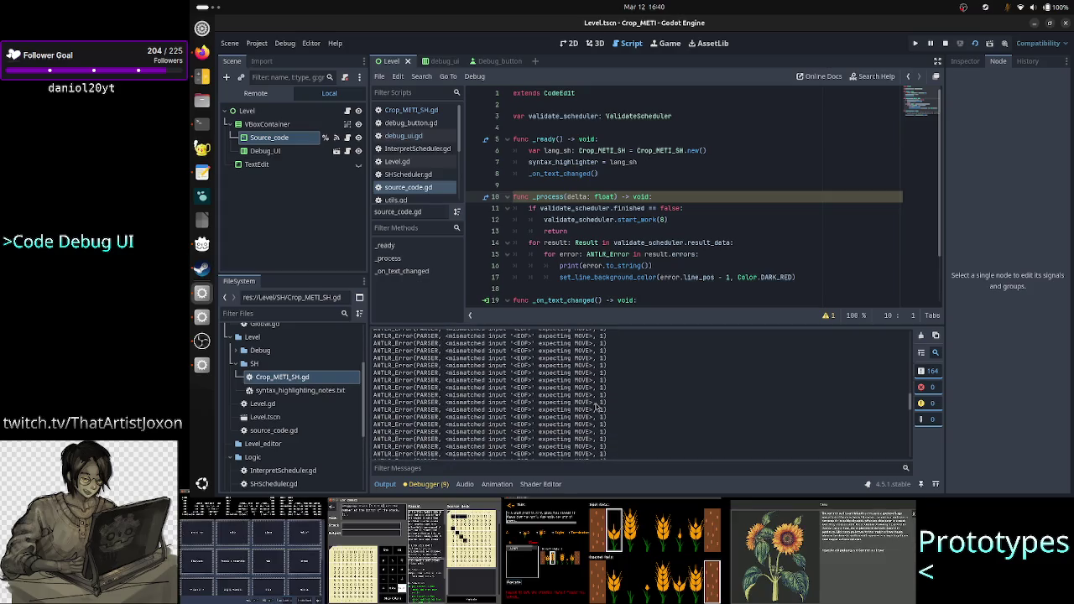
{"action": "scroll", "coordinate": [588, 372], "scroll_direction": "down", "scroll_amount": 5}
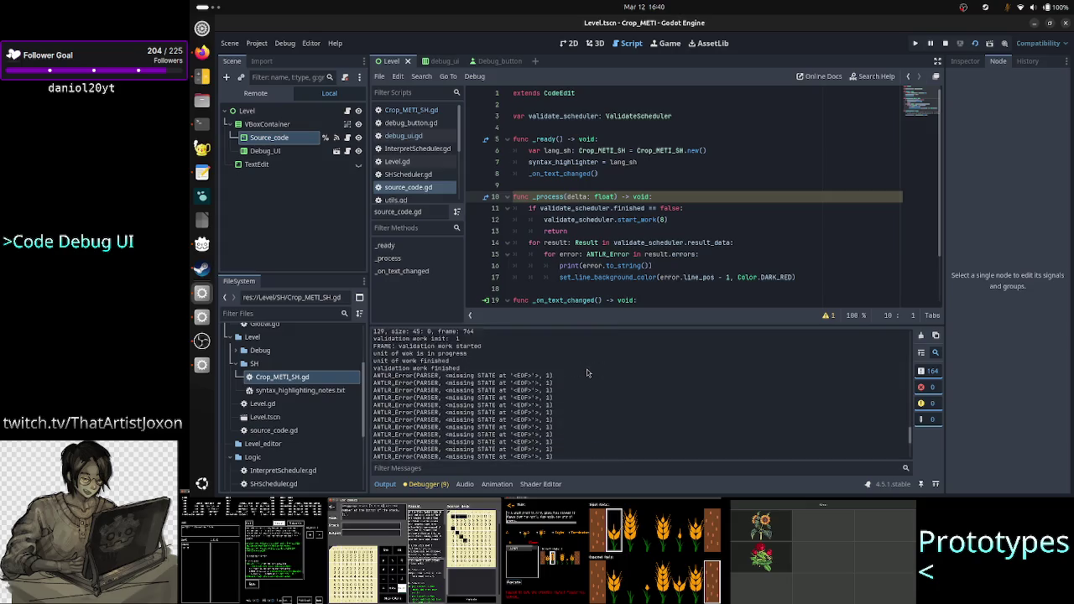
{"action": "scroll", "coordinate": [587, 372], "scroll_direction": "down", "scroll_amount": 3}
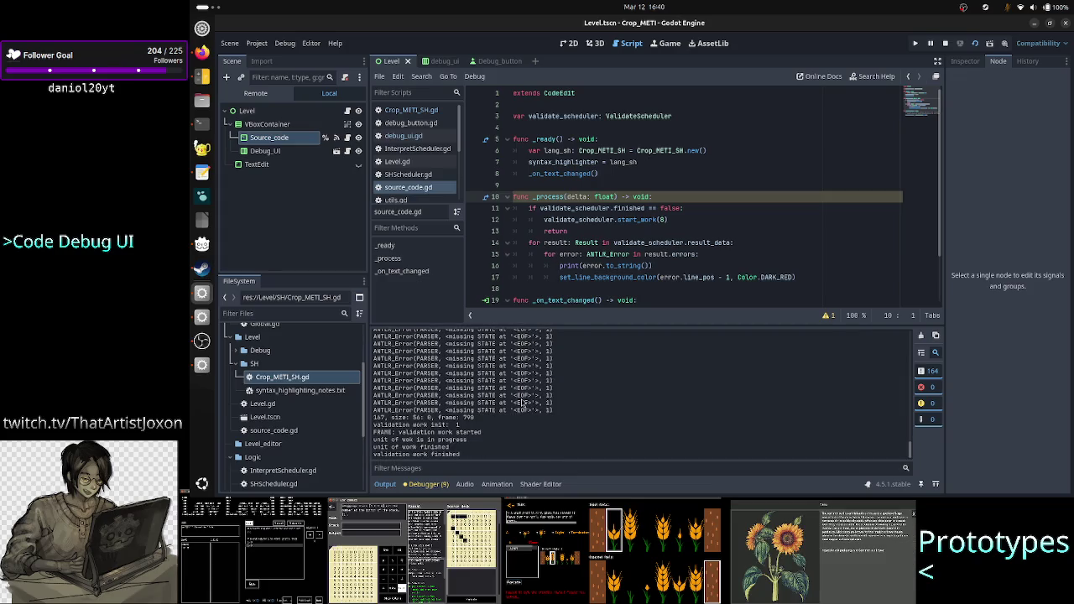
{"action": "key", "text": "alt+Tab"}
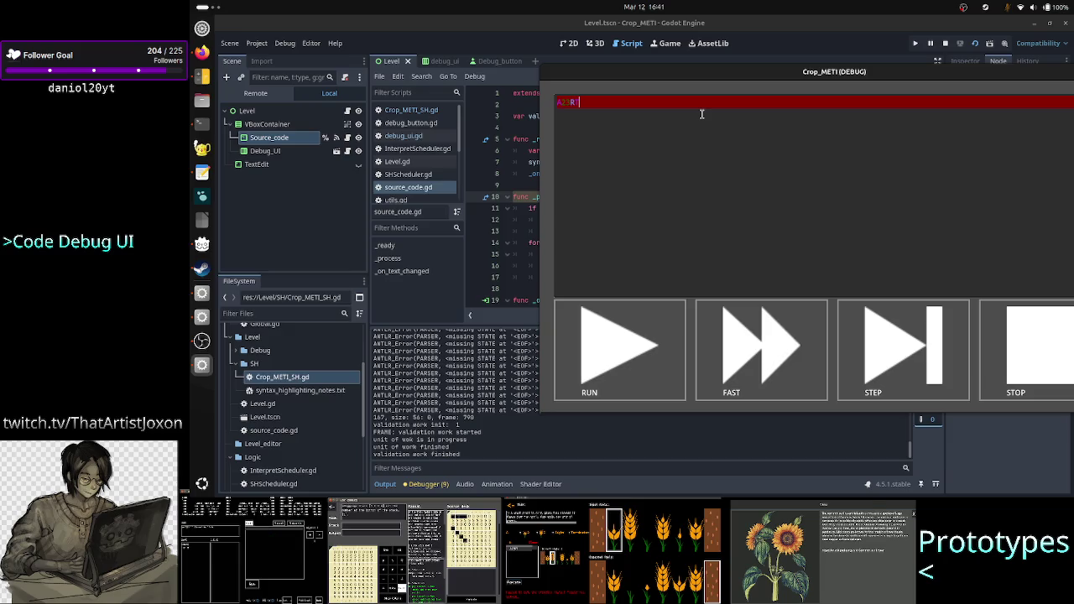
{"action": "key", "text": "BackSpace"}
{"action": "key", "text": "BackSpace"}
{"action": "key", "text": "BackSpace"}
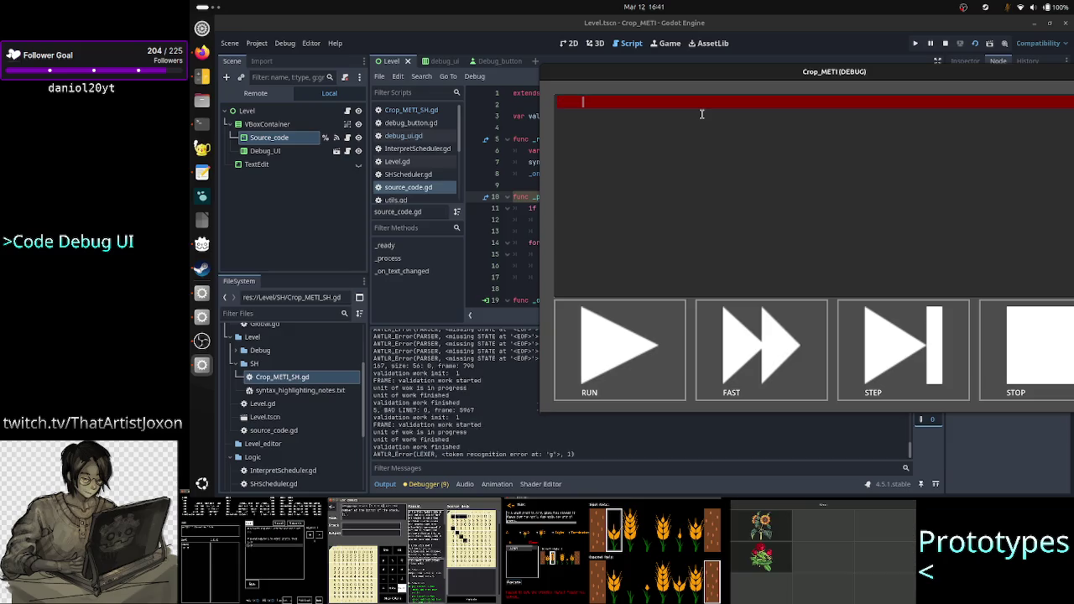
{"action": "key", "text": "ctrl+z"}
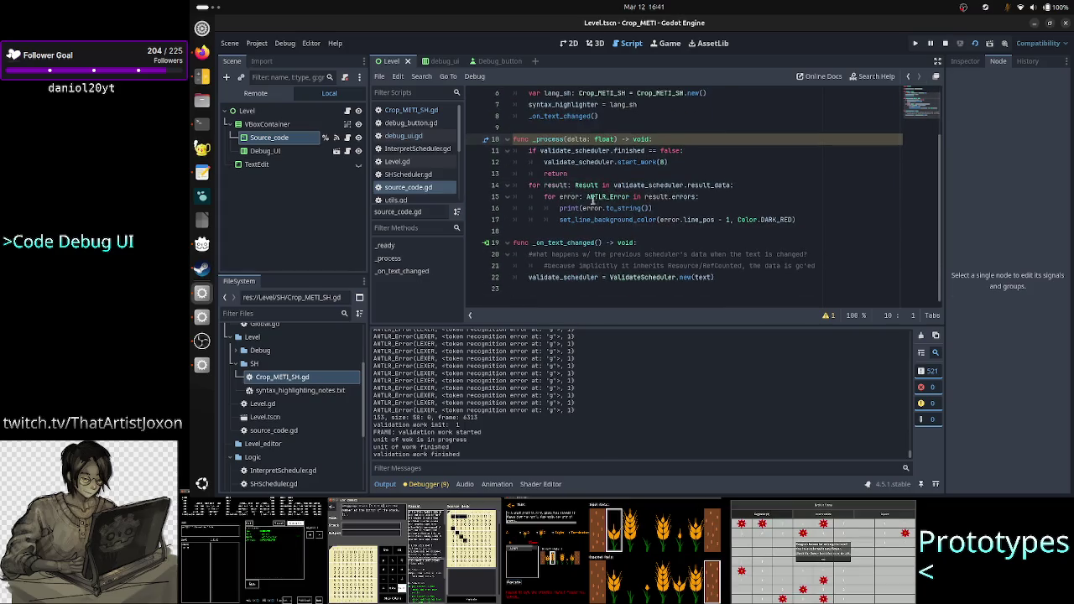
Select and then deselect the set_line_background_color call on line 17
{"action": "mouse_move", "coordinate": [589, 185]}
{"action": "double_click", "coordinate": [581, 219]}
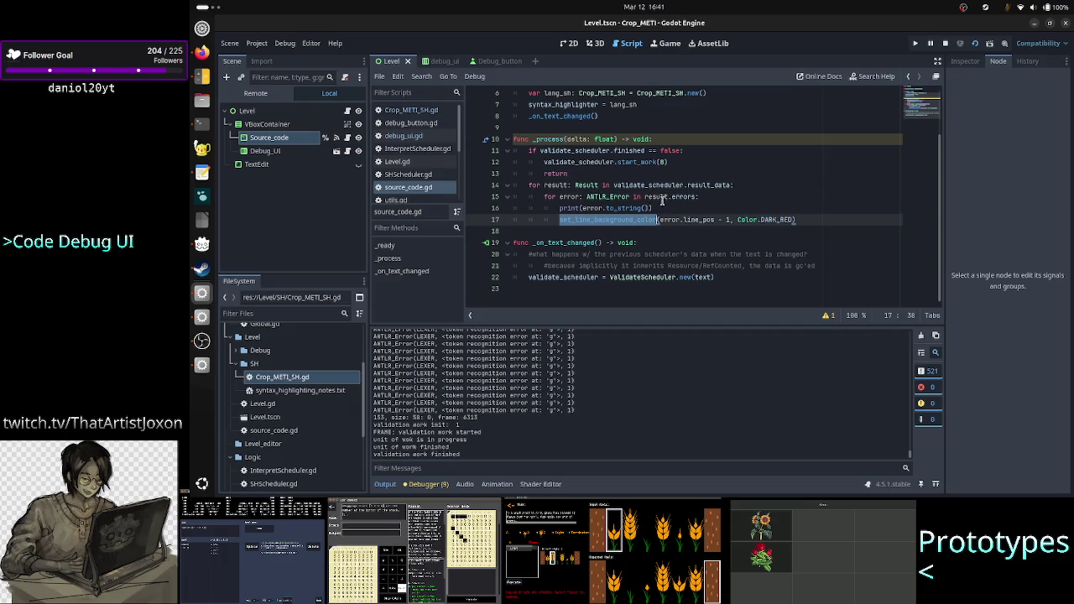
{"action": "left_click", "coordinate": [678, 209]}
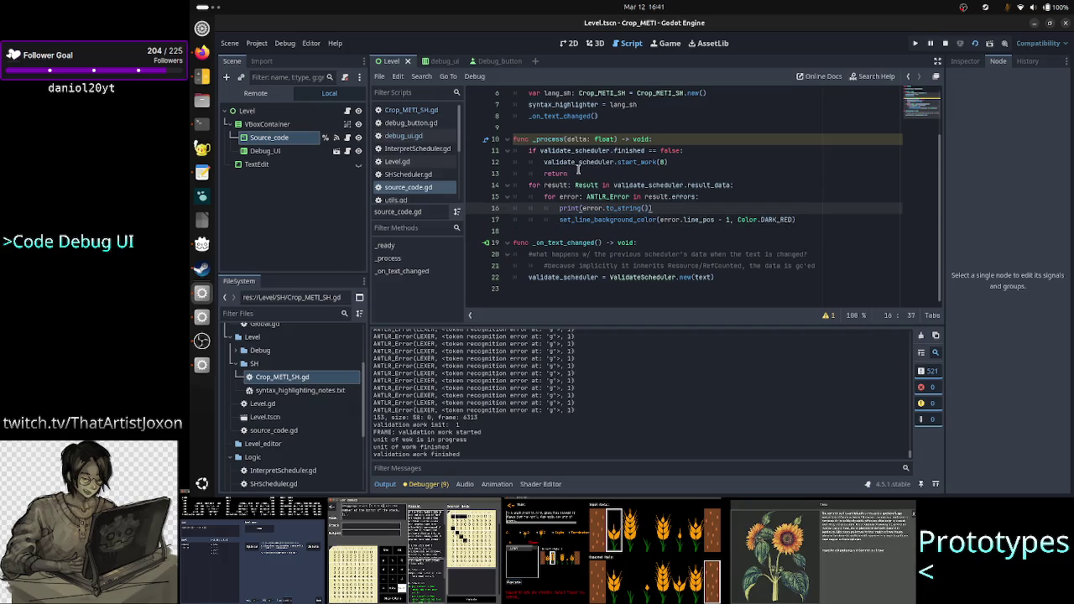
Open the TextEdit class documentation from the scripts list
{"action": "mouse_move", "coordinate": [638, 147]}
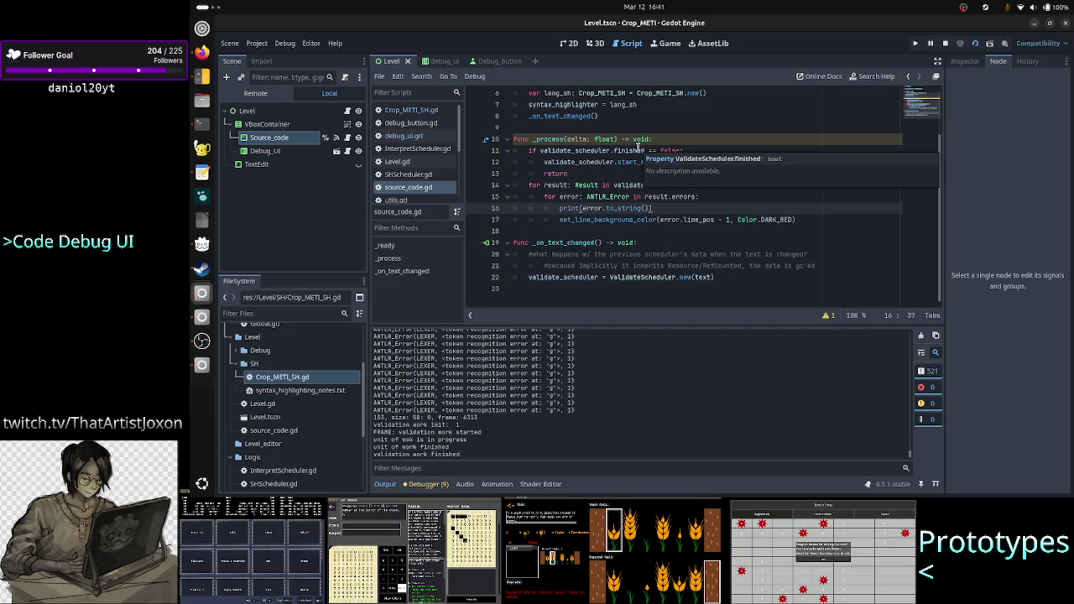
{"action": "scroll", "coordinate": [410, 166], "scroll_direction": "down", "scroll_amount": 3}
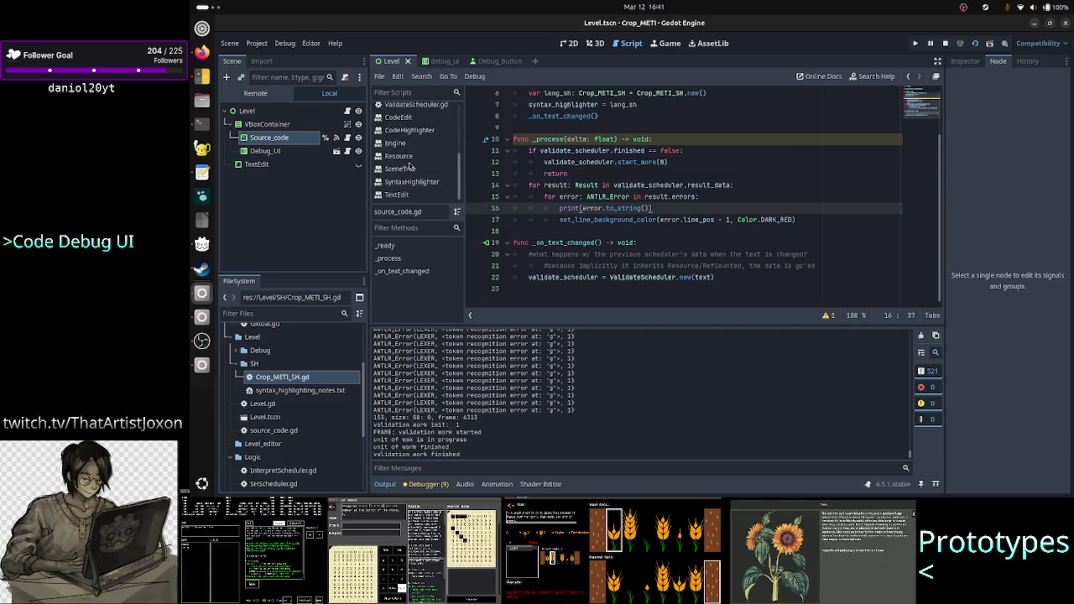
{"action": "left_click", "coordinate": [400, 195]}
Scroll the TextEdit reference and open the clear() method description
{"action": "scroll", "coordinate": [674, 201], "scroll_direction": "up", "scroll_amount": 10}
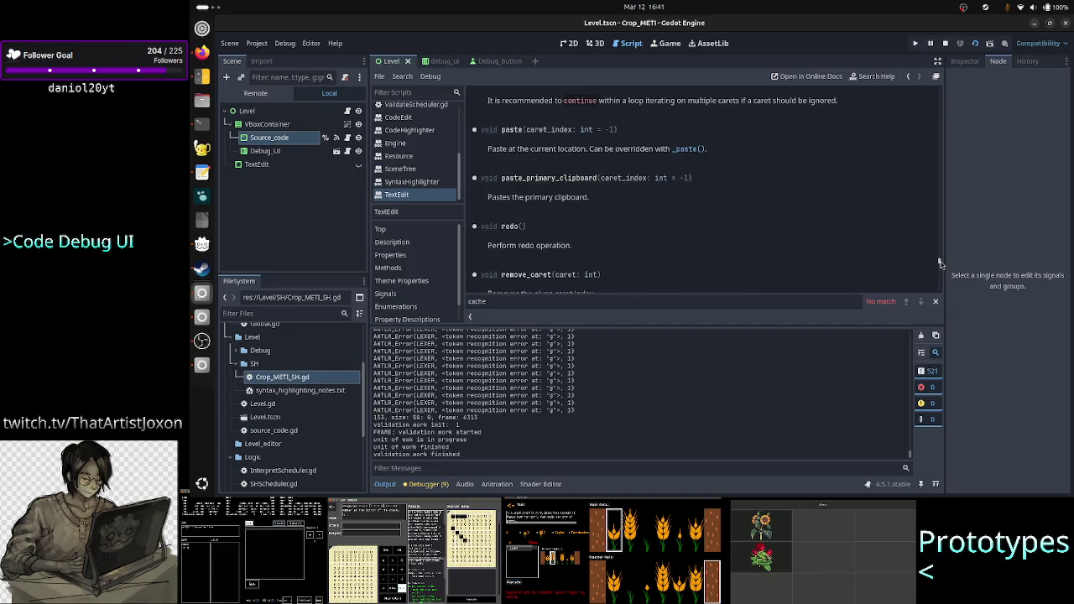
{"action": "left_click_drag", "start_coordinate": [938, 263], "coordinate": [927, 60]}
{"action": "scroll", "coordinate": [750, 185], "scroll_direction": "down", "scroll_amount": 8}
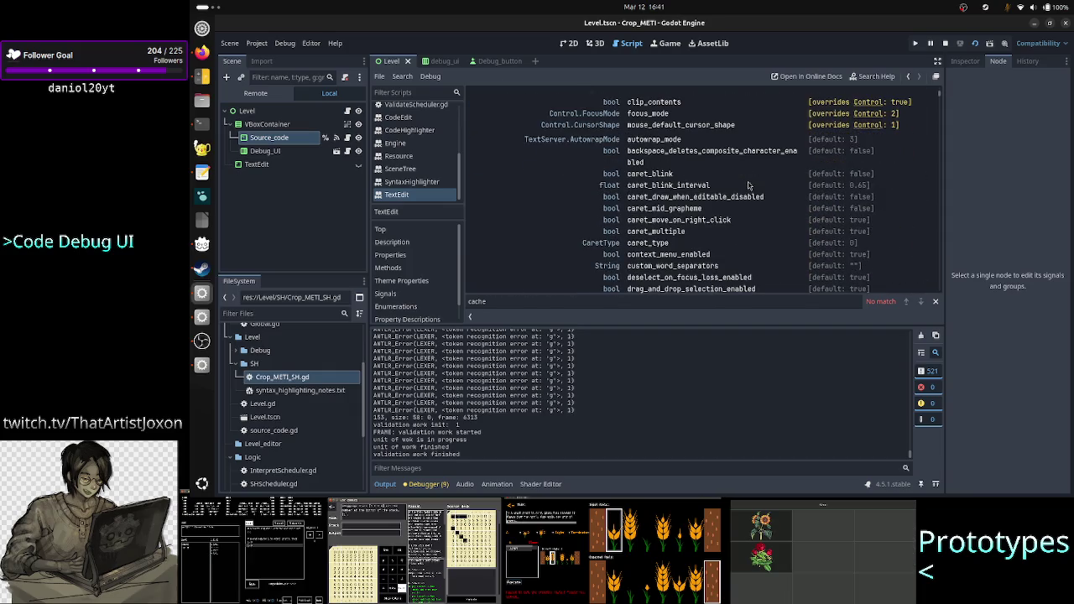
{"action": "scroll", "coordinate": [749, 185], "scroll_direction": "down", "scroll_amount": 3}
{"action": "scroll", "coordinate": [752, 186], "scroll_direction": "down", "scroll_amount": 3}
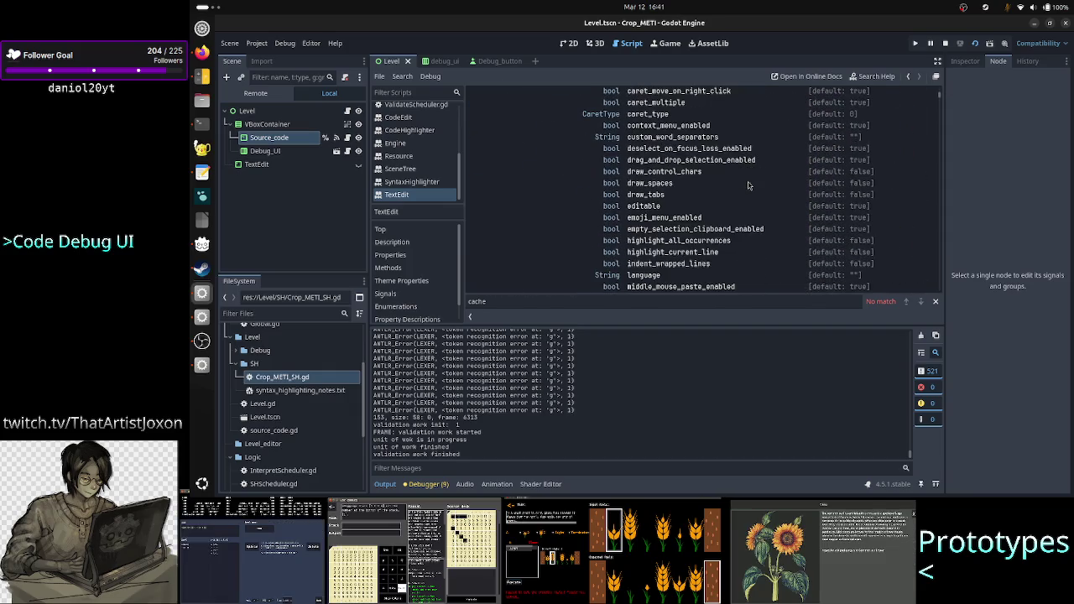
{"action": "scroll", "coordinate": [749, 186], "scroll_direction": "down", "scroll_amount": 9}
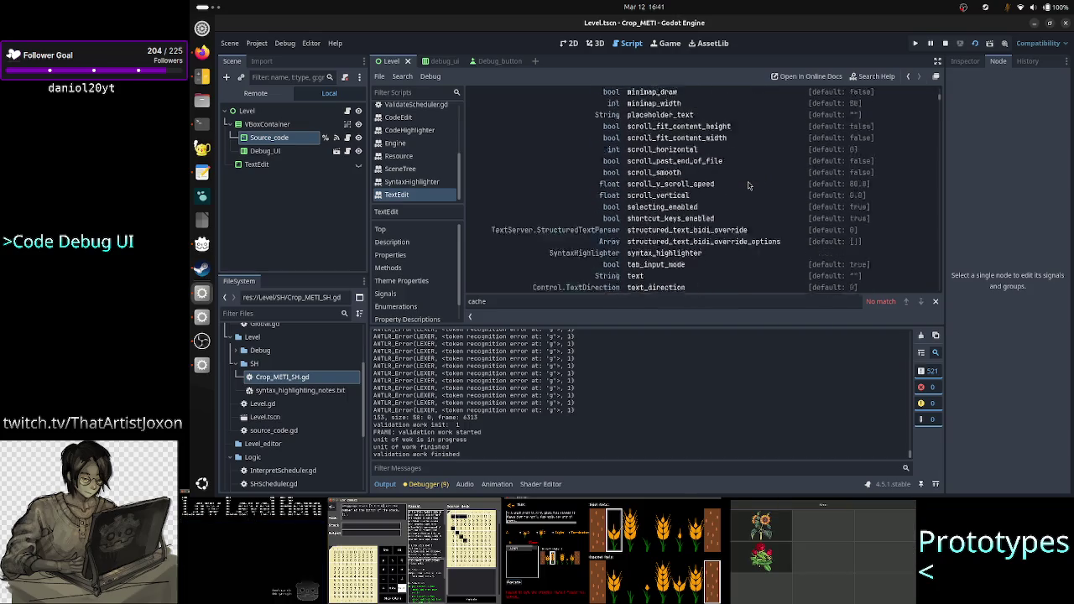
{"action": "scroll", "coordinate": [750, 185], "scroll_direction": "down", "scroll_amount": 5}
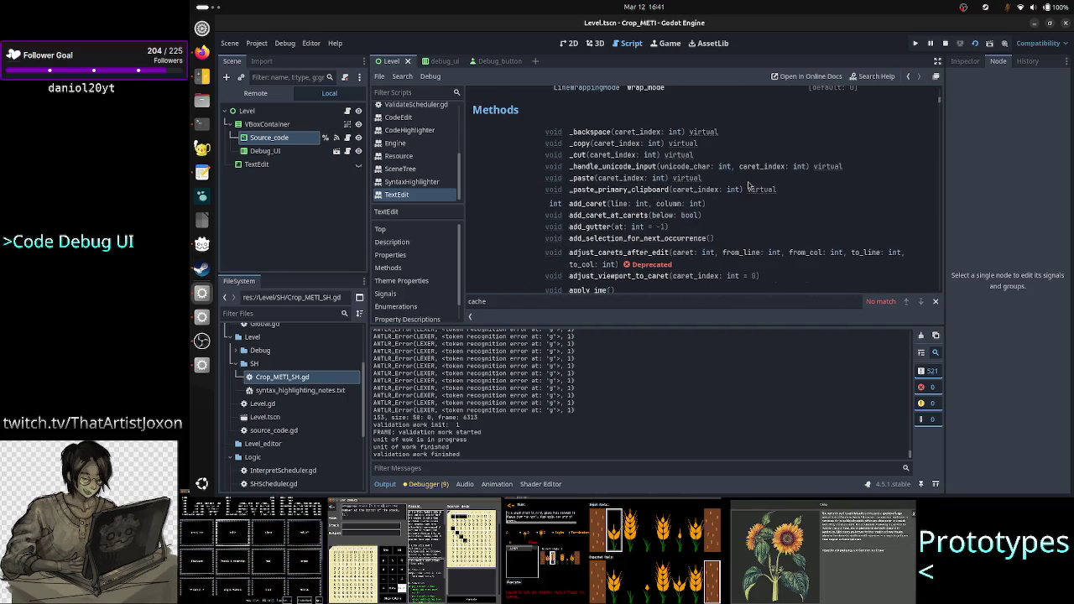
{"action": "scroll", "coordinate": [749, 186], "scroll_direction": "down", "scroll_amount": 4}
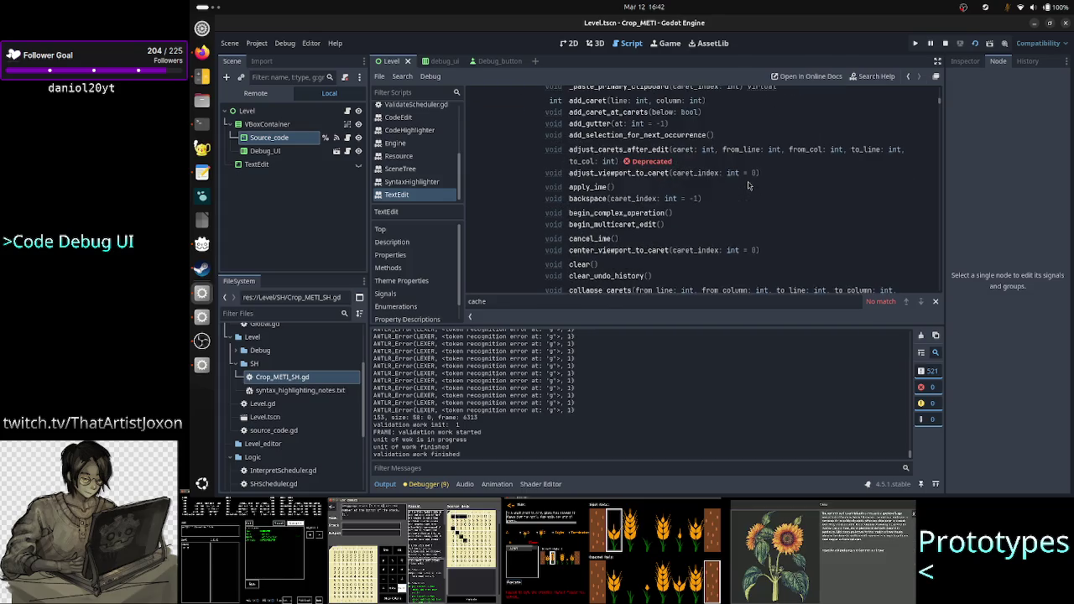
{"action": "left_click", "coordinate": [578, 264]}
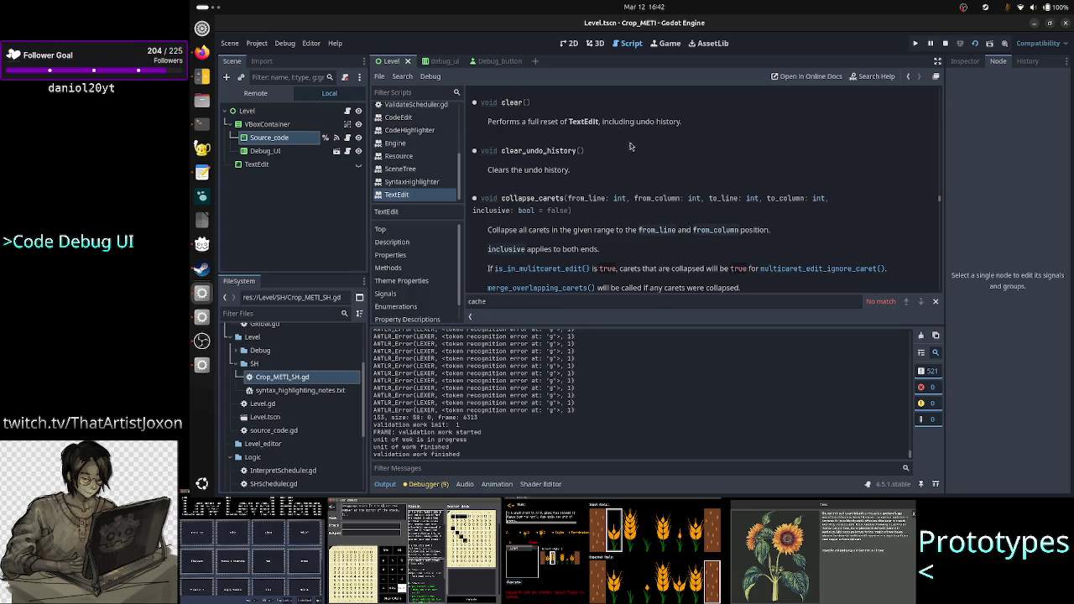
Browse the TextEdit get_line methods for a way to reset line colours
{"action": "scroll", "coordinate": [695, 191], "scroll_direction": "down", "scroll_amount": 3}
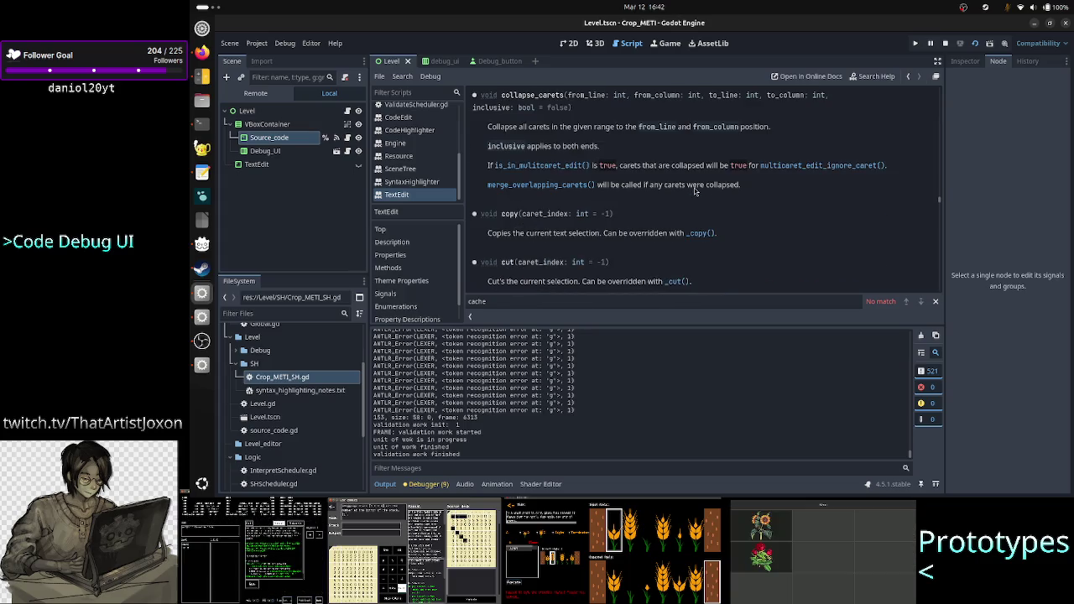
{"action": "scroll", "coordinate": [695, 191], "scroll_direction": "down", "scroll_amount": 10}
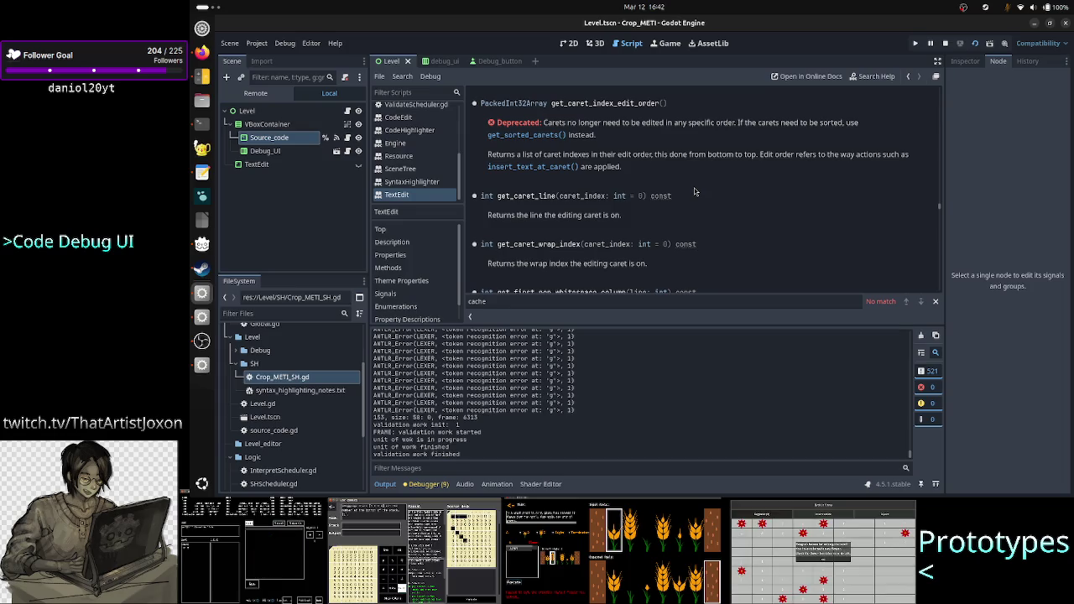
{"action": "scroll", "coordinate": [695, 192], "scroll_direction": "down", "scroll_amount": 5}
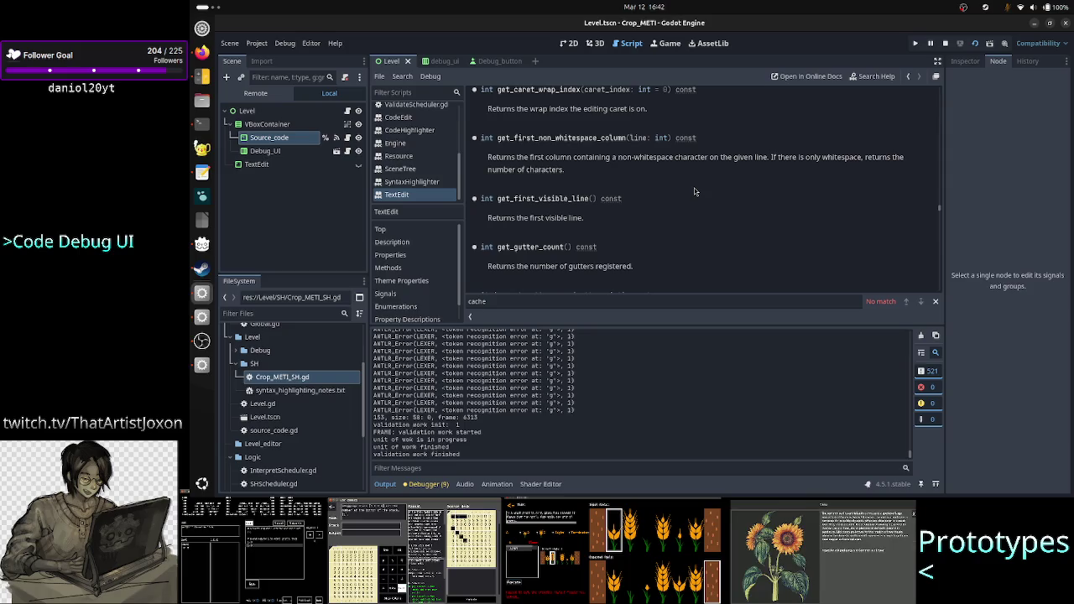
{"action": "scroll", "coordinate": [671, 205], "scroll_direction": "down", "scroll_amount": 3}
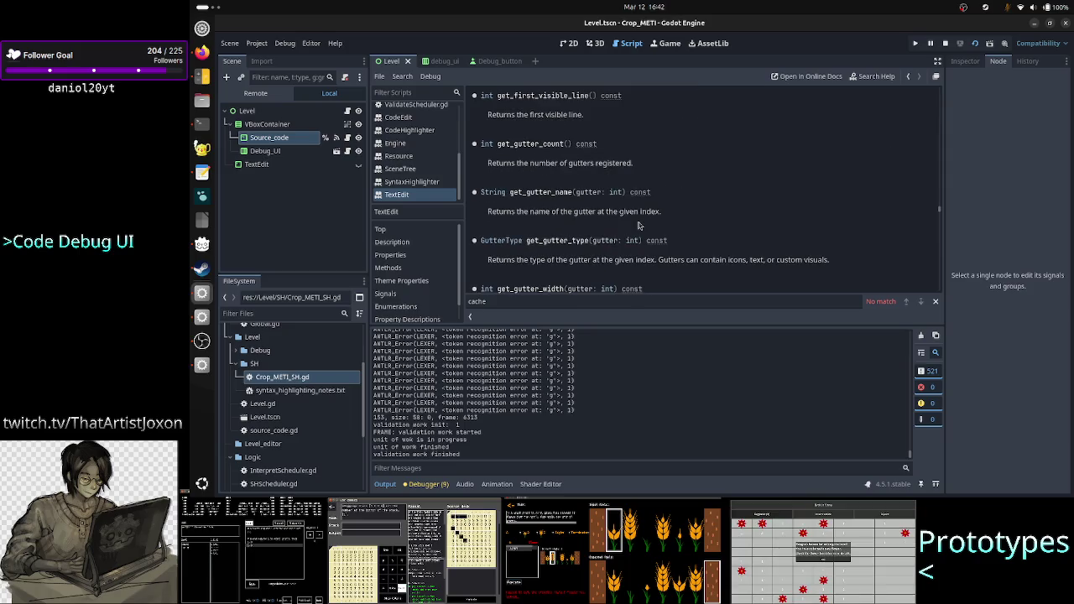
{"action": "scroll", "coordinate": [638, 225], "scroll_direction": "down", "scroll_amount": 8}
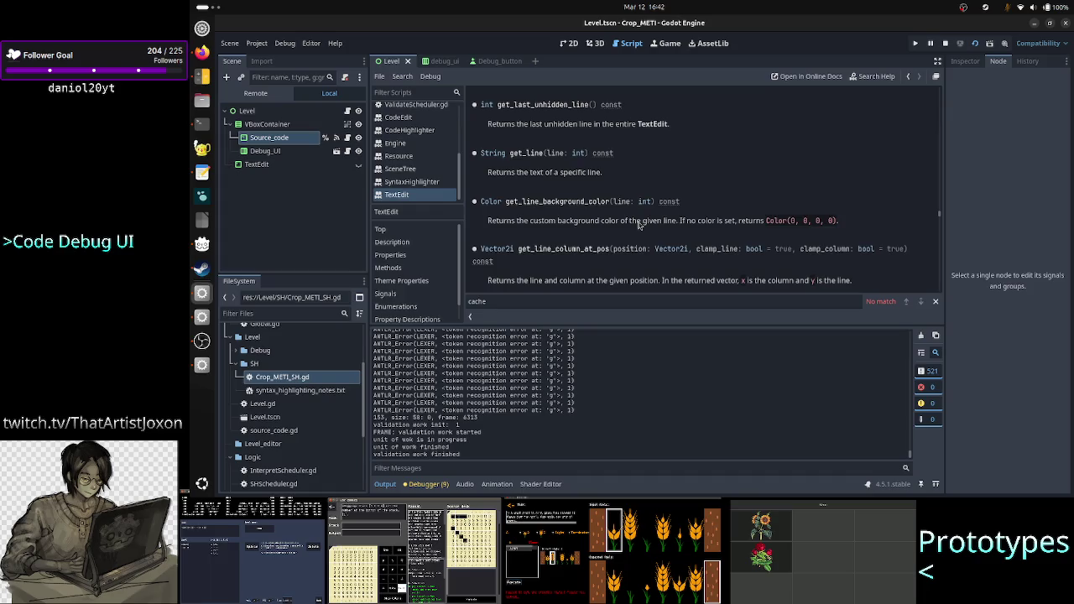
{"action": "scroll", "coordinate": [638, 225], "scroll_direction": "down", "scroll_amount": 2}
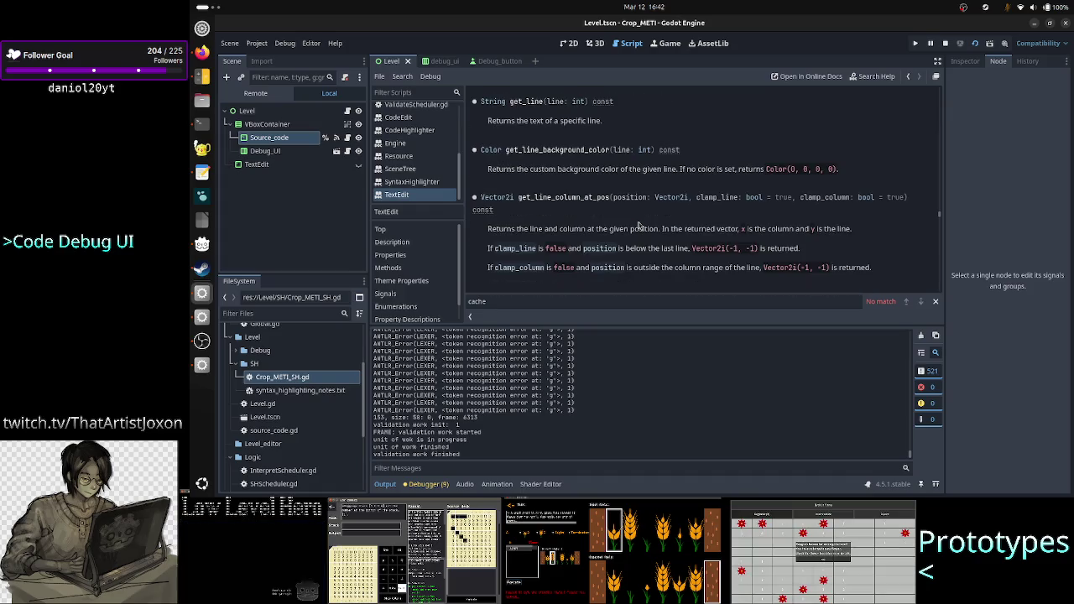
{"action": "scroll", "coordinate": [638, 225], "scroll_direction": "down", "scroll_amount": 4}
{"action": "scroll", "coordinate": [638, 225], "scroll_direction": "down", "scroll_amount": 4}
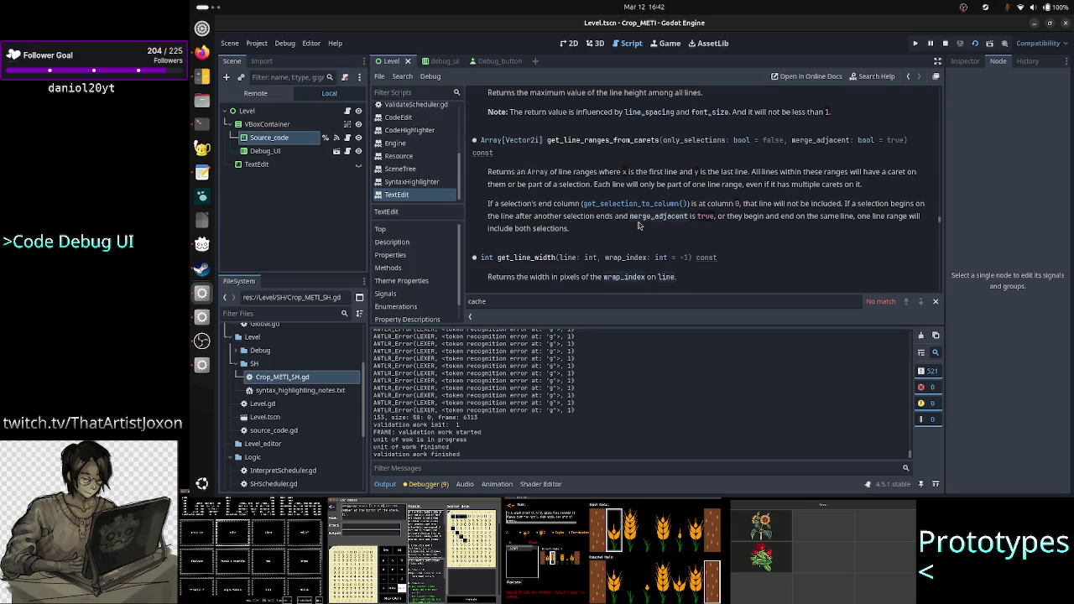
{"action": "scroll", "coordinate": [638, 224], "scroll_direction": "down", "scroll_amount": 5}
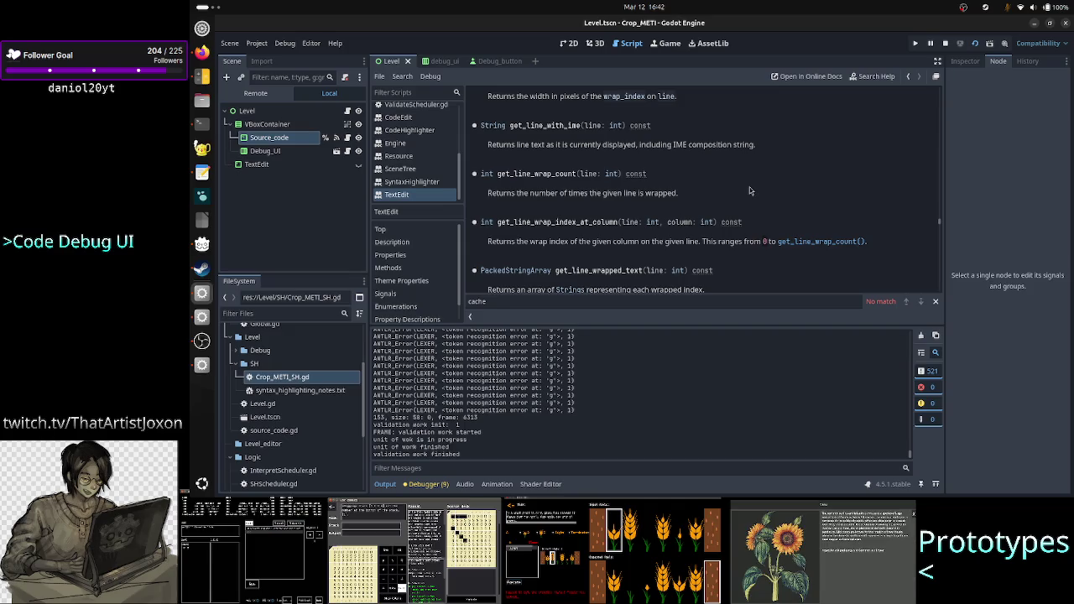
{"action": "scroll", "coordinate": [751, 191], "scroll_direction": "down", "scroll_amount": 3}
{"action": "scroll", "coordinate": [685, 194], "scroll_direction": "down", "scroll_amount": 2}
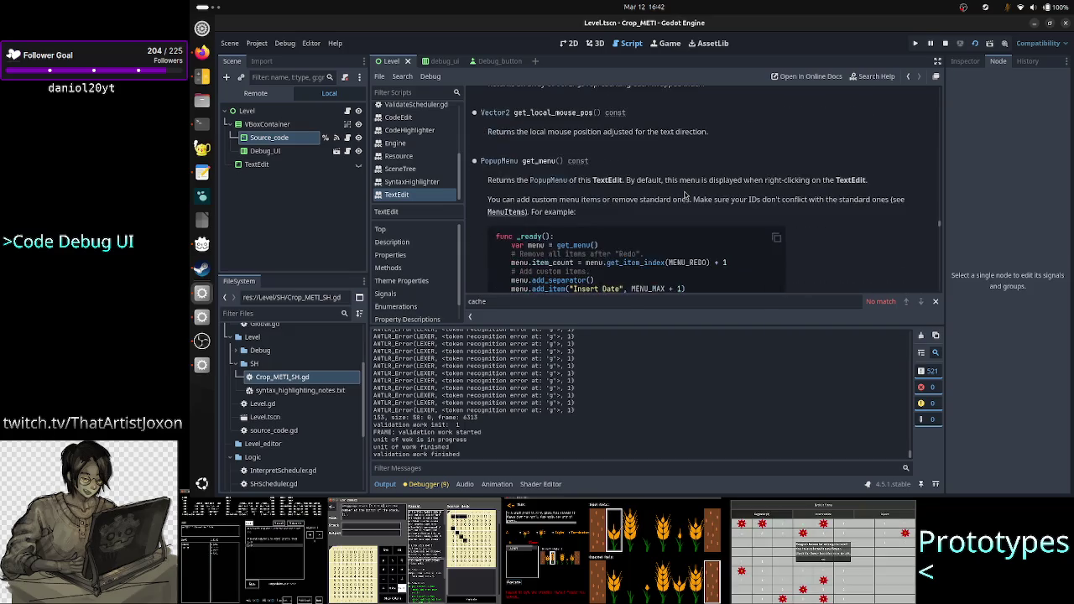
{"action": "scroll", "coordinate": [685, 194], "scroll_direction": "down", "scroll_amount": 10}
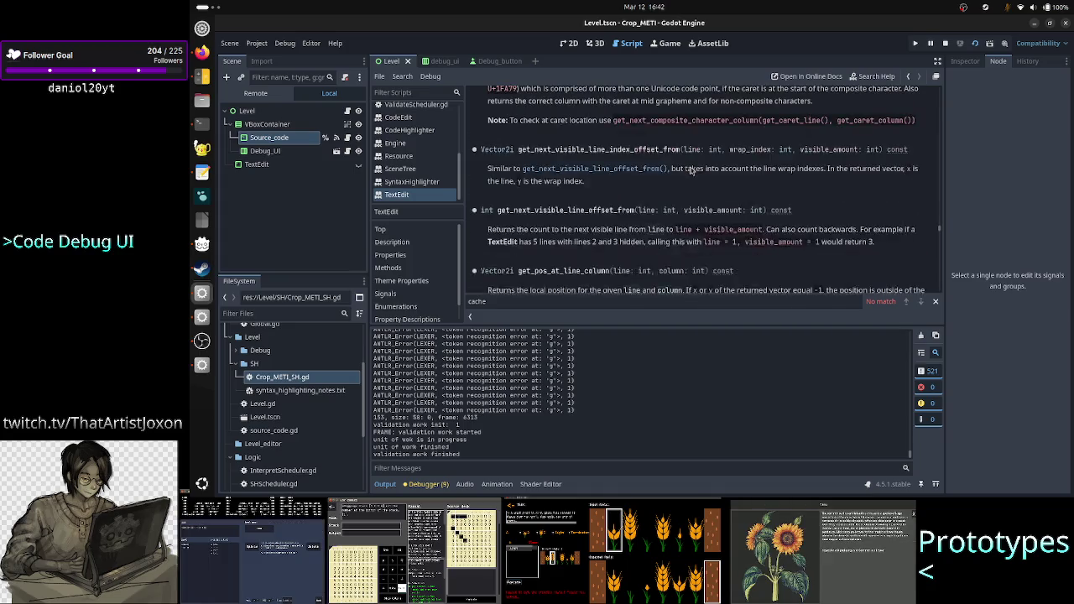
{"action": "scroll", "coordinate": [690, 170], "scroll_direction": "down", "scroll_amount": 7}
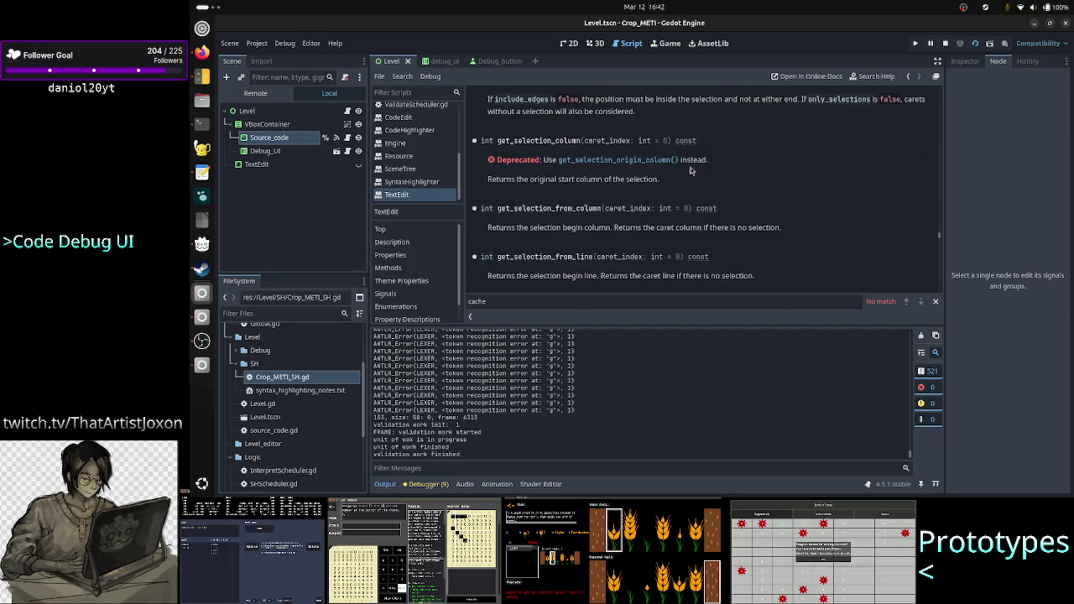
{"action": "scroll", "coordinate": [690, 170], "scroll_direction": "down", "scroll_amount": 3}
{"action": "scroll", "coordinate": [705, 193], "scroll_direction": "up", "scroll_amount": 20}
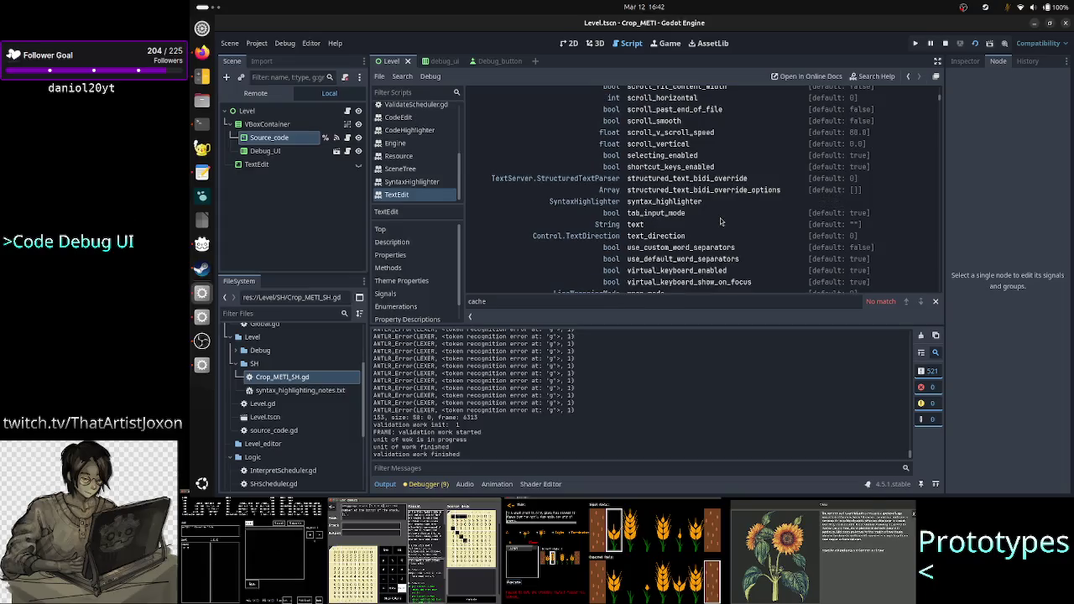
{"action": "scroll", "coordinate": [721, 220], "scroll_direction": "down", "scroll_amount": 1}
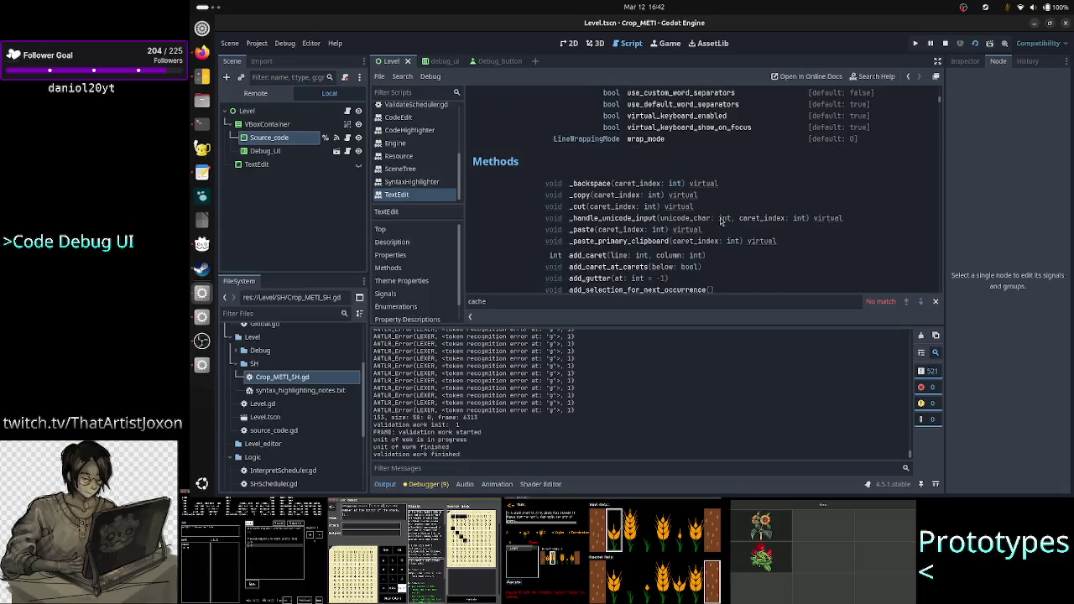
{"action": "scroll", "coordinate": [720, 220], "scroll_direction": "down", "scroll_amount": 4}
{"action": "scroll", "coordinate": [720, 220], "scroll_direction": "down", "scroll_amount": 15}
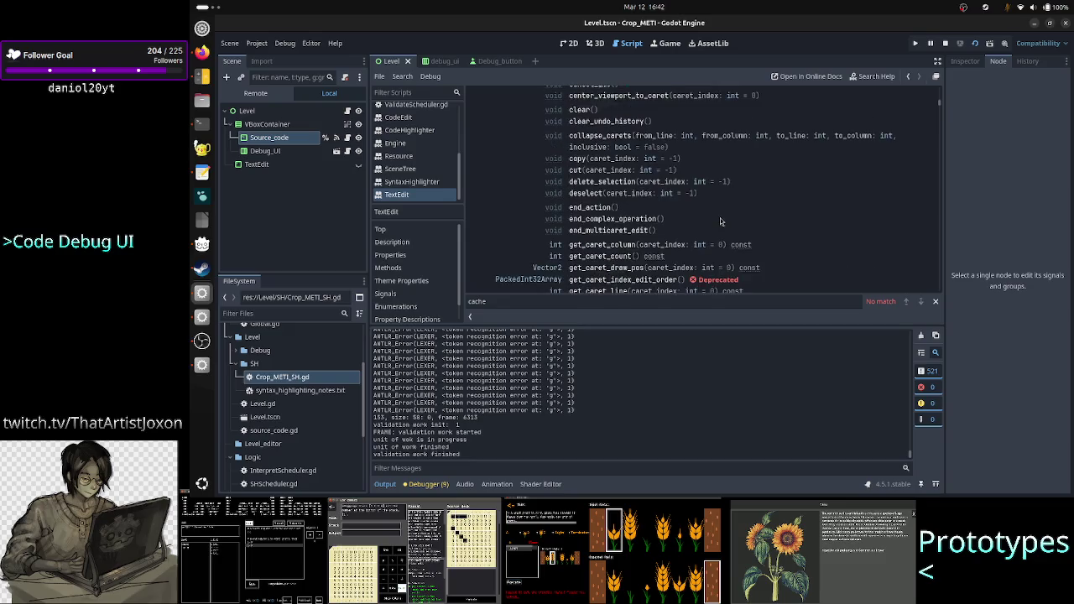
{"action": "scroll", "coordinate": [720, 221], "scroll_direction": "down", "scroll_amount": 10}
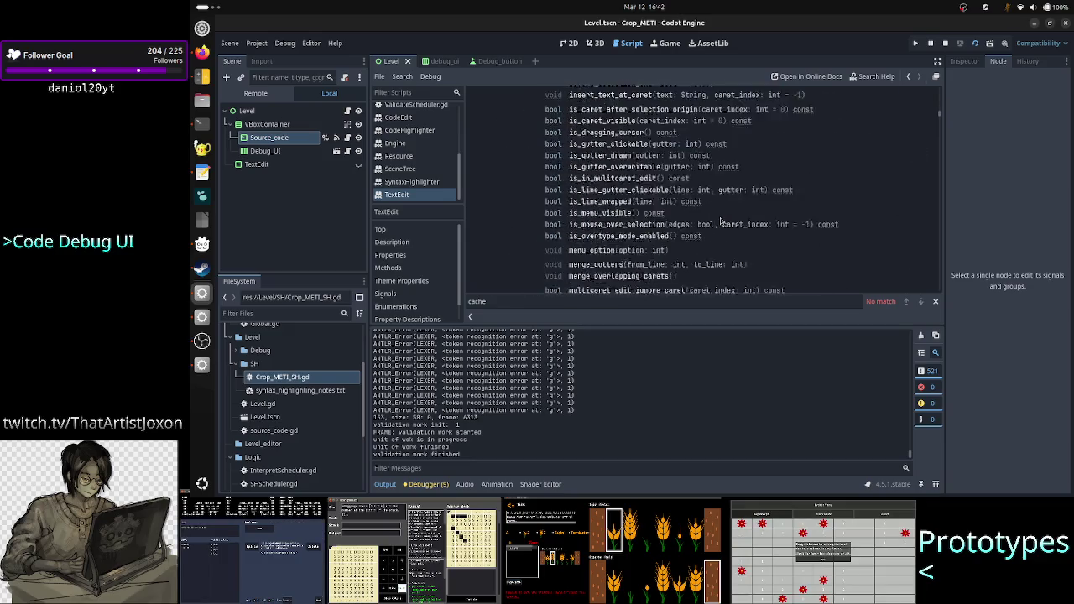
{"action": "scroll", "coordinate": [720, 218], "scroll_direction": "down", "scroll_amount": 12}
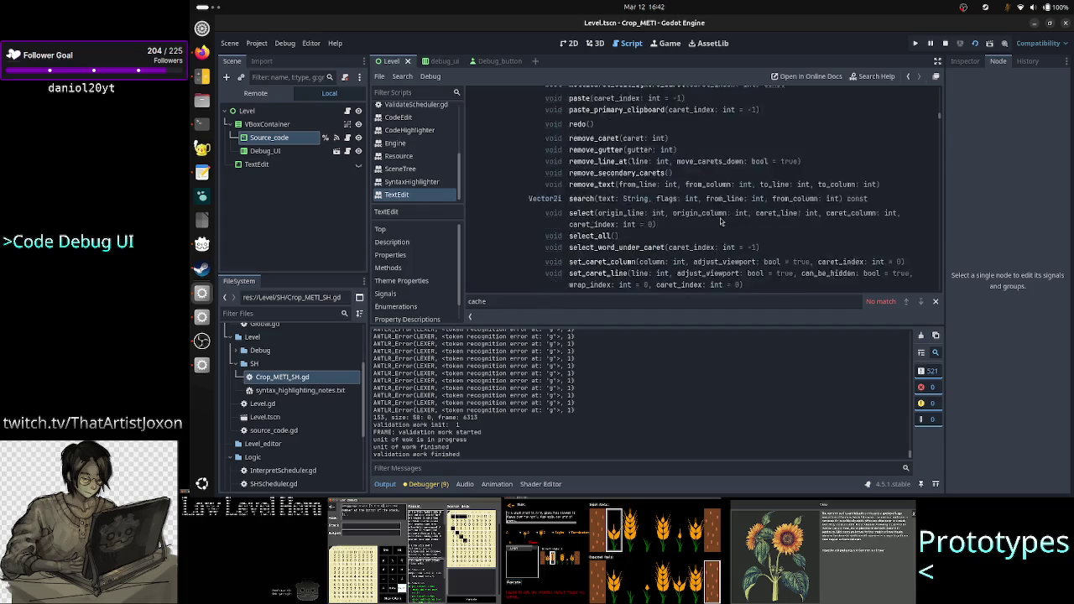
{"action": "scroll", "coordinate": [720, 219], "scroll_direction": "up", "scroll_amount": 6}
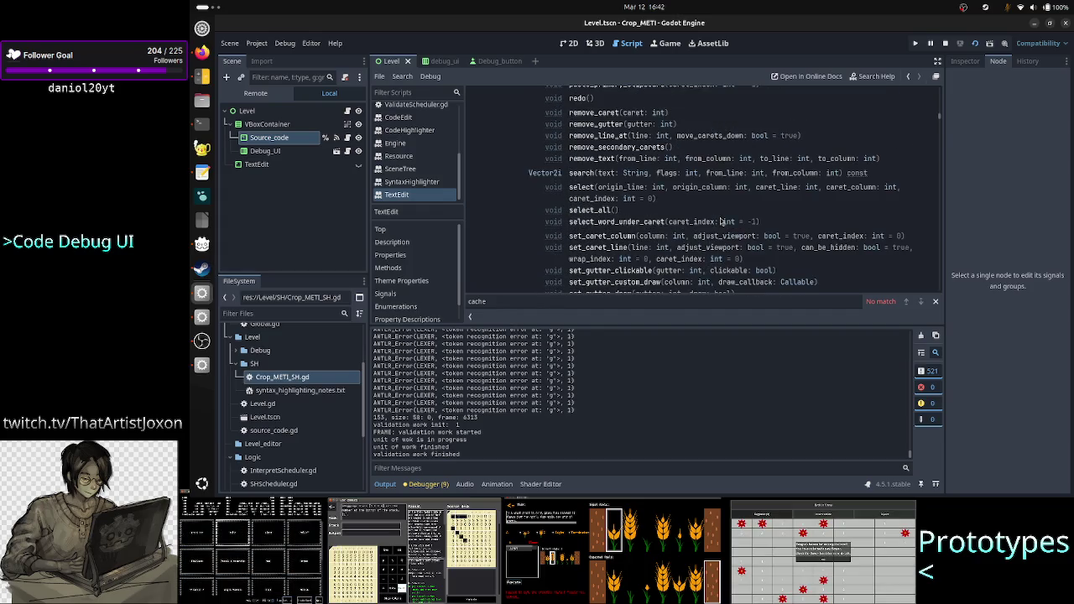
{"action": "scroll", "coordinate": [720, 220], "scroll_direction": "down", "scroll_amount": 5}
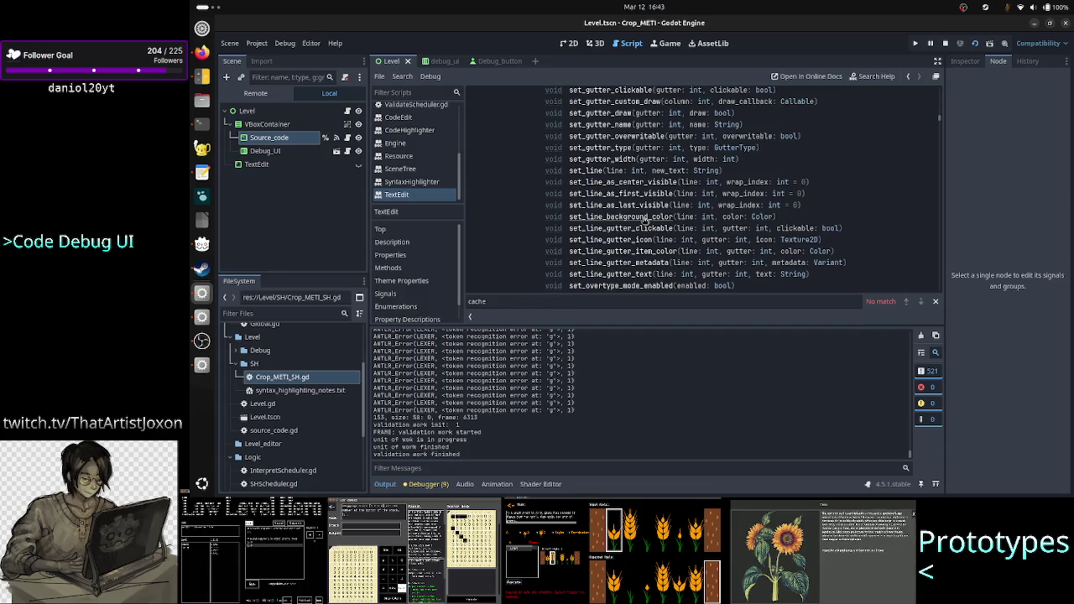
{"action": "scroll", "coordinate": [648, 248], "scroll_direction": "down", "scroll_amount": 1}
{"action": "scroll", "coordinate": [647, 248], "scroll_direction": "down", "scroll_amount": 1}
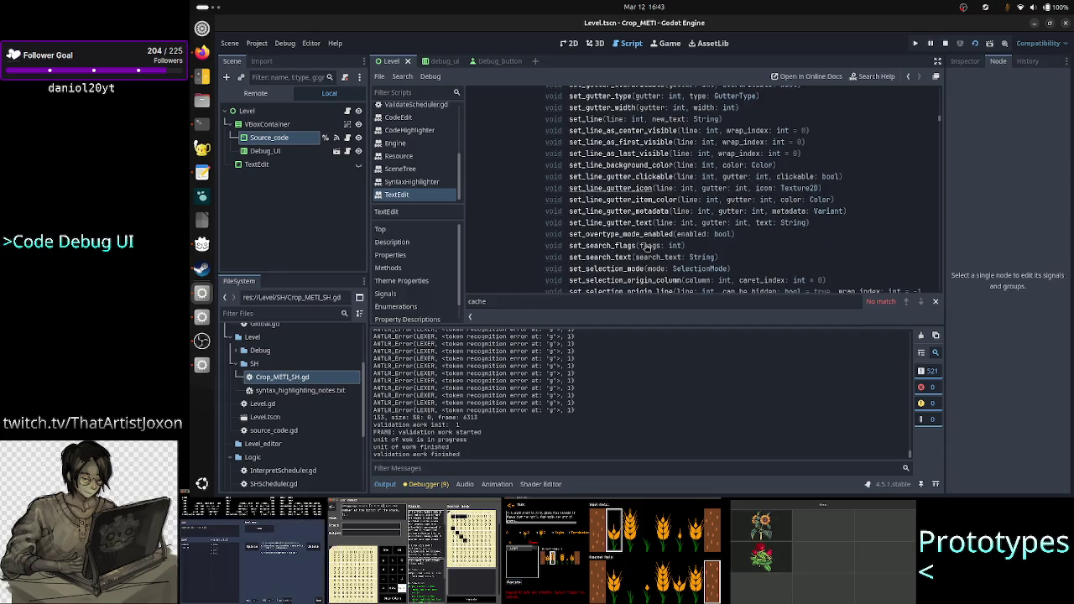
{"action": "scroll", "coordinate": [647, 246], "scroll_direction": "down", "scroll_amount": 3}
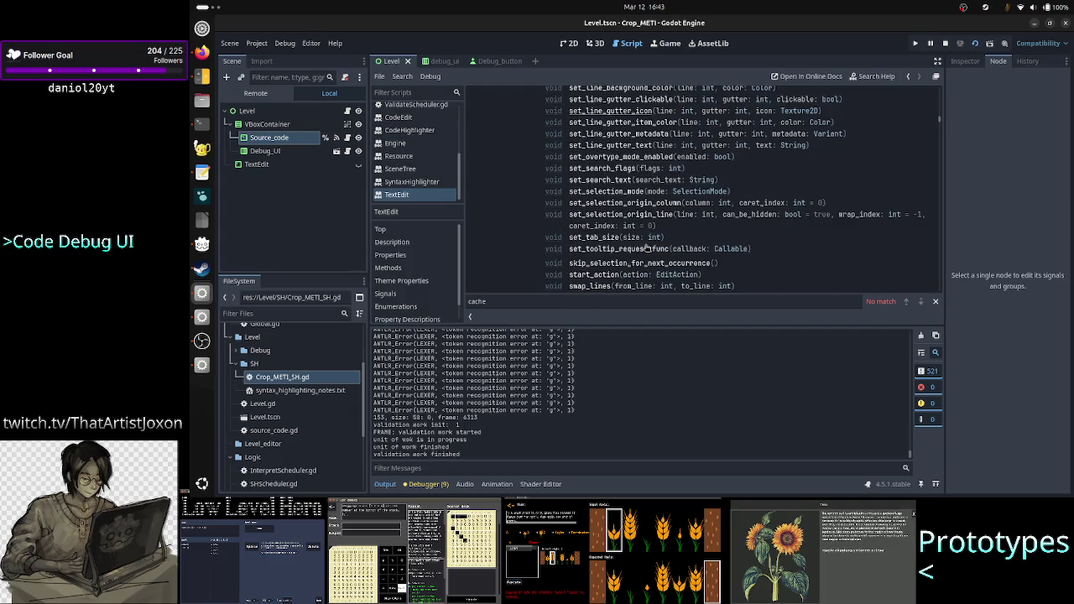
{"action": "scroll", "coordinate": [675, 235], "scroll_direction": "down", "scroll_amount": 1}
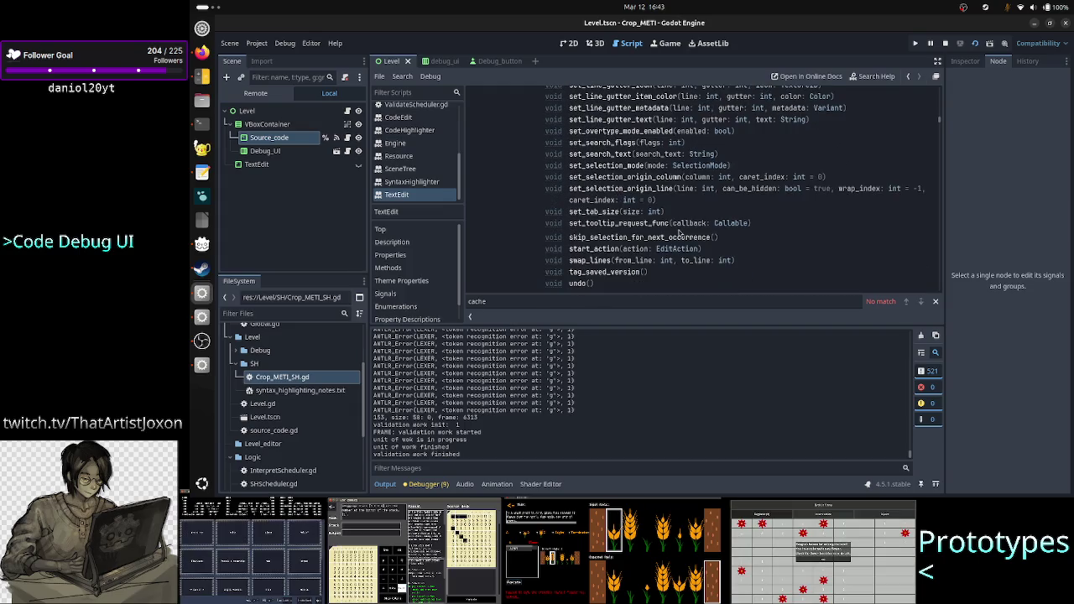
{"action": "scroll", "coordinate": [680, 234], "scroll_direction": "down", "scroll_amount": 2}
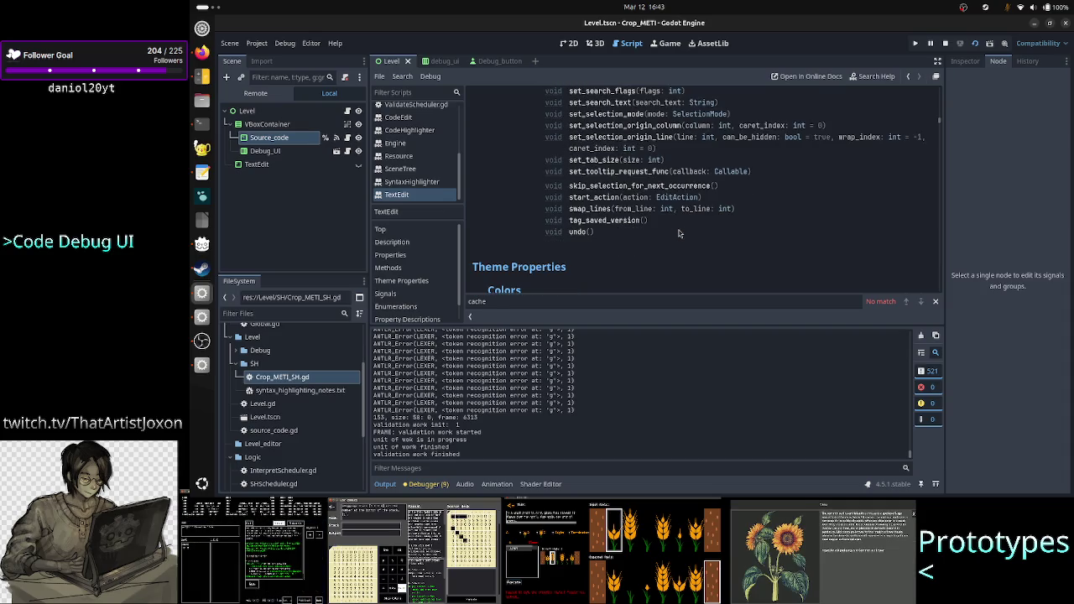
{"action": "left_click", "coordinate": [578, 232]}
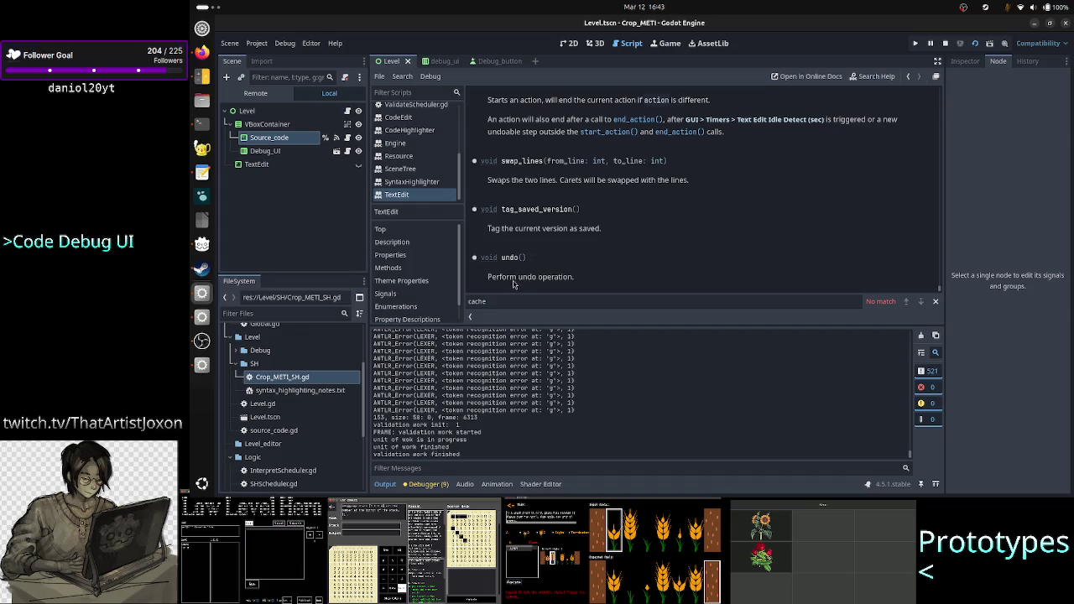
{"action": "left_click_drag", "start_coordinate": [515, 277], "coordinate": [576, 277]}
{"action": "left_click", "coordinate": [575, 277]}
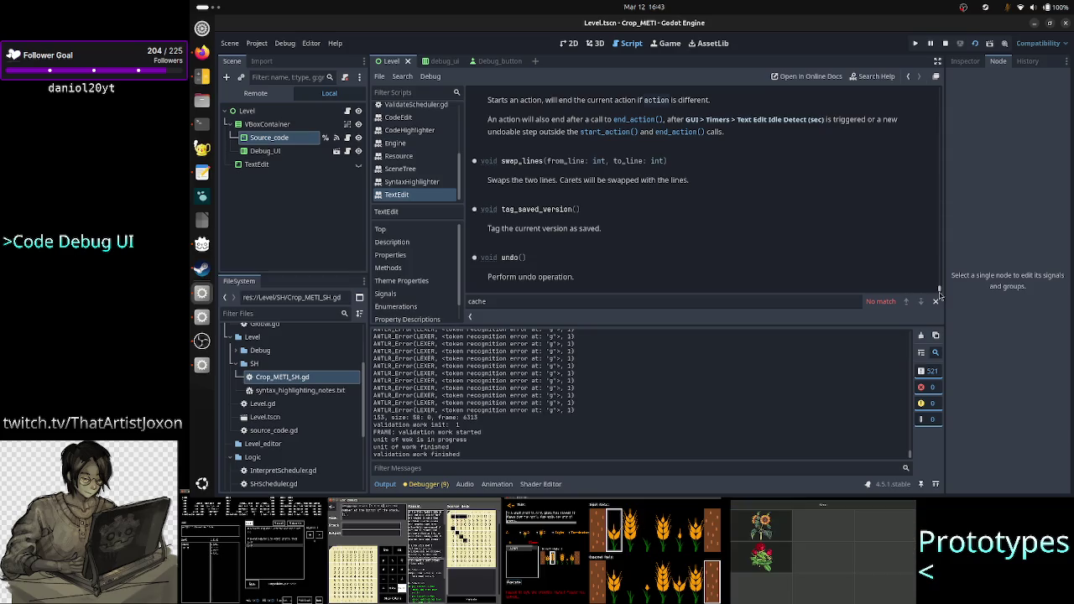
{"action": "scroll", "coordinate": [789, 198], "scroll_direction": "up", "scroll_amount": 20}
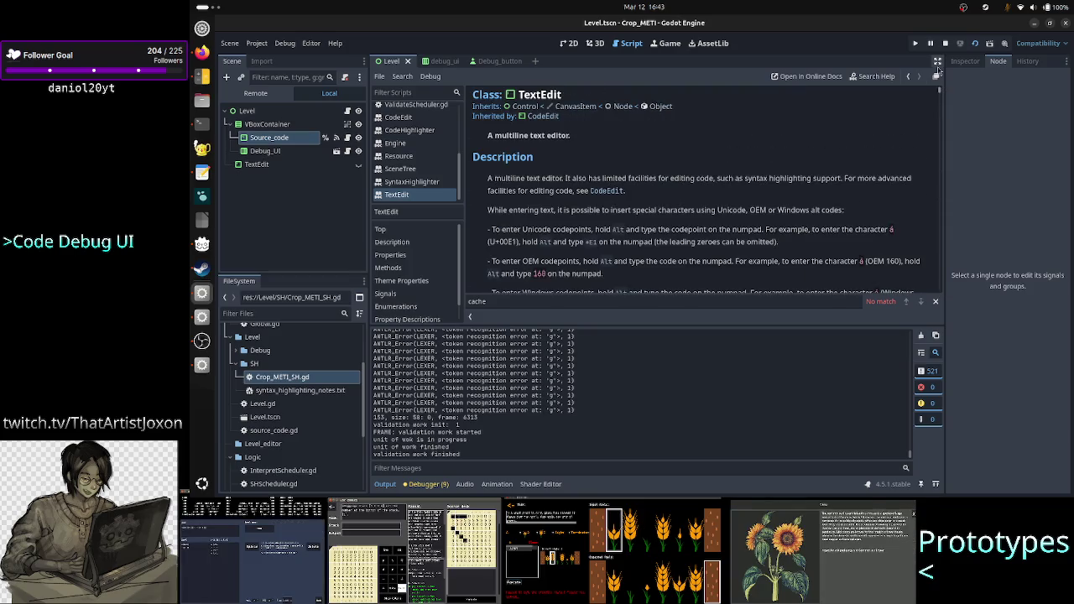
{"action": "scroll", "coordinate": [753, 205], "scroll_direction": "down", "scroll_amount": 15}
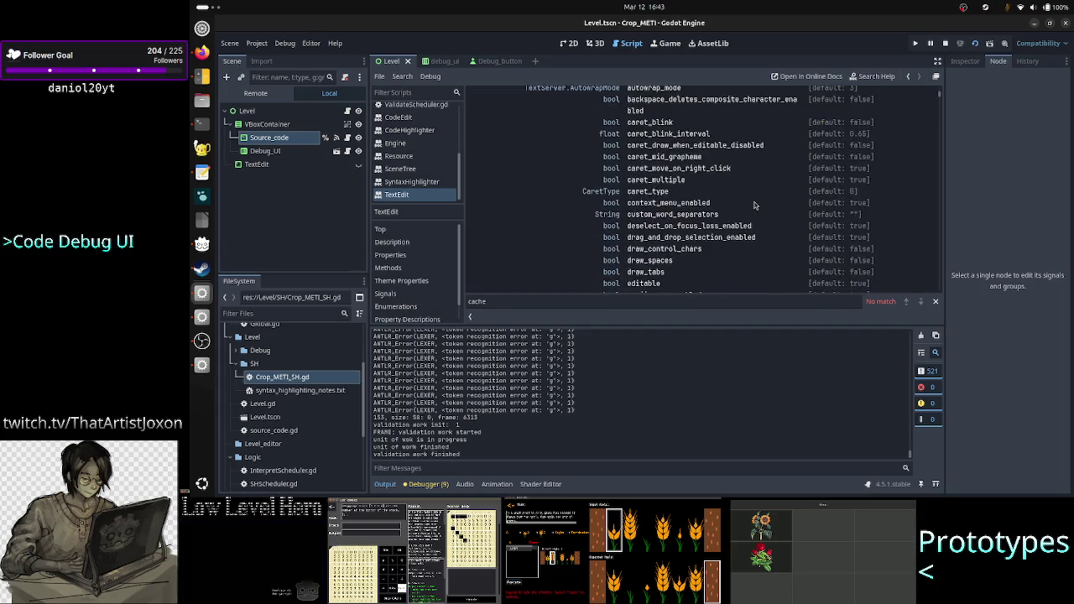
{"action": "scroll", "coordinate": [754, 205], "scroll_direction": "down", "scroll_amount": 15}
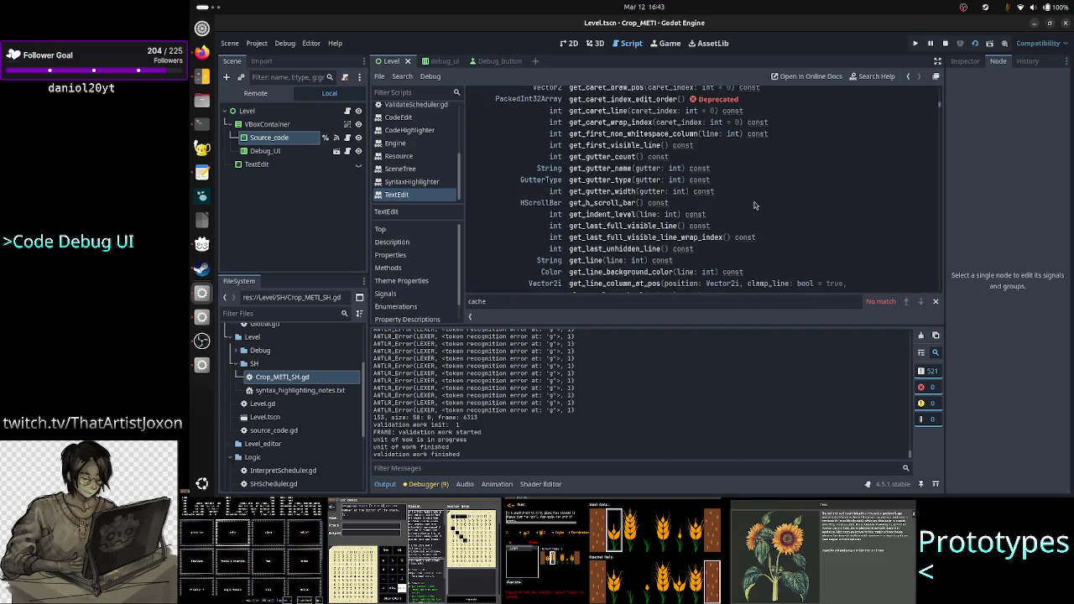
{"action": "scroll", "coordinate": [753, 205], "scroll_direction": "down", "scroll_amount": 15}
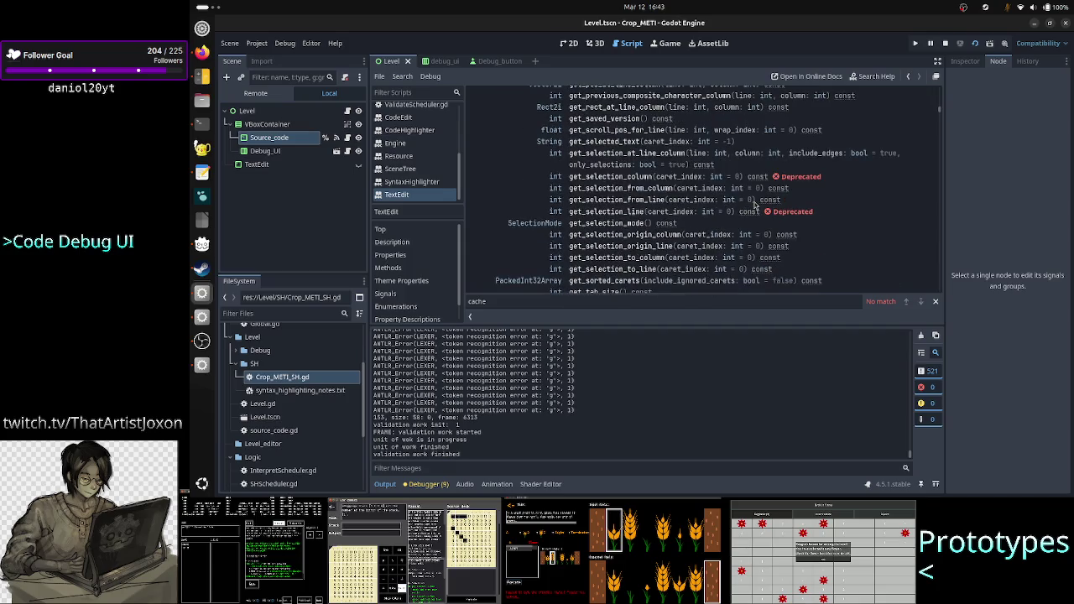
{"action": "scroll", "coordinate": [753, 204], "scroll_direction": "down", "scroll_amount": 15}
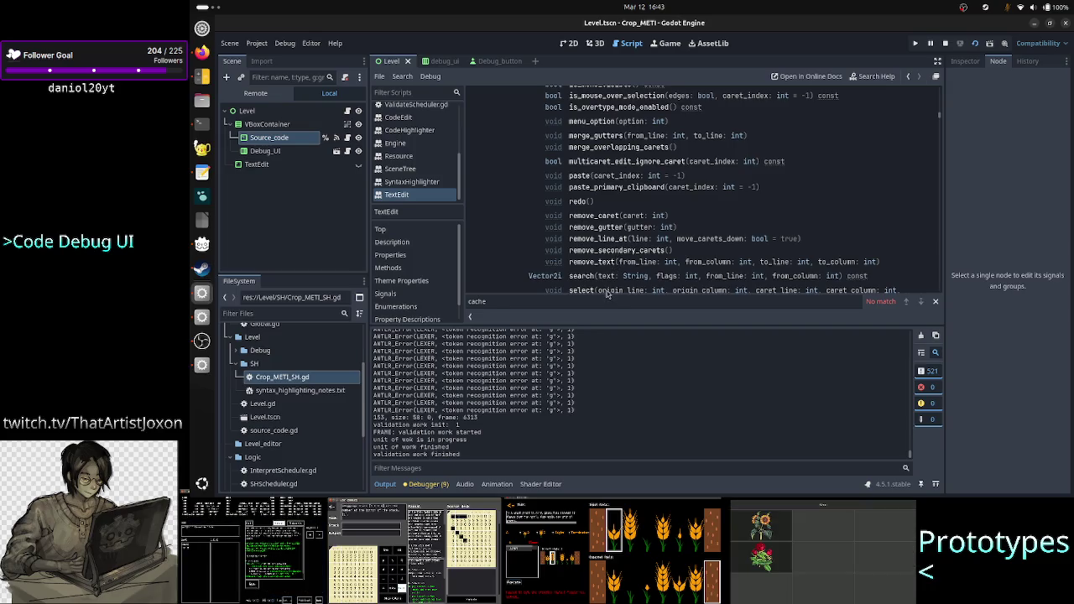
{"action": "scroll", "coordinate": [416, 143], "scroll_direction": "up", "scroll_amount": 5}
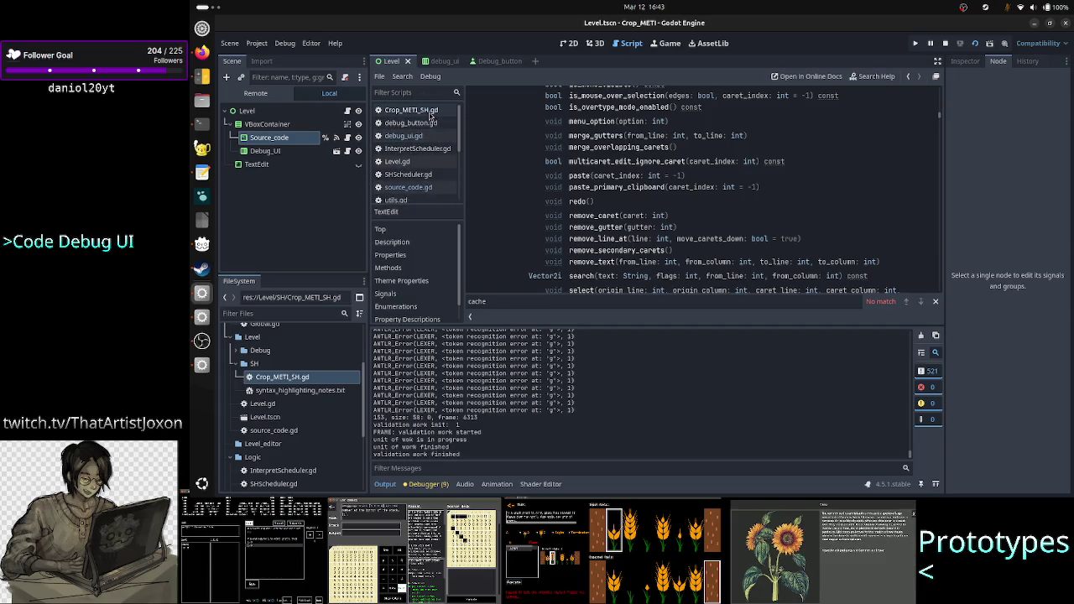
{"action": "left_click", "coordinate": [415, 188]}
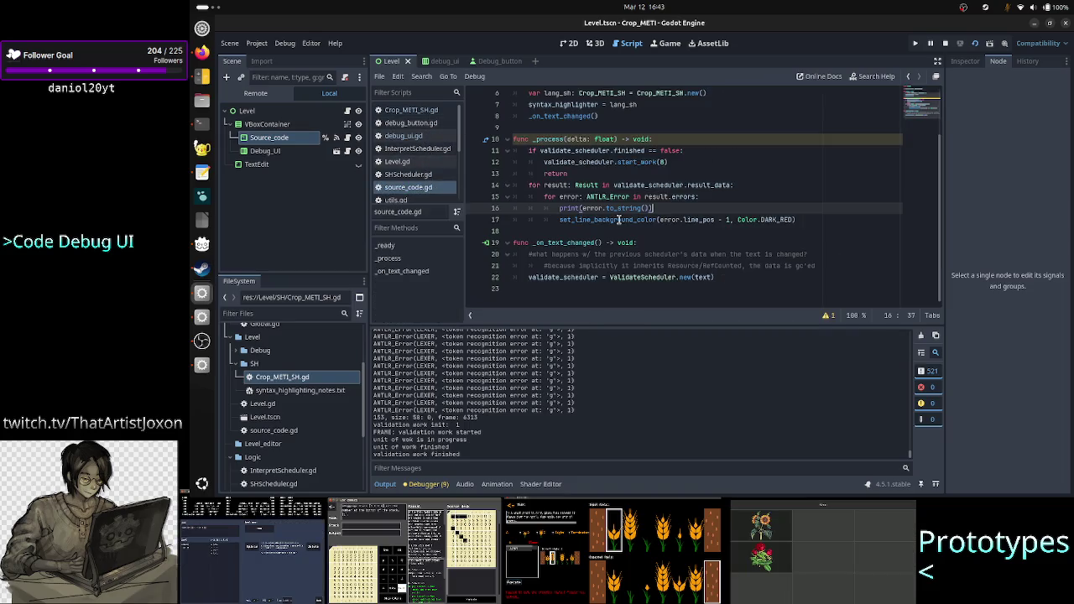
Add an empty indented line after line 17's set_line_background_color call
{"action": "left_click", "coordinate": [619, 220]}
{"action": "key", "text": "End"}
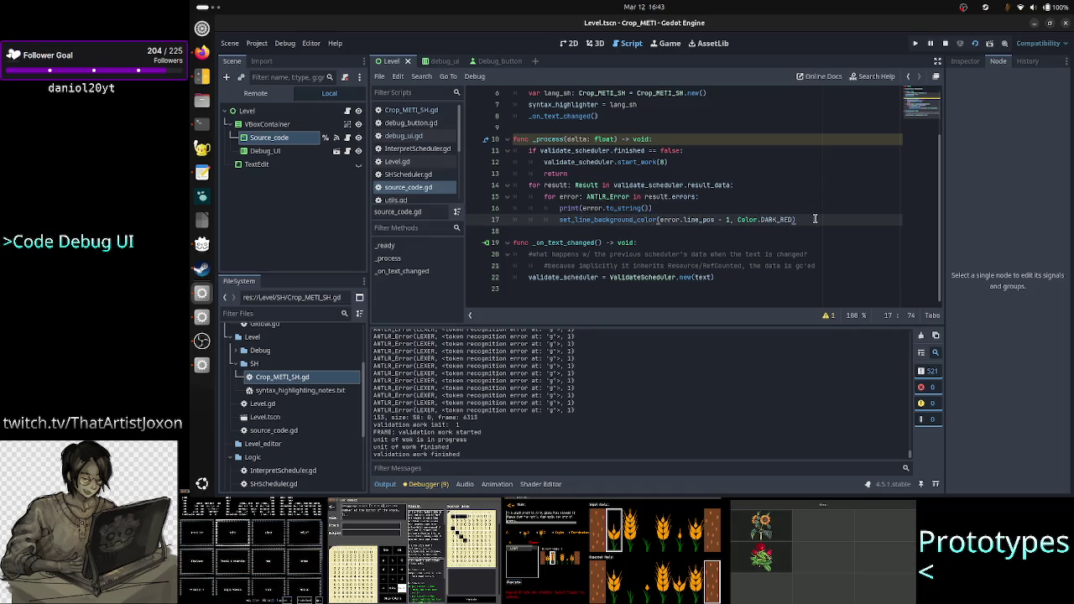
{"action": "key", "text": "Return"}
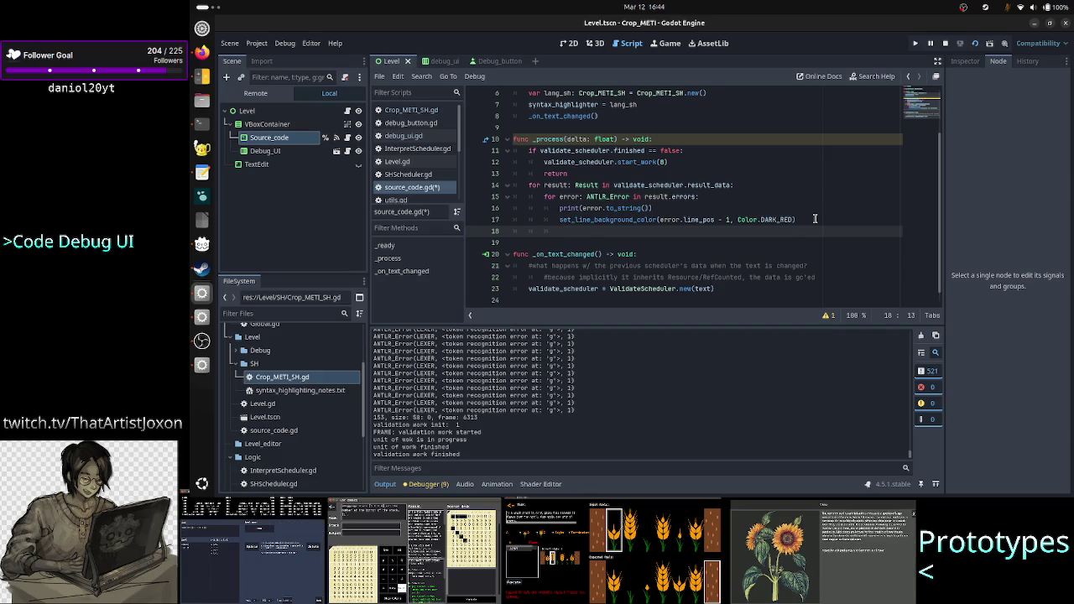
Select the line 17 set_line_background_color statement backwards from its end
{"action": "key", "text": "Up"}
{"action": "key", "text": "shift+Right"}
{"action": "key", "text": "shift+Right"}
{"action": "key", "text": "shift+Right"}
{"action": "key", "text": "shift+Right"}
{"action": "key", "text": "shift+Right"}
{"action": "key", "text": "shift+Right"}
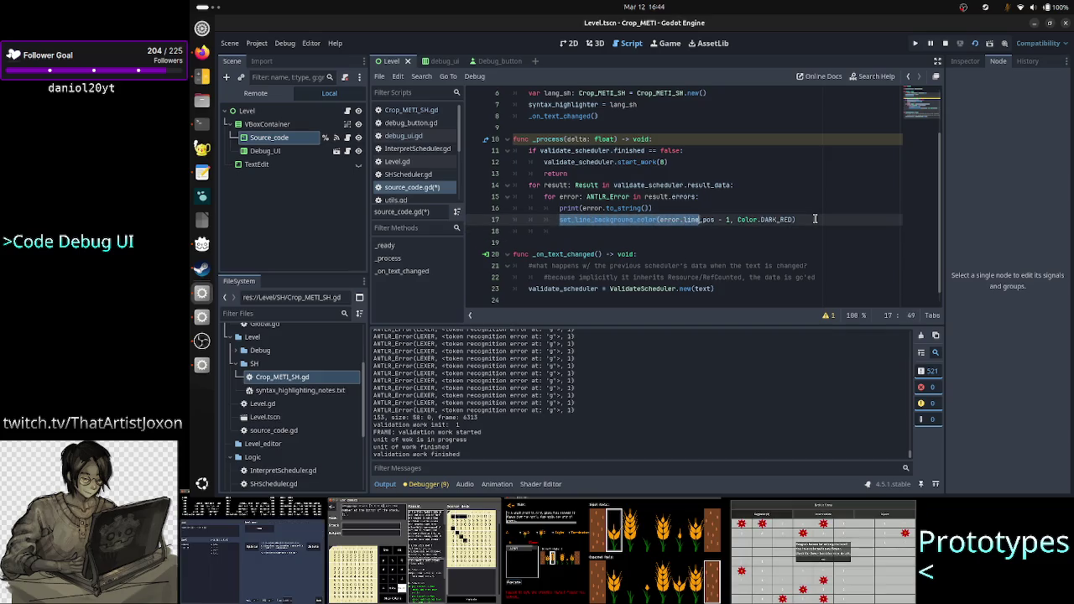
{"action": "key", "text": "shift+Left"}
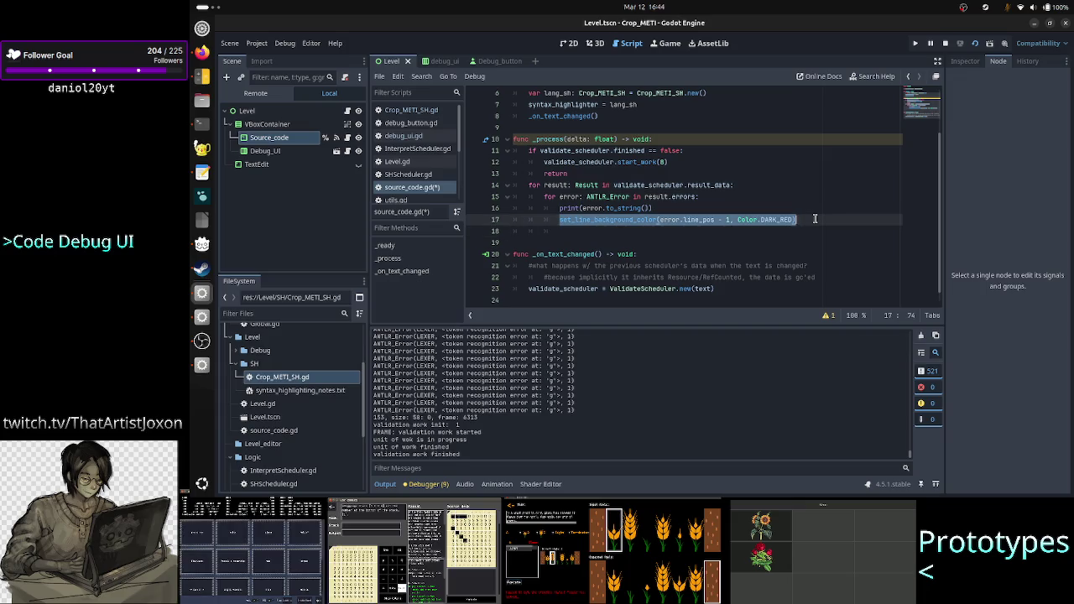
{"action": "key", "text": "Right"}
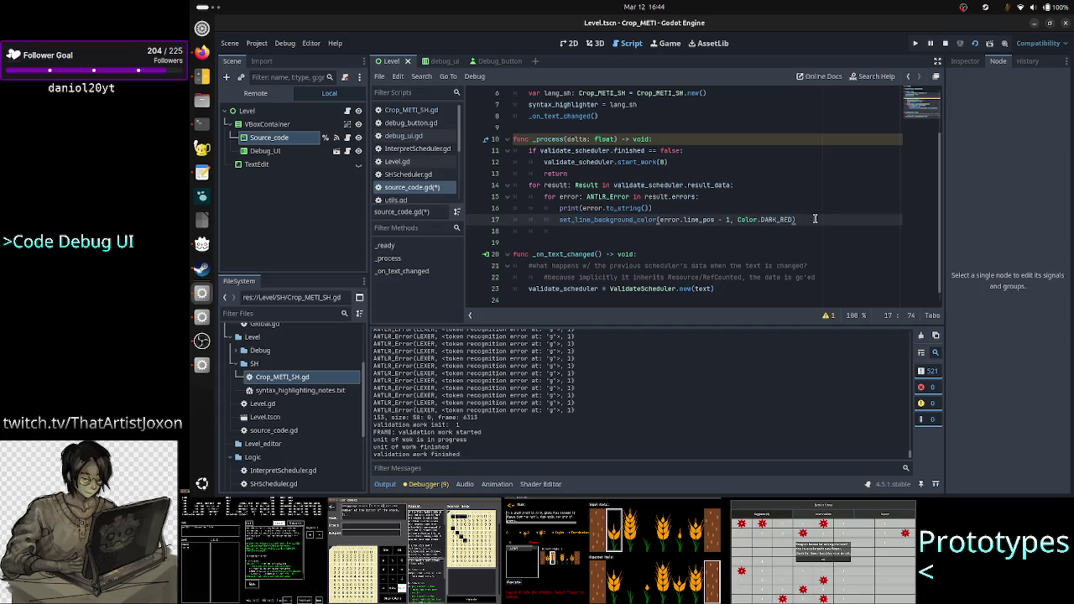
{"action": "key", "text": "shift+Left"}
{"action": "key", "text": "shift+Left"}
{"action": "key", "text": "shift+Left"}
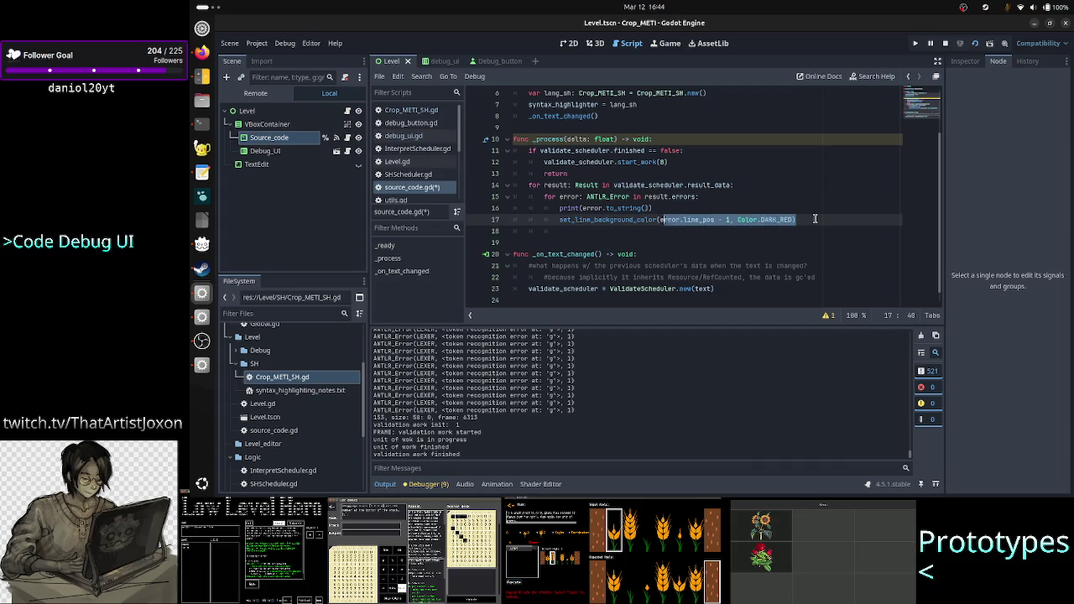
{"action": "key", "text": "shift+Left"}
{"action": "key", "text": "ctrl+c"}
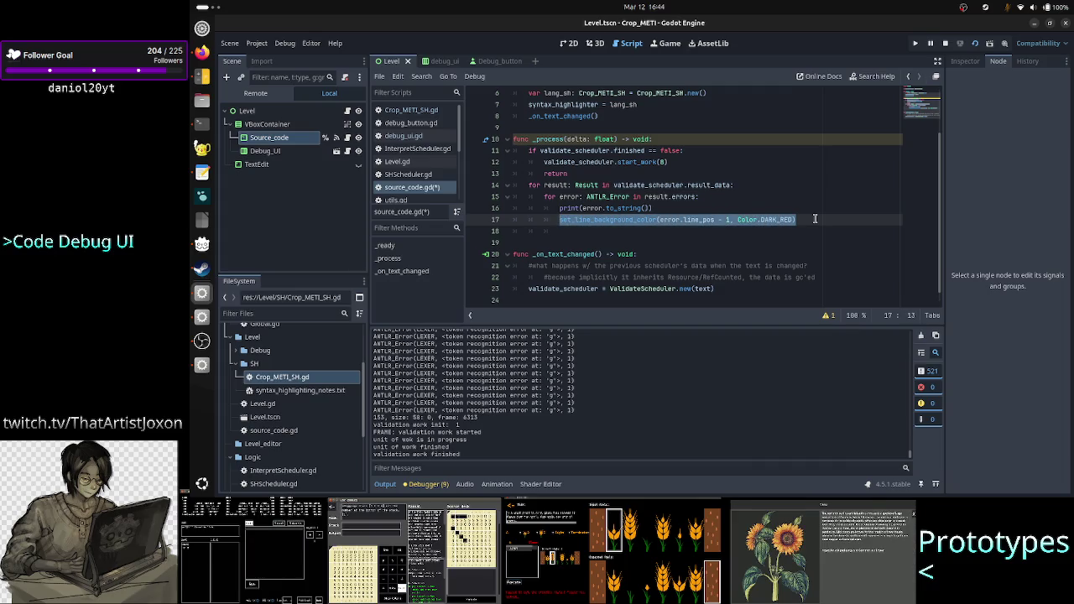
{"action": "key", "text": "alt+Tab"}
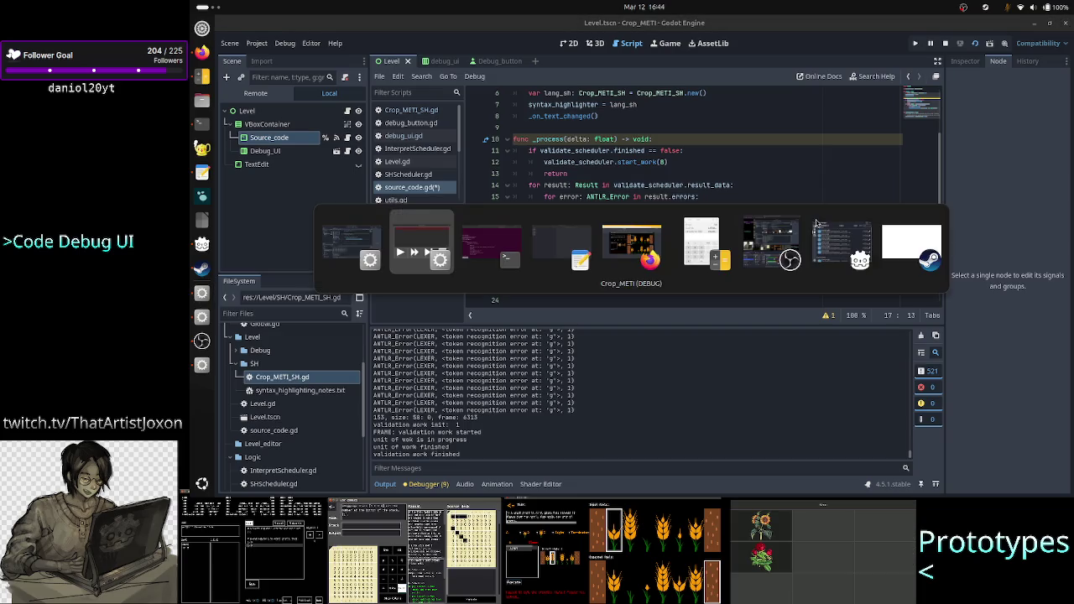
Switch to Firefox and open ChatGPT in a new tab from the Game dev bookmarks
{"action": "key", "text": "alt+Tab"}
{"action": "key", "text": "alt+Tab"}
{"action": "key", "text": "alt+Tab"}
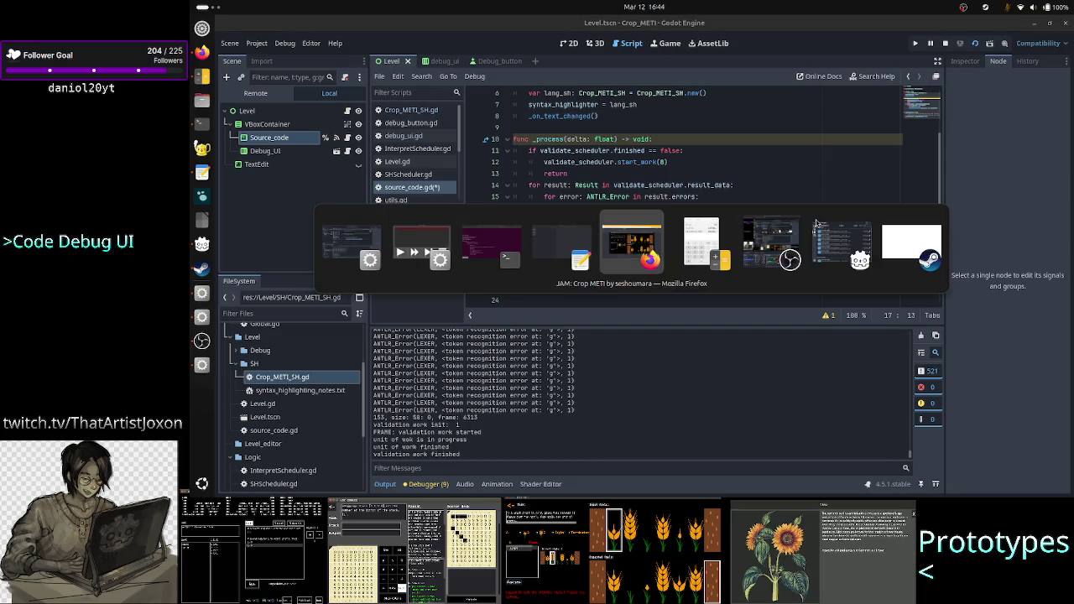
{"action": "left_click", "coordinate": [883, 25]}
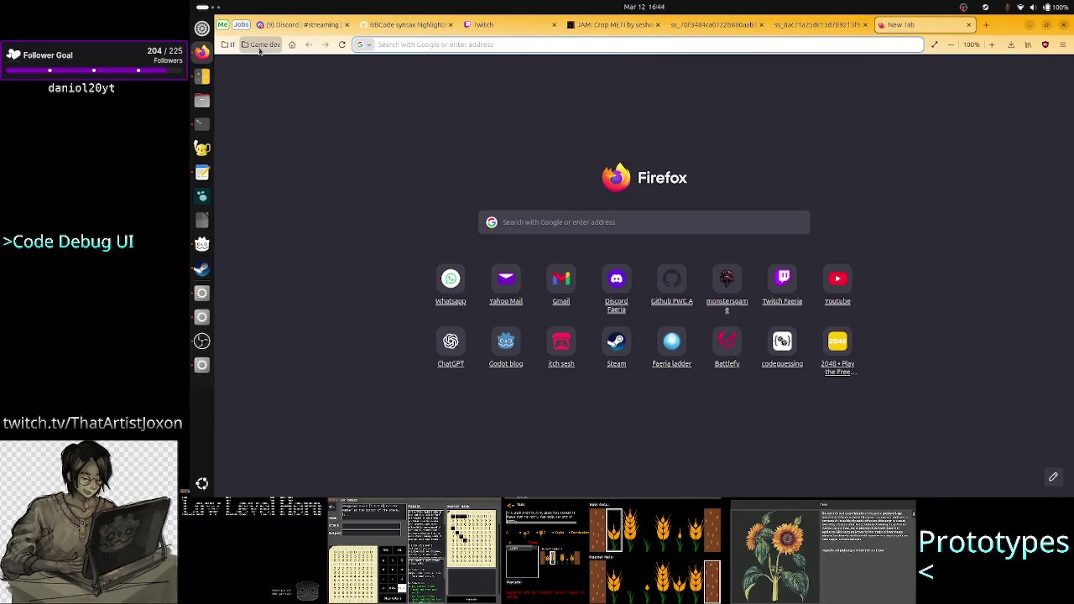
{"action": "left_click", "coordinate": [231, 46]}
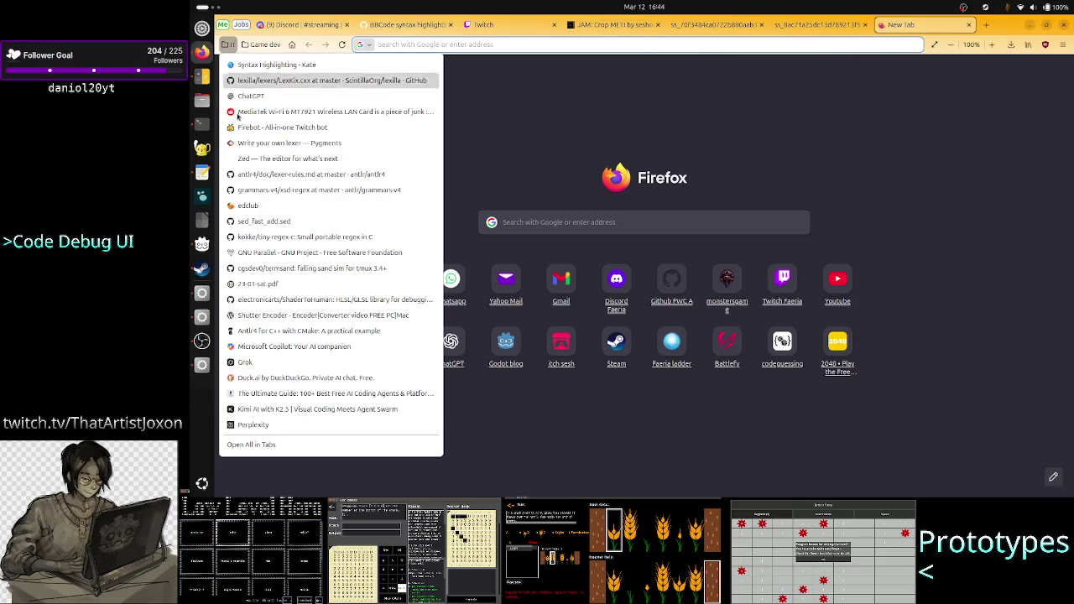
{"action": "left_click", "coordinate": [281, 101]}
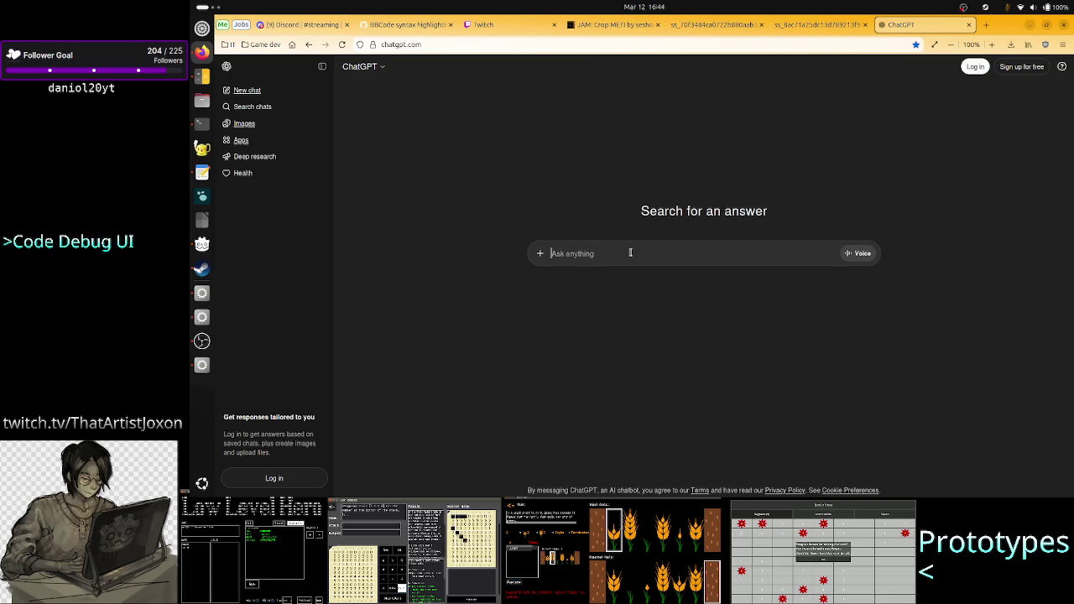
Ask ChatGPT, with the pasted set_line_background_color example, how to restore valid lines' normal color
{"action": "type", "text": "In Godot there is on"}
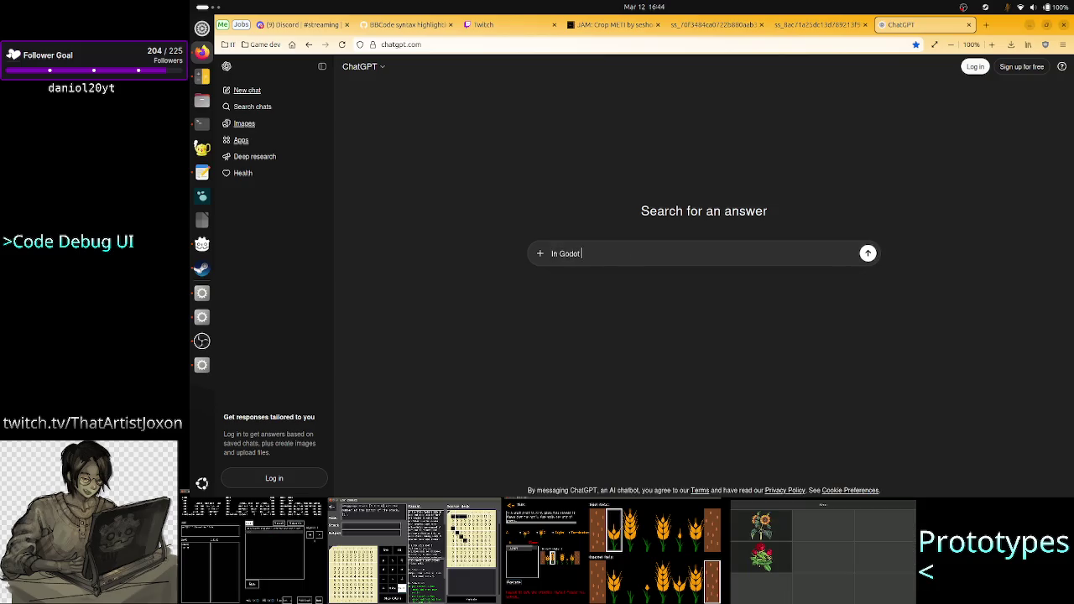
{"action": "type", "text": " CodeEx"}
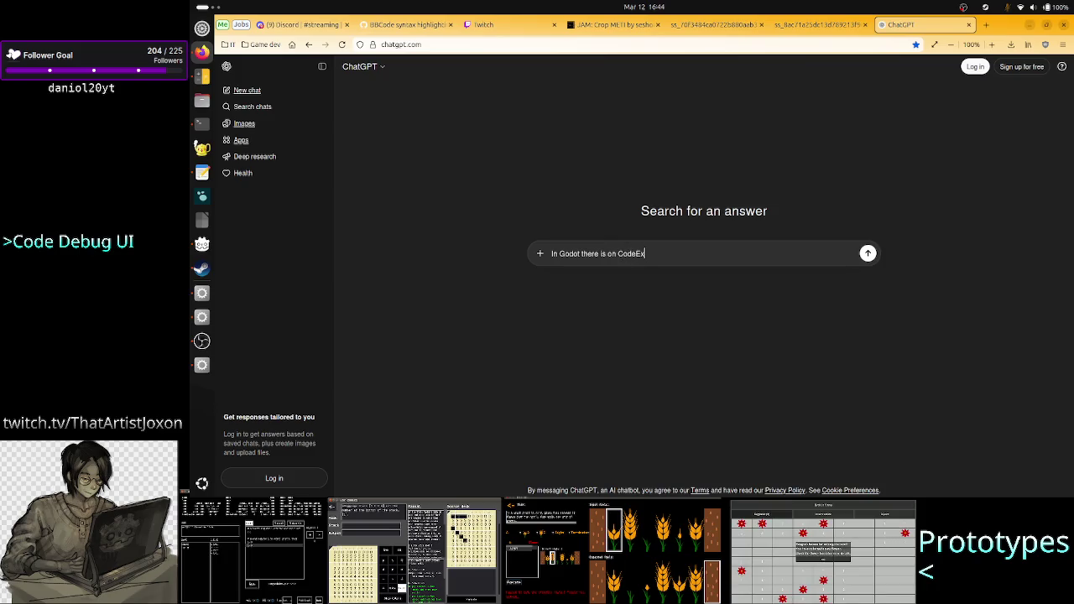
{"action": "key", "text": "BackSpace"}
{"action": "type", "text": "dit"}
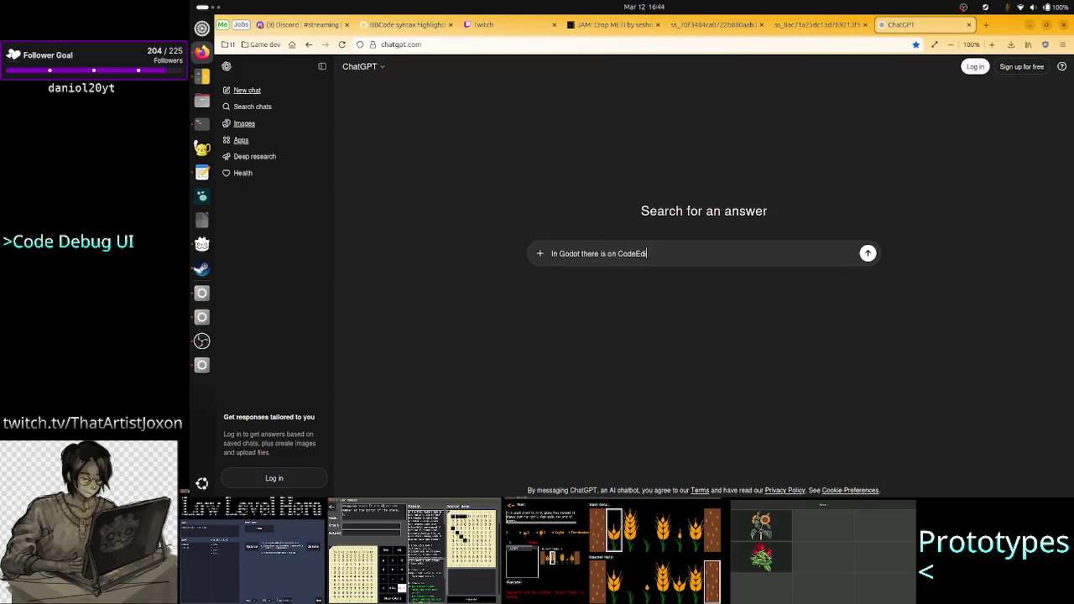
{"action": "type", "text": "/TextEd"}
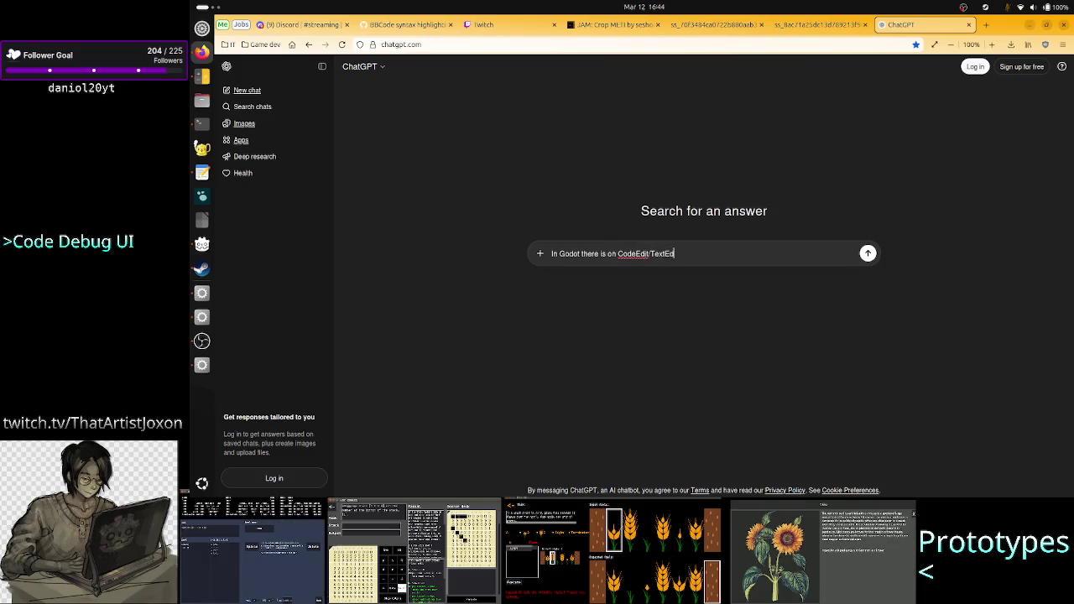
{"action": "type", "text": "it the method"}
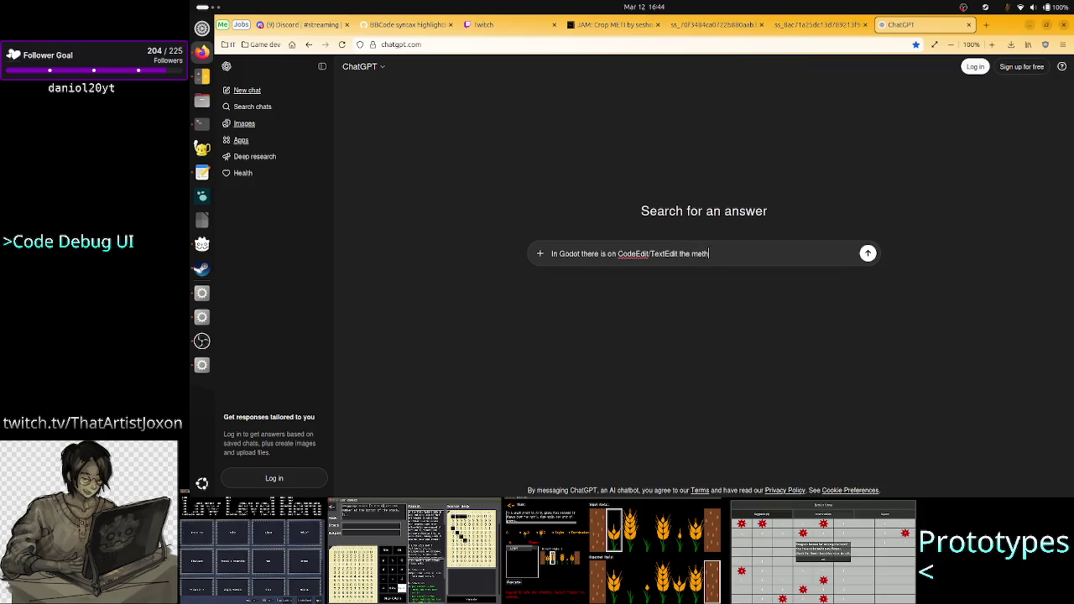
{"action": "key", "text": "ctrl+v"}
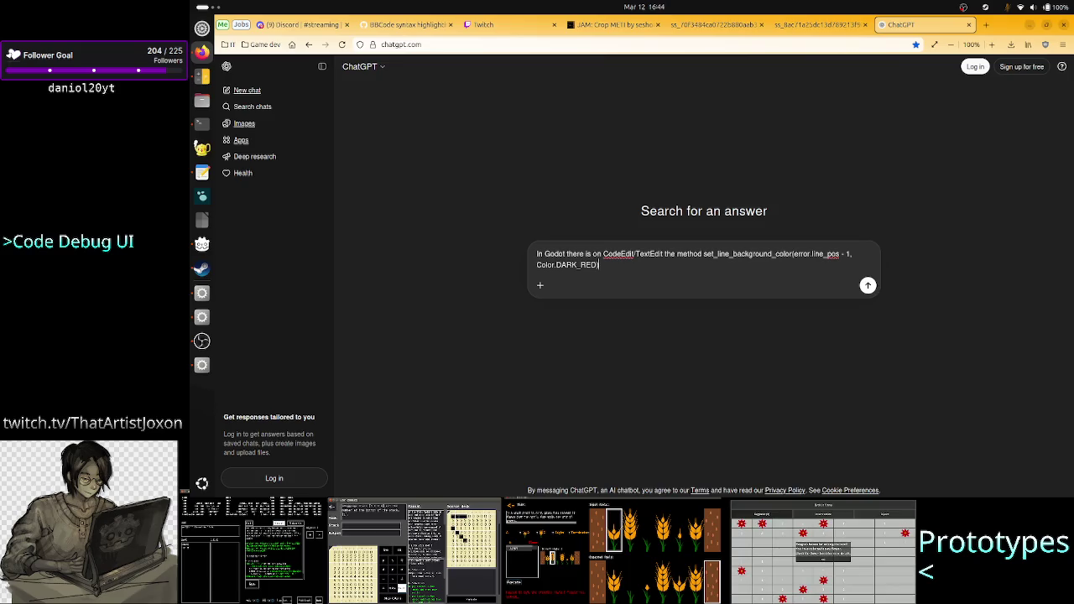
{"action": "type", "text": ", as an ex."}
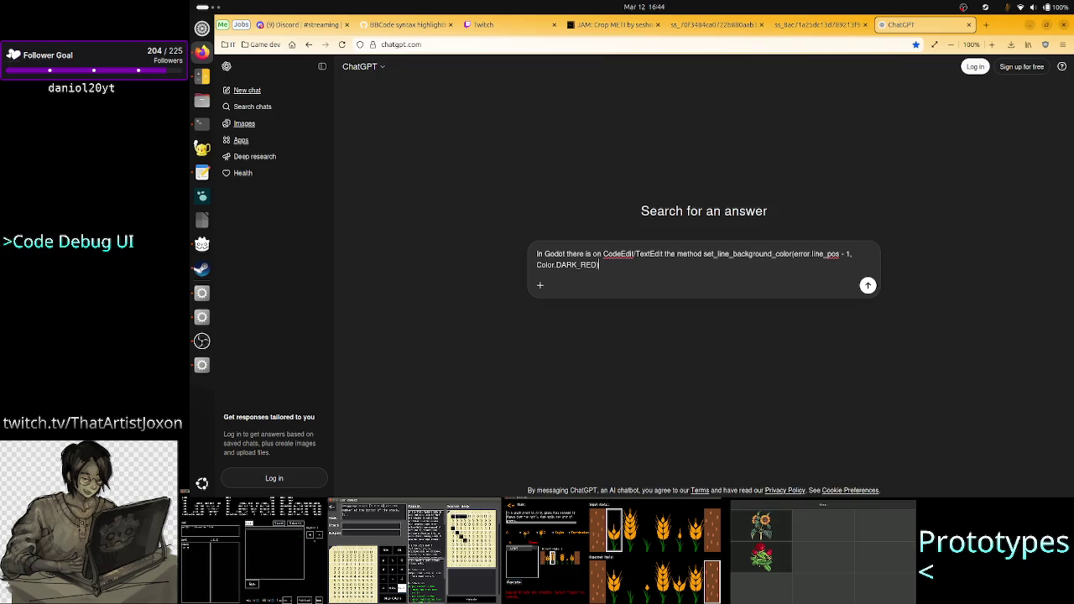
{"action": "type", "text": " But "}
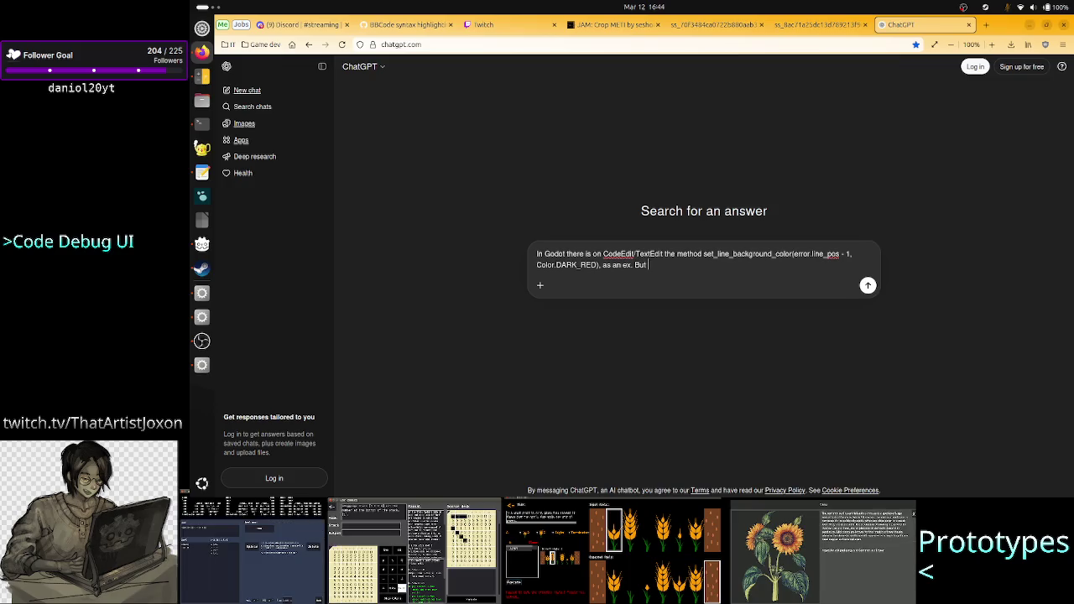
{"action": "type", "text": "after pla"}
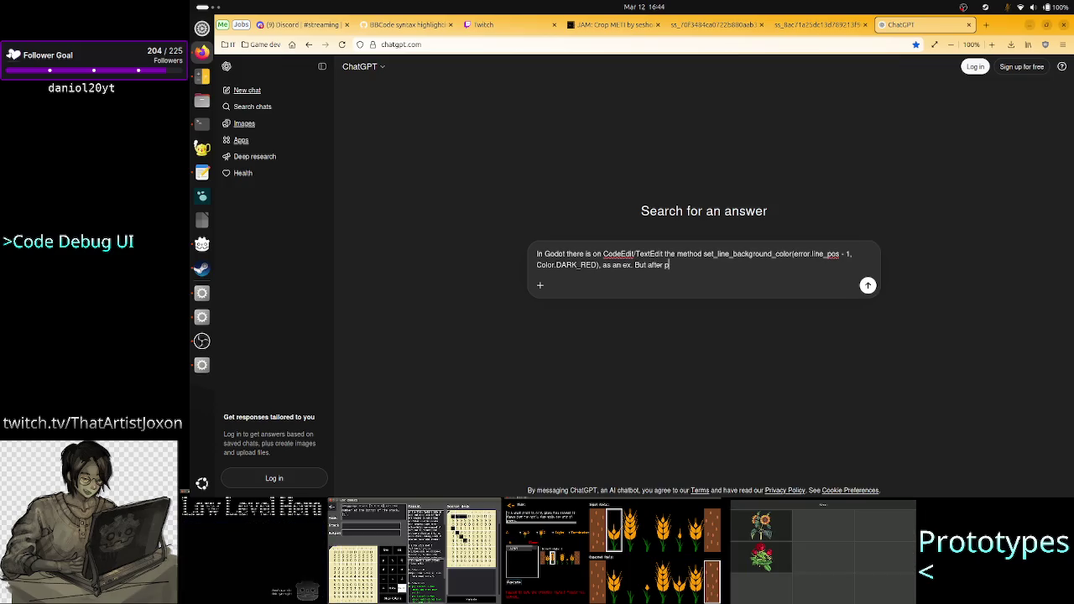
{"action": "type", "text": "yer "}
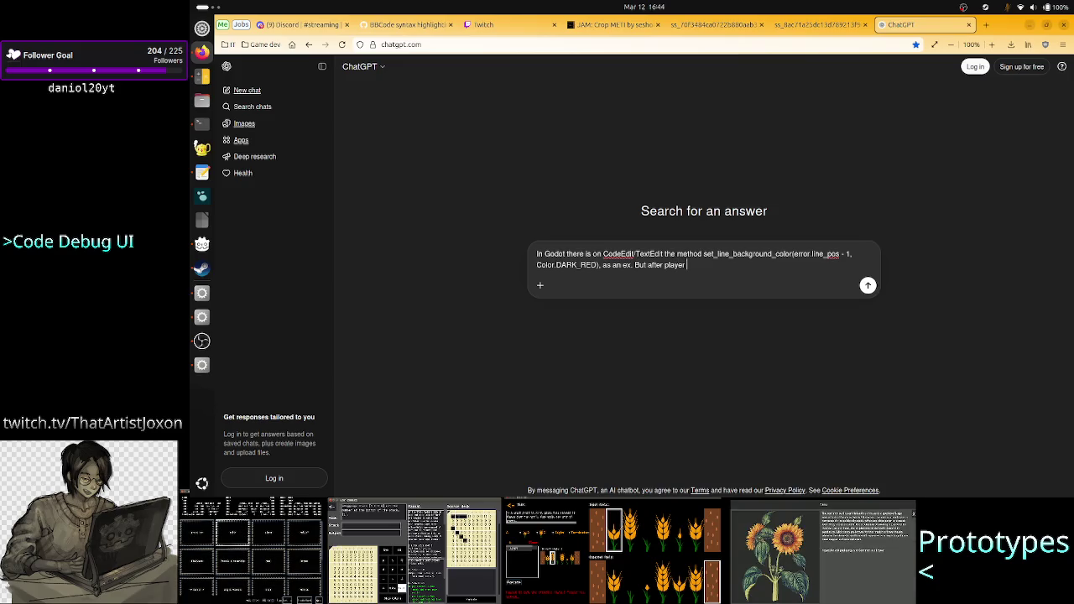
{"action": "type", "text": "changed the text to v"}
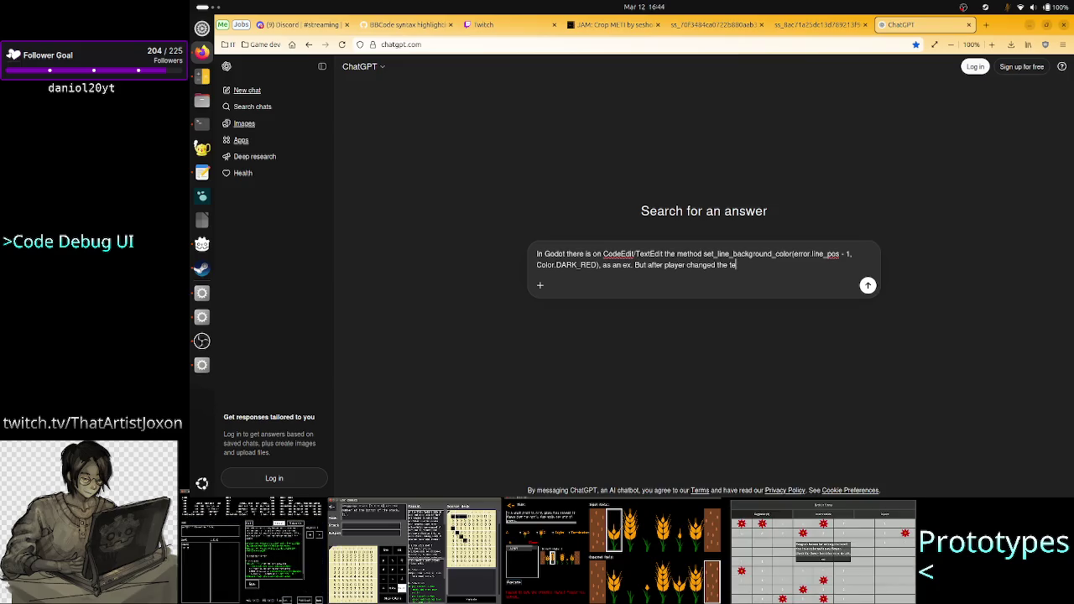
{"action": "key", "text": "BackSpace"}
{"action": "key", "text": "BackSpace"}
{"action": "type", "text": "be"}
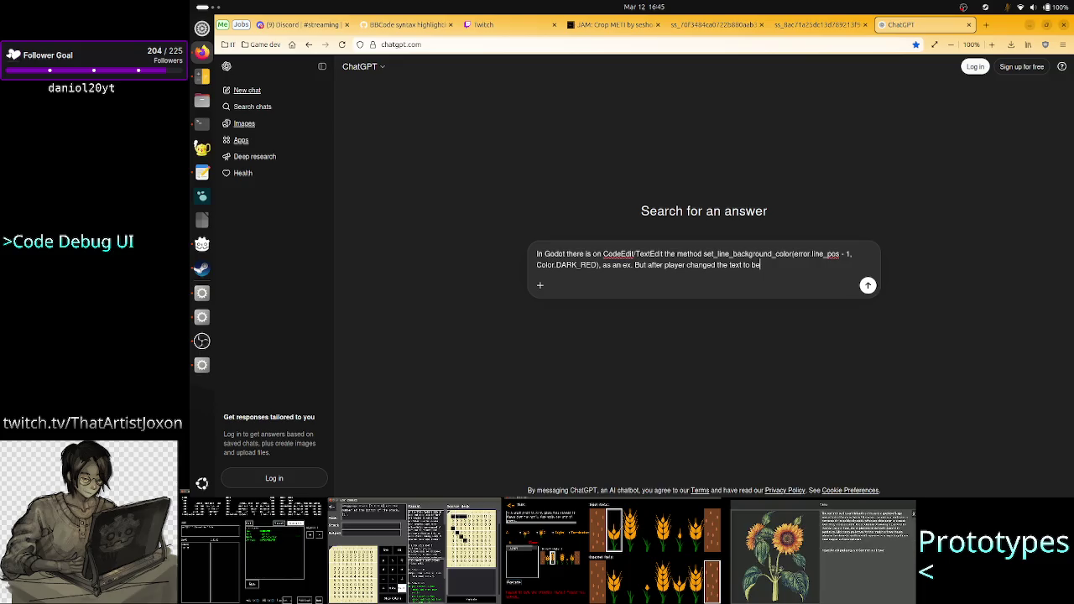
{"action": "type", "text": " valid, I"}
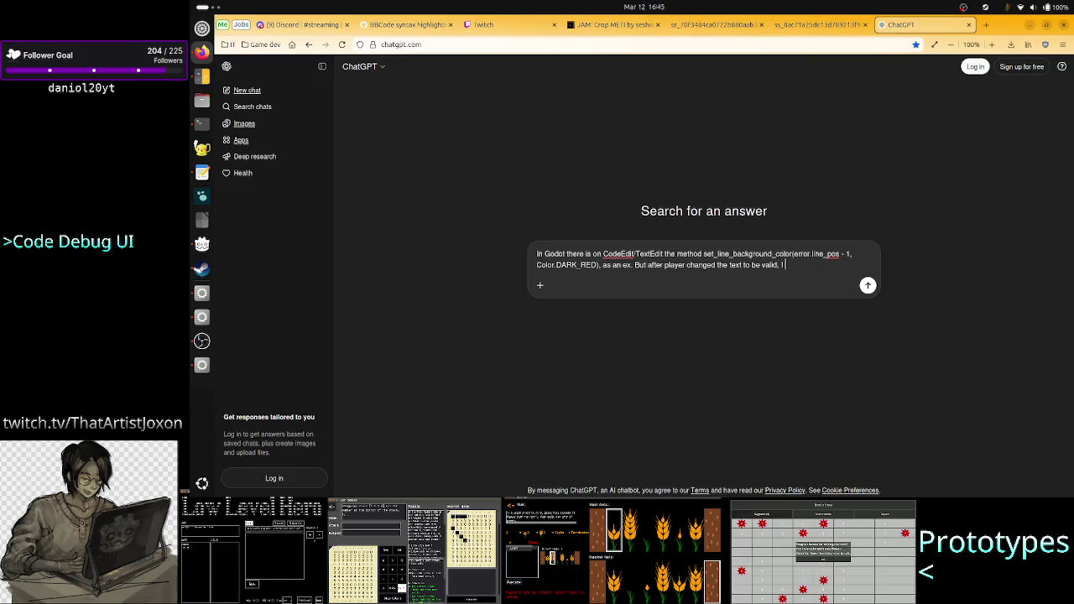
{"action": "type", "text": " want to"}
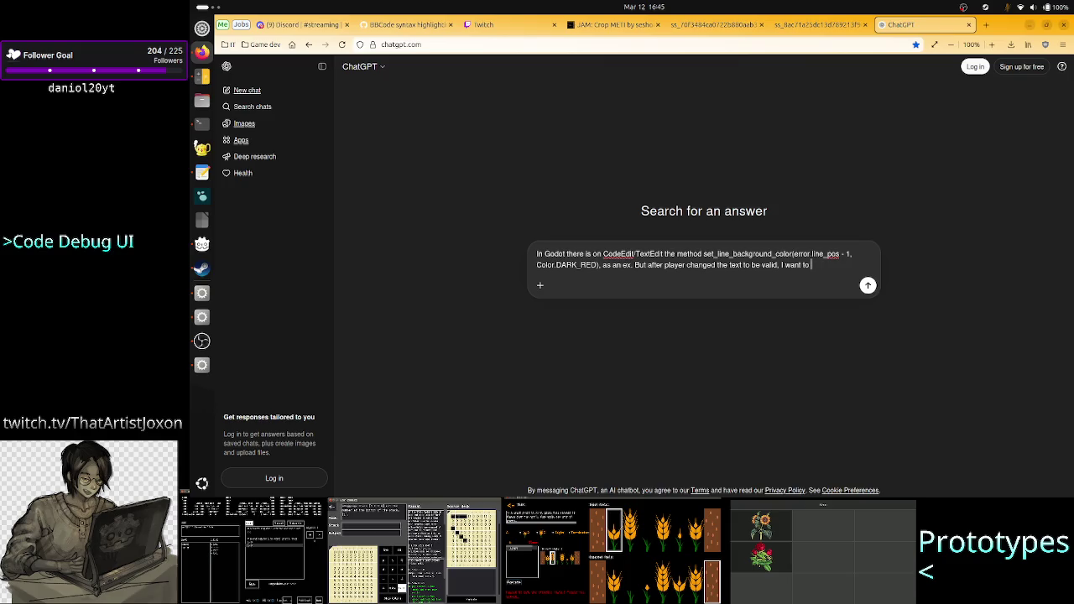
{"action": "key", "text": "BackSpace"}
{"action": "key", "text": "BackSpace"}
{"action": "type", "text": "a"}
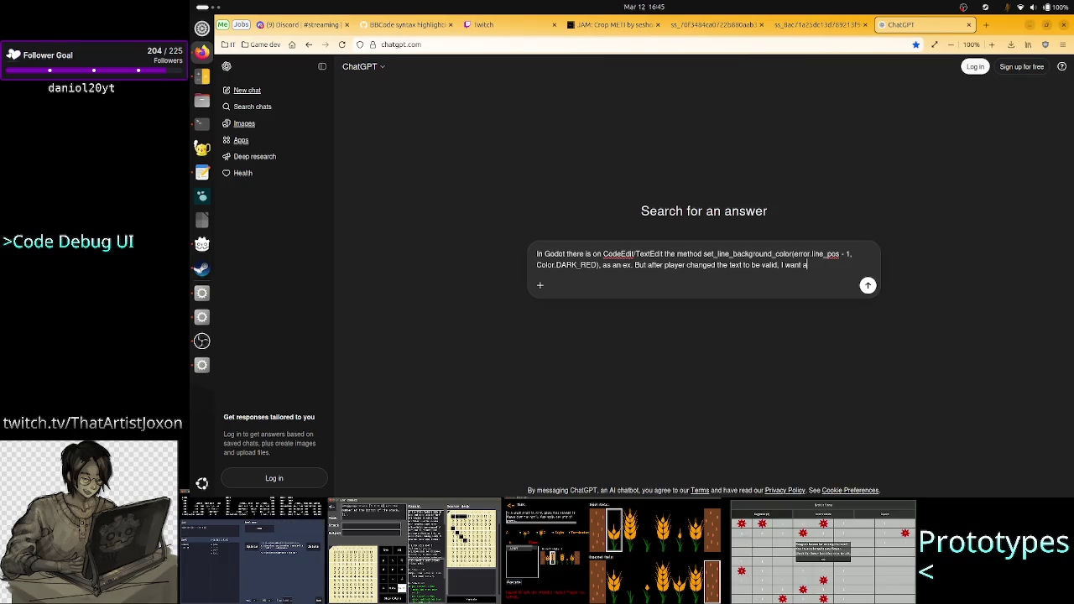
{"action": "type", "text": "ll the lines"}
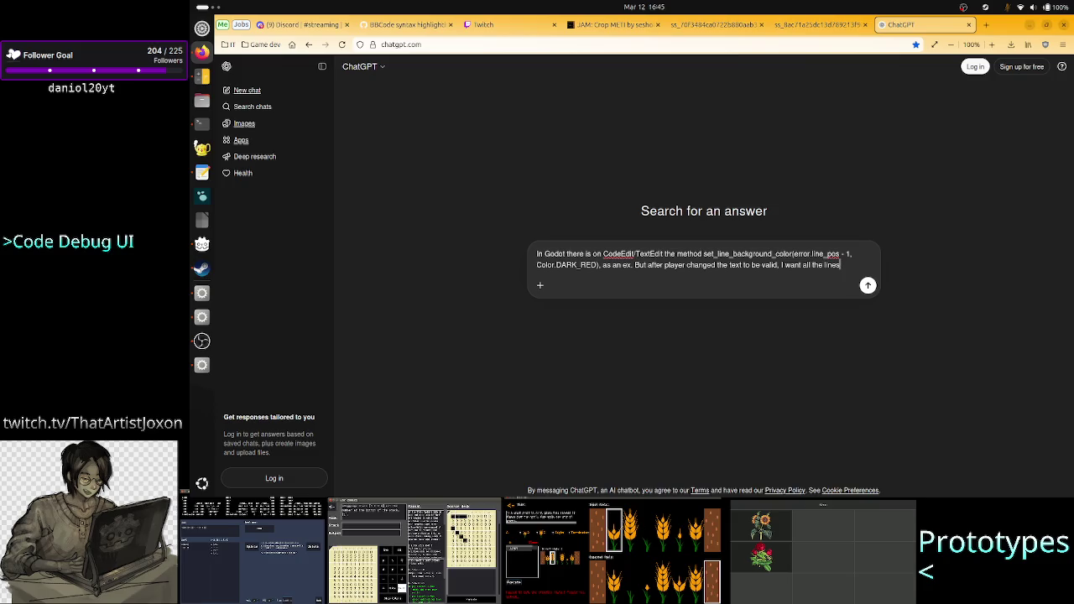
{"action": "type", "text": " t w"}
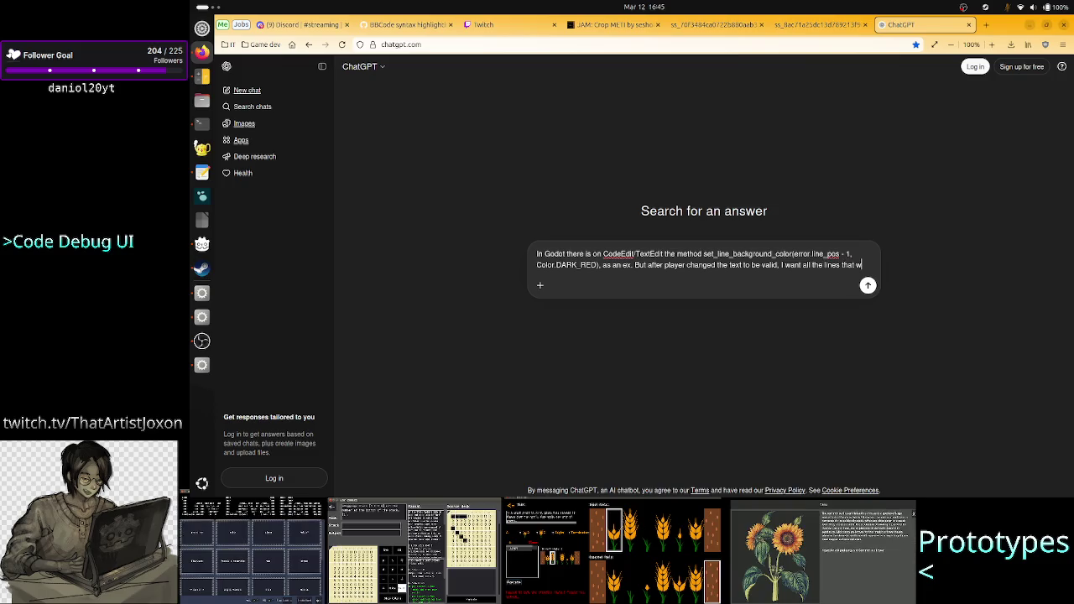
{"action": "type", "text": "ere set ad"}
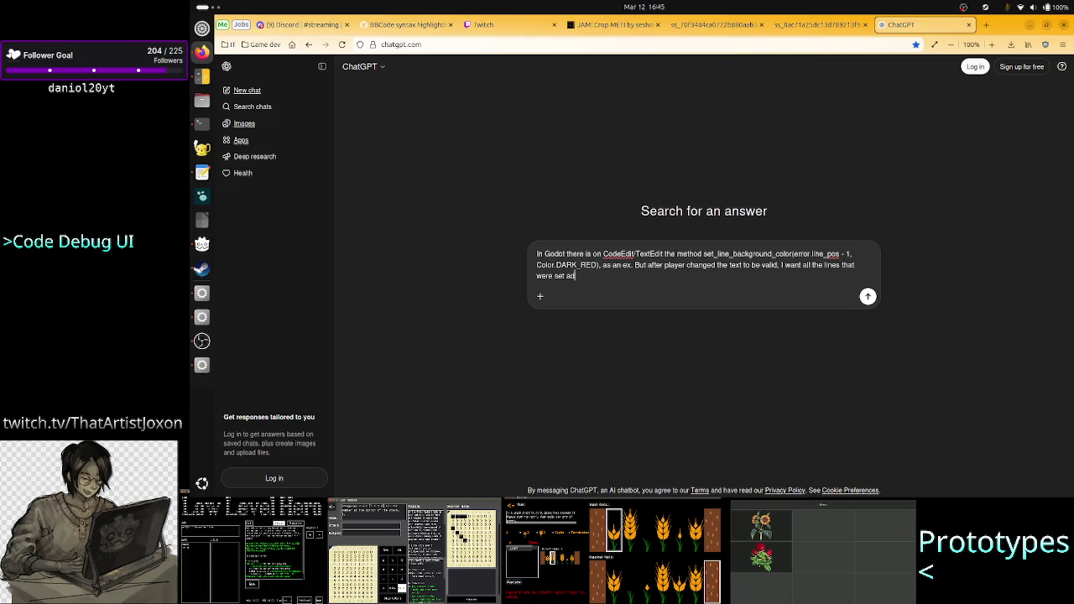
{"action": "type", "text": "error line"}
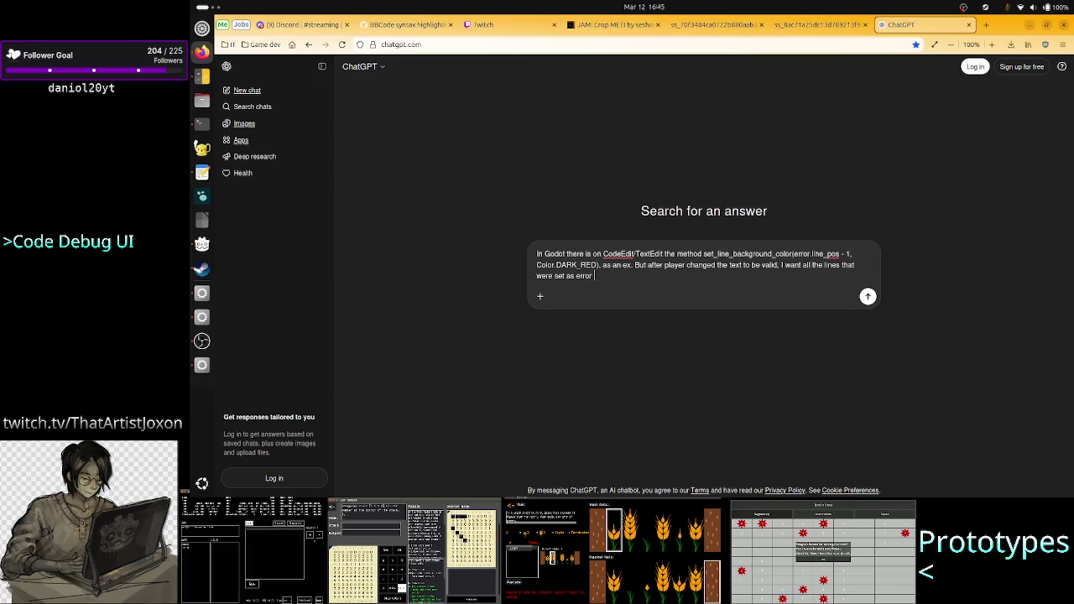
{"action": "type", "text": "s to "}
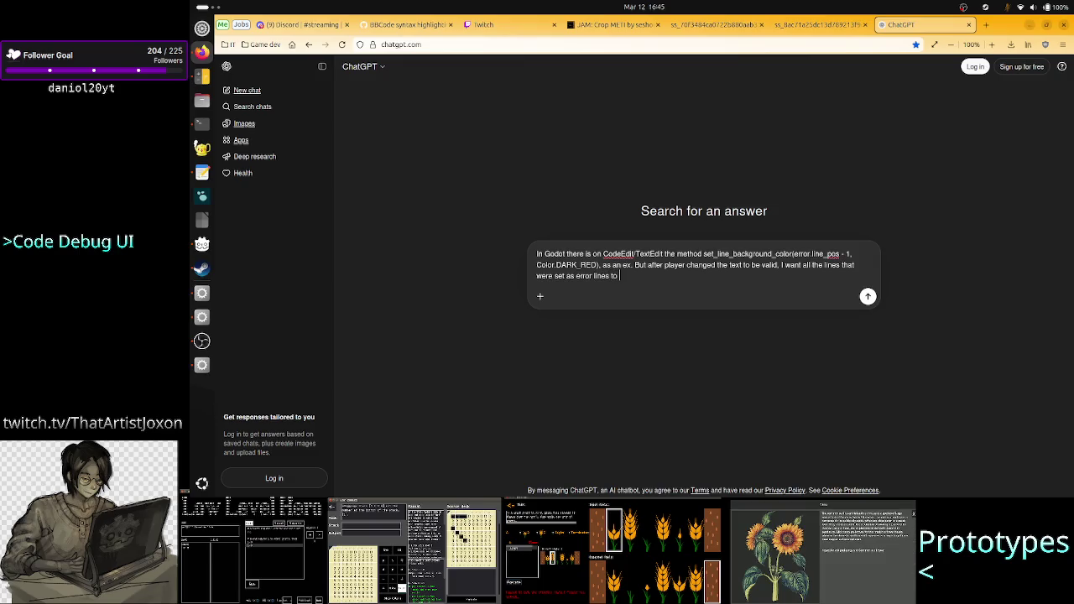
{"action": "type", "text": "go back to norma"}
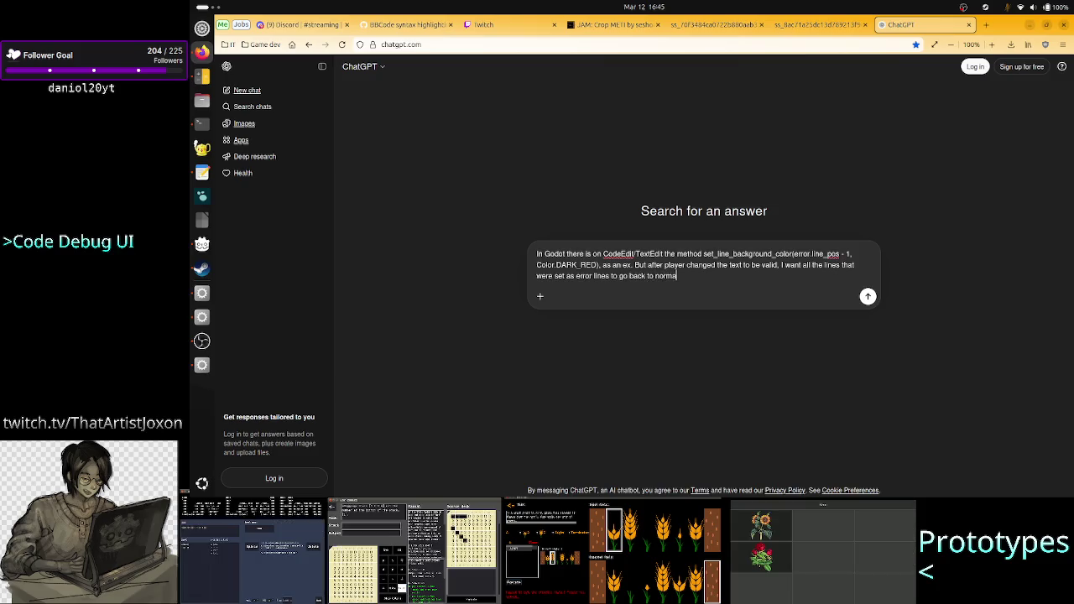
{"action": "type", "text": "l color again."}
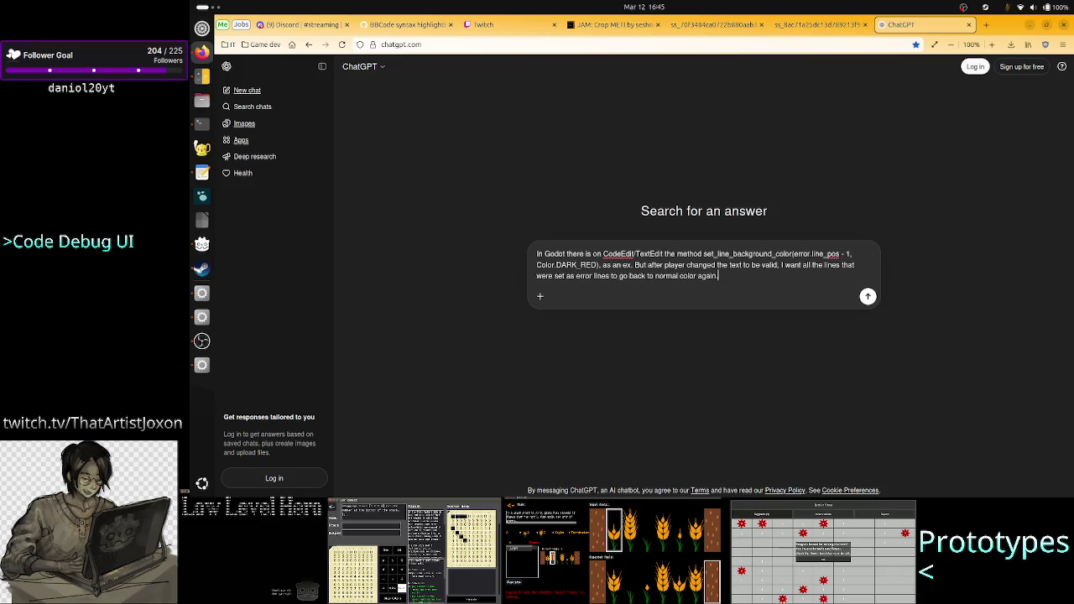
{"action": "key", "text": "Return"}
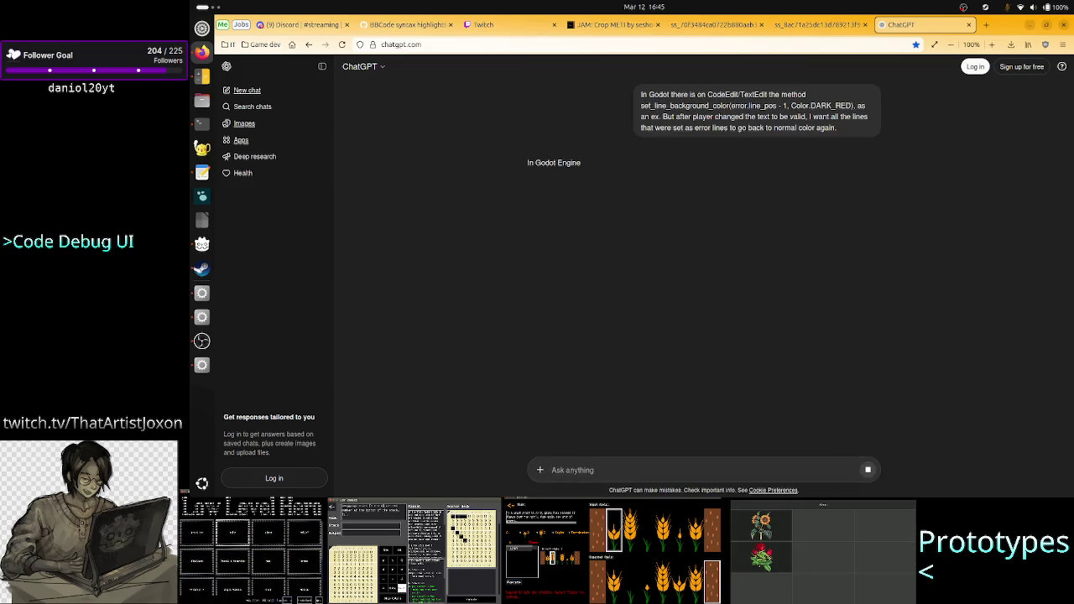
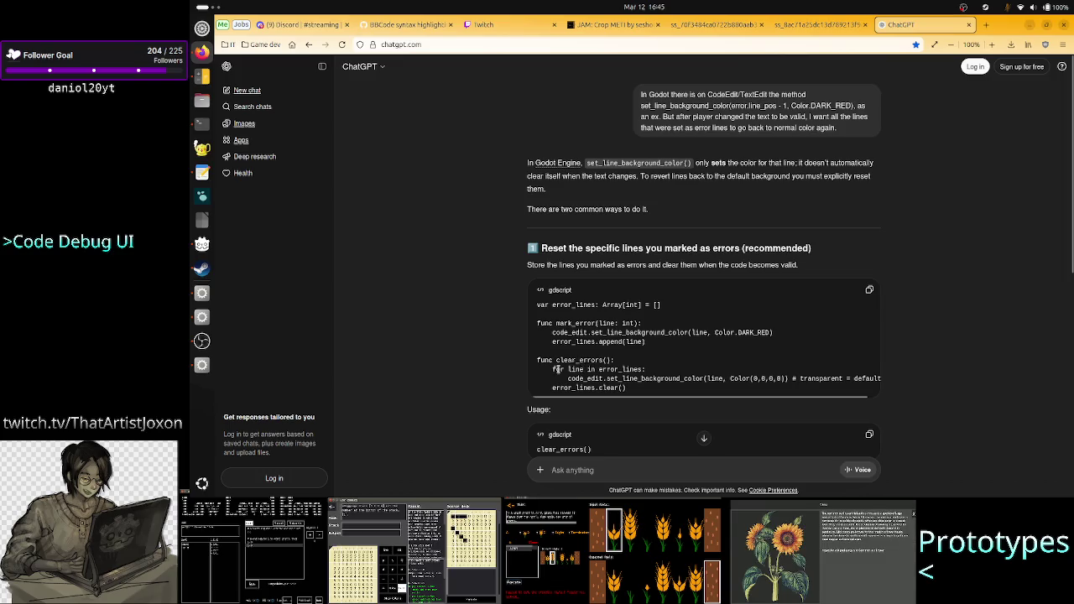
Review the error_lines array, its loop and the background reset call in ChatGPT's answer
{"action": "left_click_drag", "start_coordinate": [558, 370], "coordinate": [646, 370]}
{"action": "left_click", "coordinate": [646, 370]}
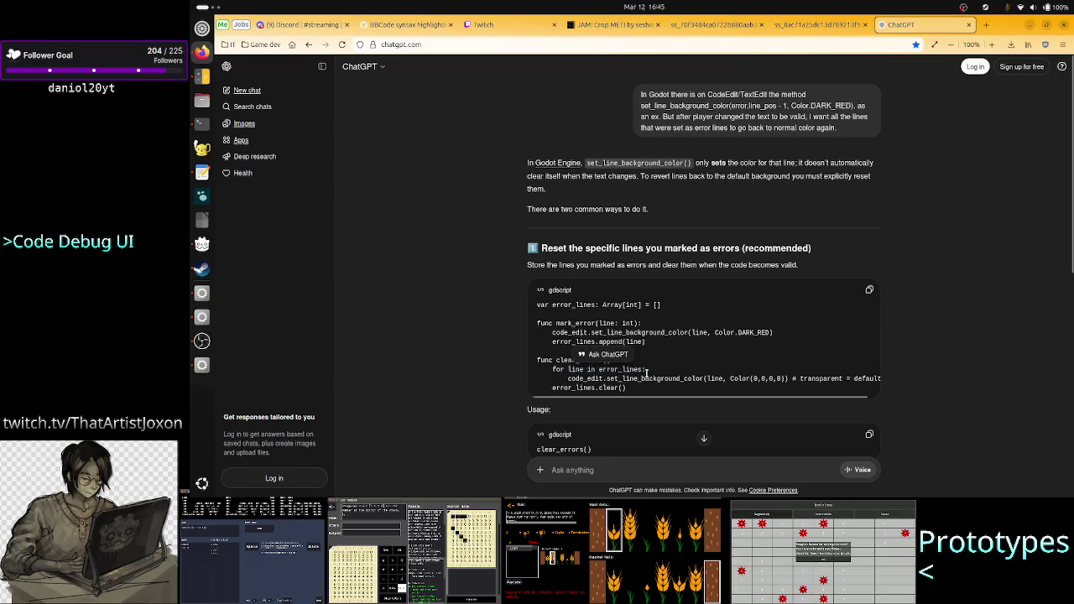
{"action": "left_click_drag", "start_coordinate": [660, 304], "coordinate": [551, 304]}
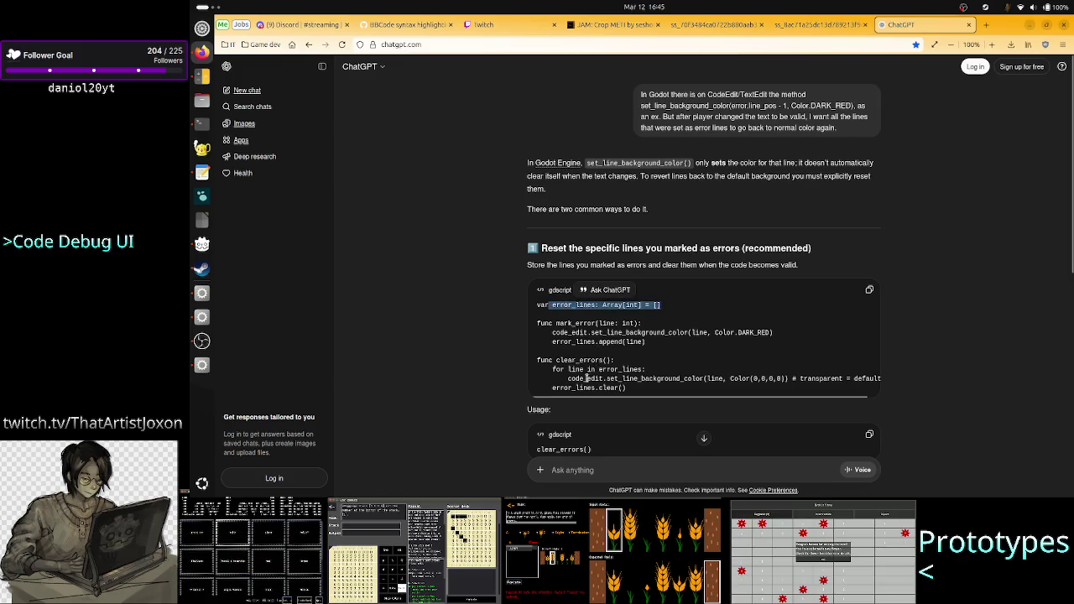
{"action": "left_click_drag", "start_coordinate": [566, 379], "coordinate": [643, 379]}
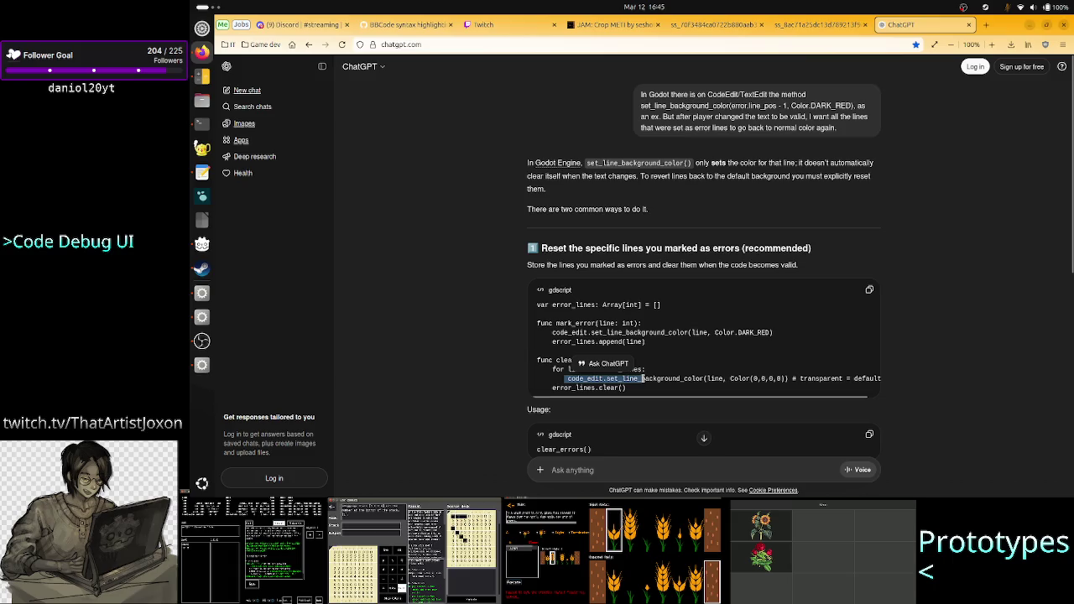
{"action": "left_click", "coordinate": [643, 379]}
{"action": "left_click_drag", "start_coordinate": [725, 398], "coordinate": [787, 396]}
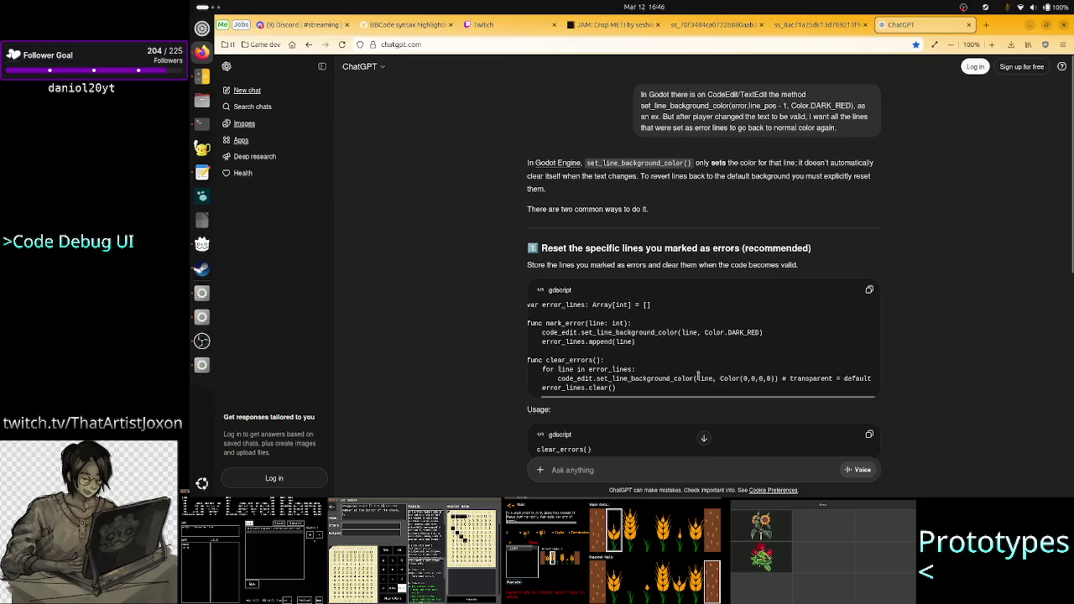
{"action": "scroll", "coordinate": [515, 364], "scroll_direction": "down", "scroll_amount": 3}
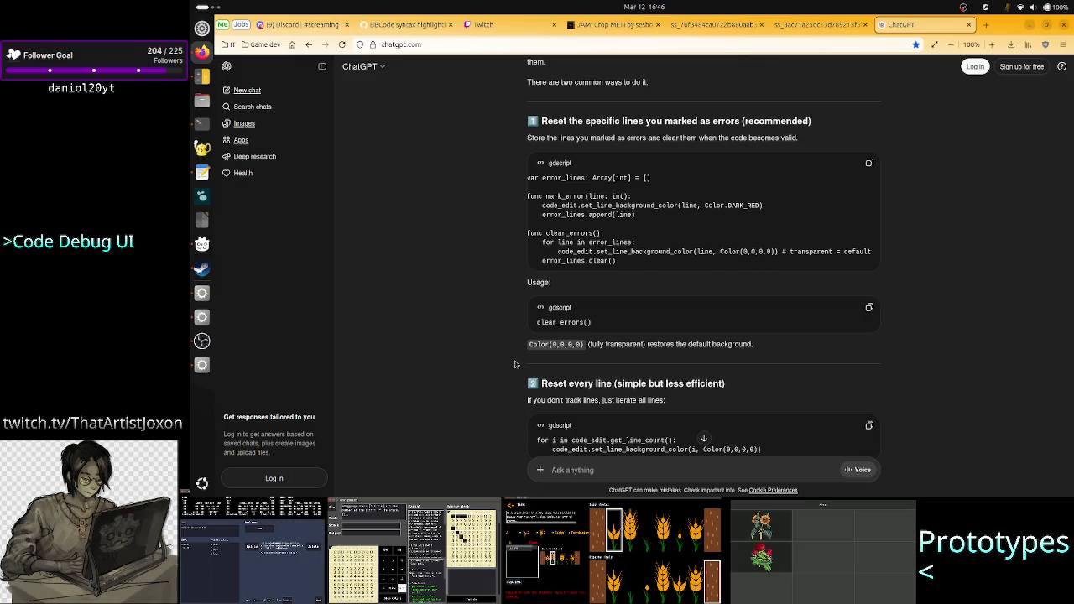
{"action": "scroll", "coordinate": [515, 364], "scroll_direction": "down", "scroll_amount": 4}
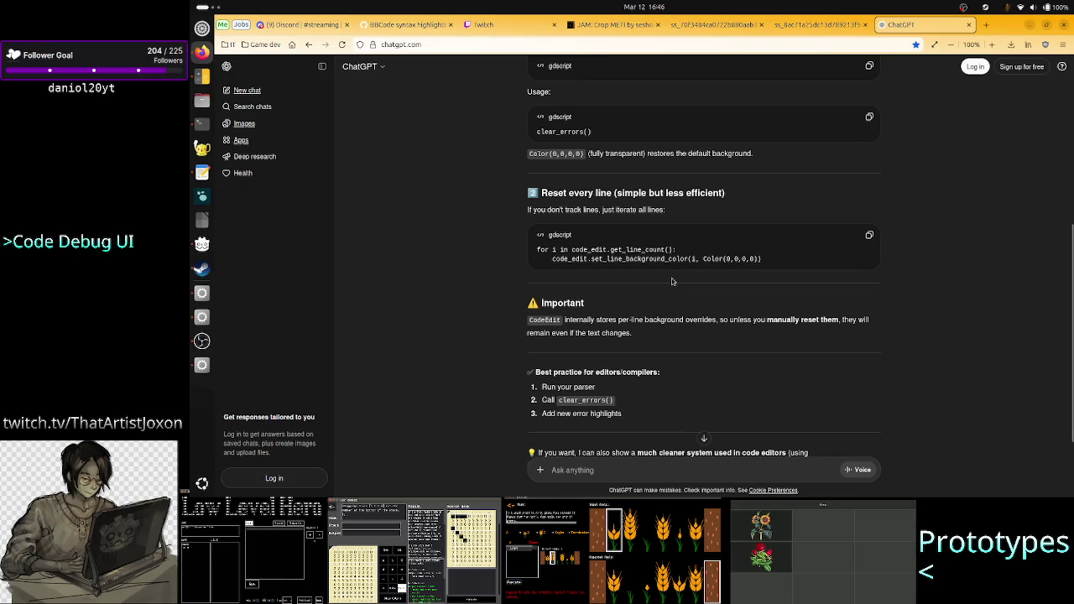
Copy ChatGPT's reset-every-line snippet and bring the Godot script editor forward
{"action": "key", "text": "alt+Tab"}
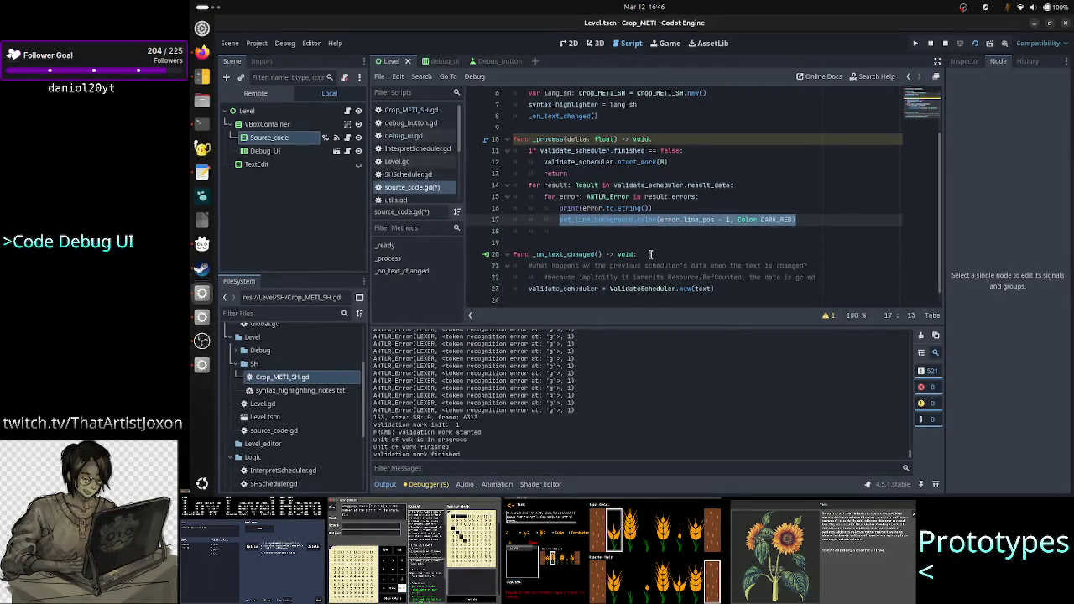
{"action": "key", "text": "Down"}
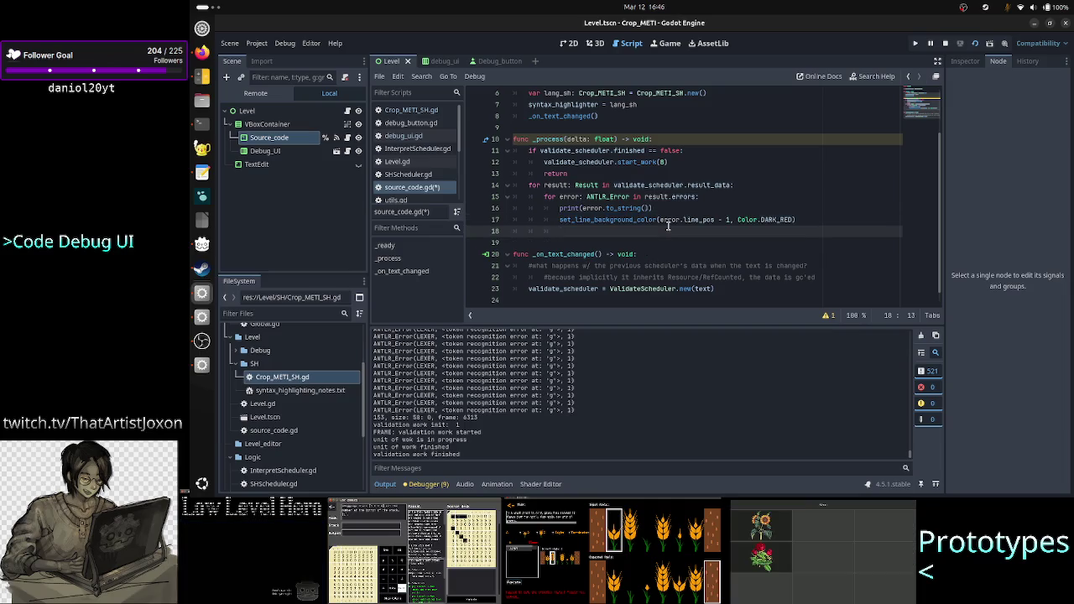
{"action": "key", "text": "alt+Tab"}
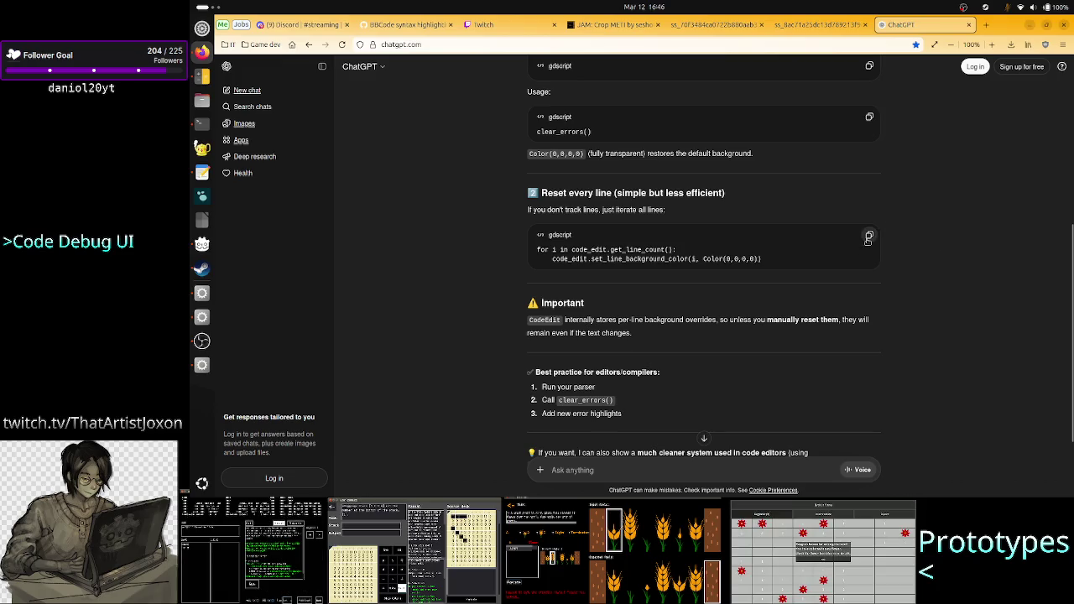
{"action": "left_click", "coordinate": [868, 236]}
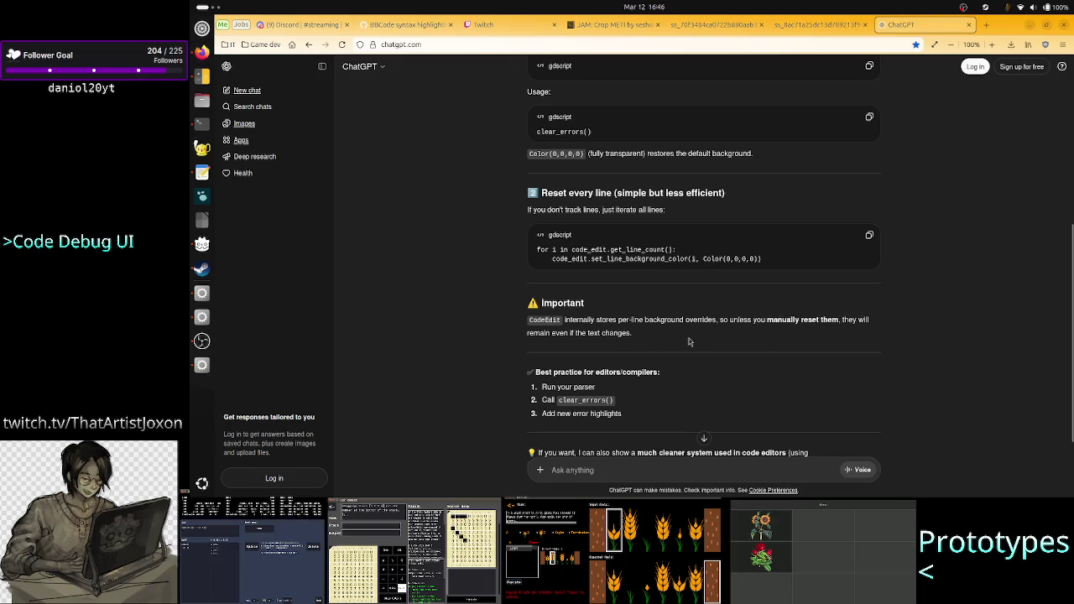
{"action": "key", "text": "alt+Tab"}
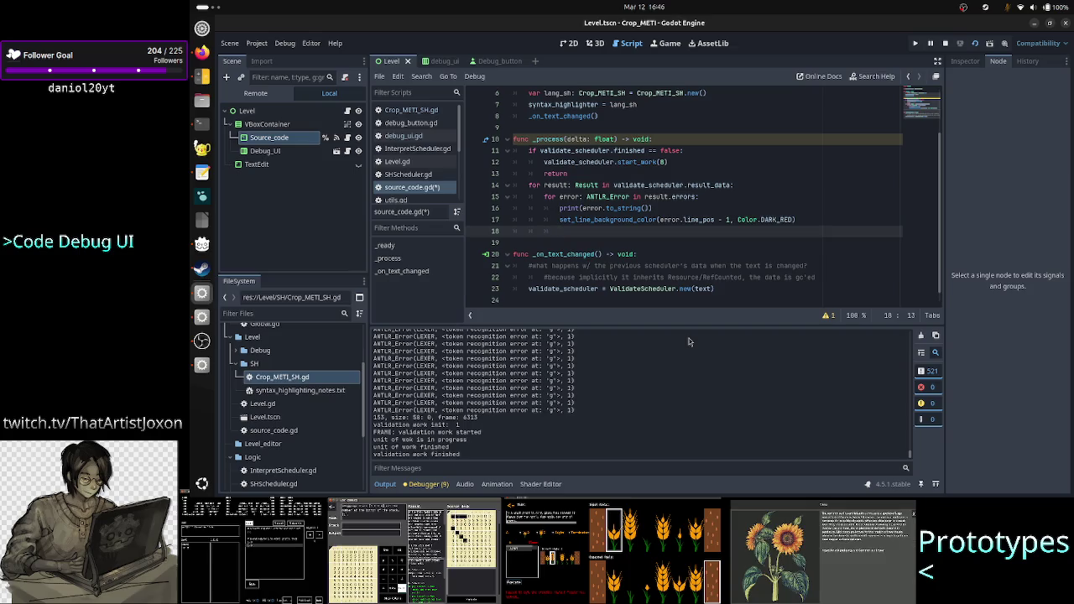
Move through _process to the line after the error loop, trying and removing 'else:'
{"action": "key", "text": "Up"}
{"action": "key", "text": "Up"}
{"action": "key", "text": "Up"}
{"action": "key", "text": "Down"}
{"action": "key", "text": "Down"}
{"action": "key", "text": "Down"}
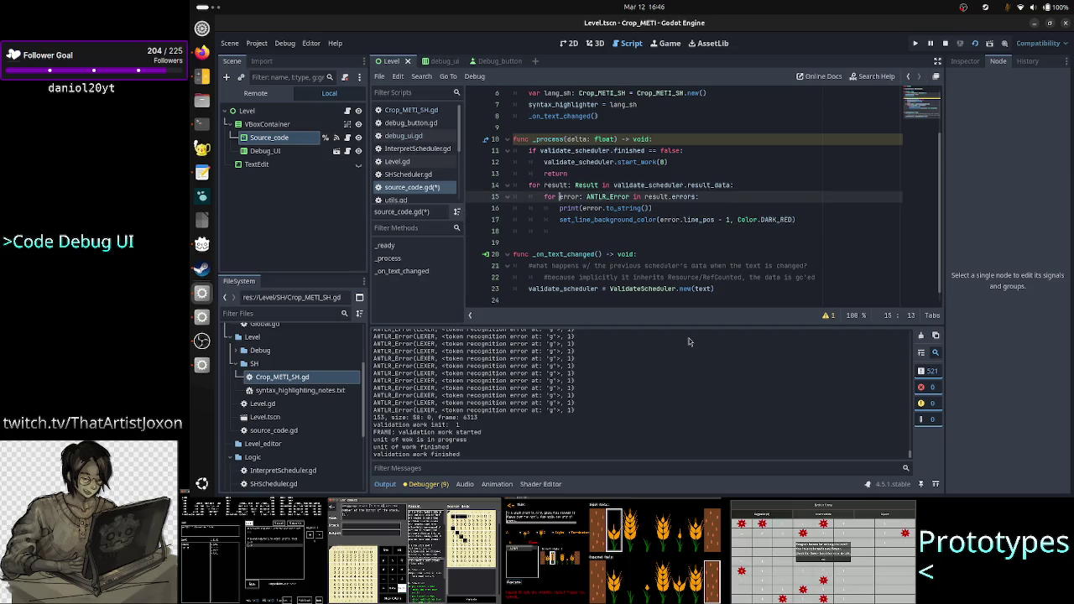
{"action": "key", "text": "Down"}
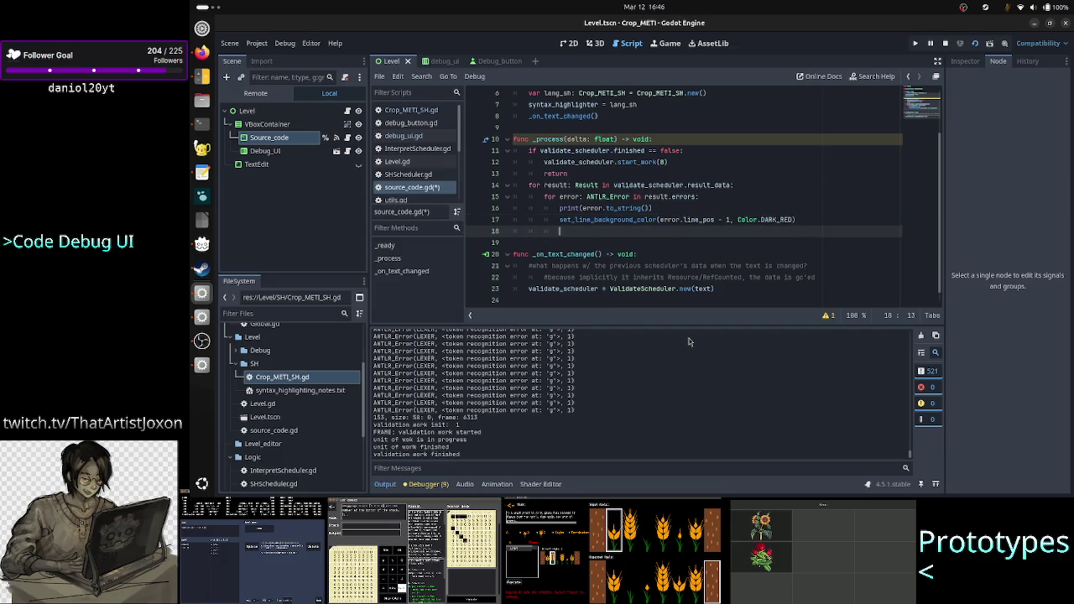
{"action": "key", "text": "Up"}
{"action": "key", "text": "Up"}
{"action": "key", "text": "Up"}
{"action": "key", "text": "Up"}
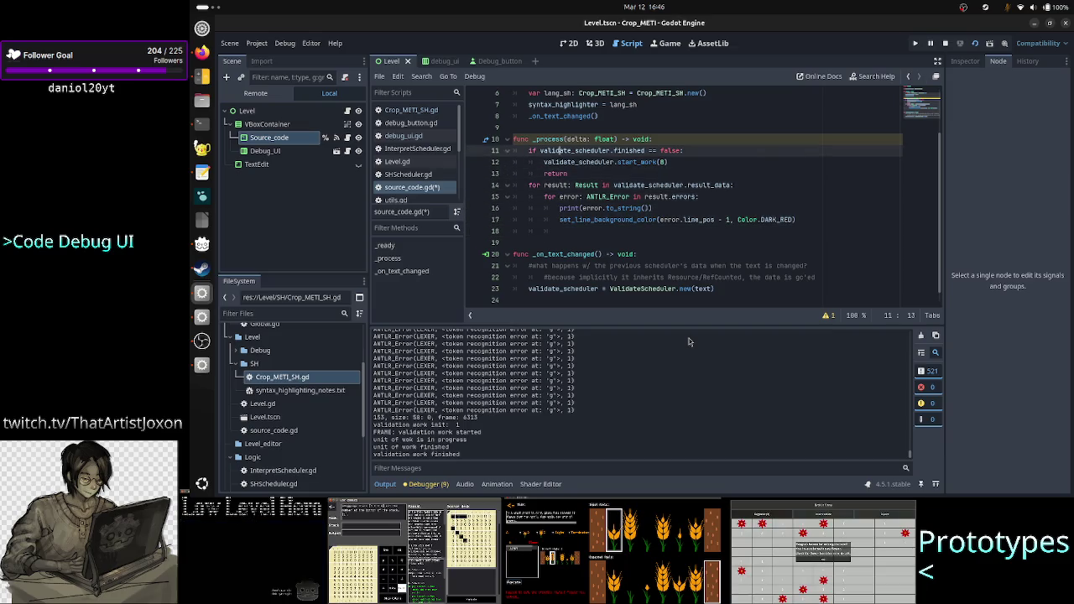
{"action": "key", "text": "Down"}
{"action": "key", "text": "Down"}
{"action": "key", "text": "Down"}
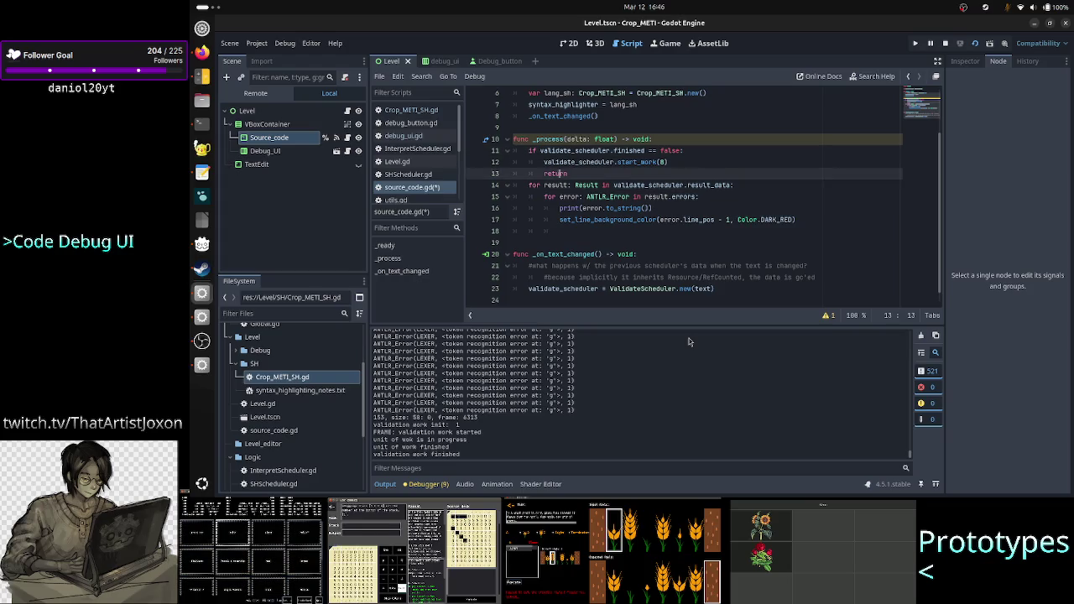
{"action": "key", "text": "Down"}
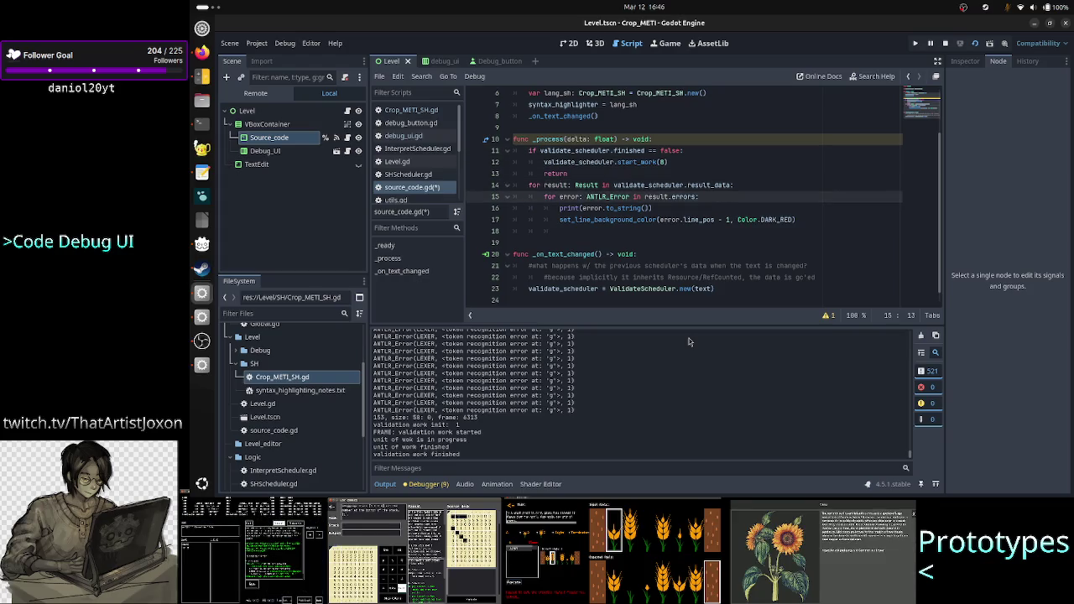
{"action": "key", "text": "Down"}
{"action": "key", "text": "Down"}
{"action": "key", "text": "Down"}
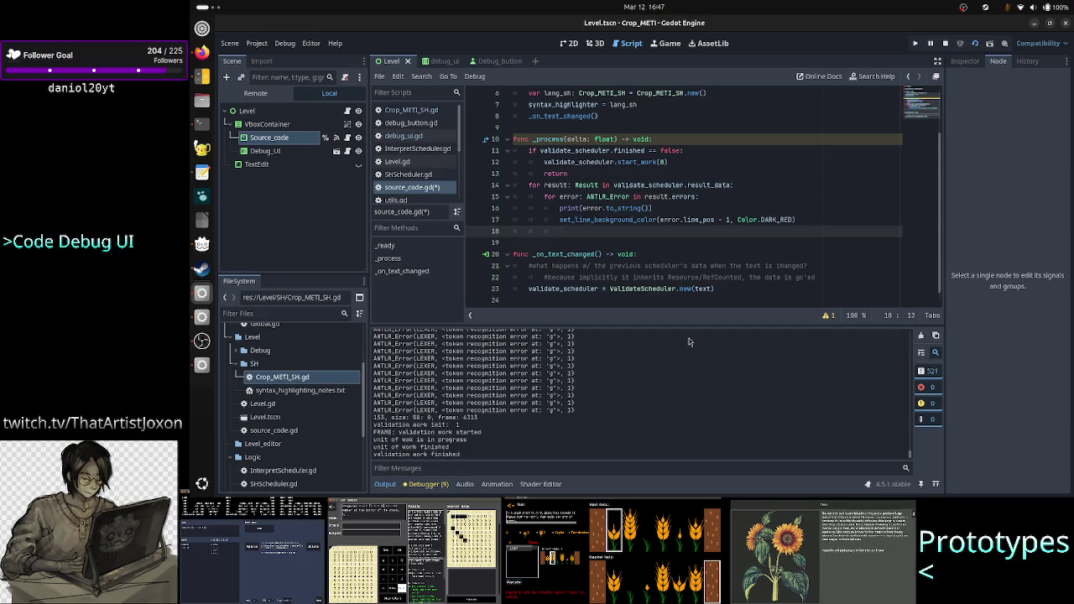
{"action": "type", "text": "else:"}
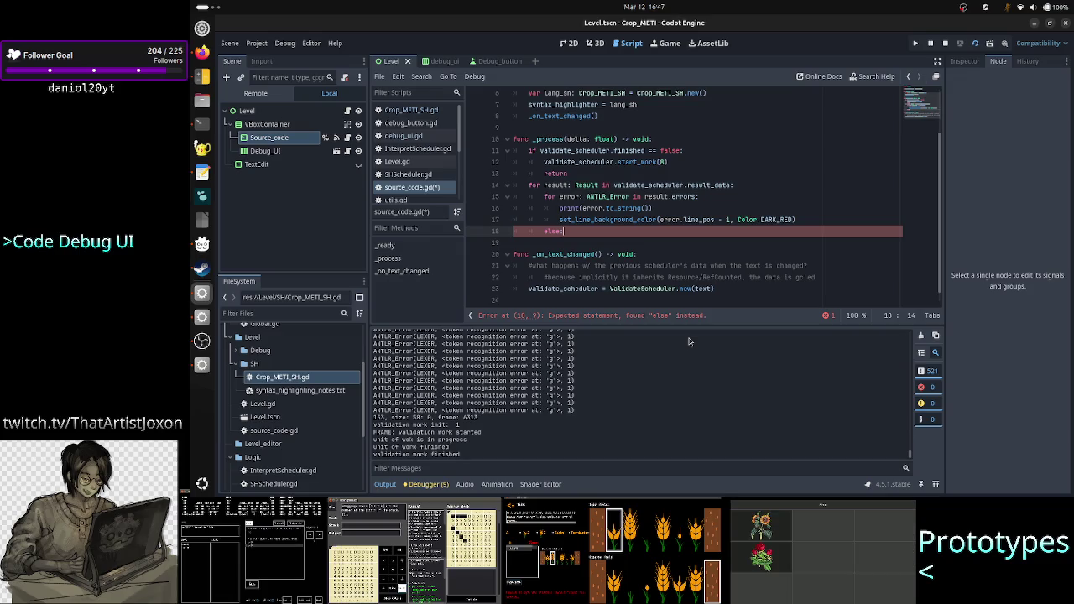
{"action": "key", "text": "BackSpace"}
{"action": "key", "text": "BackSpace"}
{"action": "key", "text": "BackSpace"}
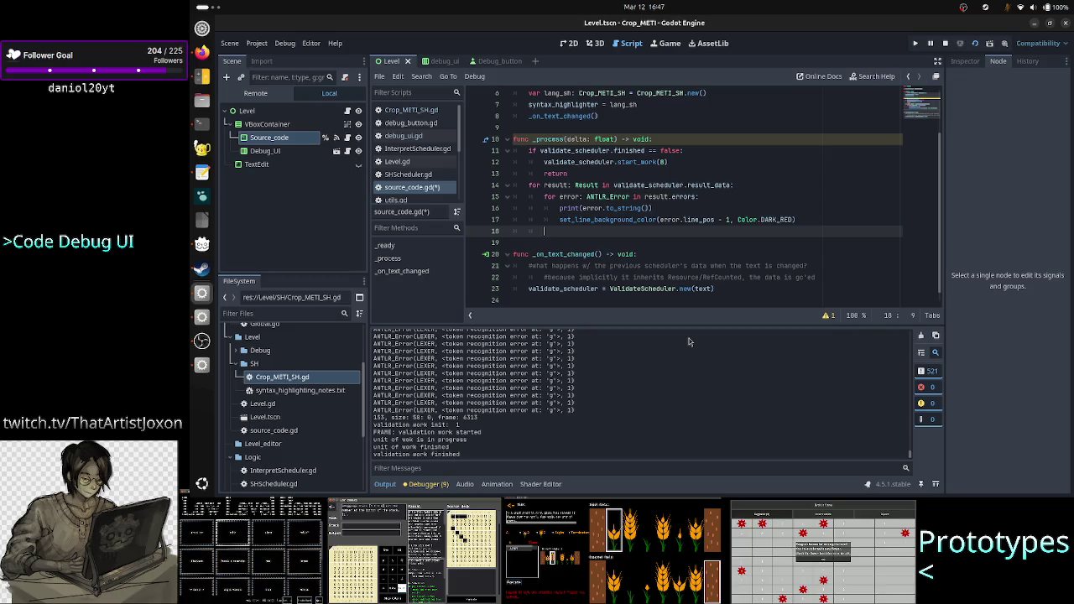
Insert an outdented blank line 14 above the for result loop
{"action": "key", "text": "Up"}
{"action": "key", "text": "Up"}
{"action": "key", "text": "Up"}
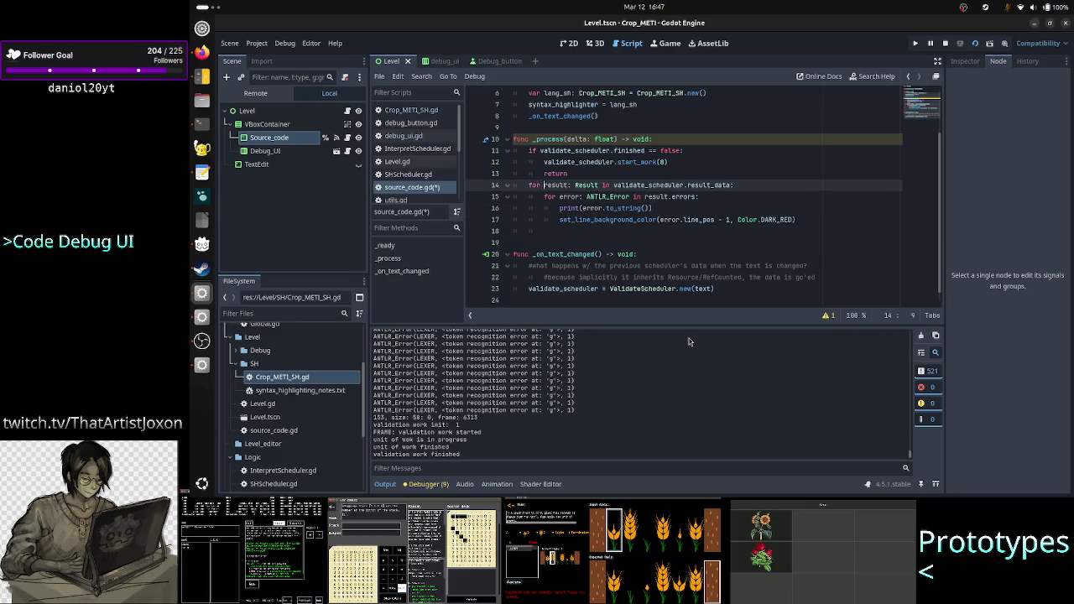
{"action": "key", "text": "shift+Right"}
{"action": "key", "text": "shift+Right"}
{"action": "key", "text": "shift+Right"}
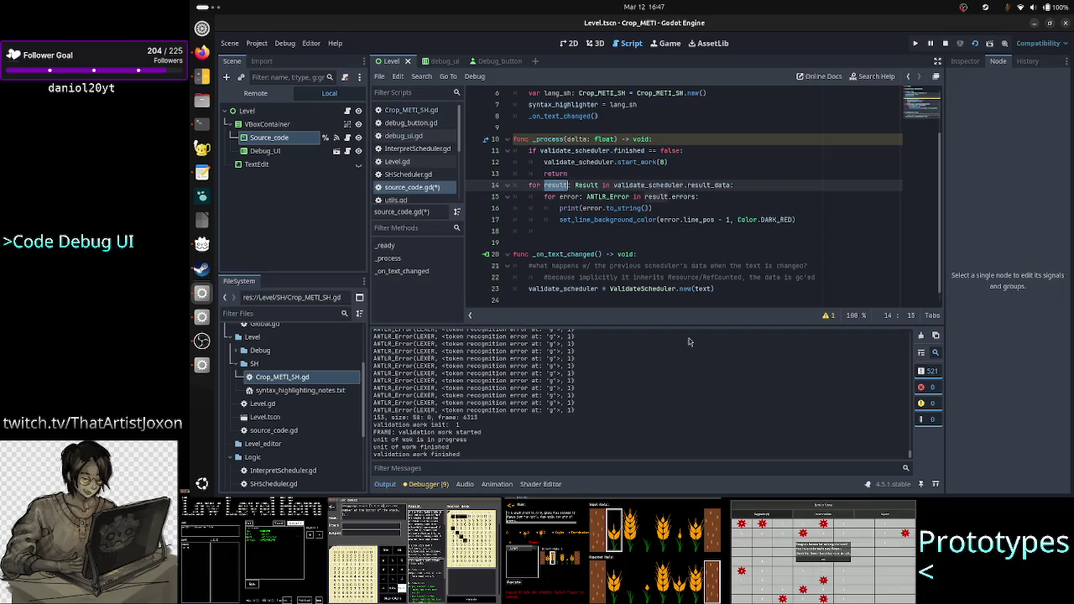
{"action": "key", "text": "Down"}
{"action": "key", "text": "Up"}
{"action": "key", "text": "Up"}
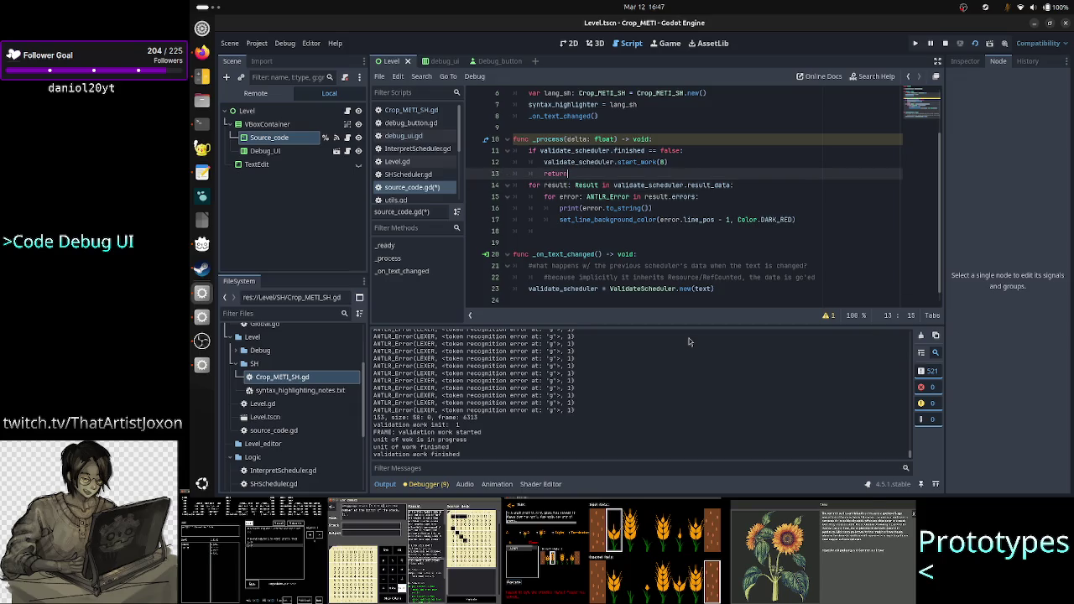
{"action": "key", "text": "Up"}
{"action": "key", "text": "Up"}
{"action": "key", "text": "Down"}
{"action": "key", "text": "Down"}
{"action": "key", "text": "Return"}
{"action": "key", "text": "BackSpace"}
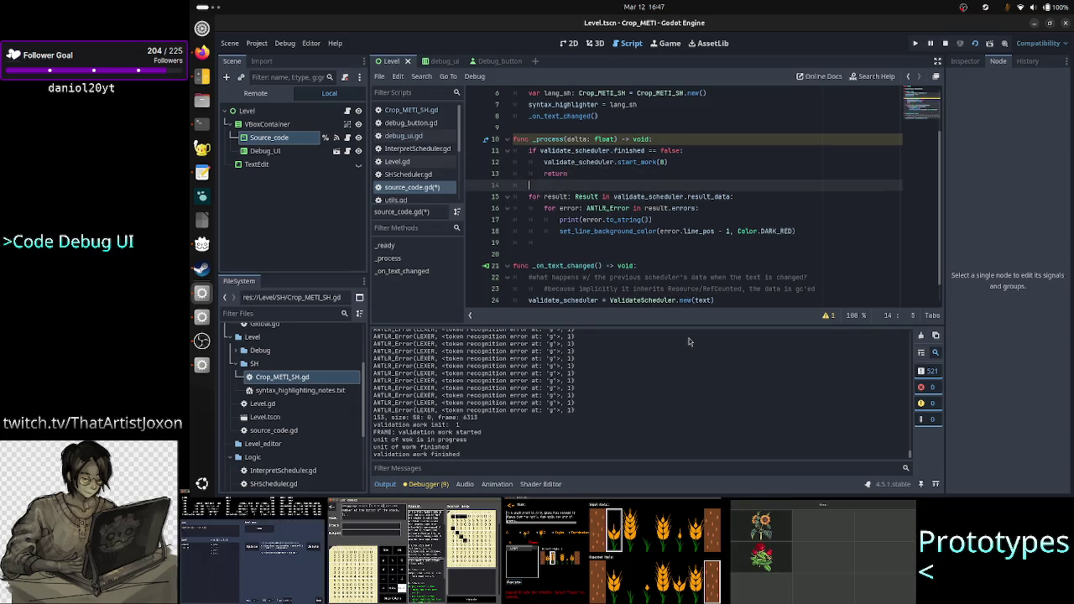
Declare var found_error: bool = false above the result loop
{"action": "key", "text": "BackSpace"}
{"action": "type", "text": "r "}
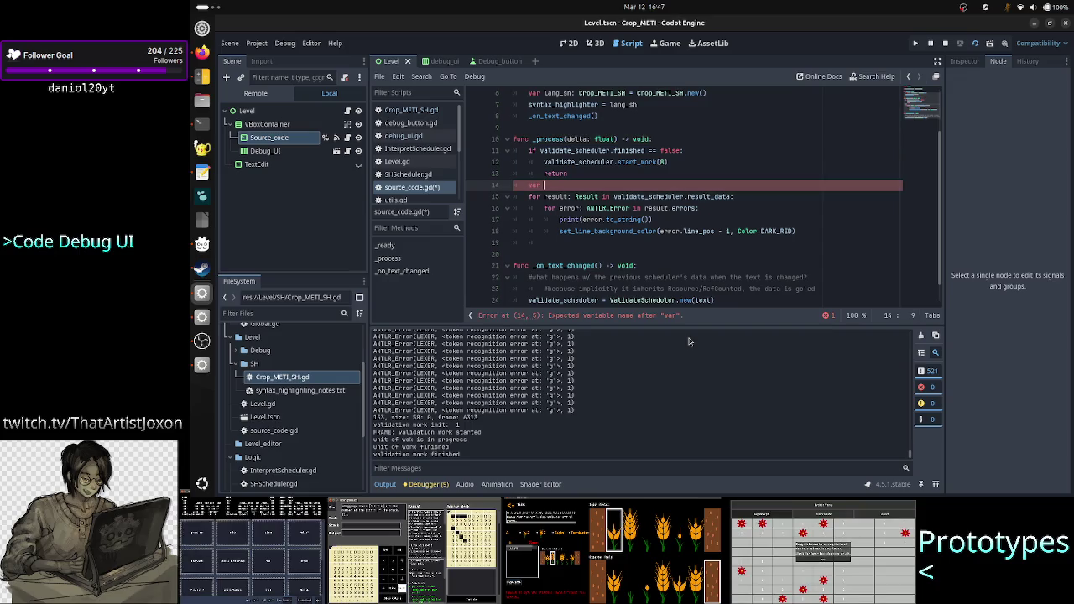
{"action": "type", "text": "found_error: b"}
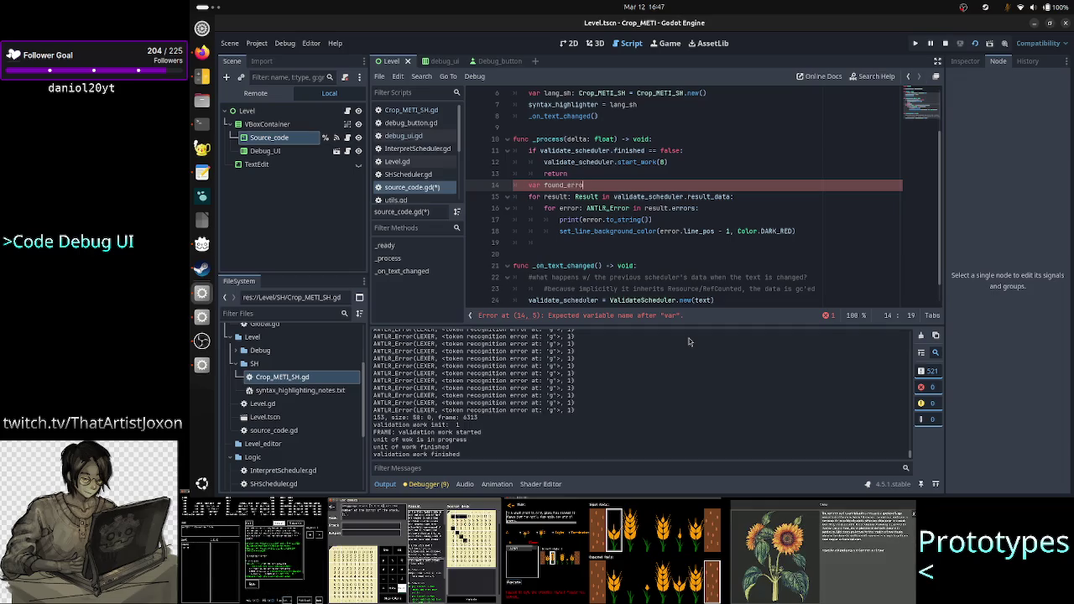
{"action": "type", "text": "ool = "}
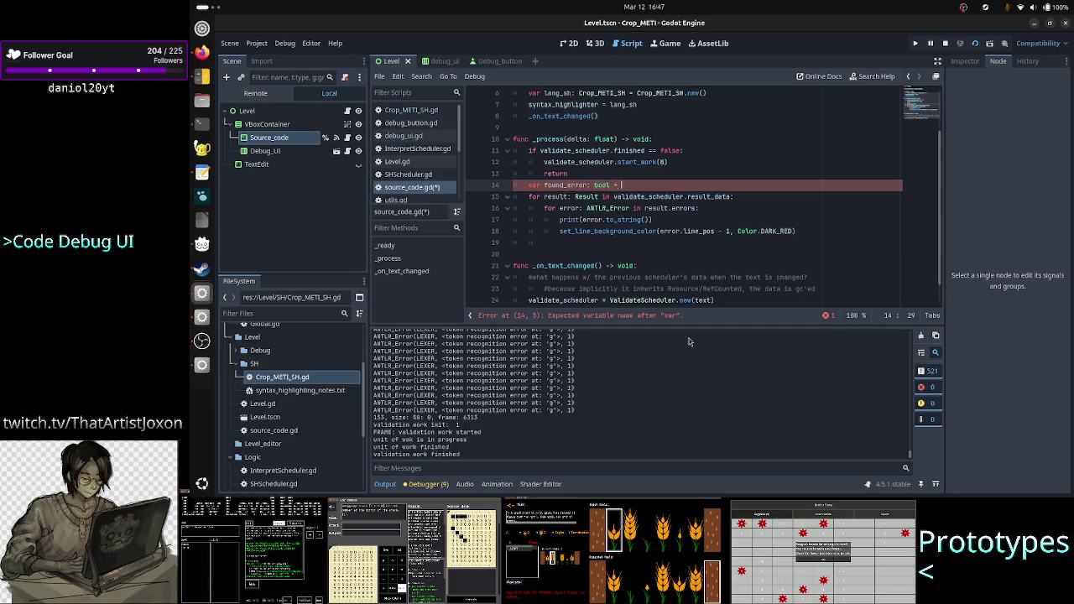
{"action": "type", "text": "fals"}
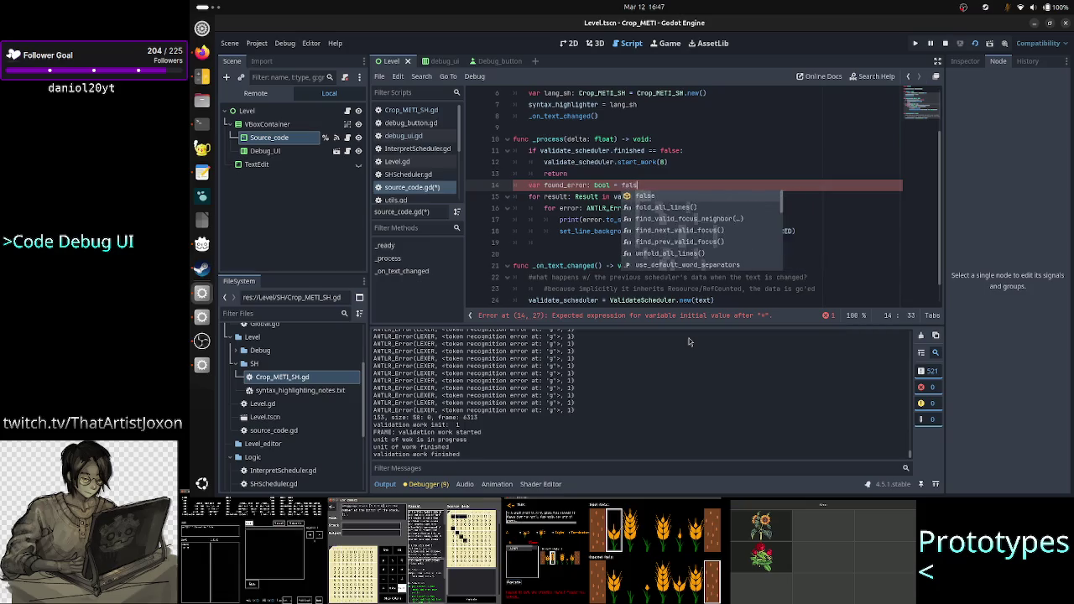
{"action": "key", "text": "Return"}
{"action": "key", "text": "Down"}
{"action": "key", "text": "Down"}
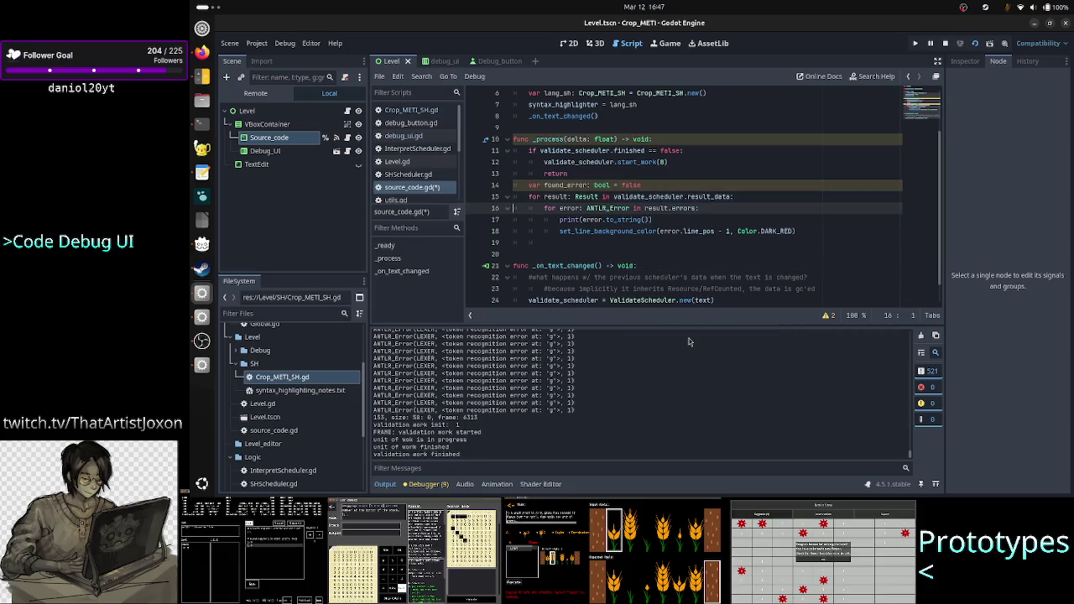
Set found_error = true inside the error loop and outdent the following line
{"action": "key", "text": "Right"}
{"action": "key", "text": "Right"}
{"action": "key", "text": "Right"}
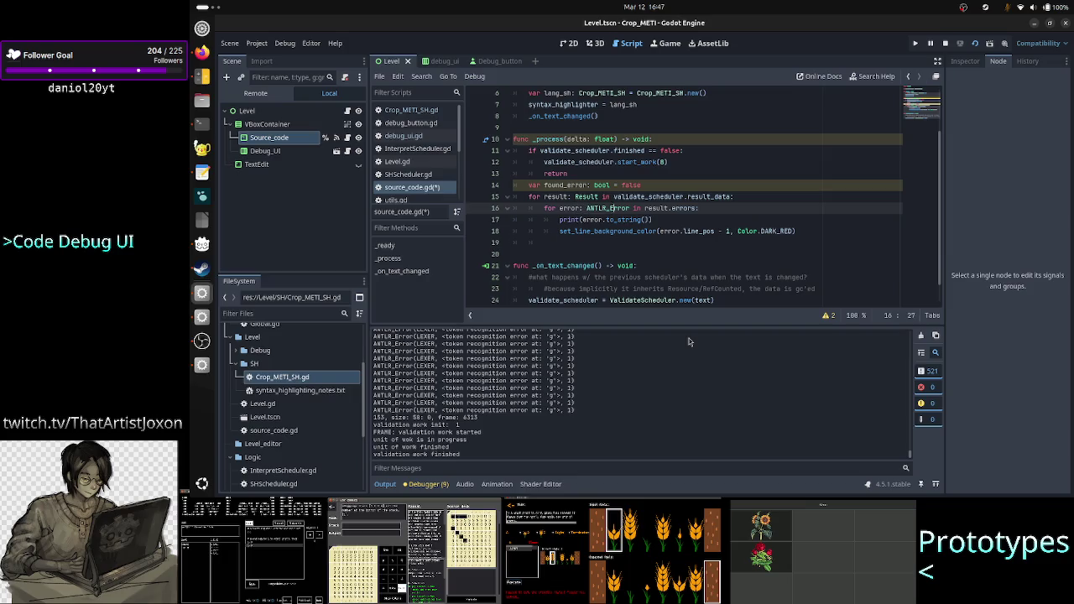
{"action": "key", "text": "Down"}
{"action": "key", "text": "Down"}
{"action": "key", "text": "Down"}
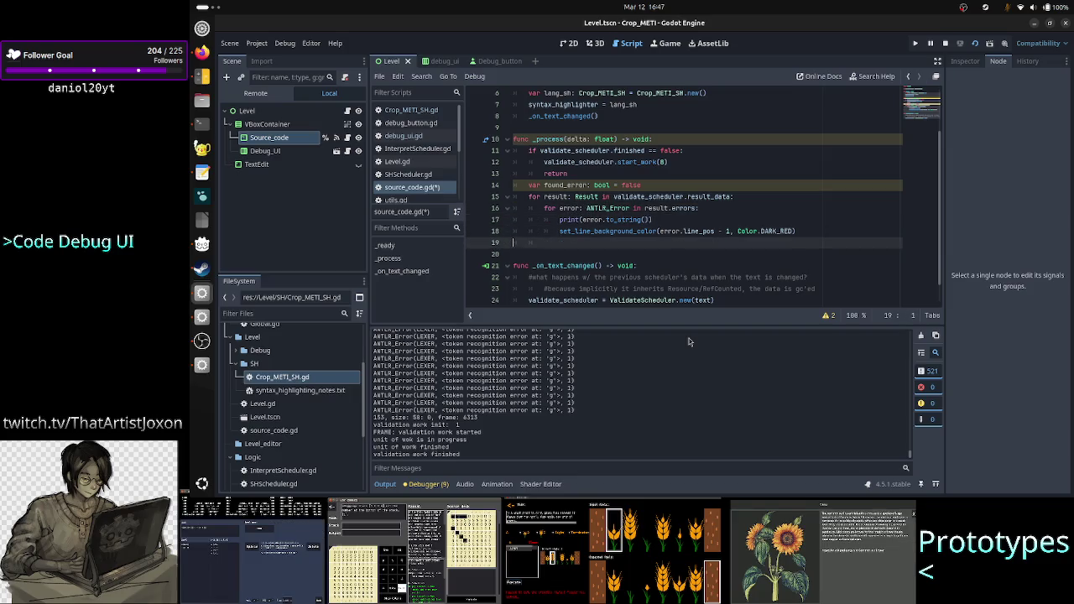
{"action": "key", "text": "End"}
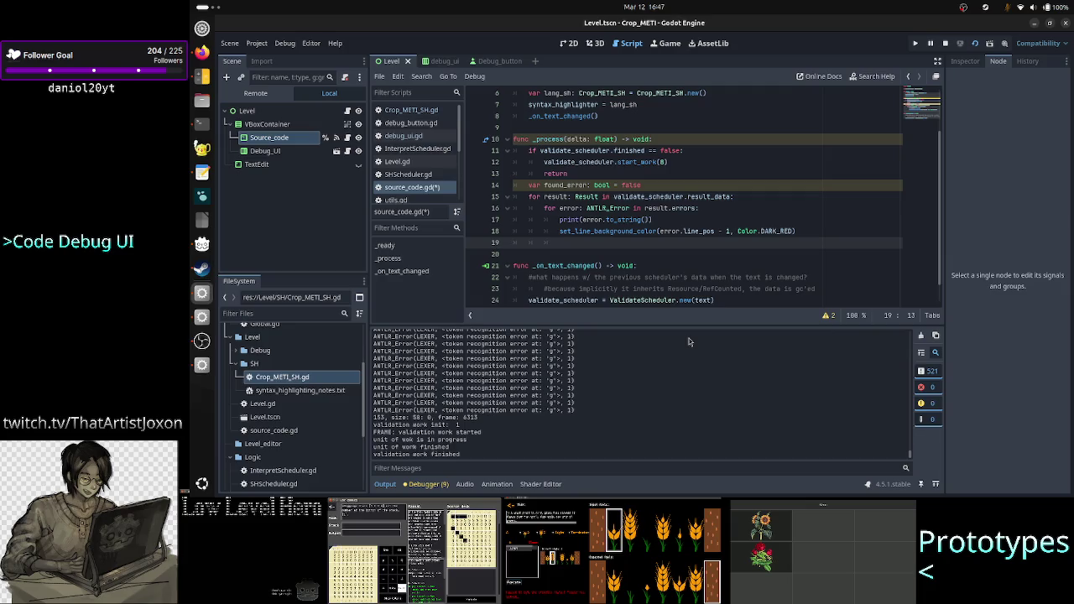
{"action": "type", "text": "found_"}
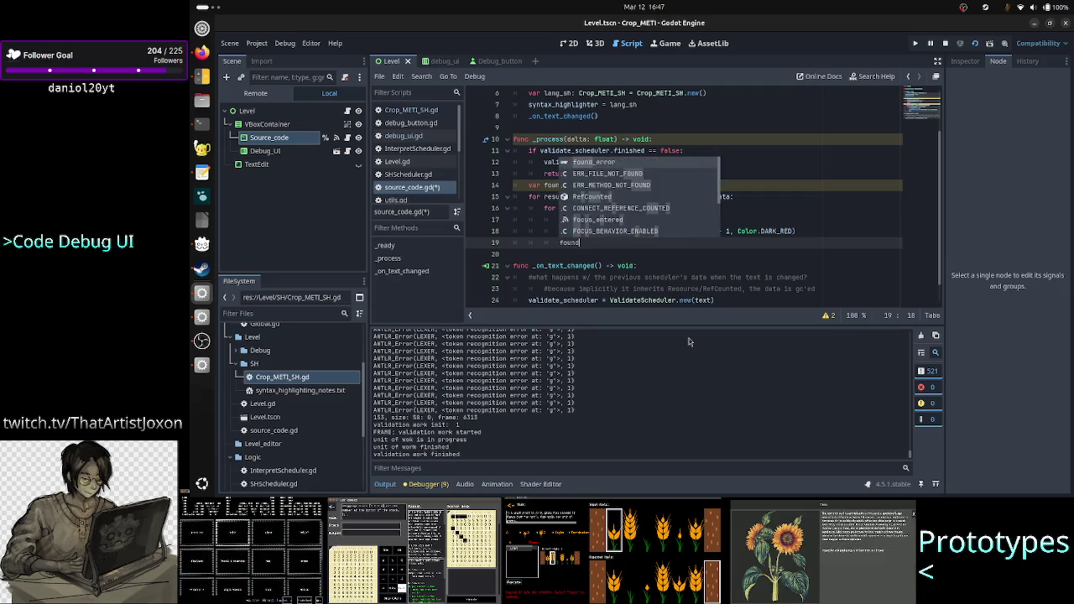
{"action": "key", "text": "Return"}
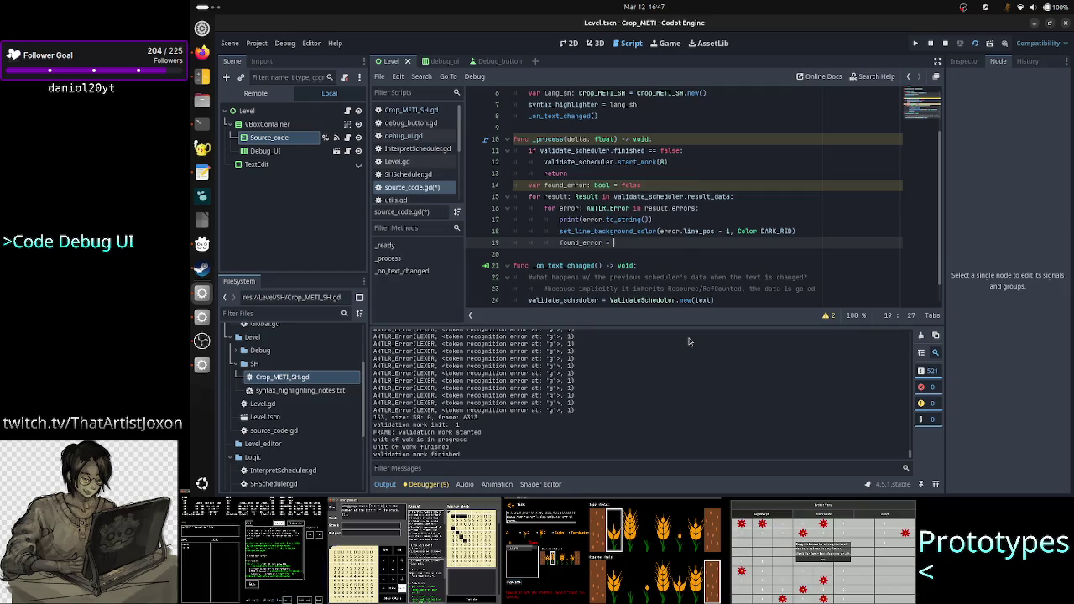
{"action": "type", "text": "true"}
{"action": "key", "text": "Return"}
{"action": "key", "text": "BackSpace"}
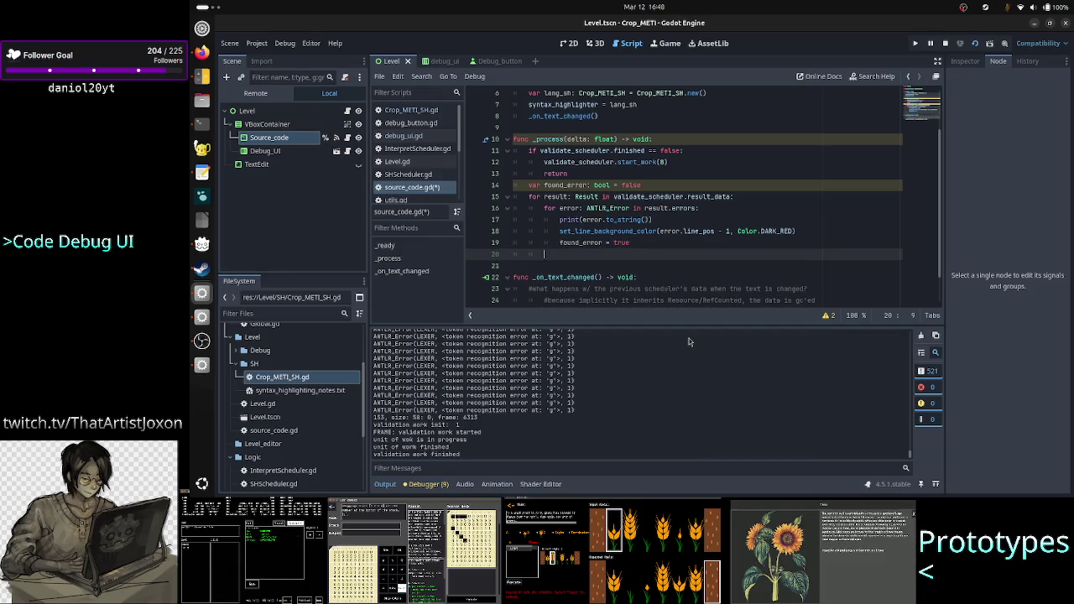
Add the condition 'if found_error == false:' after the result loop
{"action": "type", "text": "if"}
{"action": "key", "text": "Up"}
{"action": "key", "text": "Up"}
{"action": "key", "text": "Up"}
{"action": "key", "text": "Up"}
{"action": "key", "text": "Up"}
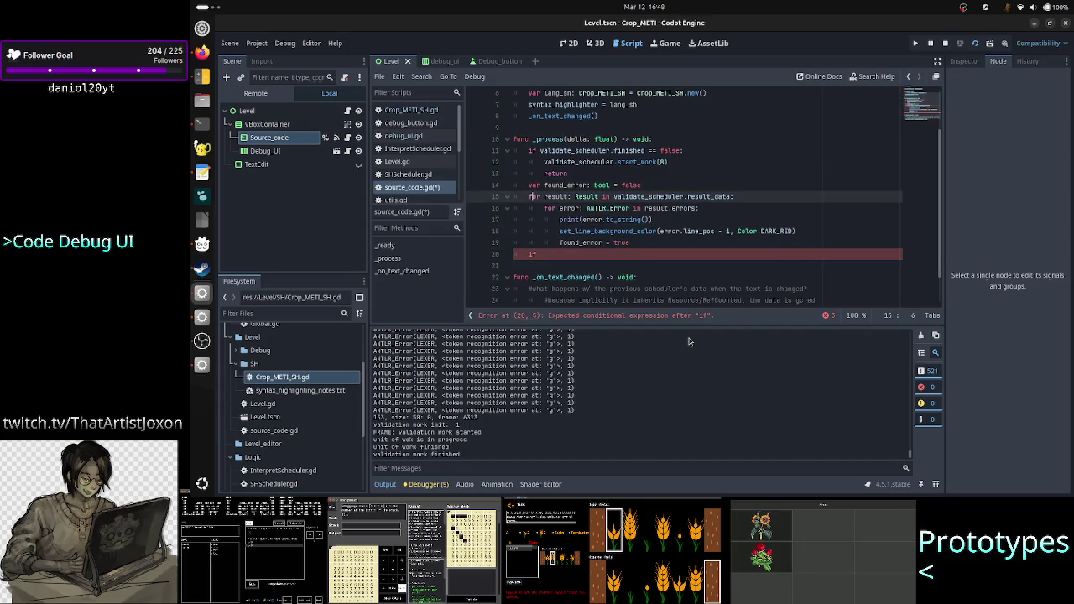
{"action": "key", "text": "Home"}
{"action": "key", "text": "Home"}
{"action": "key", "text": "shift+Down"}
{"action": "key", "text": "shift+Down"}
{"action": "key", "text": "shift+Down"}
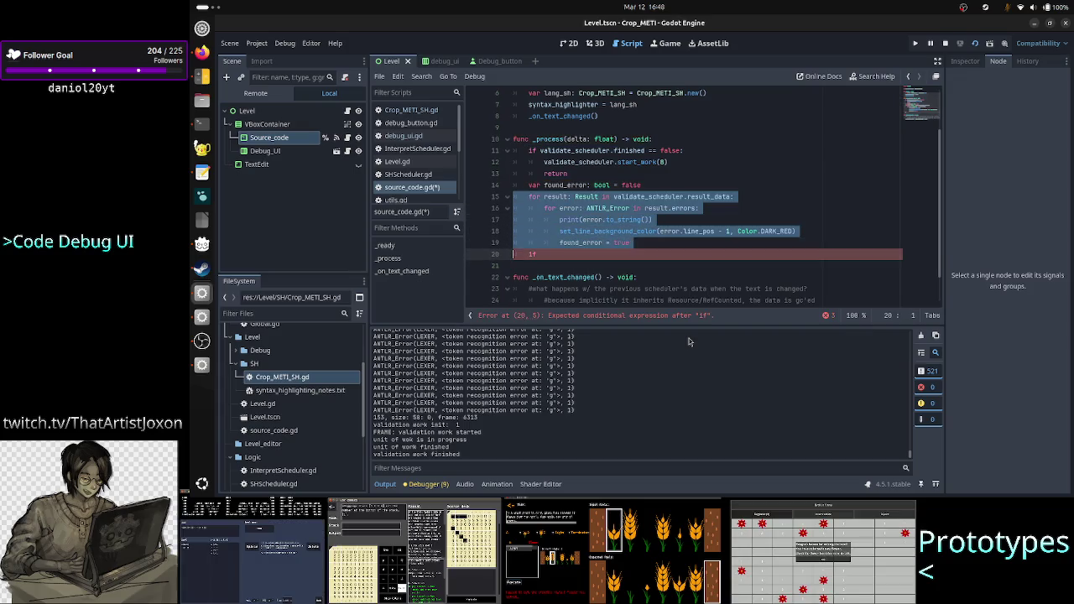
{"action": "key", "text": "shift+Left"}
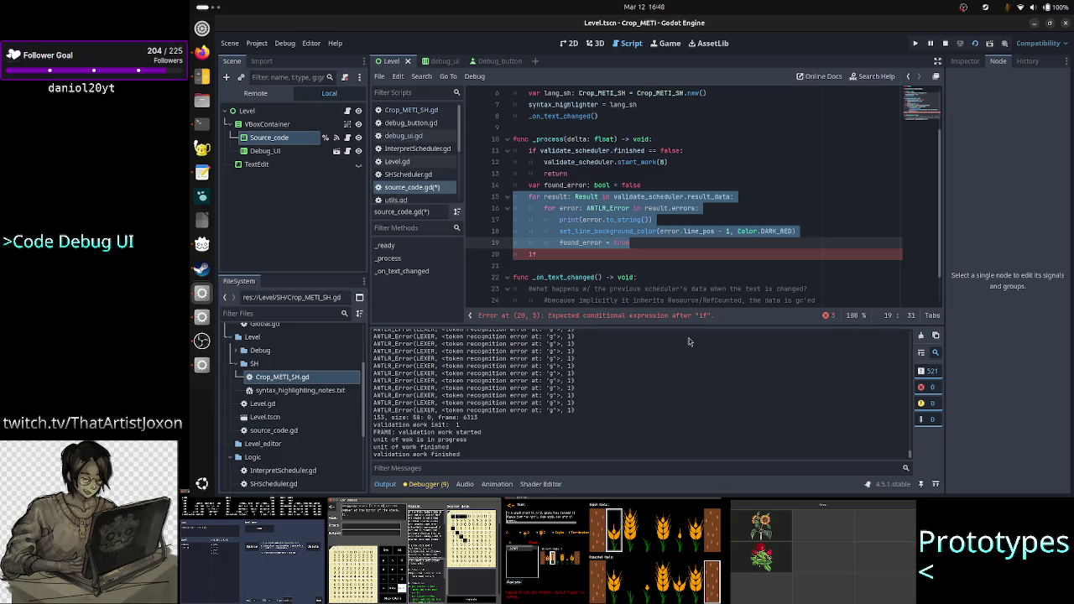
{"action": "key", "text": "Escape"}
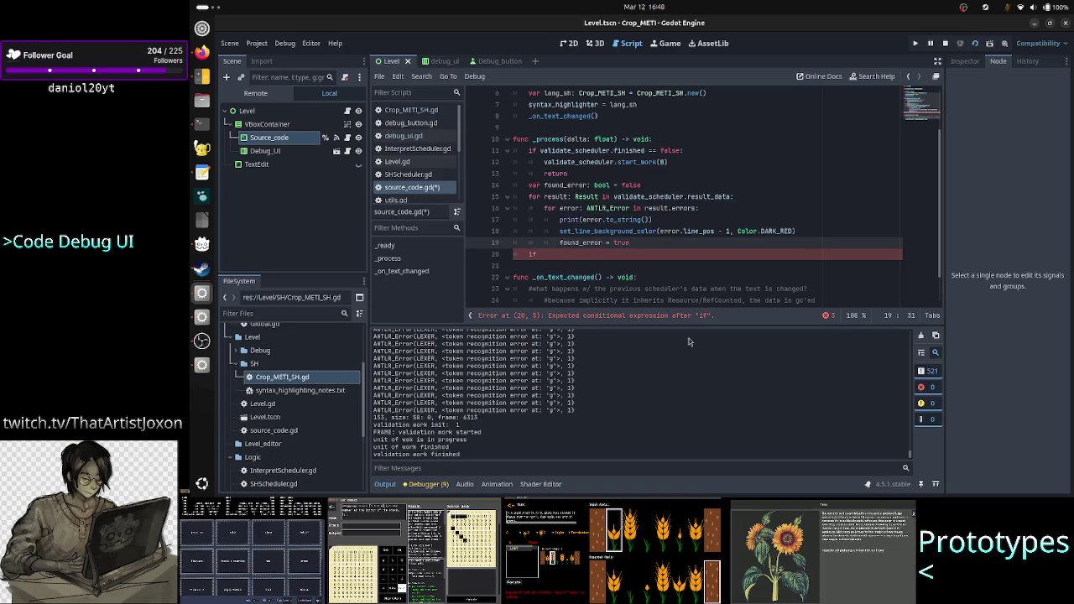
{"action": "key", "text": "Down"}
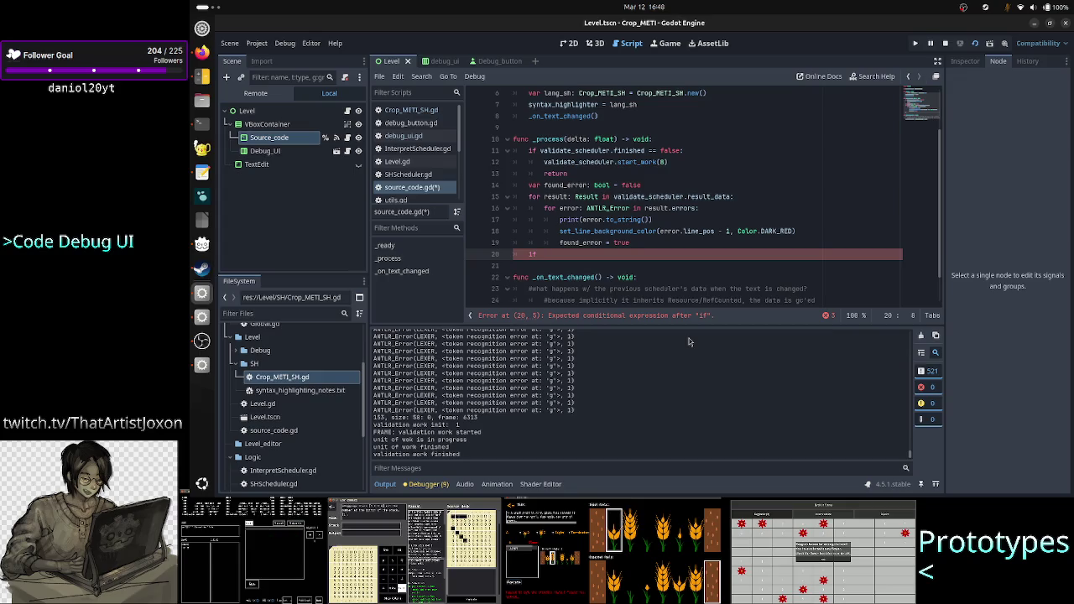
{"action": "type", "text": "foun"}
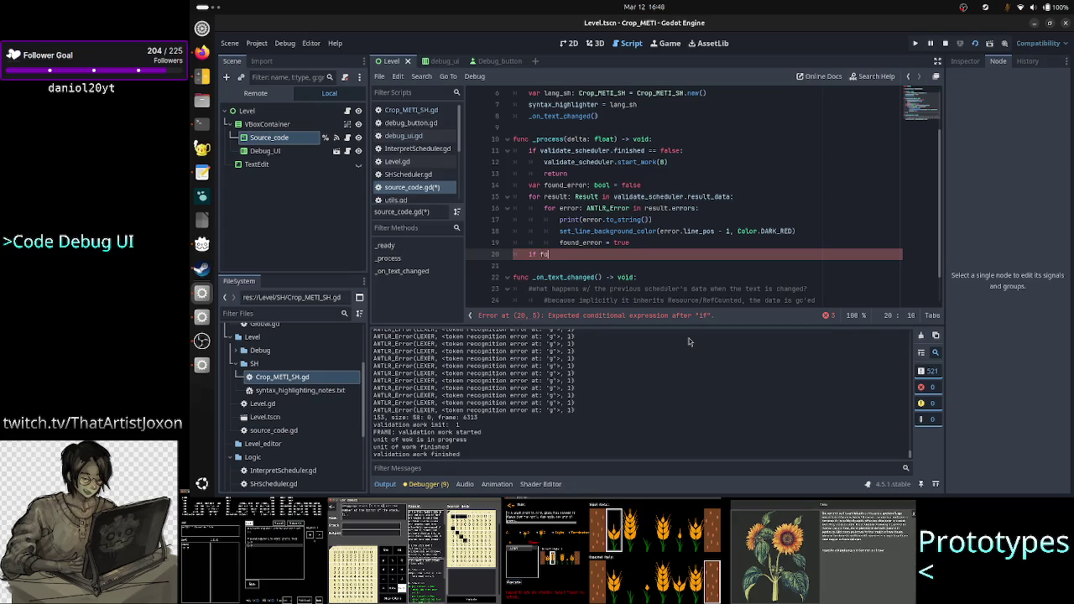
{"action": "type", "text": "d_error "}
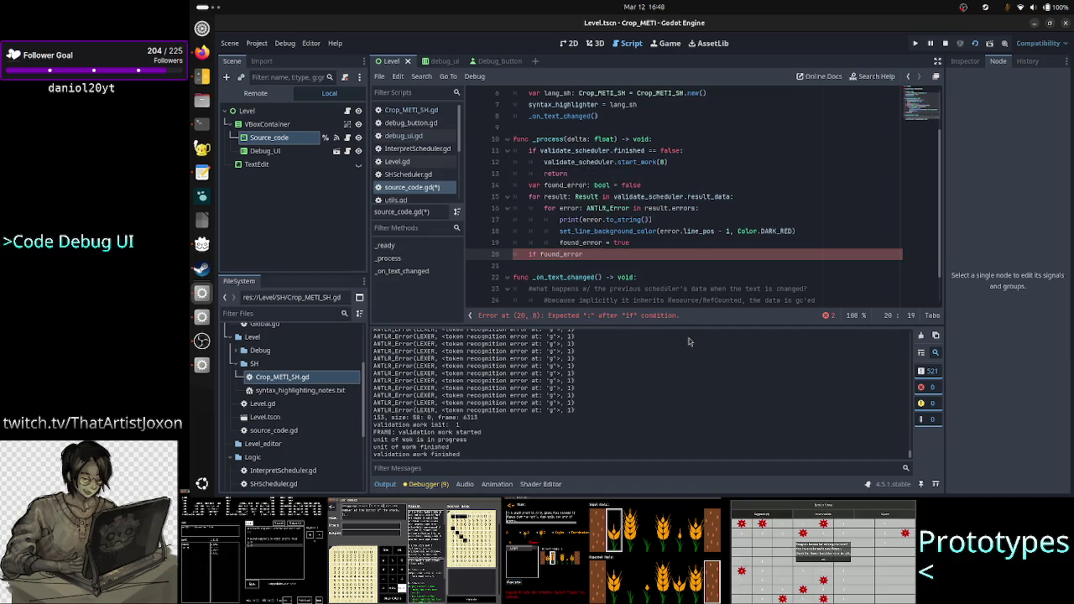
{"action": "type", "text": "== false:"}
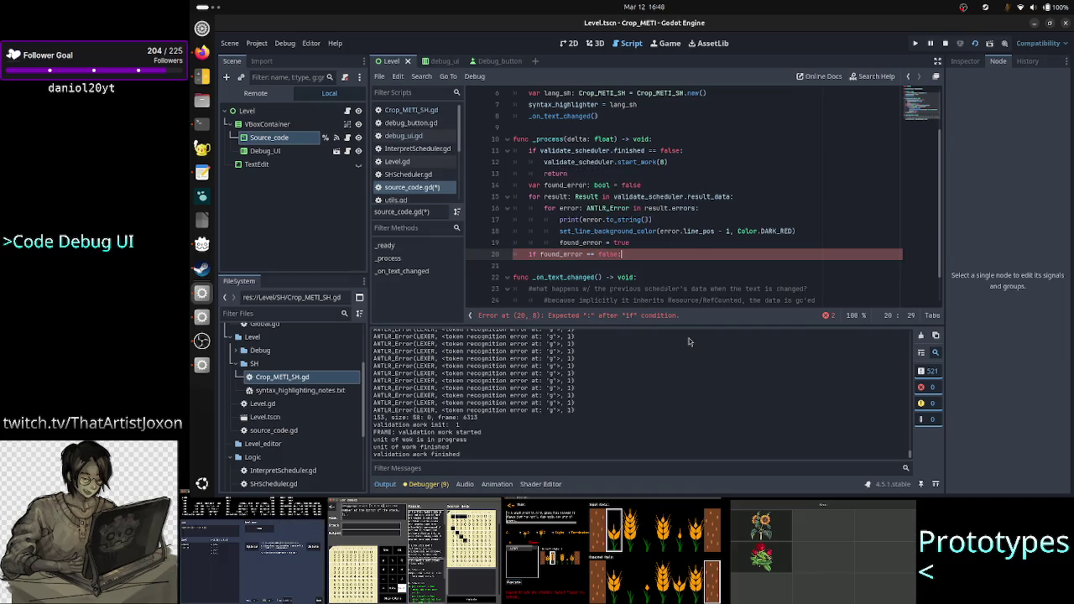
{"action": "key", "text": "Return"}
Paste the reset-every-line loop and strip the code_edit. prefixes from both its lines
{"action": "type", "text": "for i in code_edit.get_line_count():     code_edit.set_line_background_color(i, Color(0,0,0,0))"}
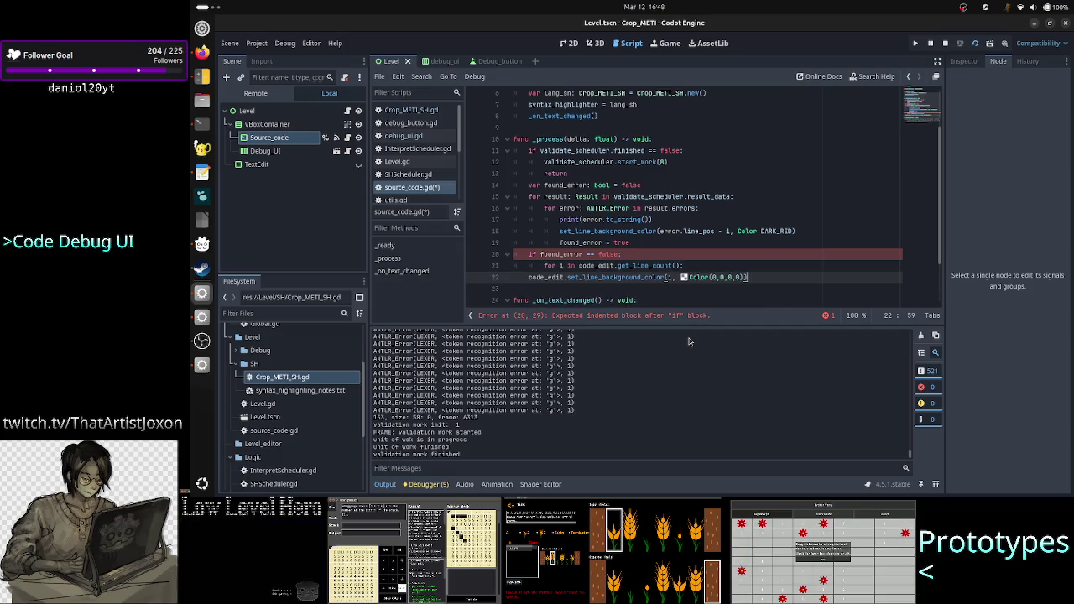
{"action": "key", "text": "Right"}
{"action": "key", "text": "Right"}
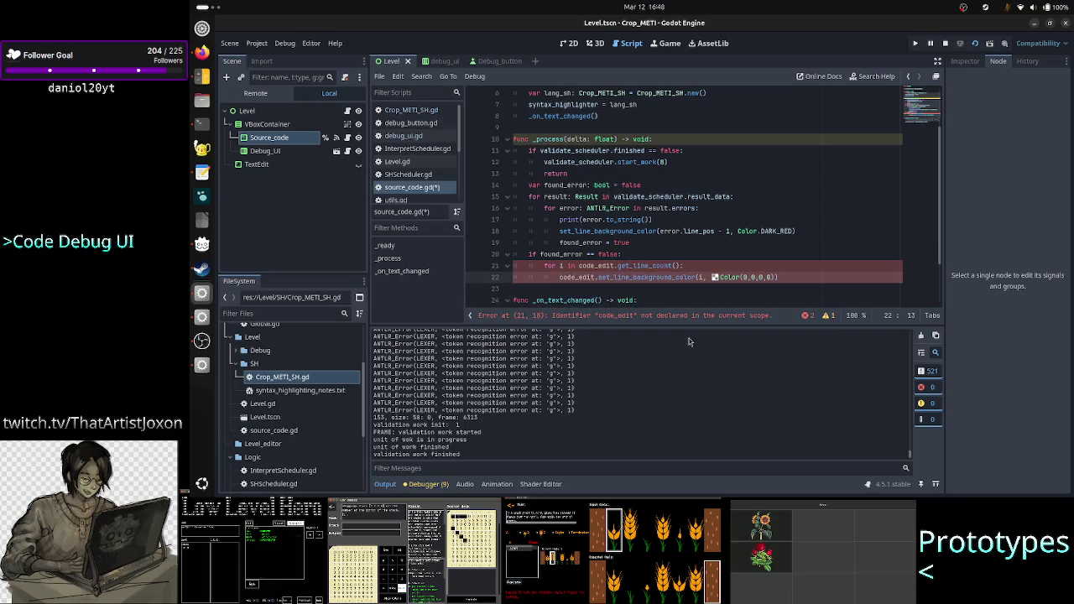
{"action": "key", "text": "Up"}
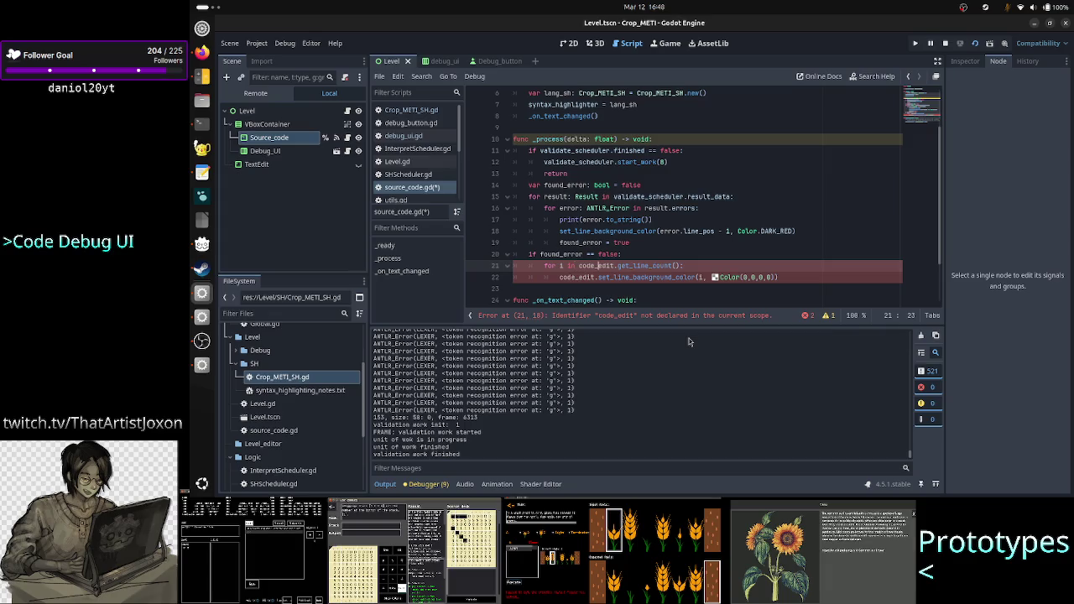
{"action": "scroll", "coordinate": [703, 173], "scroll_direction": "up", "scroll_amount": 2}
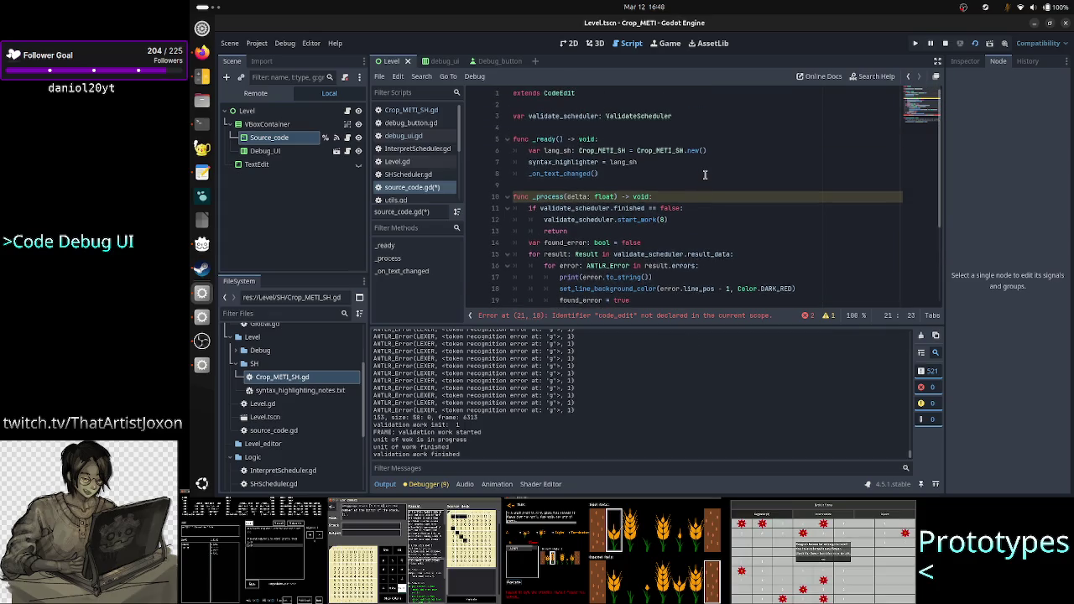
{"action": "scroll", "coordinate": [705, 172], "scroll_direction": "down", "scroll_amount": 3}
{"action": "scroll", "coordinate": [705, 171], "scroll_direction": "down", "scroll_amount": 1}
{"action": "key", "text": "Right"}
{"action": "key", "text": "Right"}
{"action": "key", "text": "Right"}
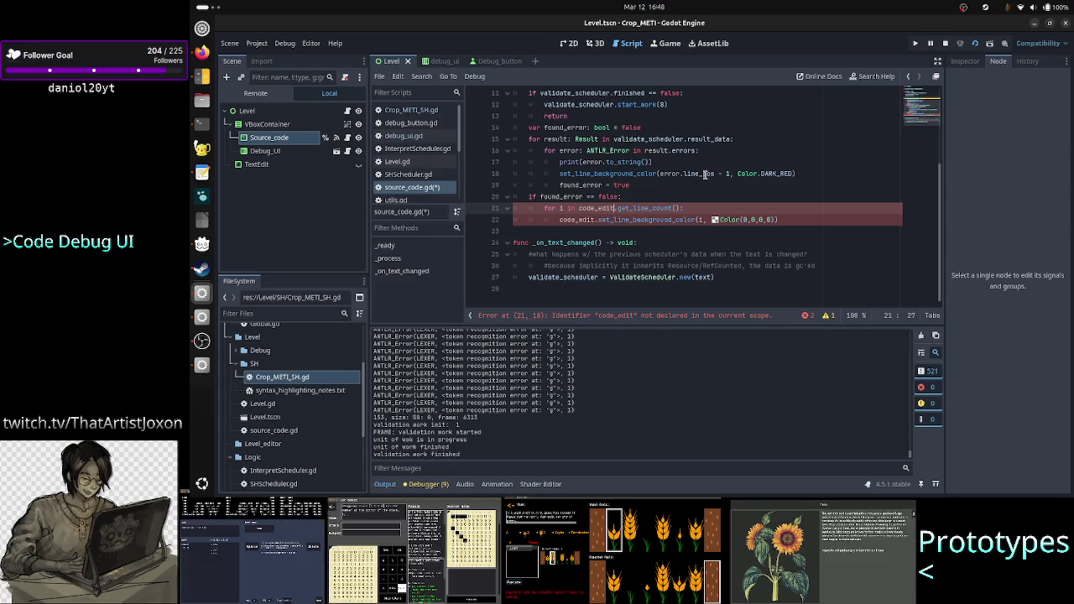
{"action": "key", "text": "BackSpace"}
{"action": "key", "text": "BackSpace"}
{"action": "key", "text": "BackSpace"}
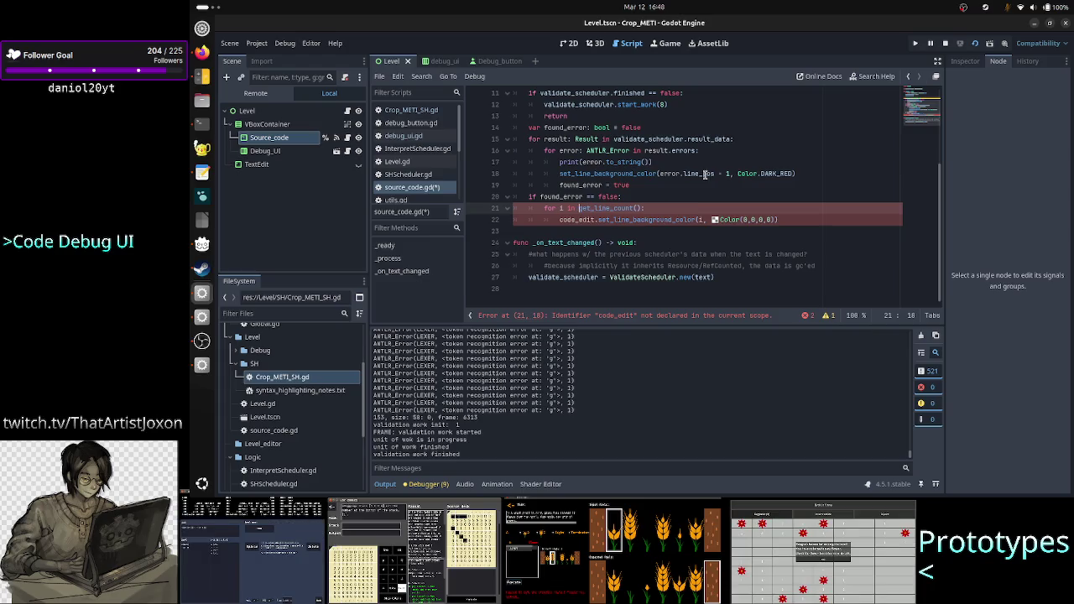
{"action": "key", "text": "Down"}
{"action": "key", "text": "Right"}
{"action": "key", "text": "Right"}
{"action": "key", "text": "Right"}
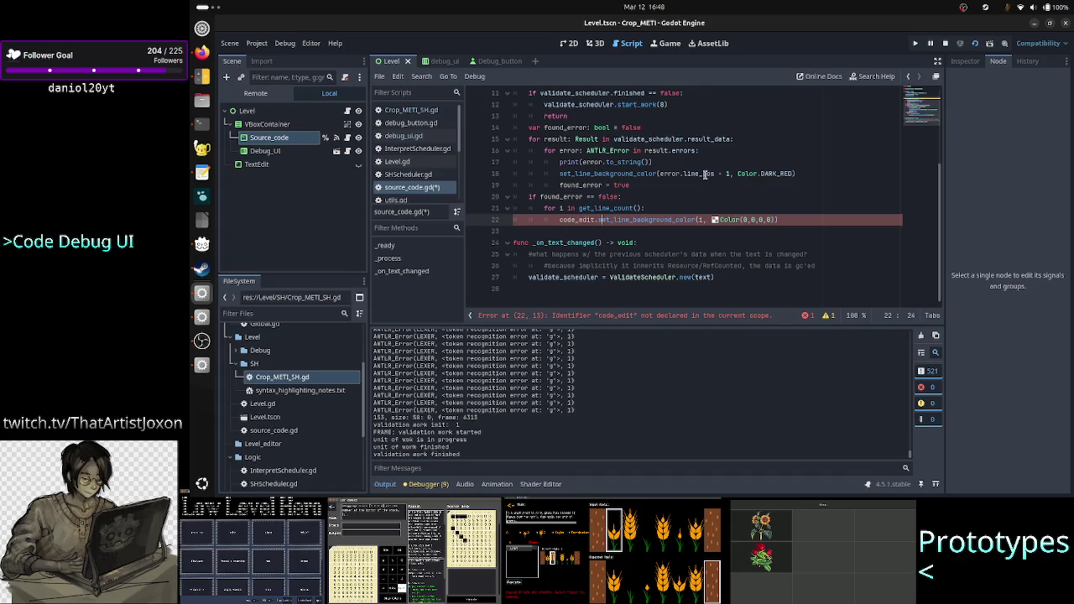
{"action": "key", "text": "BackSpace"}
{"action": "key", "text": "BackSpace"}
{"action": "key", "text": "BackSpace"}
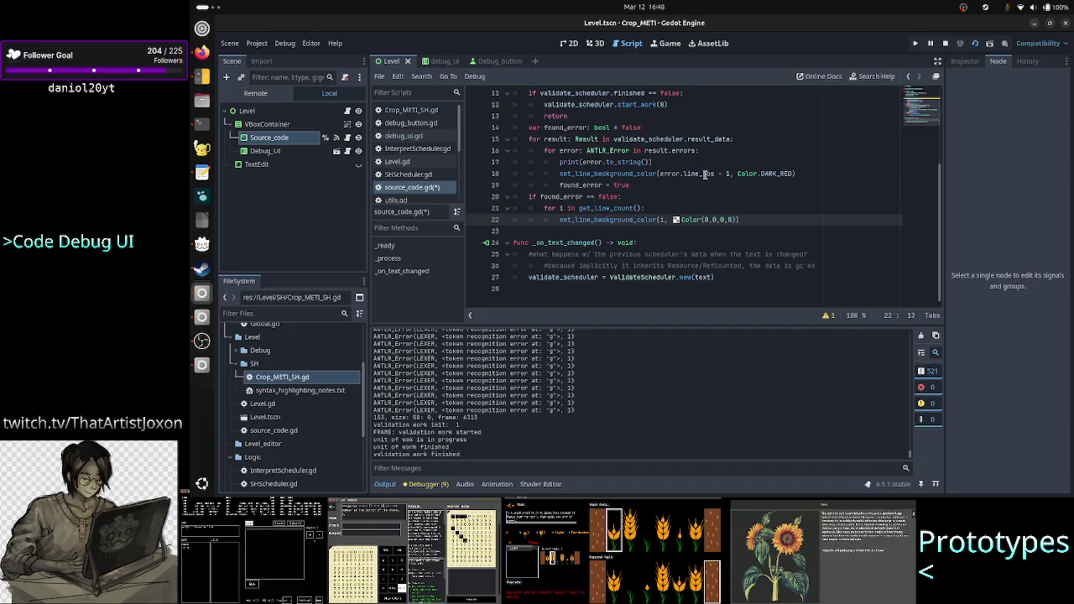
Type the loop variable as 'i: int' and check the Color(0,0,0,0) argument
{"action": "key", "text": "Up"}
{"action": "key", "text": "Right"}
{"action": "type", "text": ": int"}
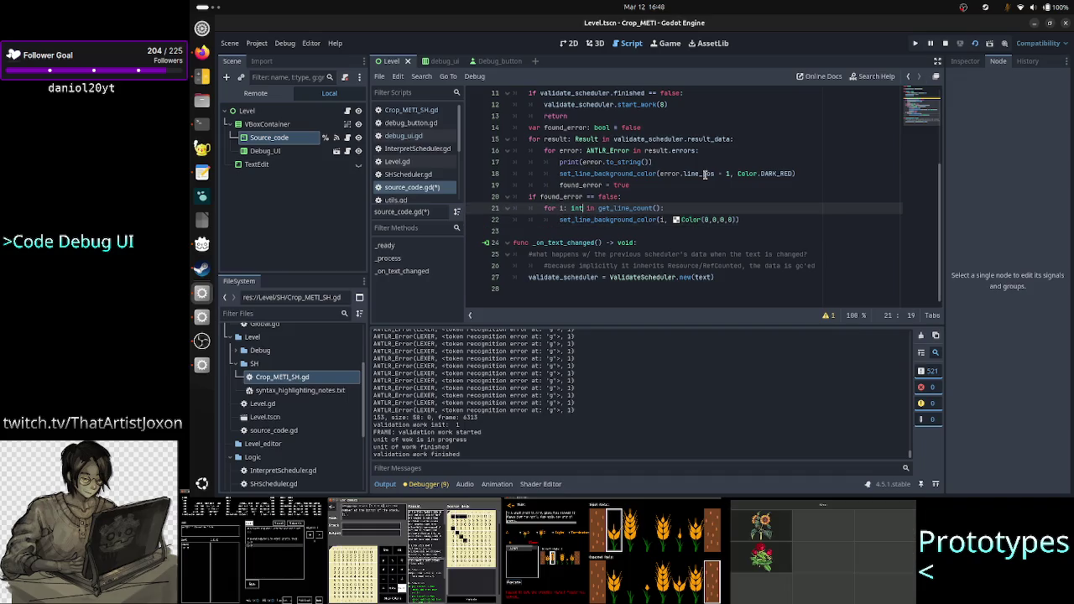
{"action": "key", "text": "Escape"}
{"action": "key", "text": "Down"}
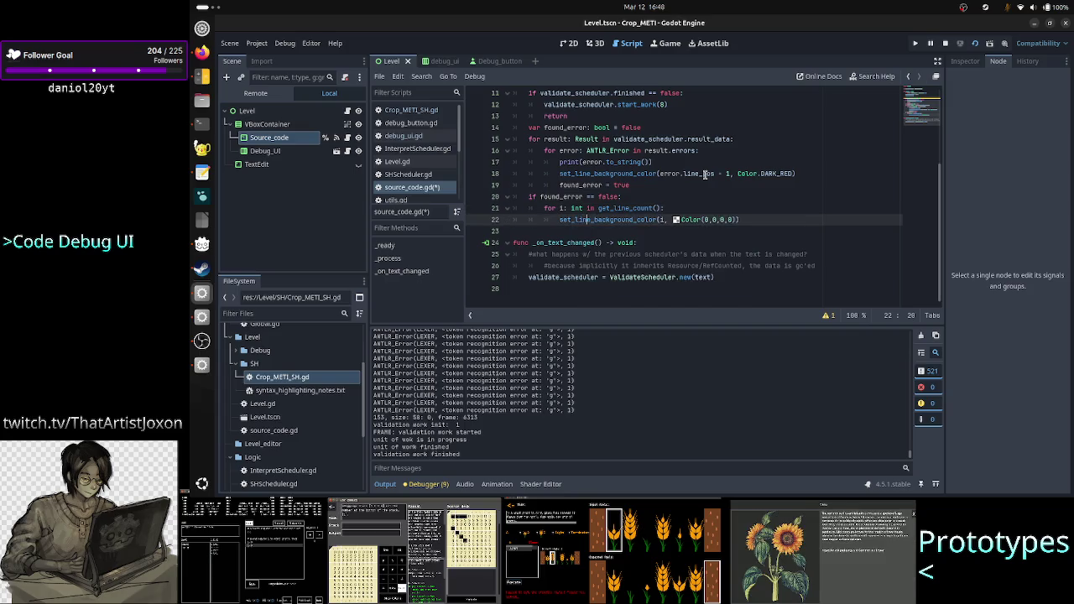
{"action": "key", "text": "Right"}
{"action": "key", "text": "Right"}
{"action": "key", "text": "Right"}
{"action": "key", "text": "Right"}
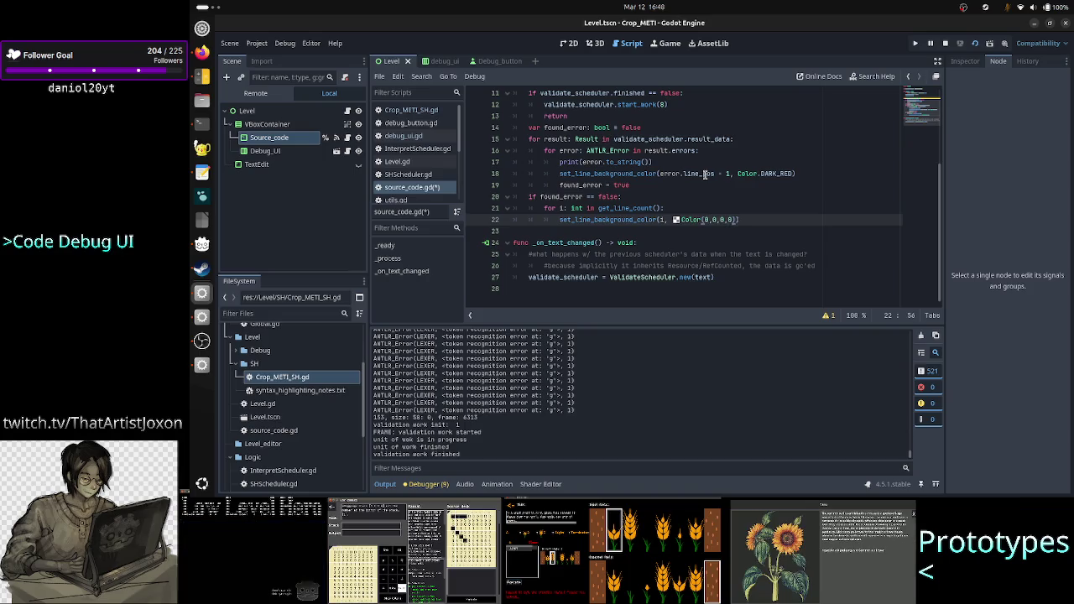
{"action": "key", "text": "shift+Left"}
{"action": "key", "text": "shift+Left"}
{"action": "key", "text": "shift+Left"}
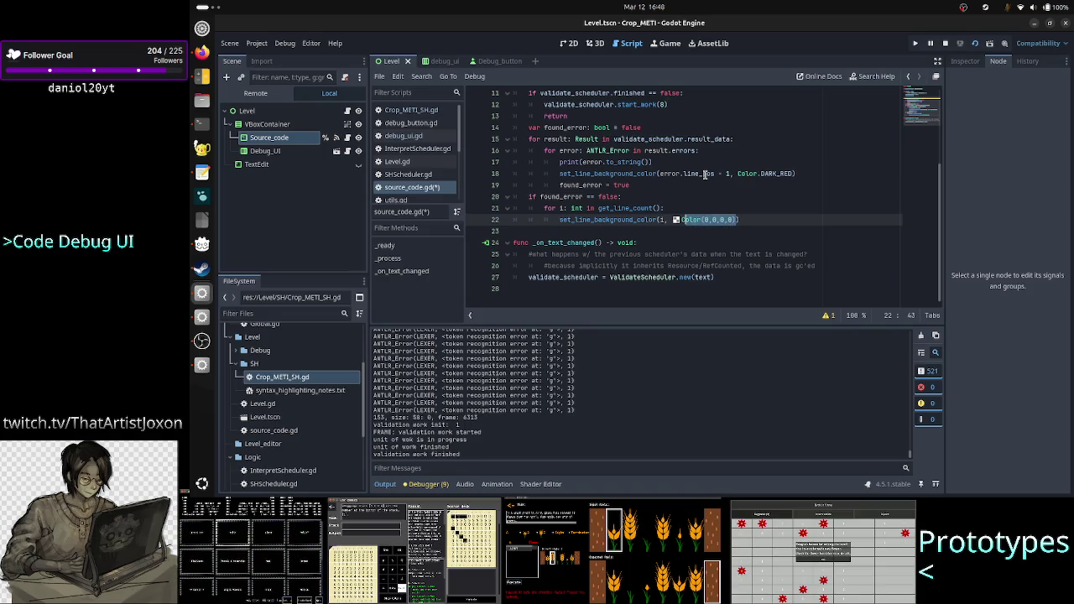
{"action": "key", "text": "shift+Right"}
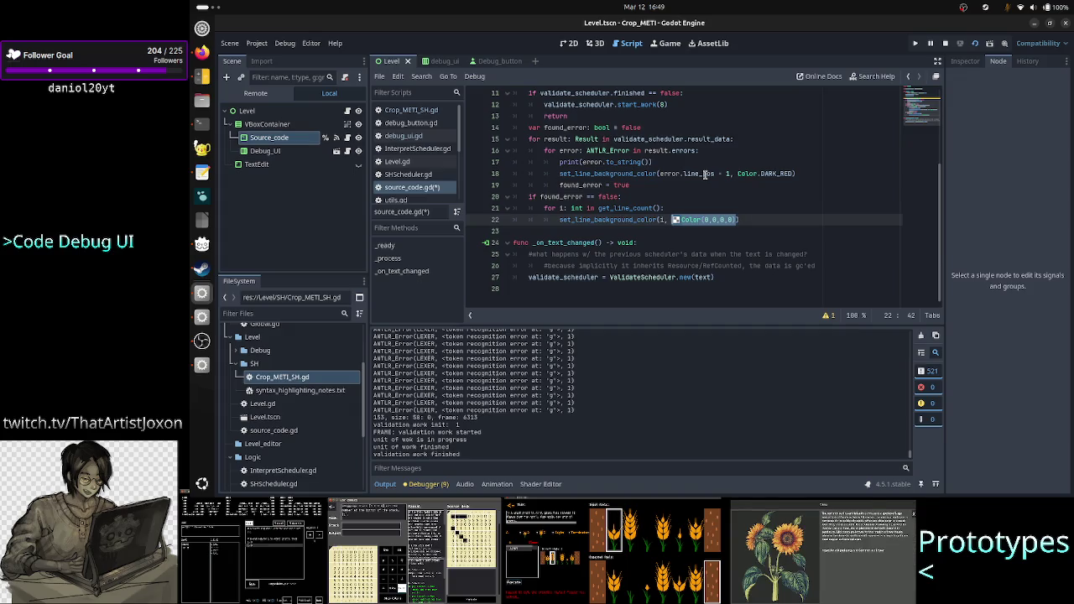
{"action": "key", "text": "End"}
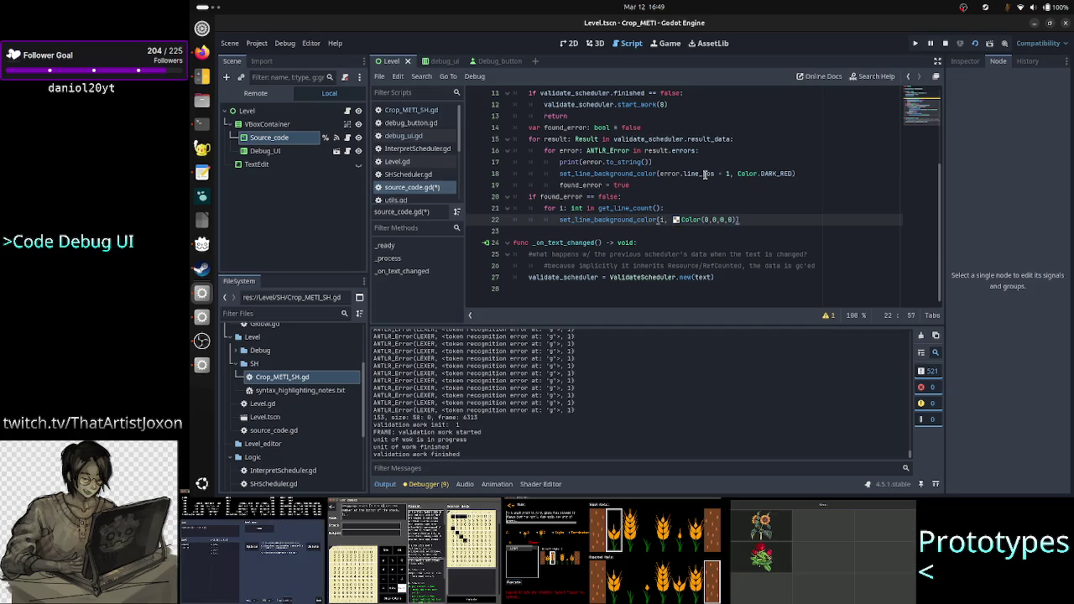
Recheck the Color(0,0,0,0) argument and save source_code.gd
{"action": "key", "text": "Down"}
{"action": "key", "text": "Up"}
{"action": "key", "text": "Down"}
{"action": "key", "text": "Up"}
{"action": "key", "text": "shift+Left"}
{"action": "key", "text": "shift+Left"}
{"action": "key", "text": "shift+Left"}
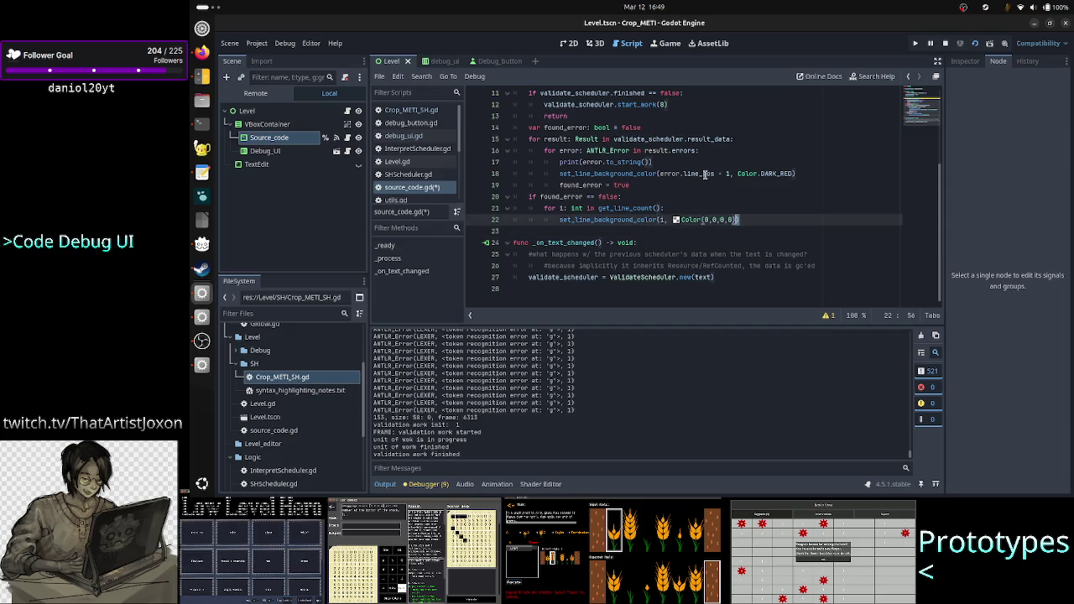
{"action": "key", "text": "shift+Left"}
{"action": "key", "text": "shift+Left"}
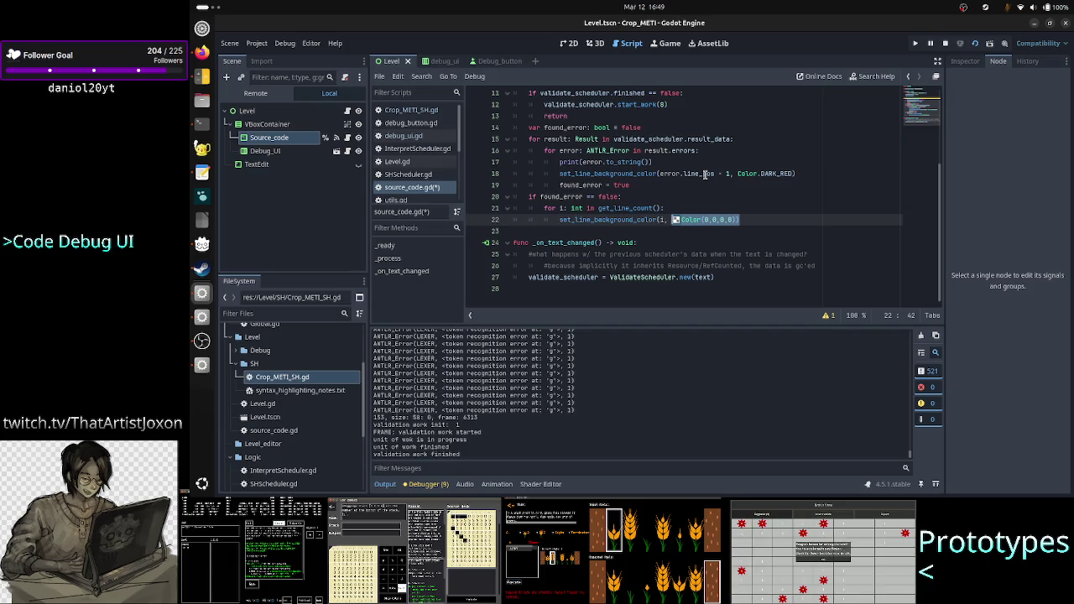
{"action": "key", "text": "Down"}
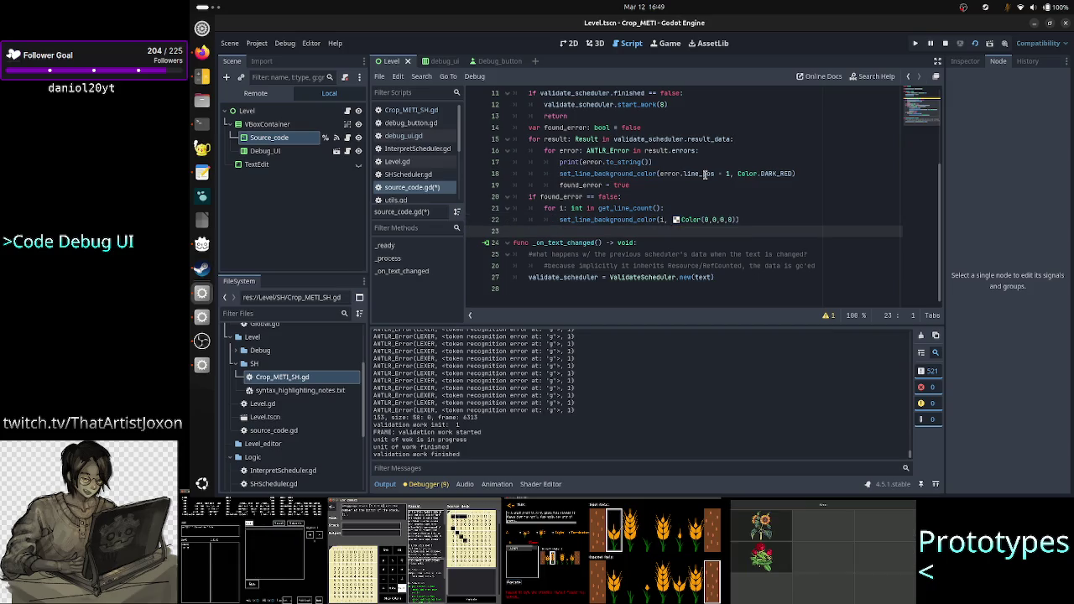
{"action": "key", "text": "ctrl+s"}
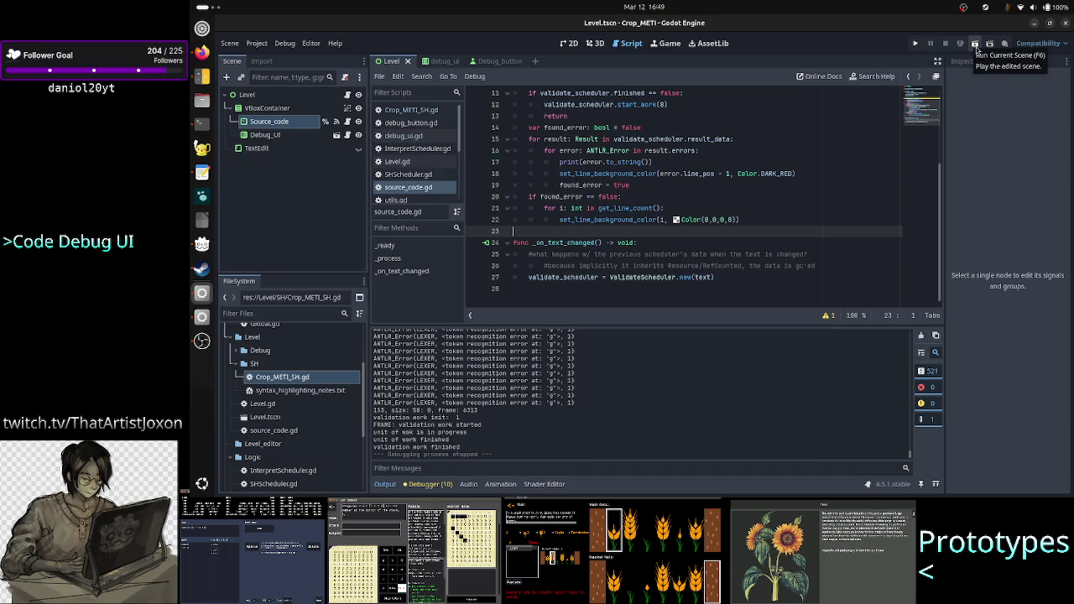
Run the scene, type 'ADDk' to turn an error line dark red, clear it, then stop
{"action": "left_click", "coordinate": [976, 48]}
{"action": "mouse_move", "coordinate": [793, 80]}
{"action": "left_mouse_down"}
{"action": "mouse_move", "coordinate": [937, 106]}
{"action": "mouse_move", "coordinate": [944, 88]}
{"action": "left_mouse_up"}
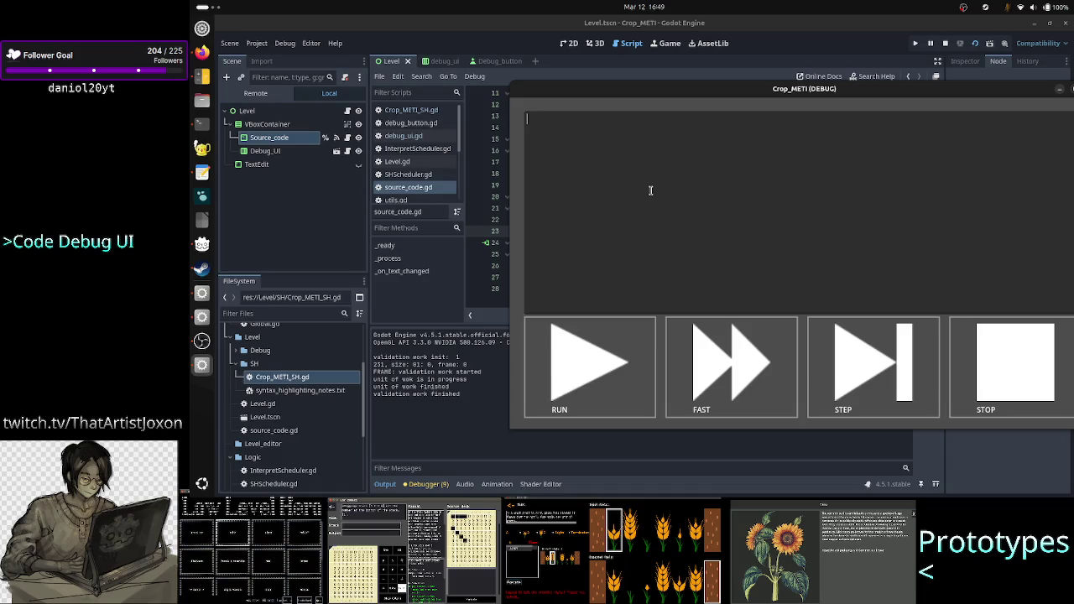
{"action": "type", "text": "ADDR"}
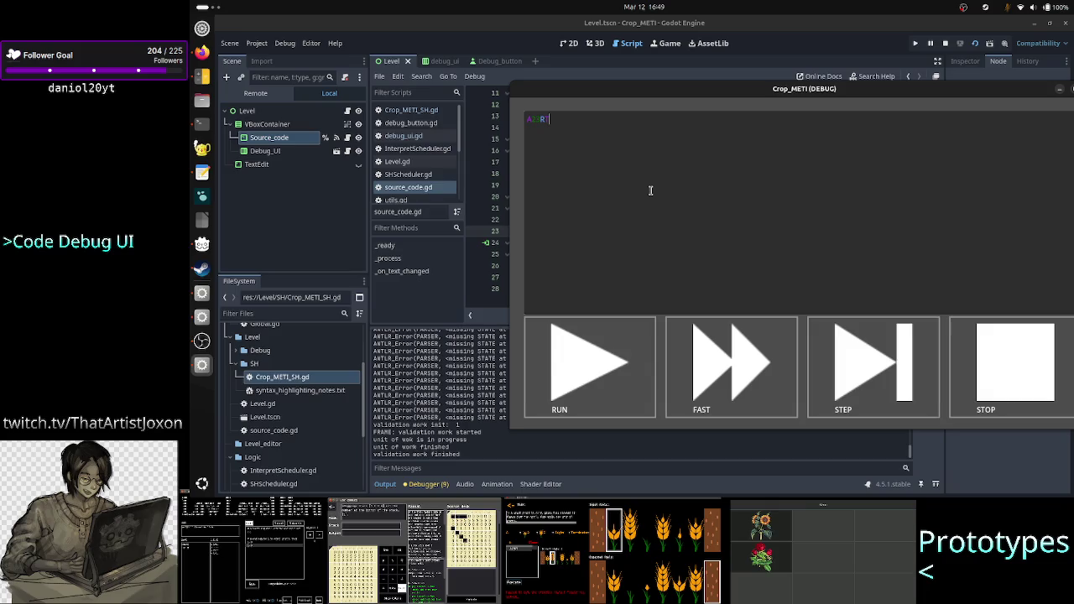
{"action": "type", "text": "k"}
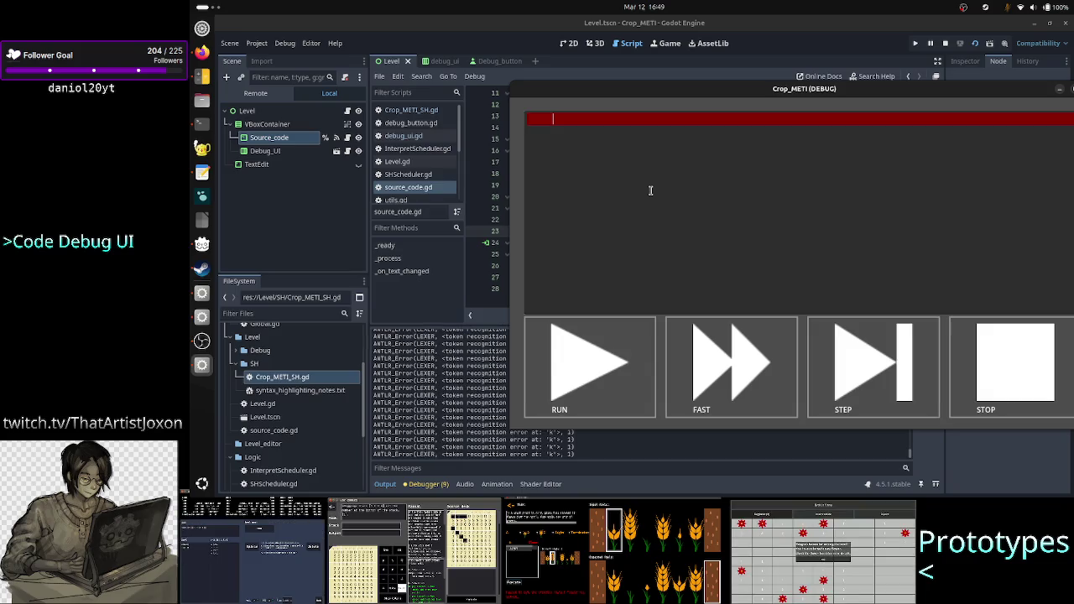
{"action": "key", "text": "BackSpace"}
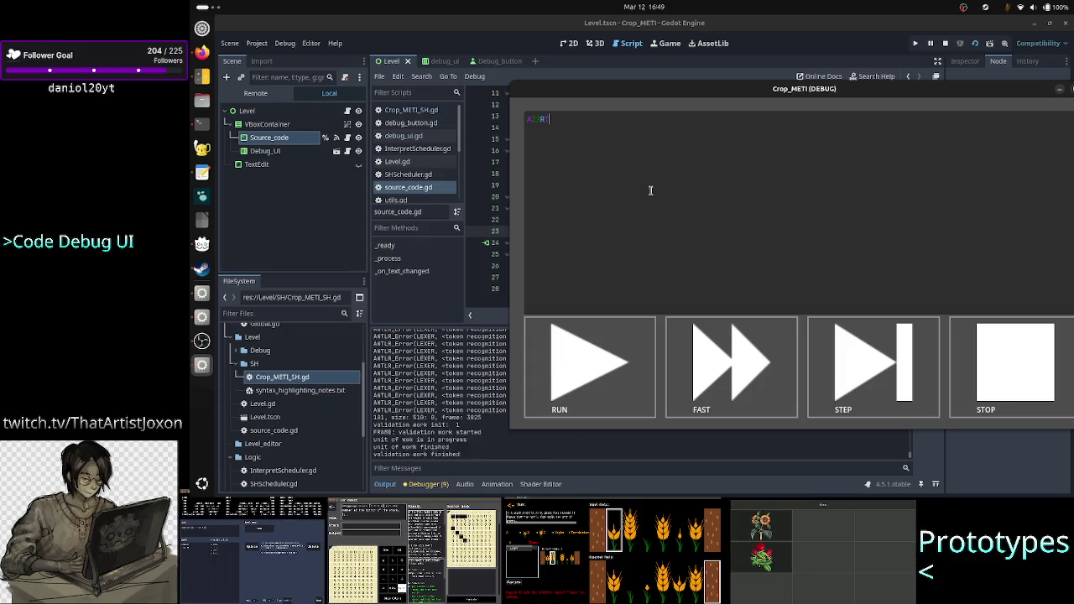
{"action": "key", "text": "F8"}
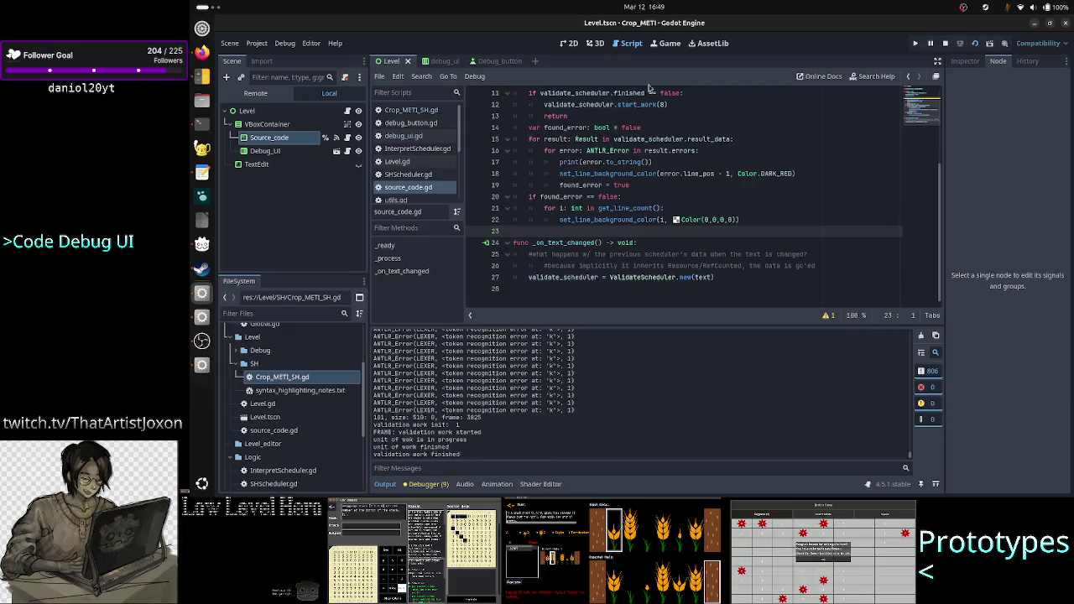
Replace Color.DARK_RED on line 18 with the translucent Color(1, 0, 0, 0.5)
{"action": "double_click", "coordinate": [778, 173]}
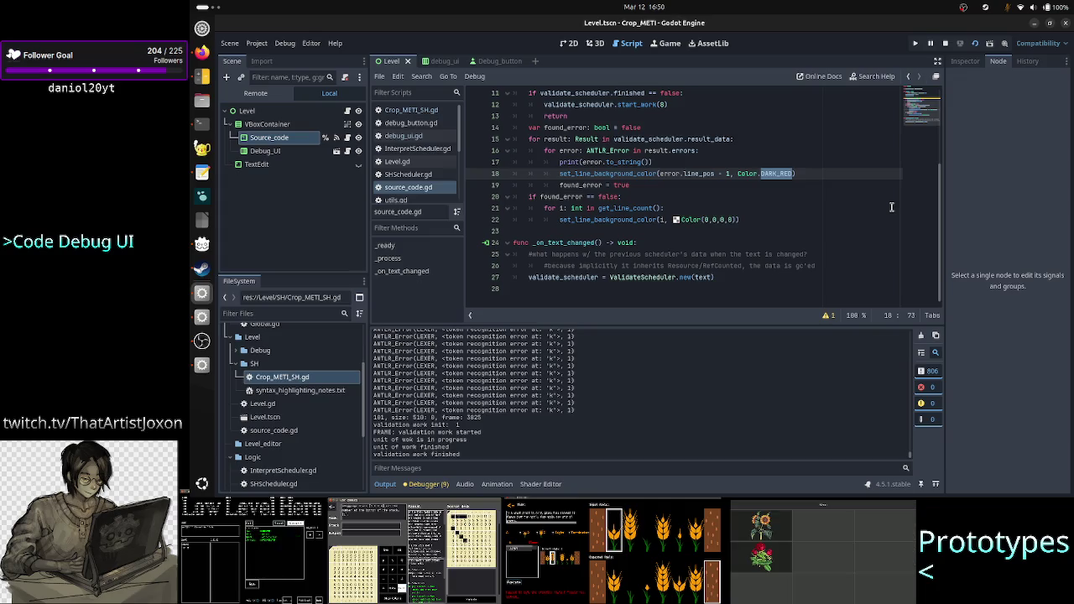
{"action": "key", "text": "BackSpace"}
{"action": "key", "text": "BackSpace"}
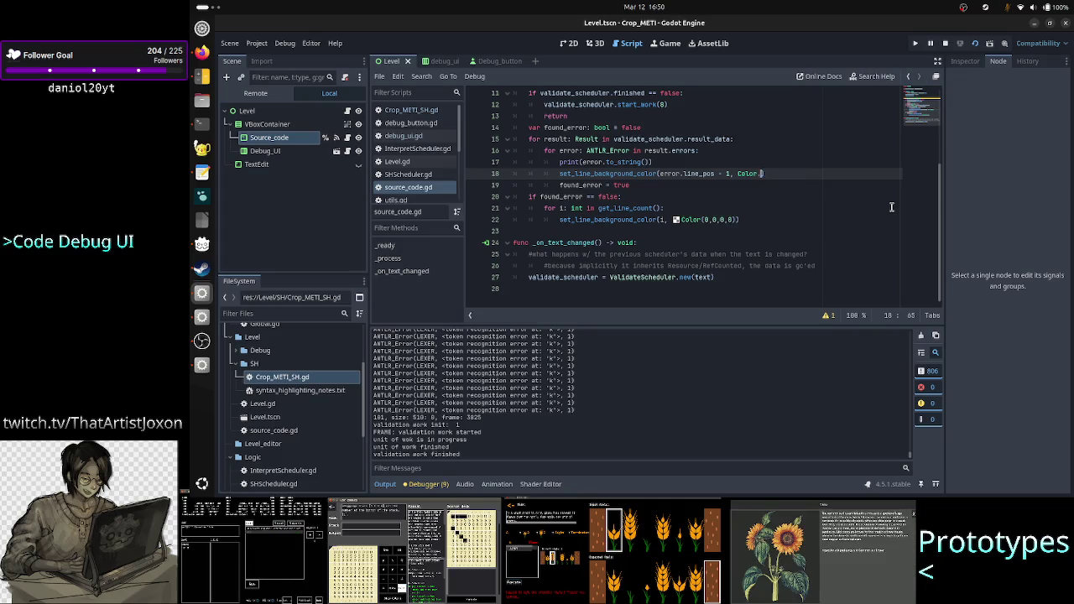
{"action": "key", "text": "BackSpace"}
{"action": "key", "text": "BackSpace"}
{"action": "key", "text": "BackSpace"}
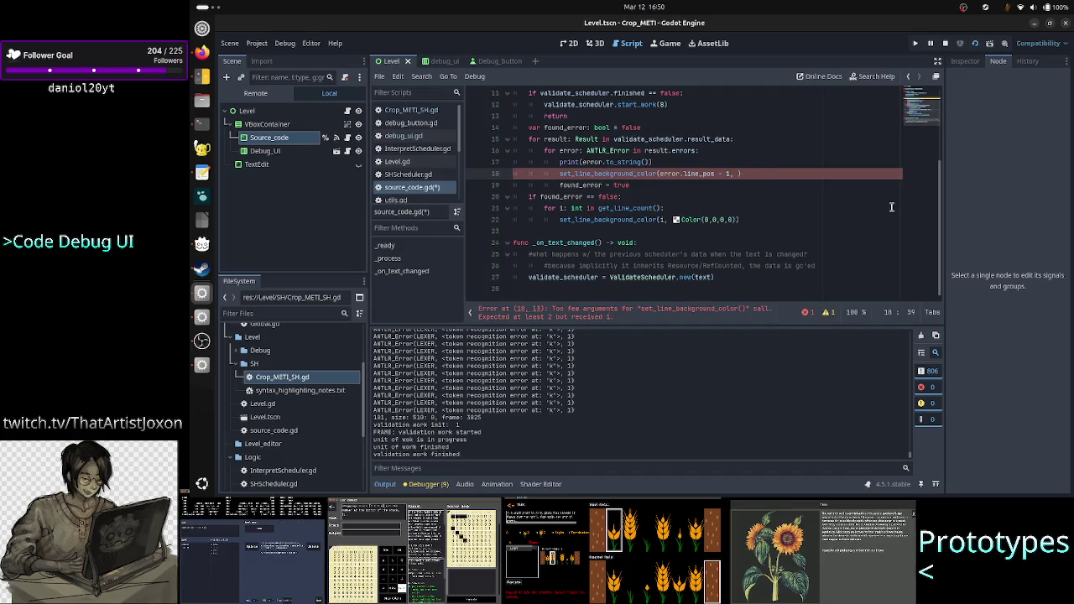
{"action": "type", "text": "Color("}
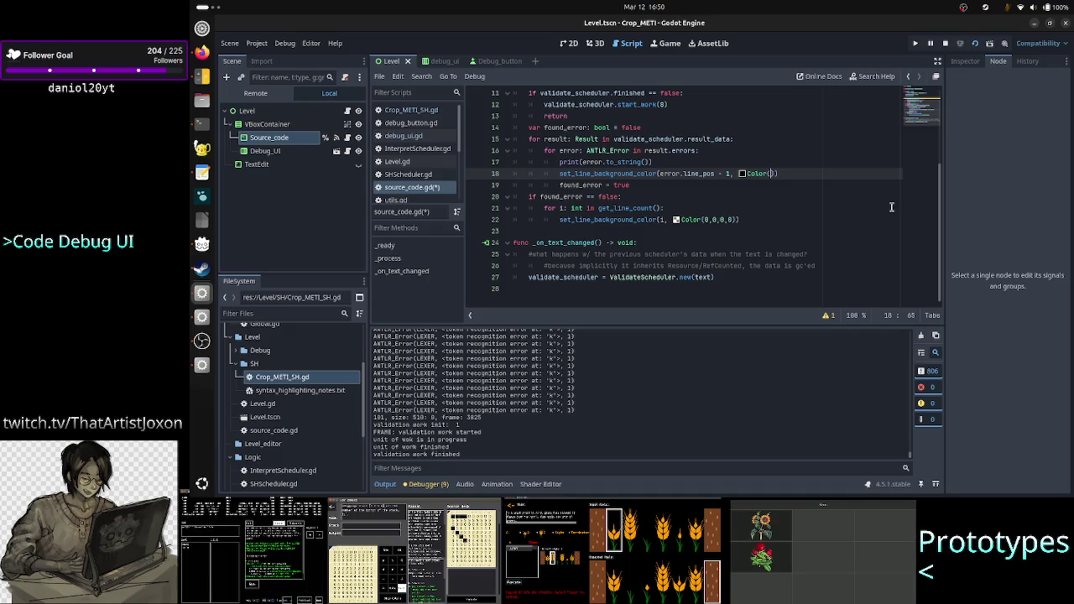
{"action": "type", "text": "1"}
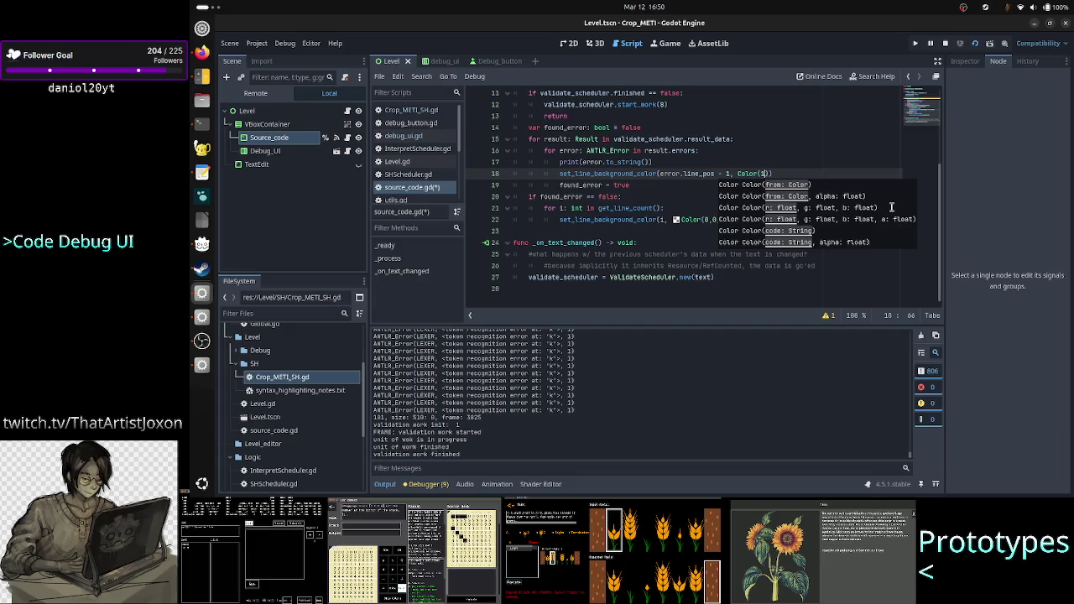
{"action": "type", "text": ","}
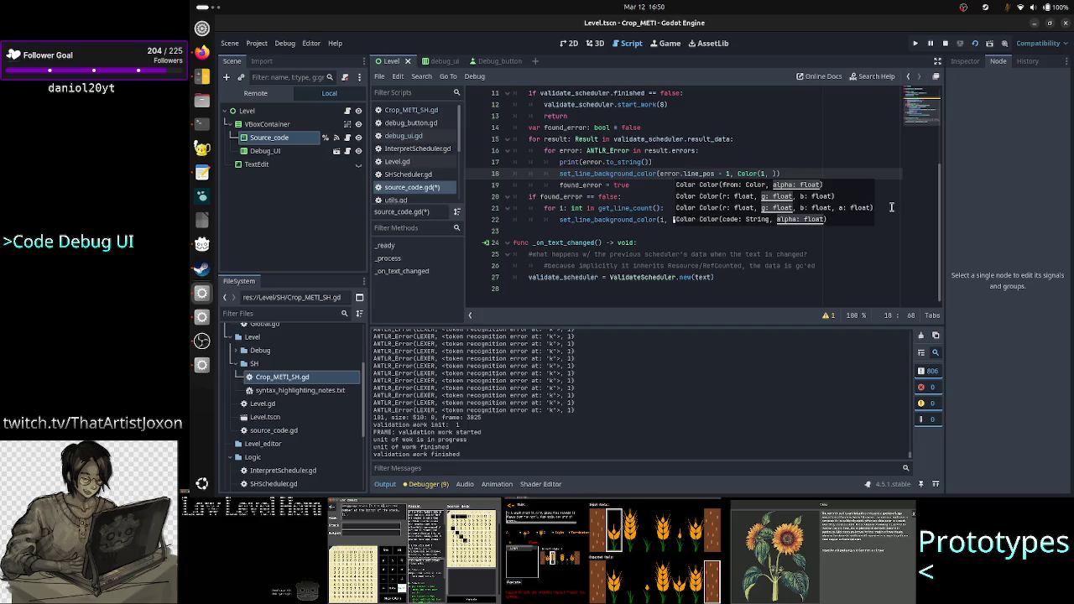
{"action": "type", "text": "0, 0,"}
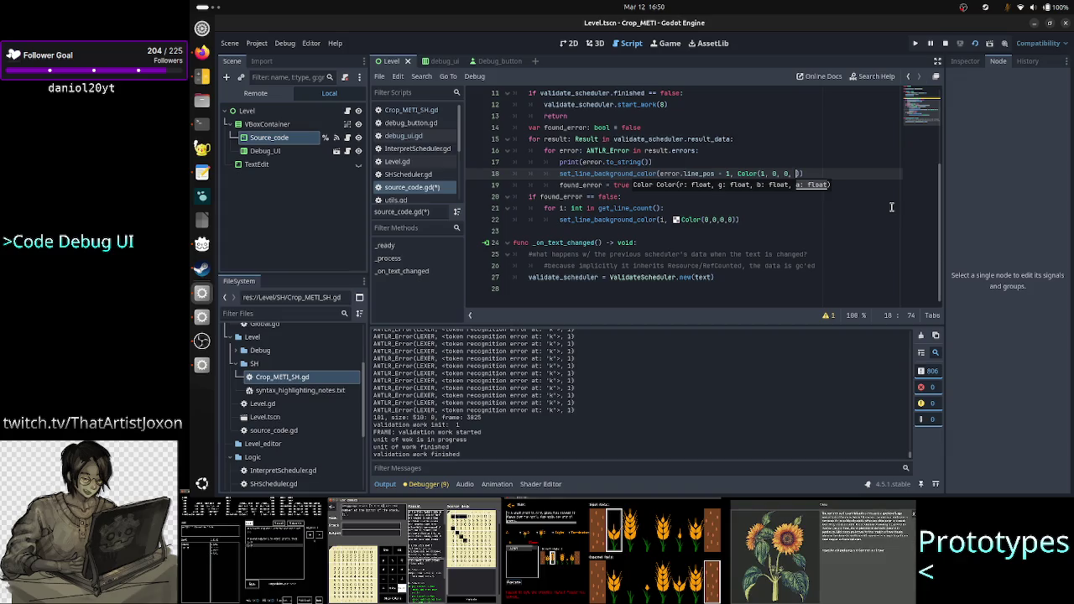
{"action": "type", "text": "0.5"}
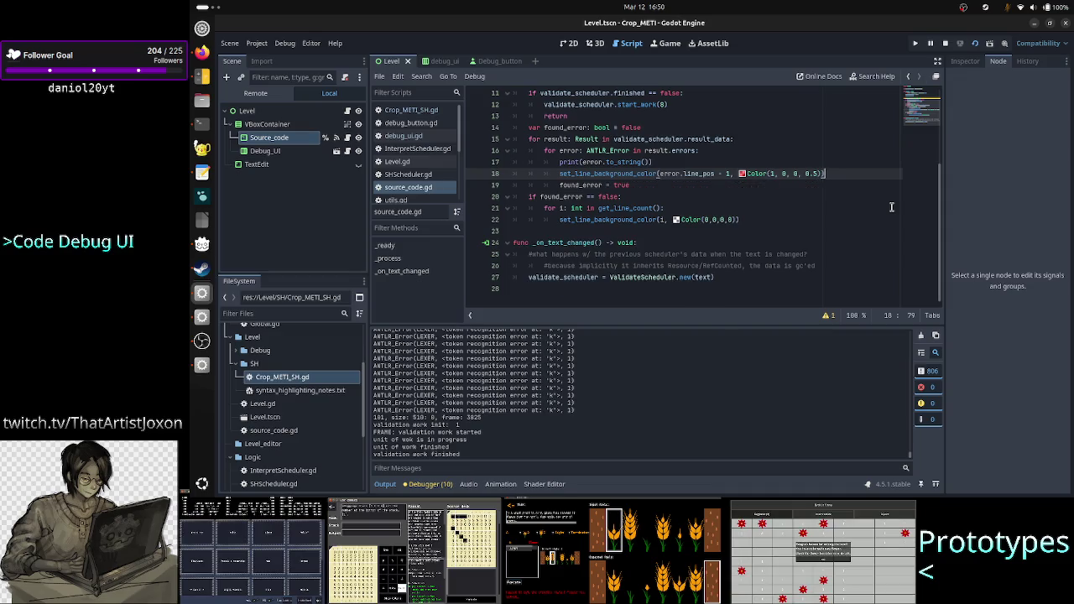
{"action": "key", "text": "alt+Tab"}
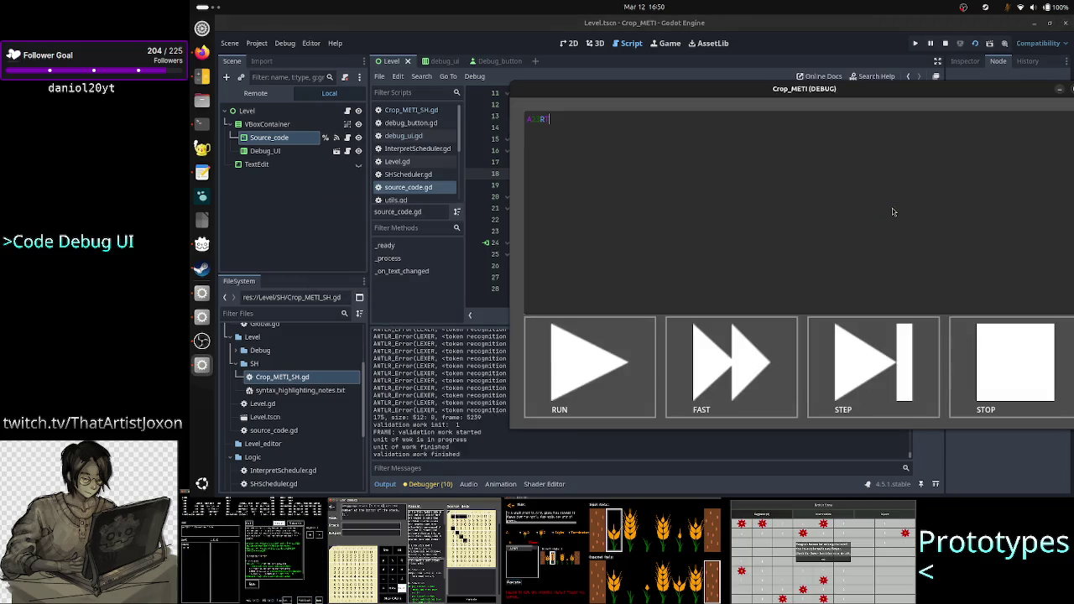
Lower the highlight alpha on line 18 from 0.5 to 0.2
{"action": "key", "text": "alt+Tab"}
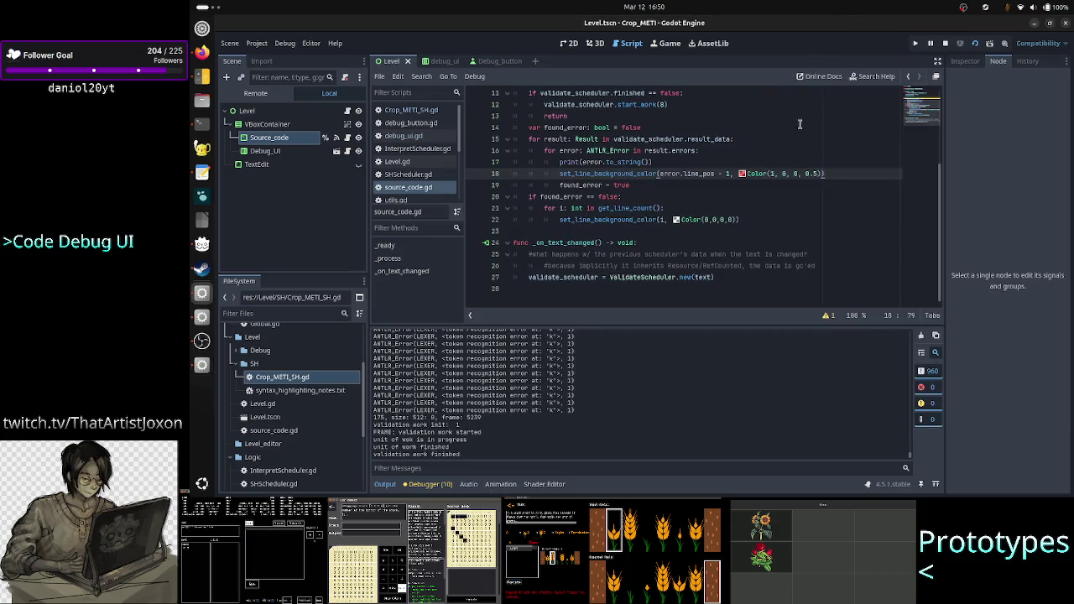
{"action": "key", "text": "Left"}
{"action": "key", "text": "Left"}
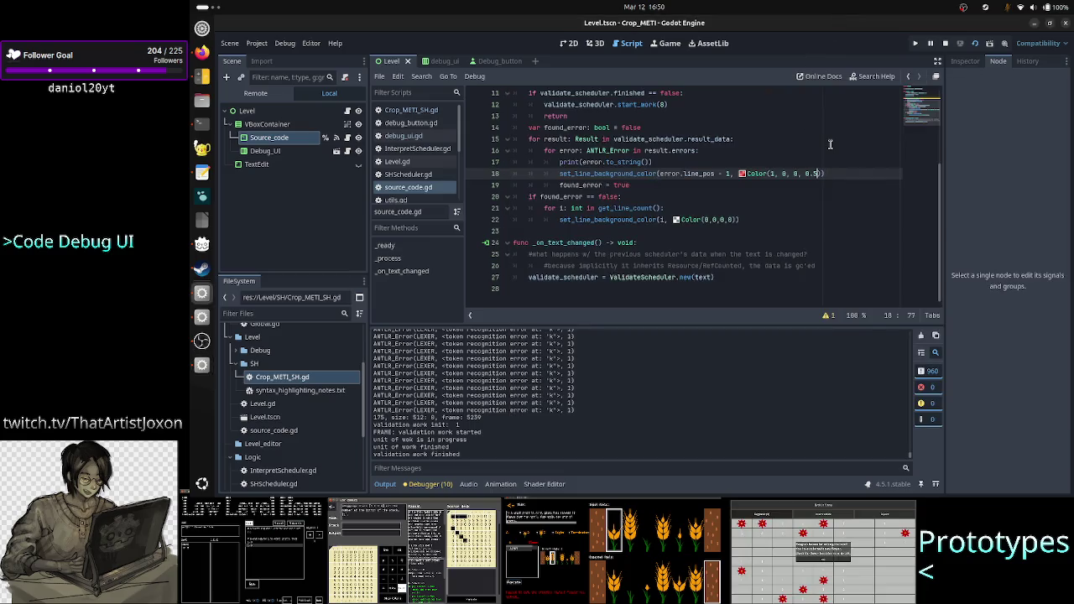
{"action": "key", "text": "BackSpace"}
{"action": "type", "text": "2"}
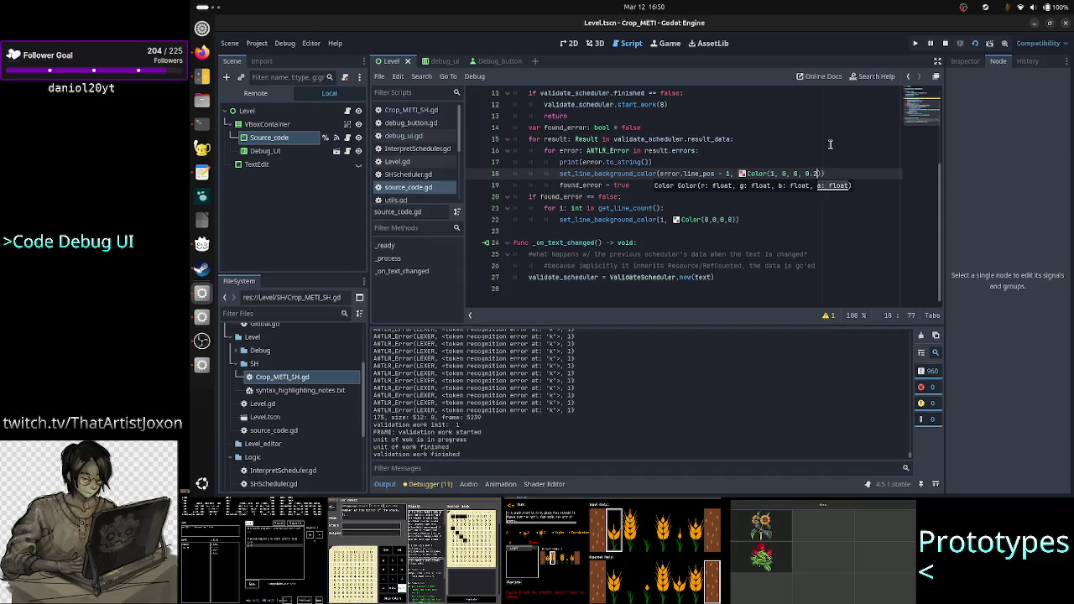
Check the fainter highlight in the game, then type stray 'asdasda' after line 18
{"action": "key", "text": "alt+Tab"}
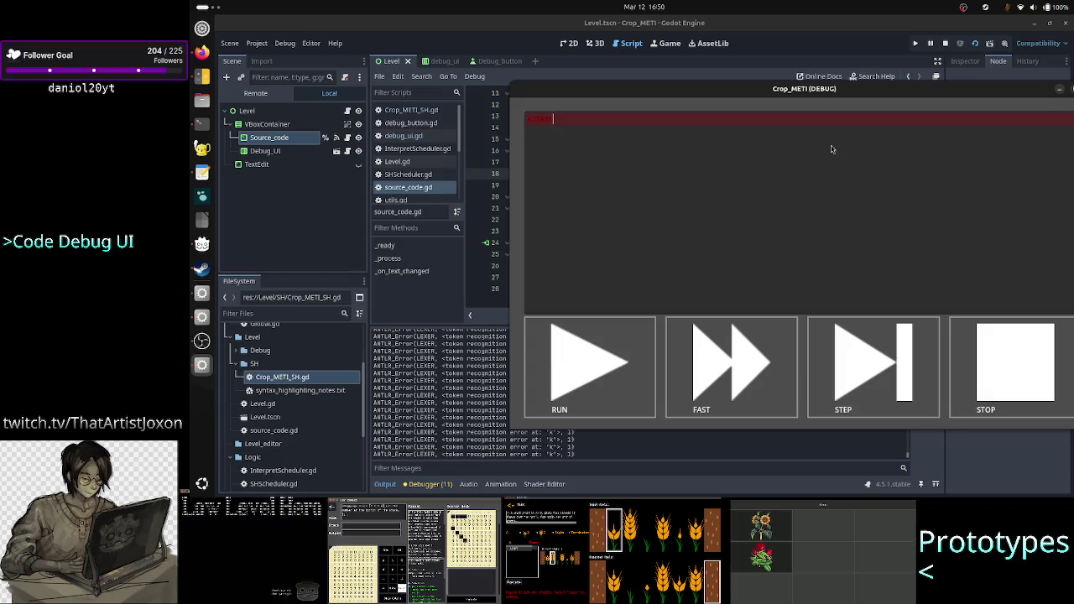
{"action": "key", "text": "BackSpace"}
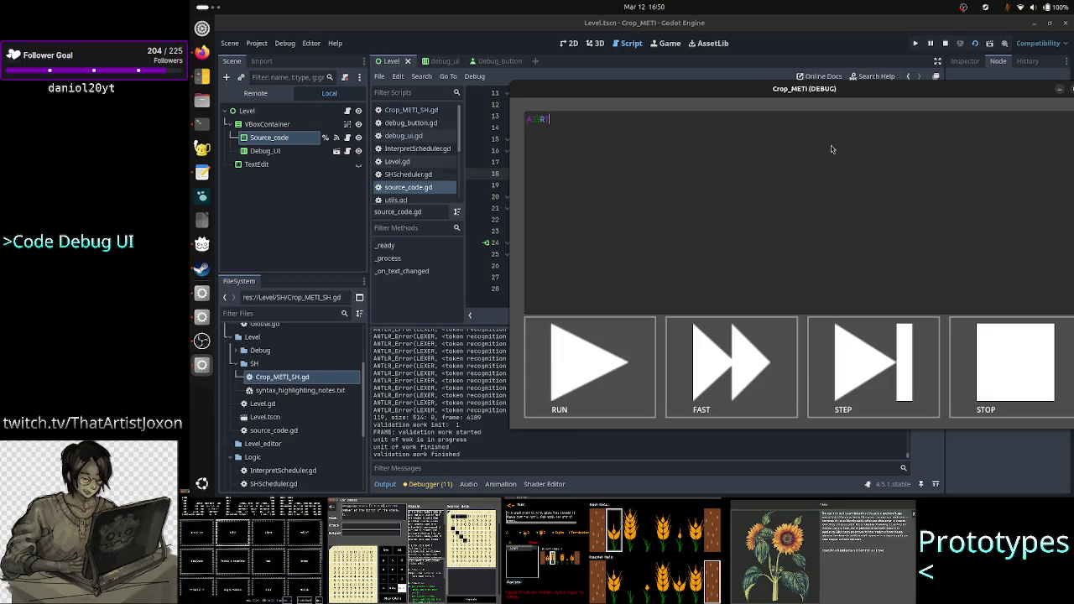
{"action": "left_click", "coordinate": [803, 23]}
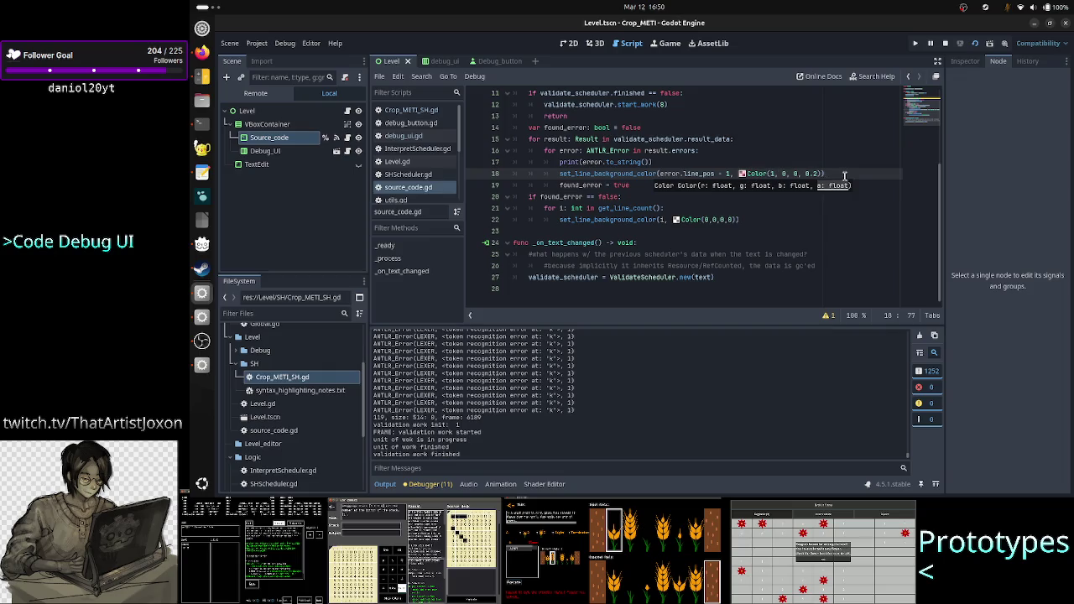
{"action": "type", "text": "asdasda"}
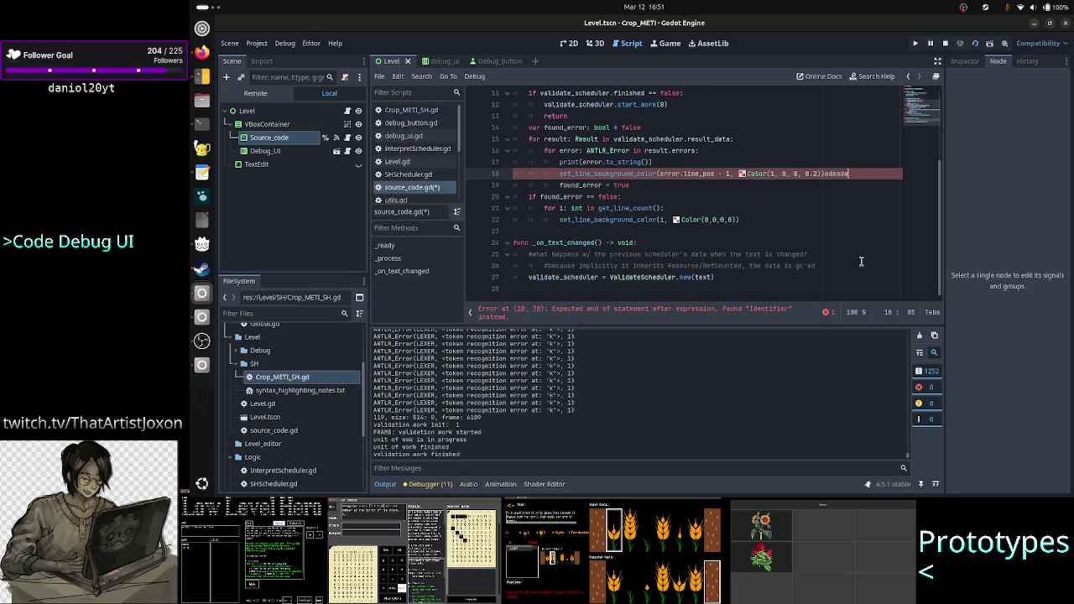
Move the Crop_METI (DEBUG) game window to the lower right and click into its text box
{"action": "key", "text": "alt+Tab"}
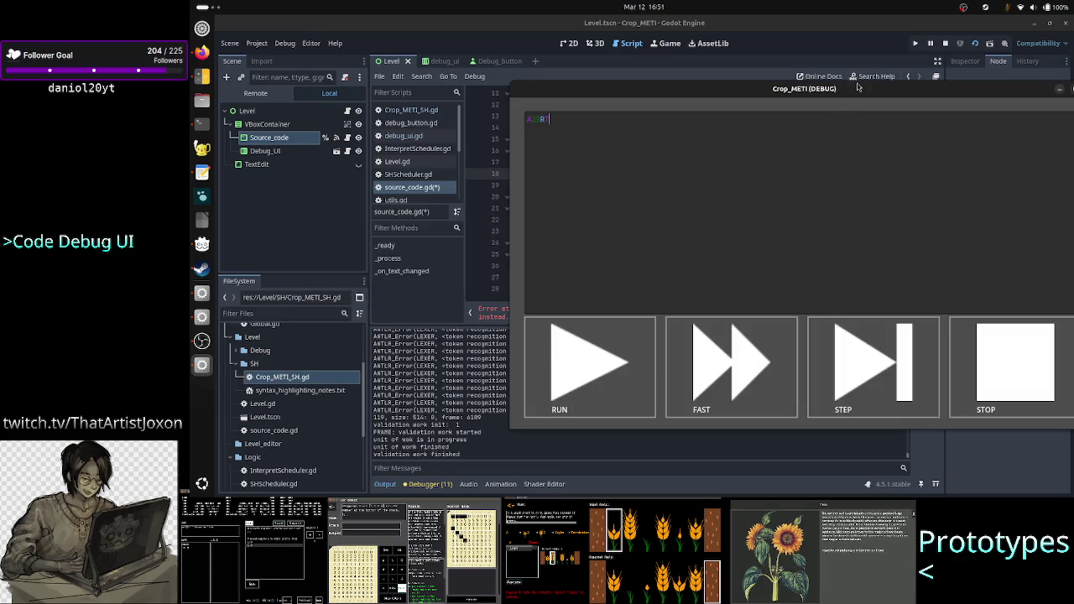
{"action": "left_click_drag", "start_coordinate": [857, 89], "coordinate": [806, 96]}
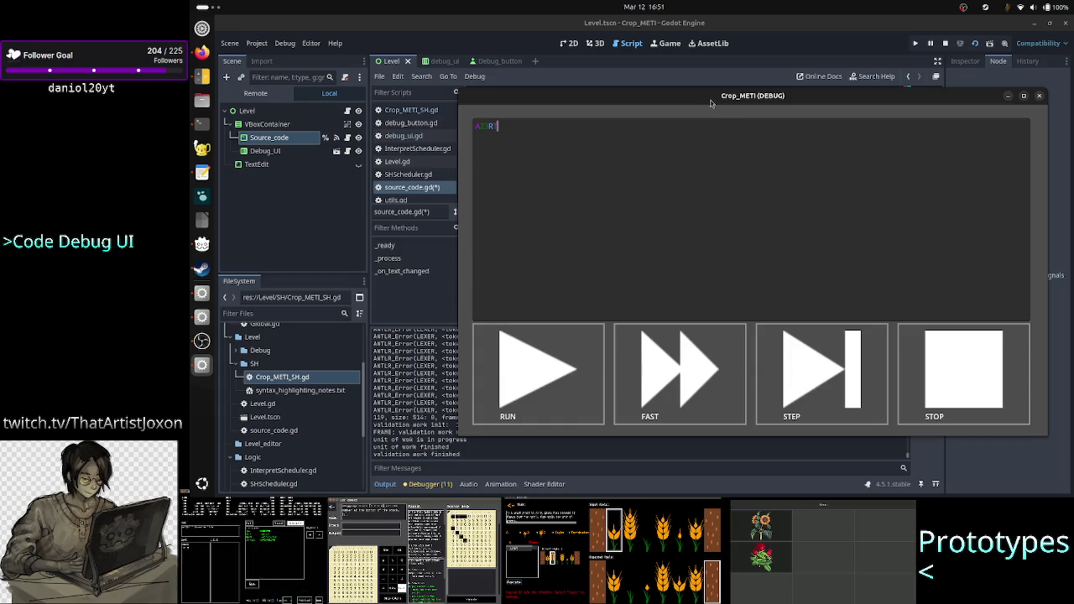
{"action": "mouse_move", "coordinate": [711, 103]}
{"action": "left_mouse_down"}
{"action": "mouse_move", "coordinate": [808, 161]}
{"action": "mouse_move", "coordinate": [821, 211]}
{"action": "left_mouse_up"}
{"action": "left_click", "coordinate": [636, 242]}
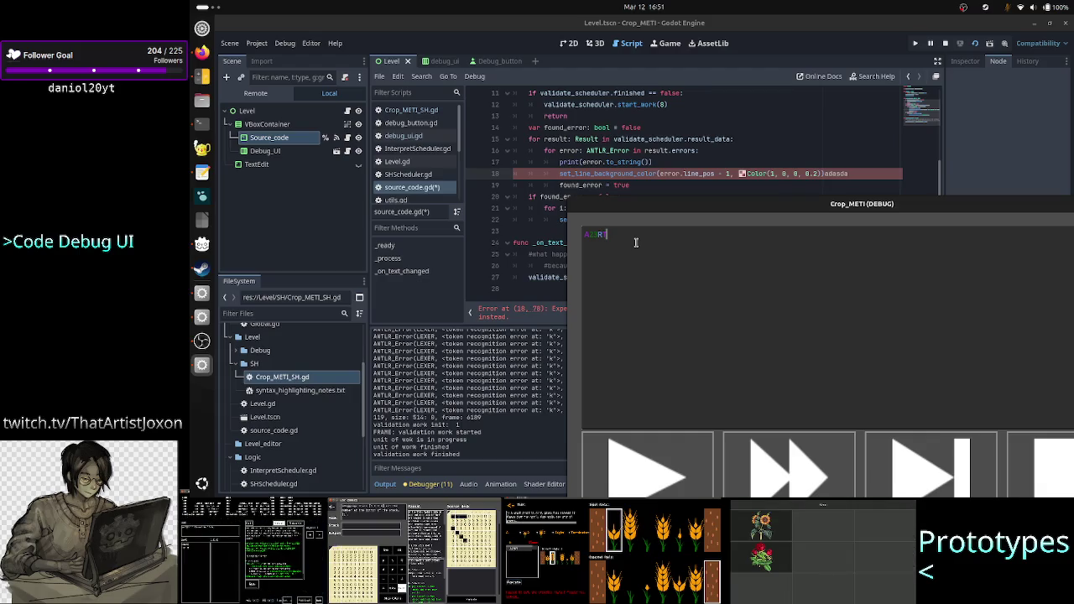
Insert and overwrite characters with 'R' in the game's text field, then open Crop_METI_SH.gd with a taller code area
{"action": "key", "text": "Left"}
{"action": "key", "text": "Left"}
{"action": "key", "text": "Left"}
{"action": "key", "text": "Left"}
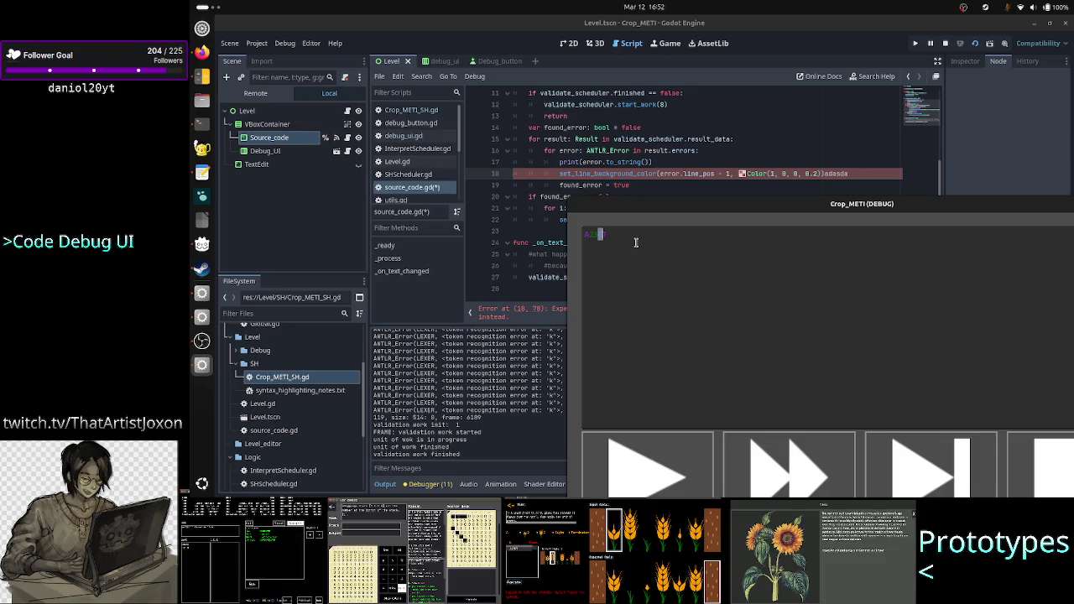
{"action": "type", "text": "RT"}
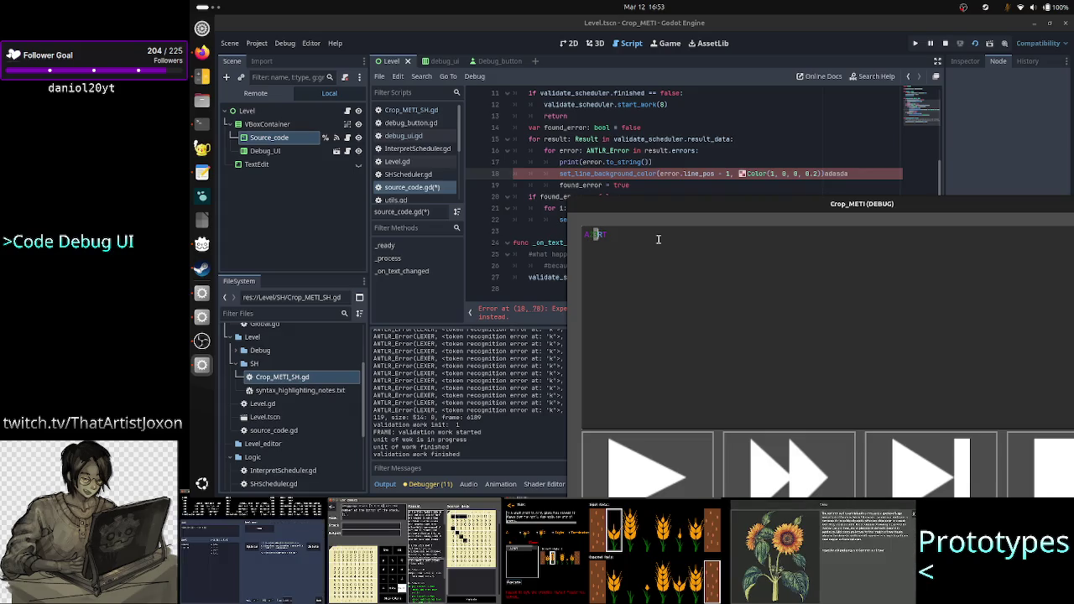
{"action": "key", "text": "End"}
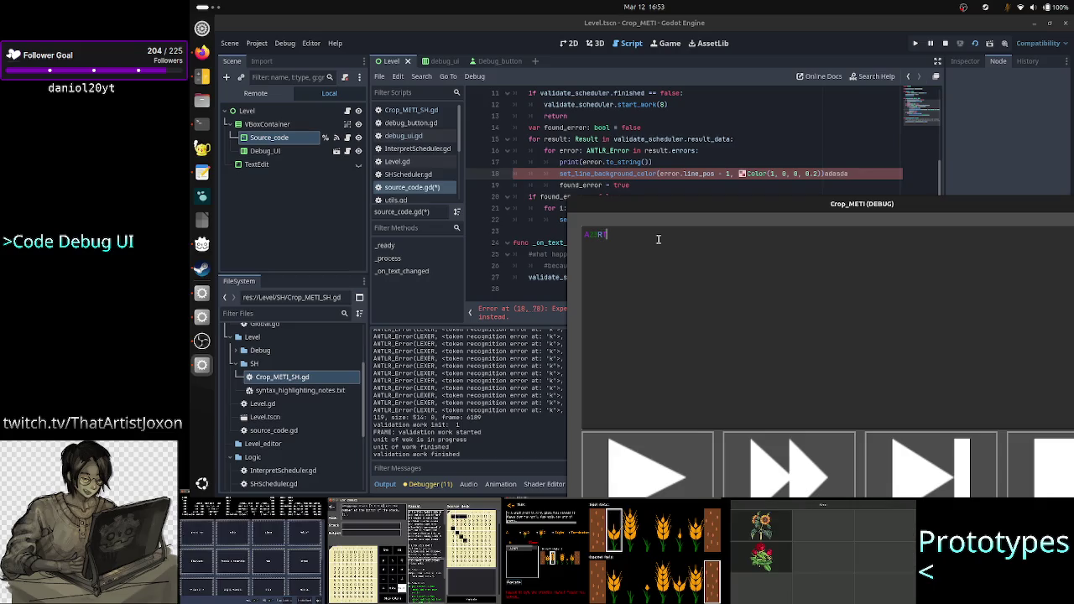
{"action": "key", "text": "Home"}
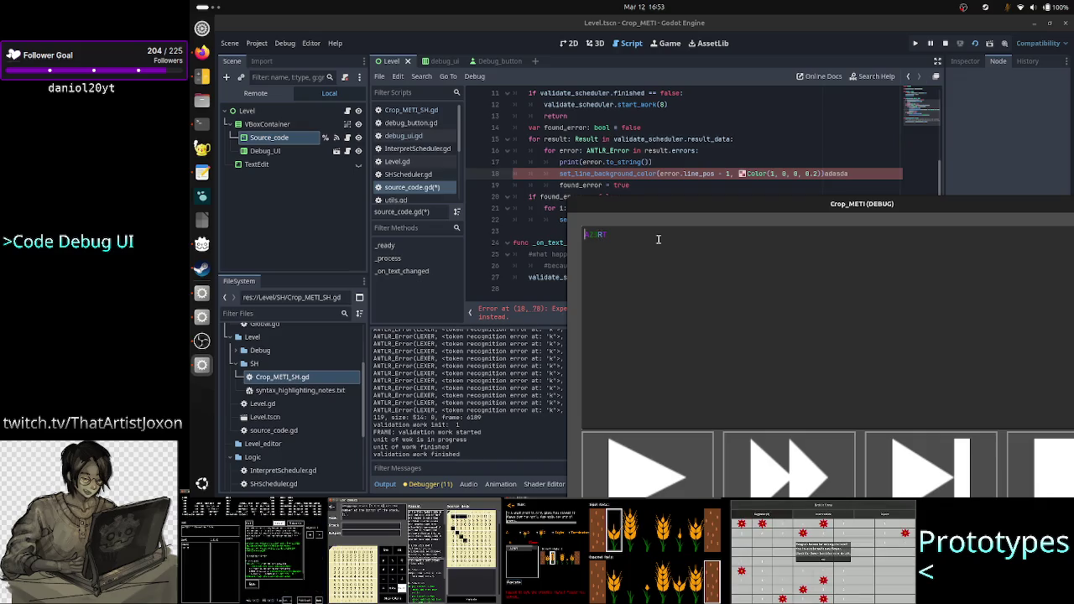
{"action": "key", "text": "shift+Right"}
{"action": "key", "text": "shift+Right"}
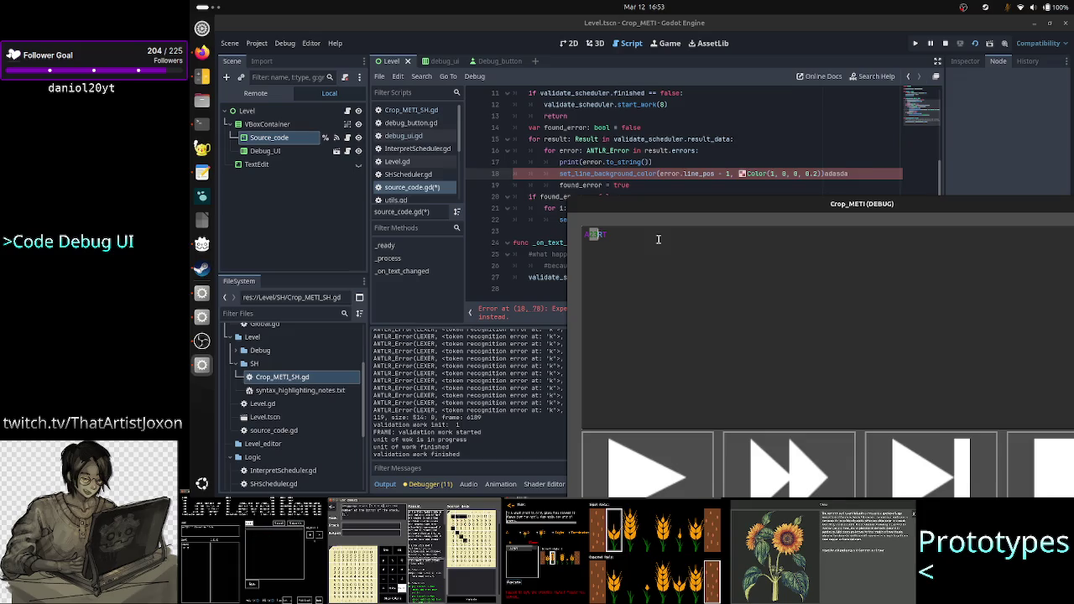
{"action": "key", "text": "Right"}
{"action": "key", "text": "shift+Right"}
{"action": "type", "text": "R"}
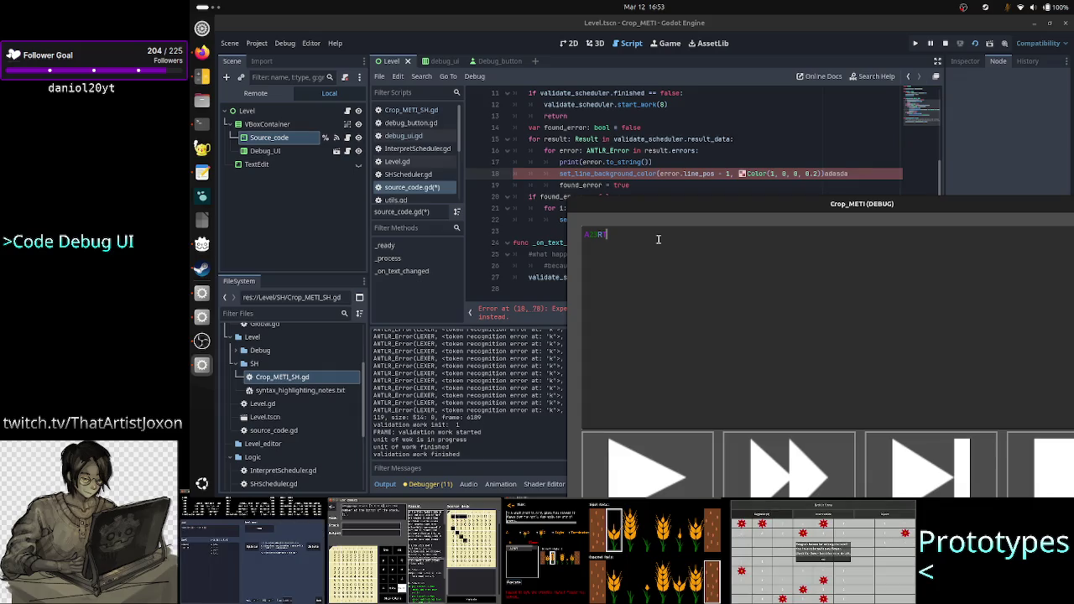
{"action": "left_click", "coordinate": [437, 111]}
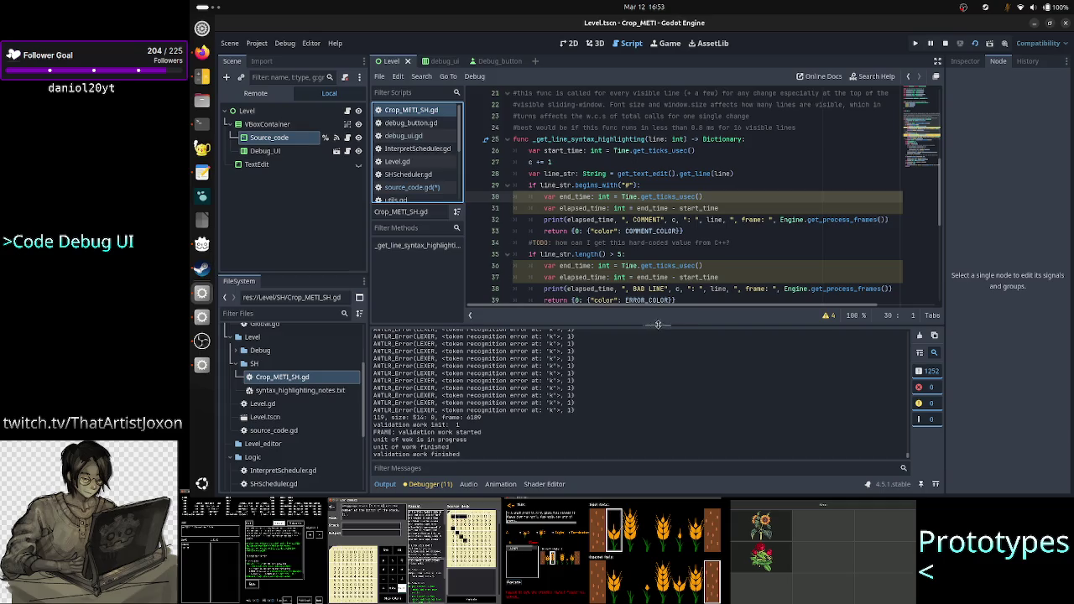
{"action": "left_click_drag", "start_coordinate": [658, 324], "coordinate": [646, 373]}
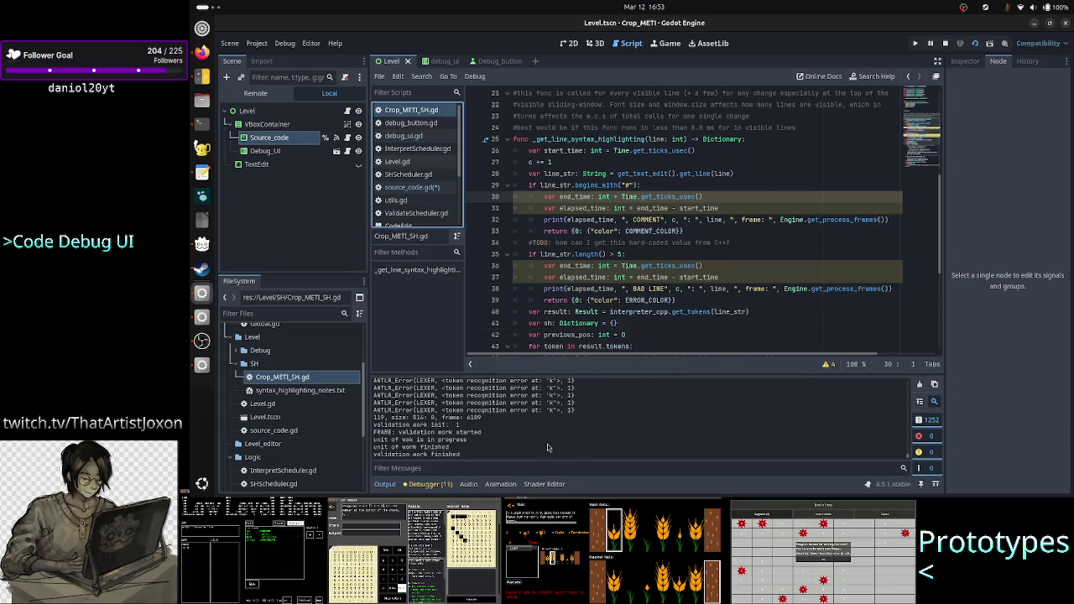
Hide the side docks and collapse the bottom Output panel
{"action": "left_click", "coordinate": [937, 61]}
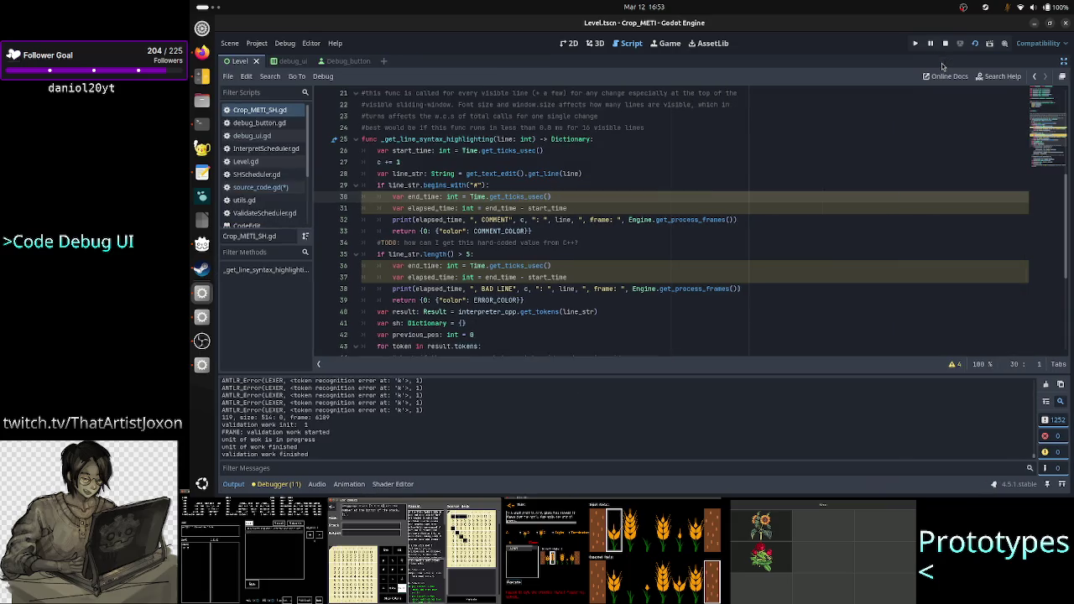
{"action": "scroll", "coordinate": [848, 150], "scroll_direction": "down", "scroll_amount": 1}
{"action": "scroll", "coordinate": [848, 150], "scroll_direction": "down", "scroll_amount": 5}
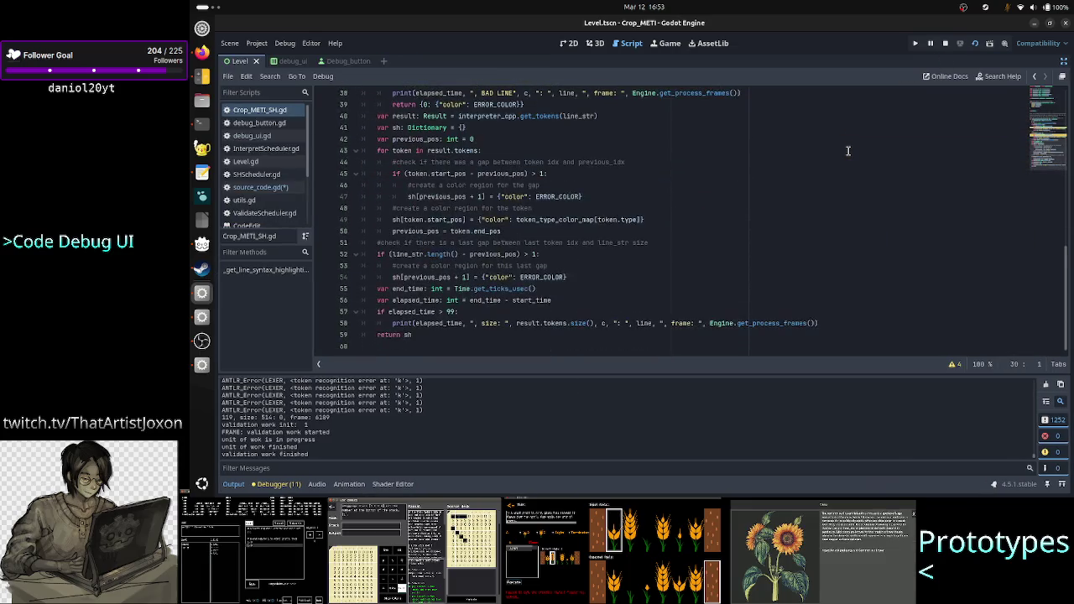
{"action": "scroll", "coordinate": [848, 150], "scroll_direction": "up", "scroll_amount": 12}
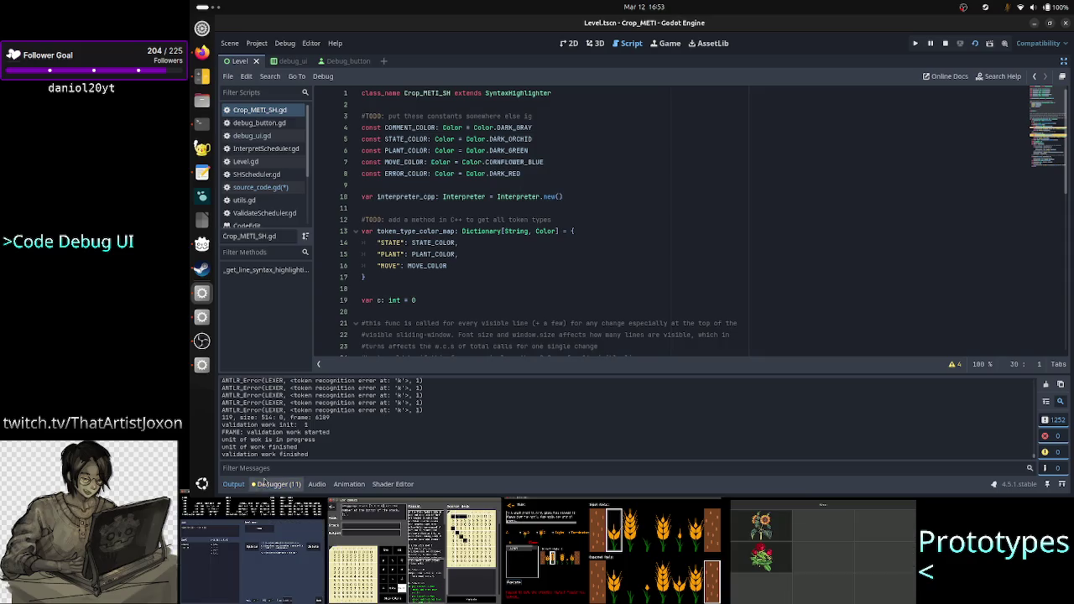
{"action": "left_click", "coordinate": [234, 485]}
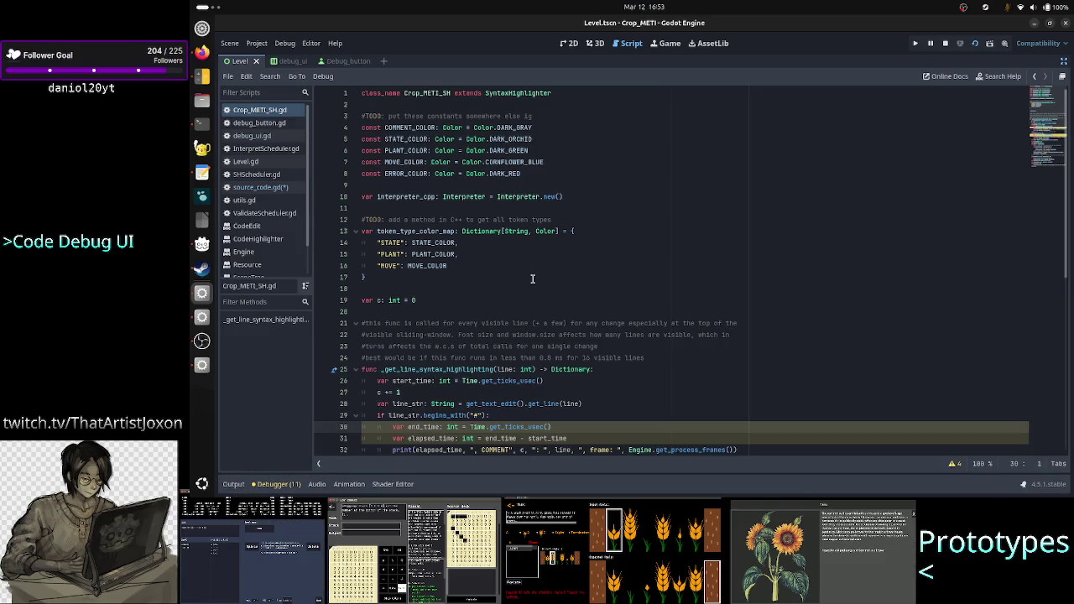
Inspect the colour constants, token dictionary, SyntaxHighlighter base and _get_line_syntax_highlighting function
{"action": "left_click_drag", "start_coordinate": [524, 174], "coordinate": [357, 127]}
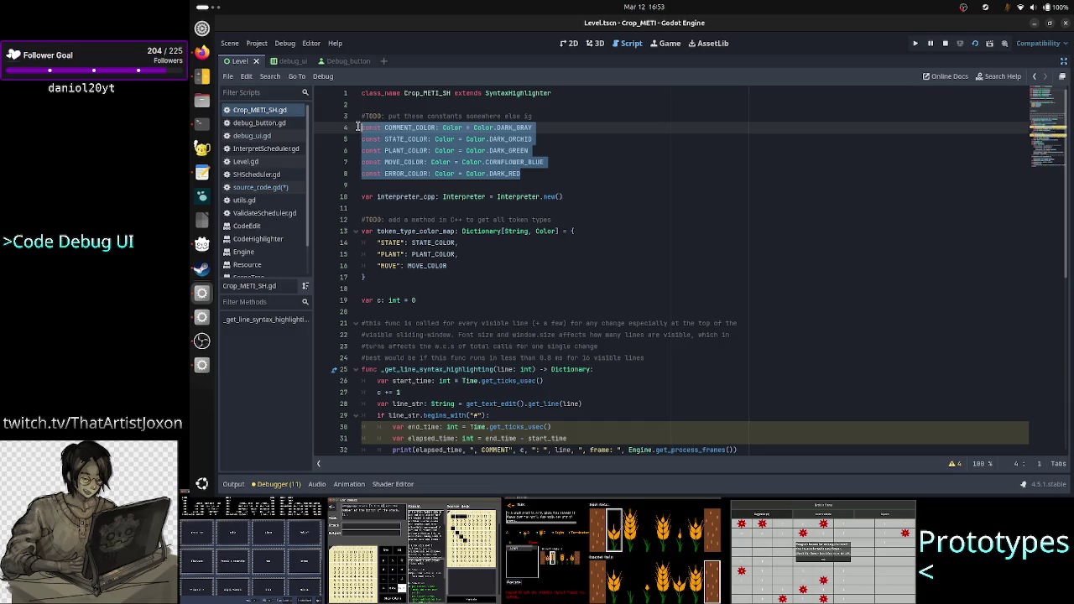
{"action": "left_click", "coordinate": [500, 260]}
{"action": "left_click_drag", "start_coordinate": [463, 266], "coordinate": [376, 244]}
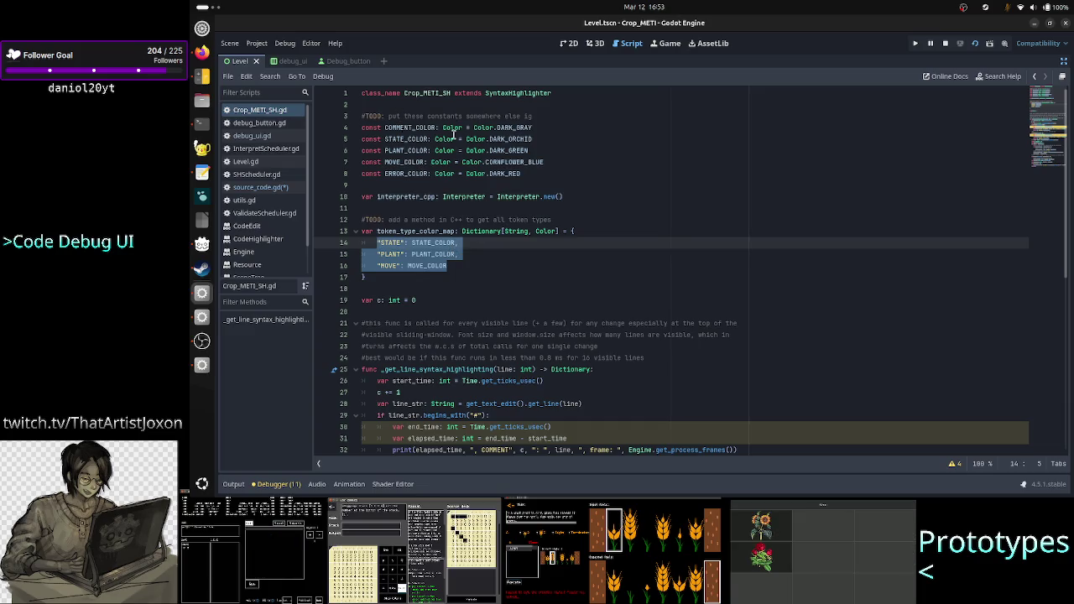
{"action": "scroll", "coordinate": [461, 252], "scroll_direction": "down", "scroll_amount": 5}
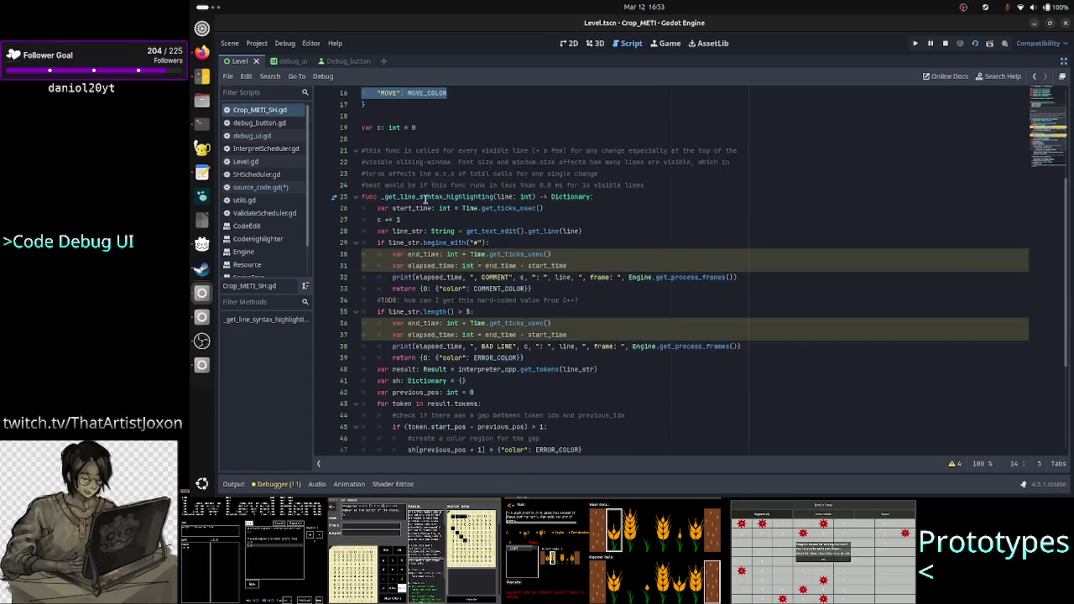
{"action": "double_click", "coordinate": [425, 200]}
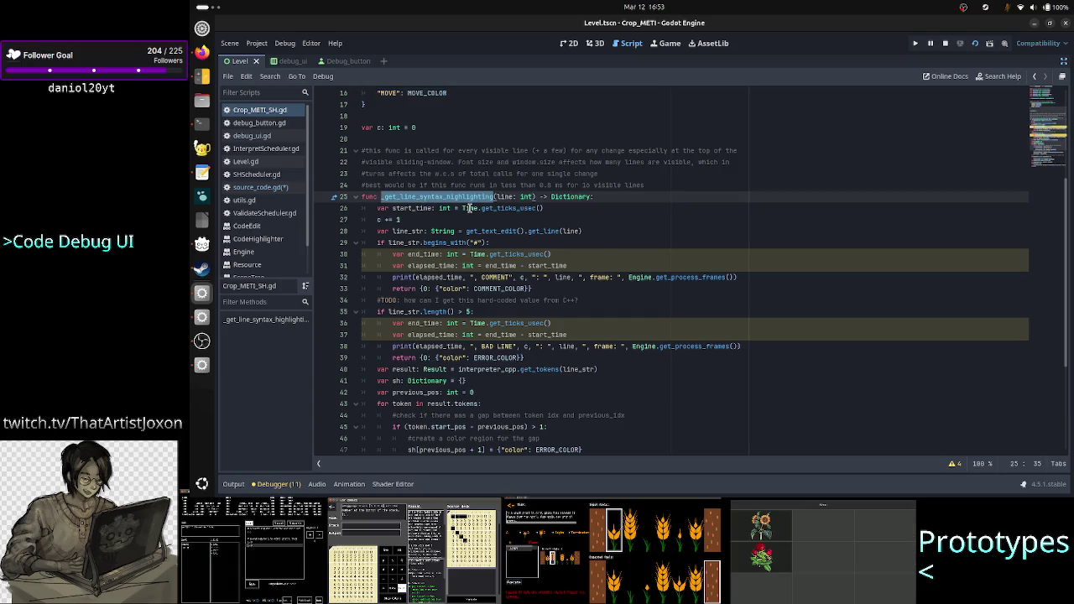
{"action": "mouse_move", "coordinate": [429, 193]}
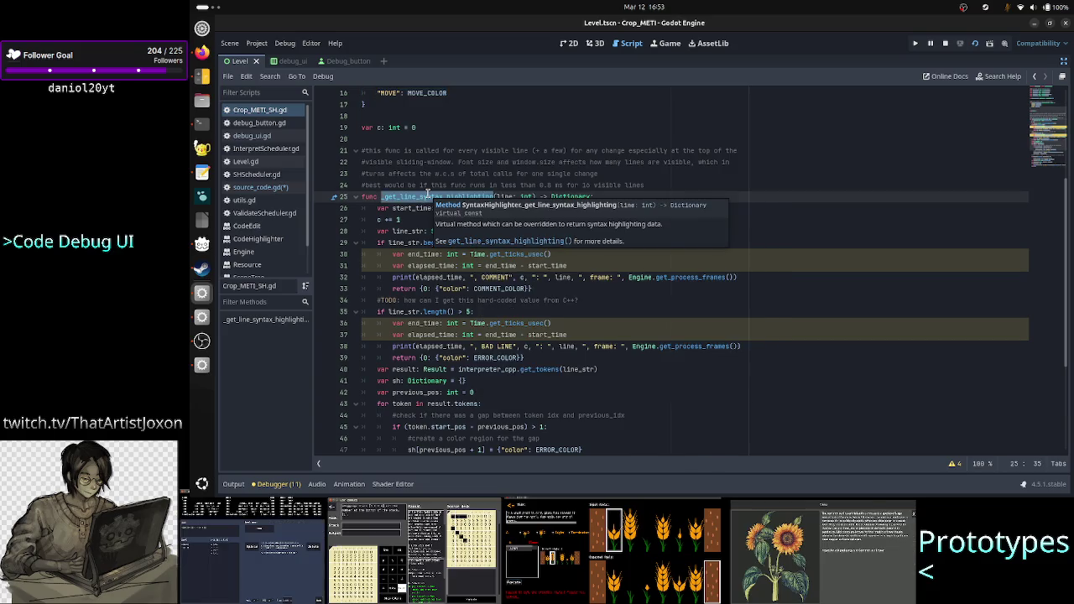
{"action": "scroll", "coordinate": [432, 191], "scroll_direction": "up", "scroll_amount": 5}
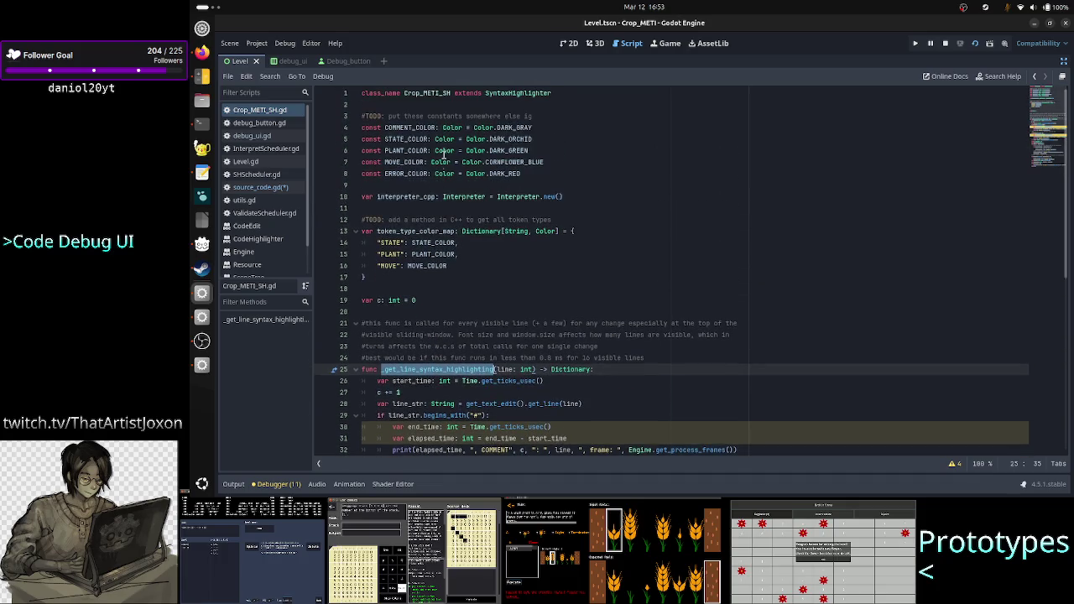
{"action": "double_click", "coordinate": [518, 92]}
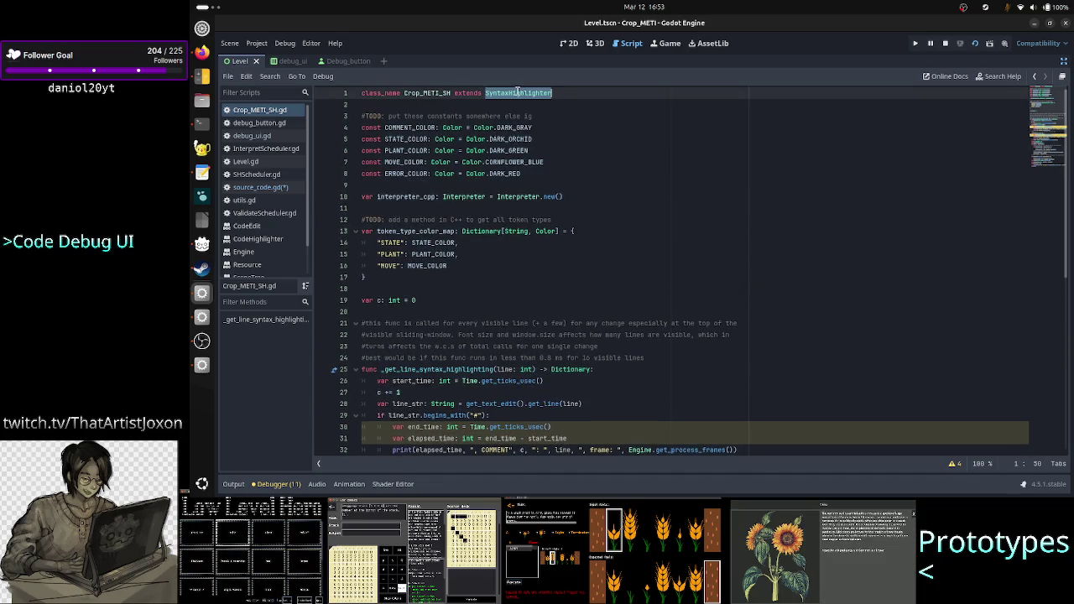
{"action": "double_click", "coordinate": [422, 369]}
{"action": "scroll", "coordinate": [478, 332], "scroll_direction": "down", "scroll_amount": 4}
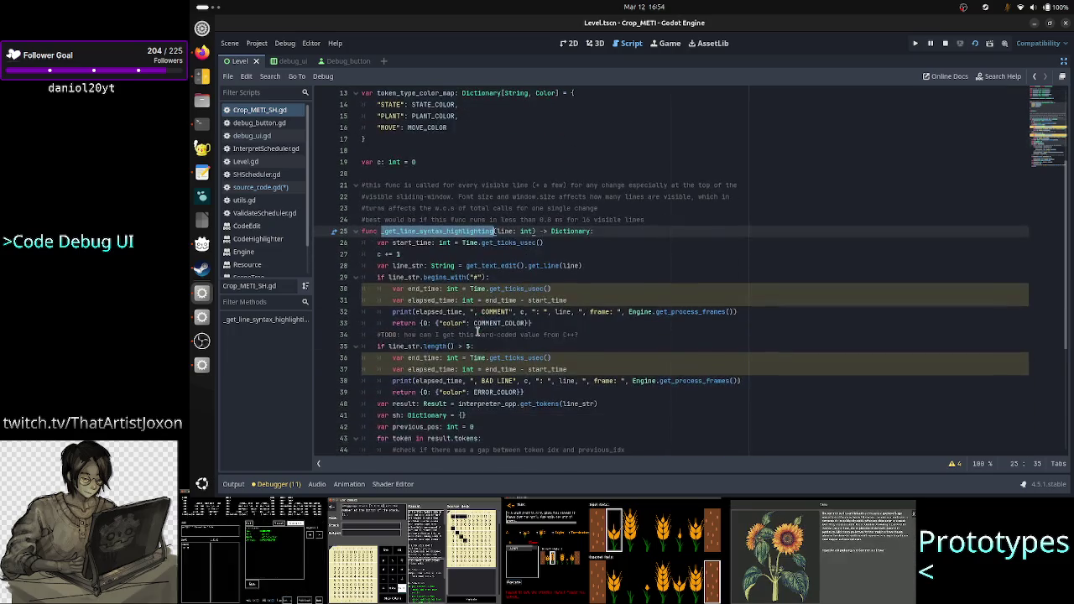
{"action": "scroll", "coordinate": [478, 331], "scroll_direction": "down", "scroll_amount": 4}
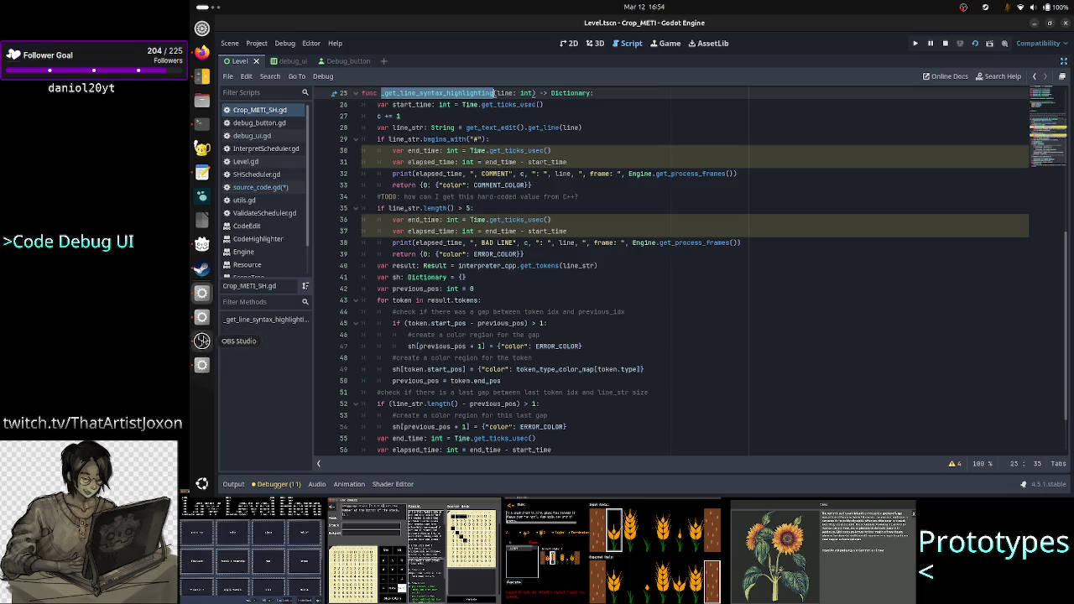
In the Crop_METI debug window, type 'for token' on line 2, which gets a red error highlight
{"action": "left_click", "coordinate": [202, 363]}
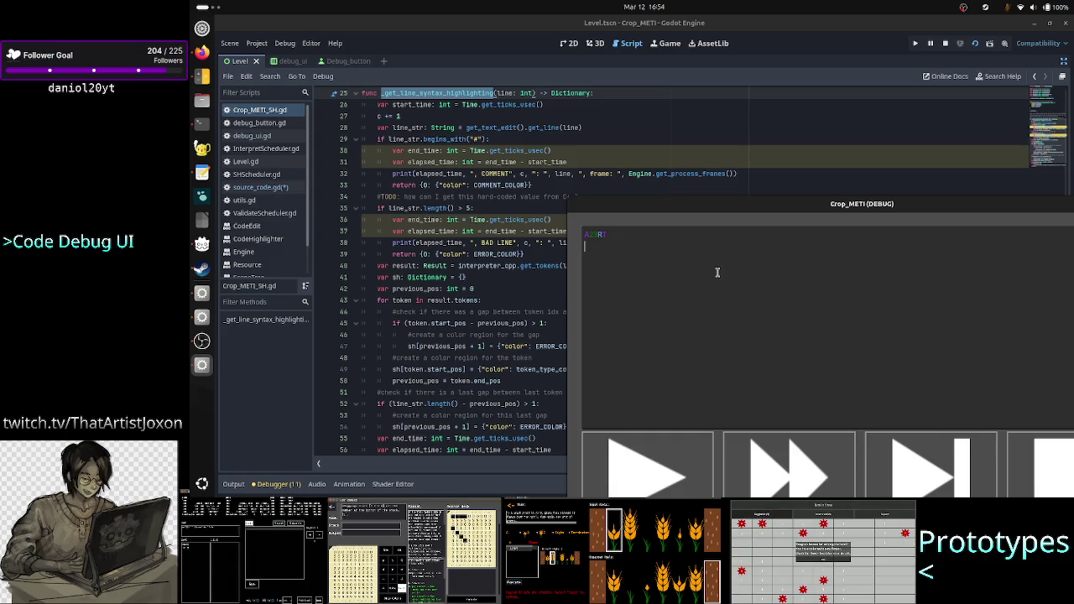
{"action": "type", "text": "f"}
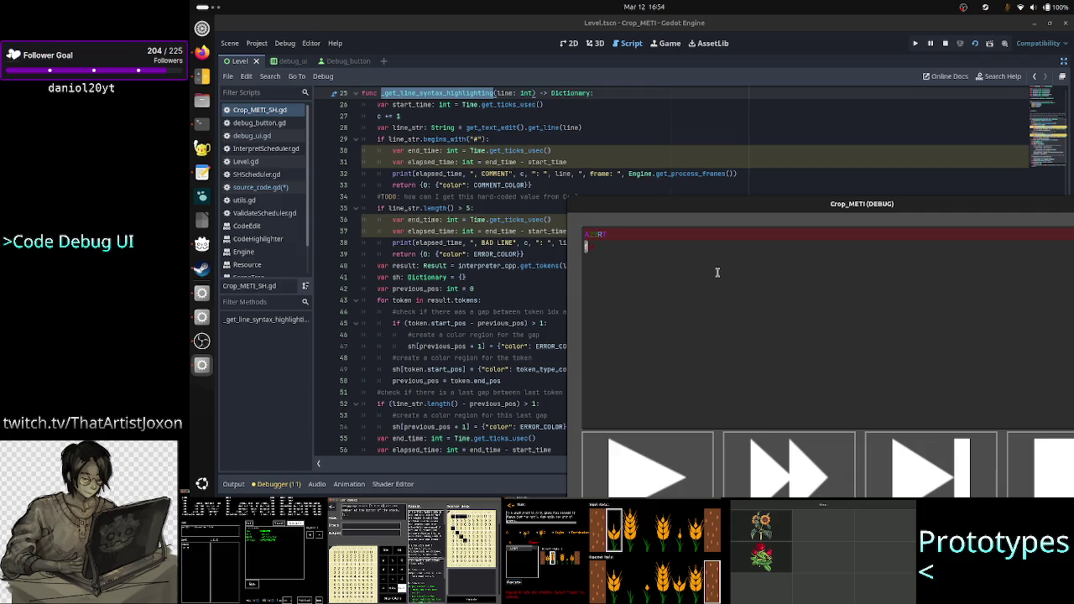
{"action": "type", "text": "f"}
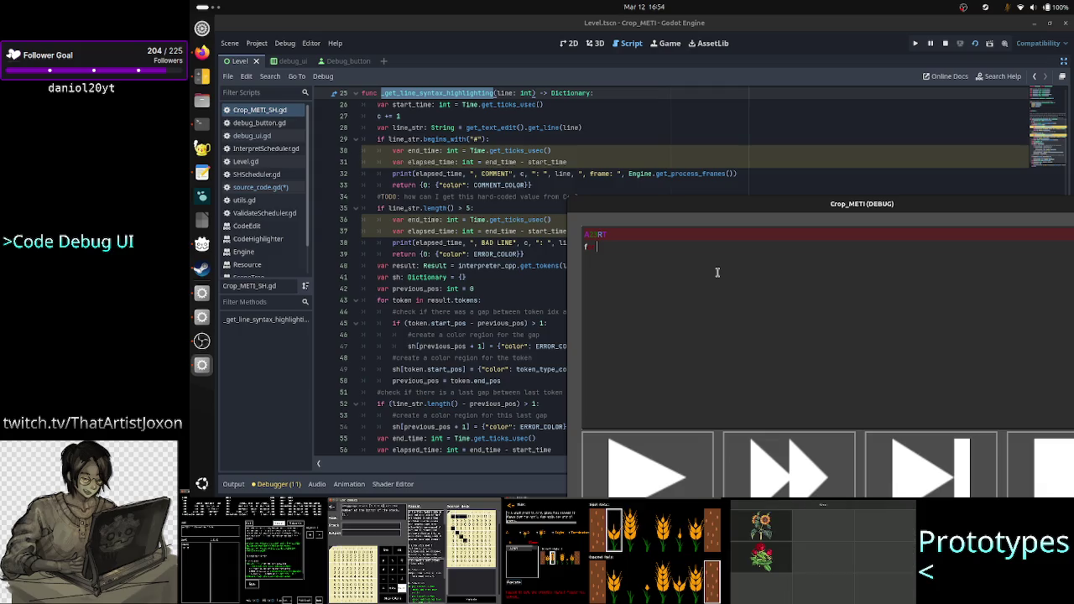
{"action": "type", "text": "unc"}
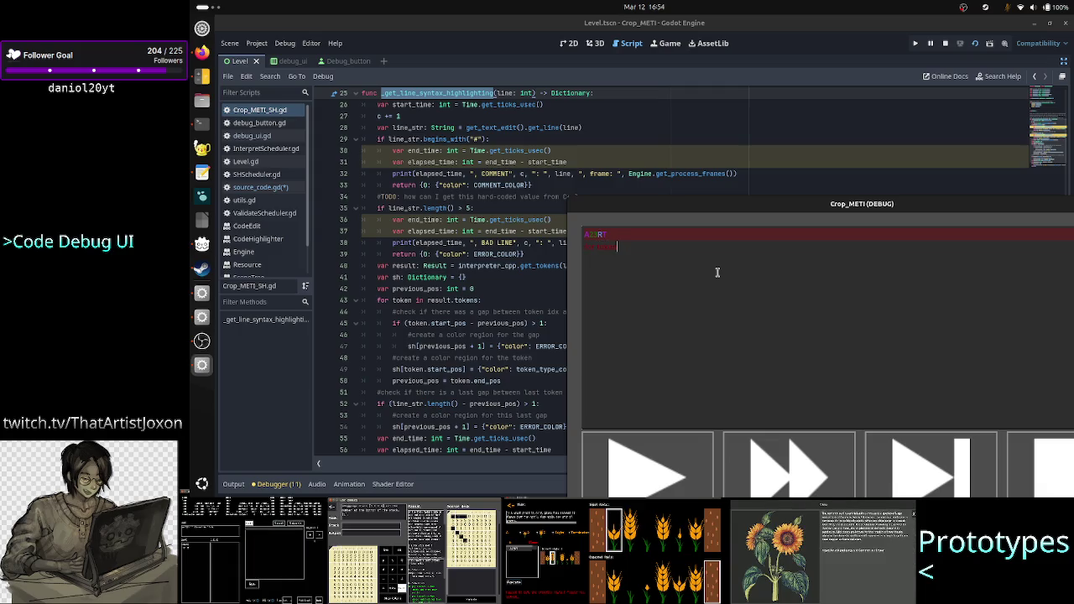
{"action": "key", "text": "BackSpace"}
{"action": "key", "text": "BackSpace"}
{"action": "key", "text": "BackSpace"}
{"action": "type", "text": "for "}
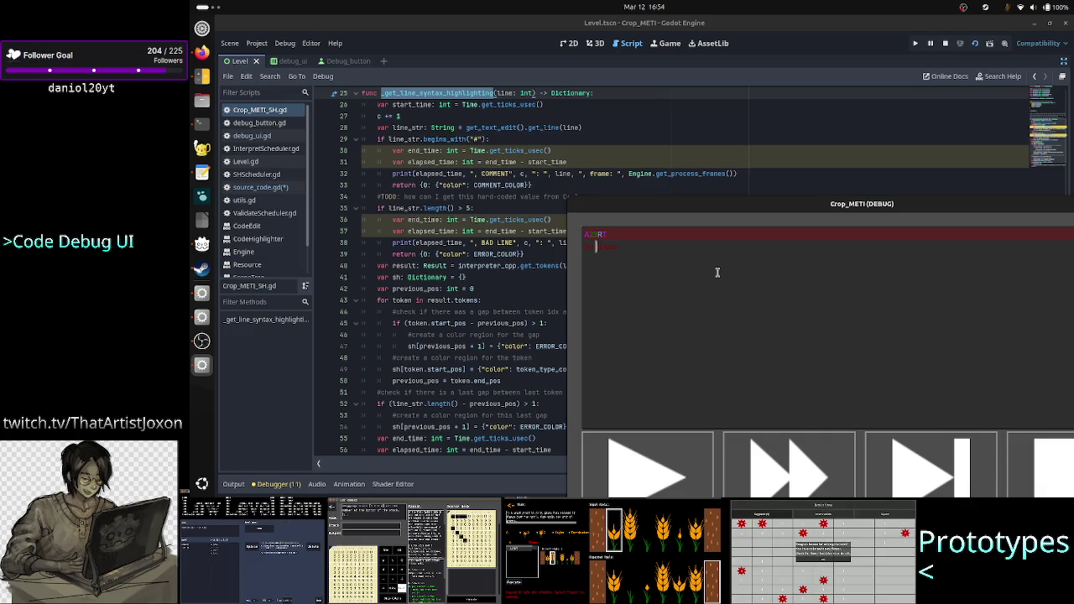
{"action": "type", "text": "token"}
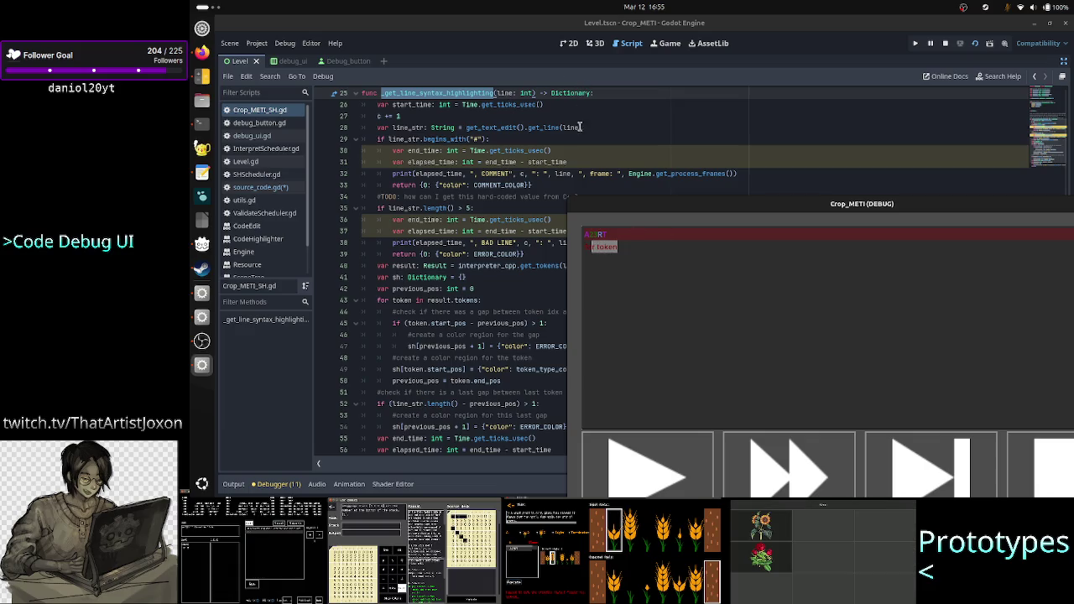
{"action": "left_click", "coordinate": [646, 264]}
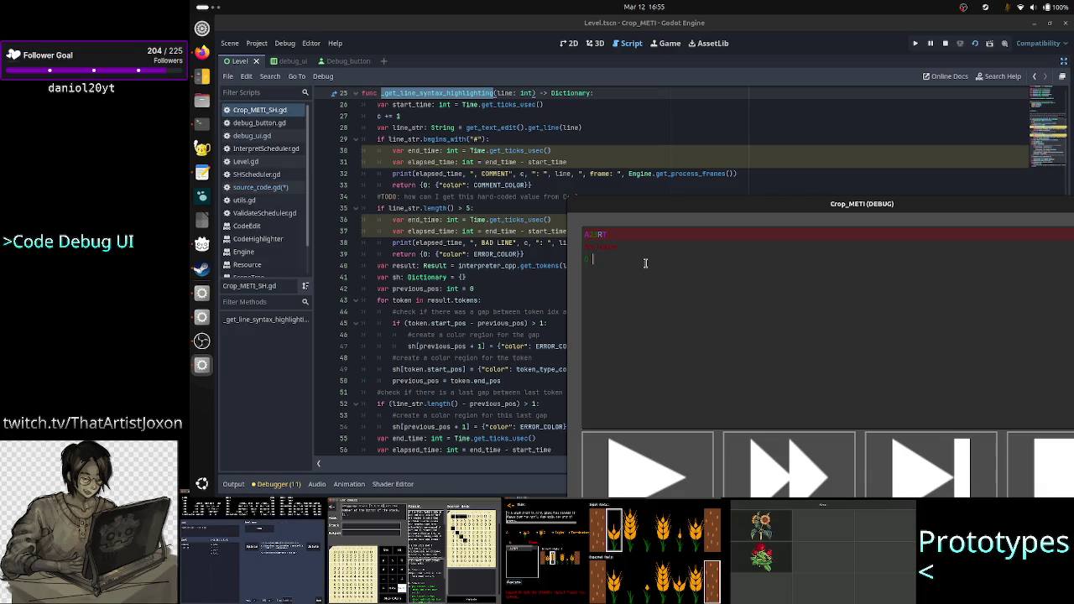
{"action": "type", "text": "halt"}
{"action": "key", "text": "Return"}
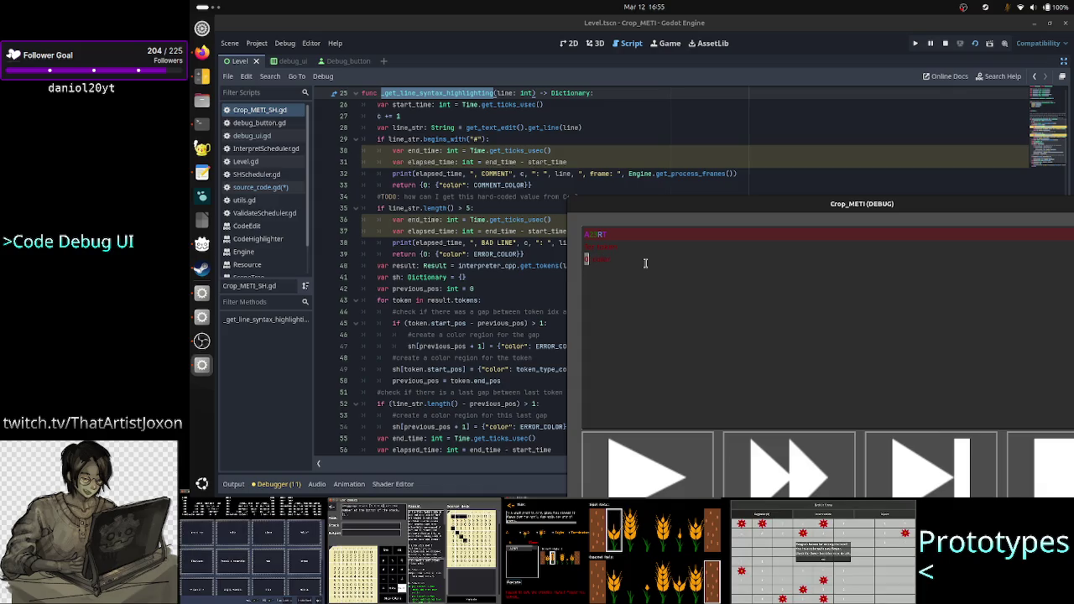
{"action": "key", "text": "Return"}
{"action": "key", "text": "Up"}
{"action": "key", "text": "Up"}
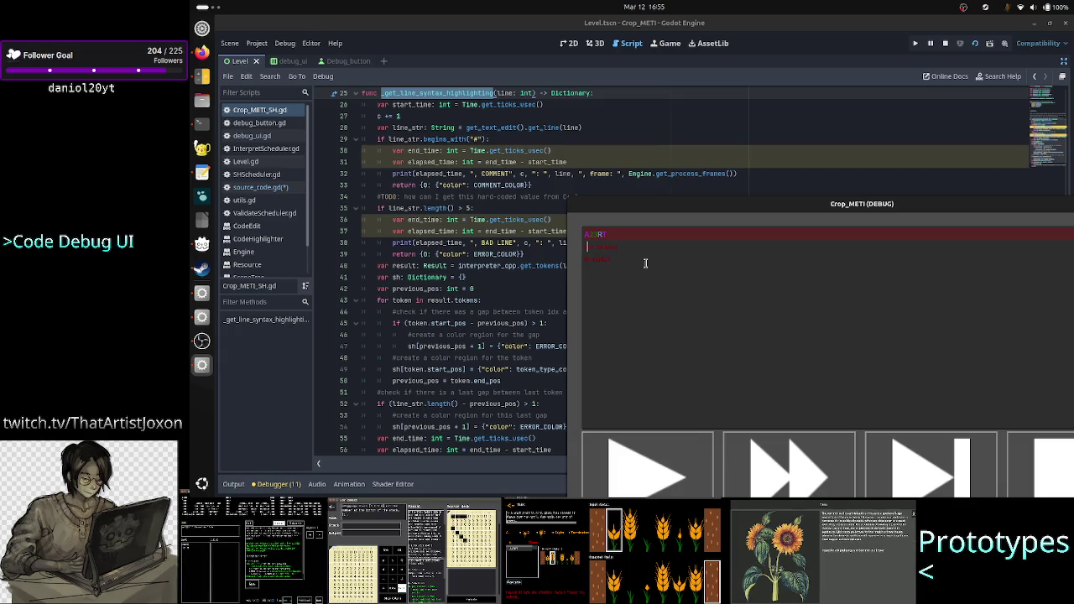
{"action": "key", "text": "Right"}
{"action": "key", "text": "Right"}
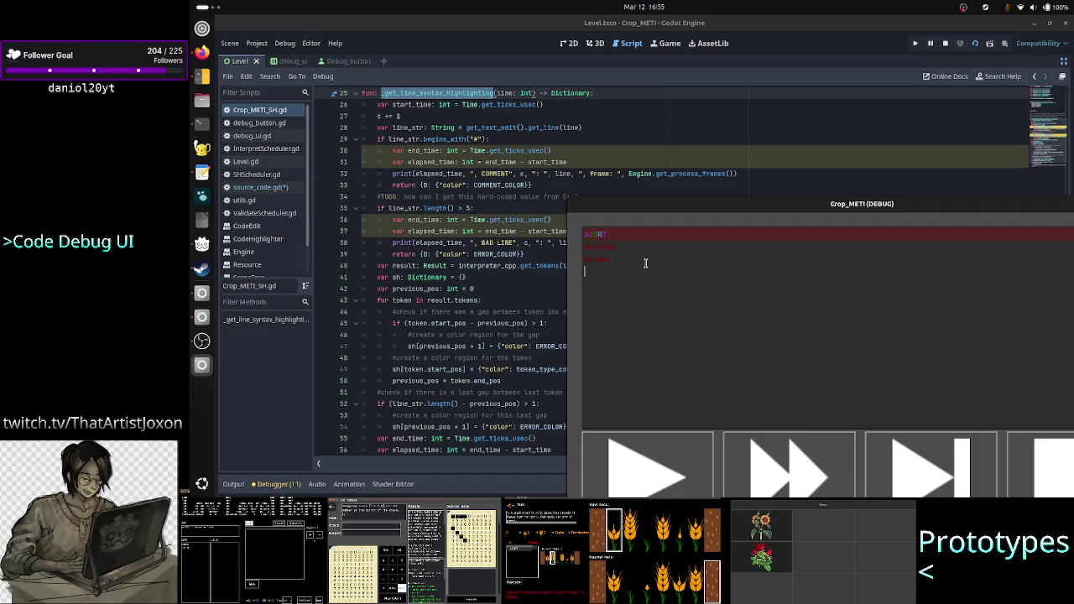
{"action": "key", "text": "Down"}
{"action": "key", "text": "Down"}
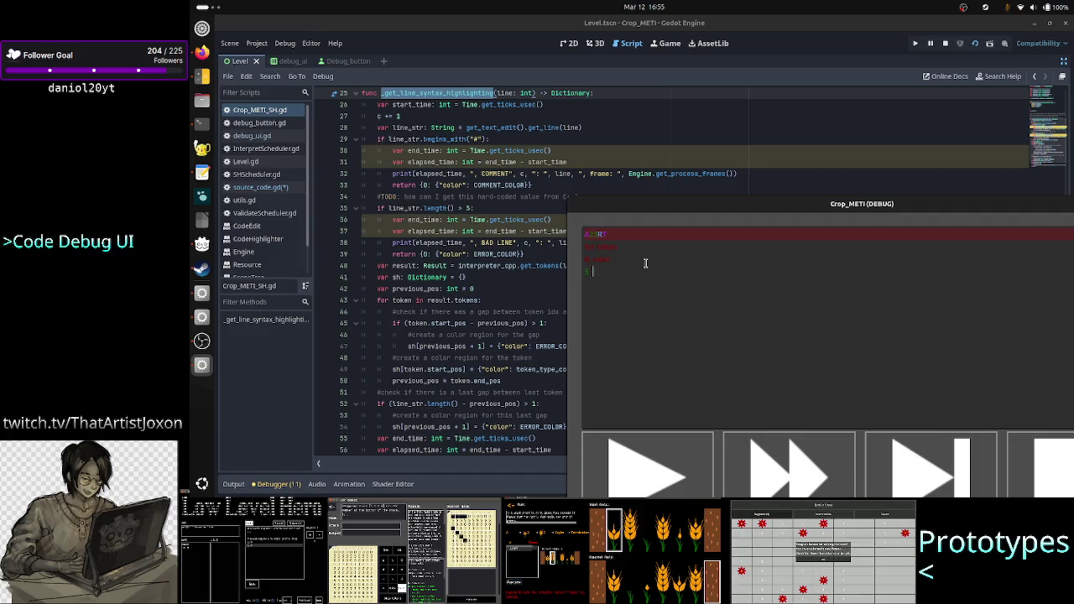
{"action": "type", "text": "a"}
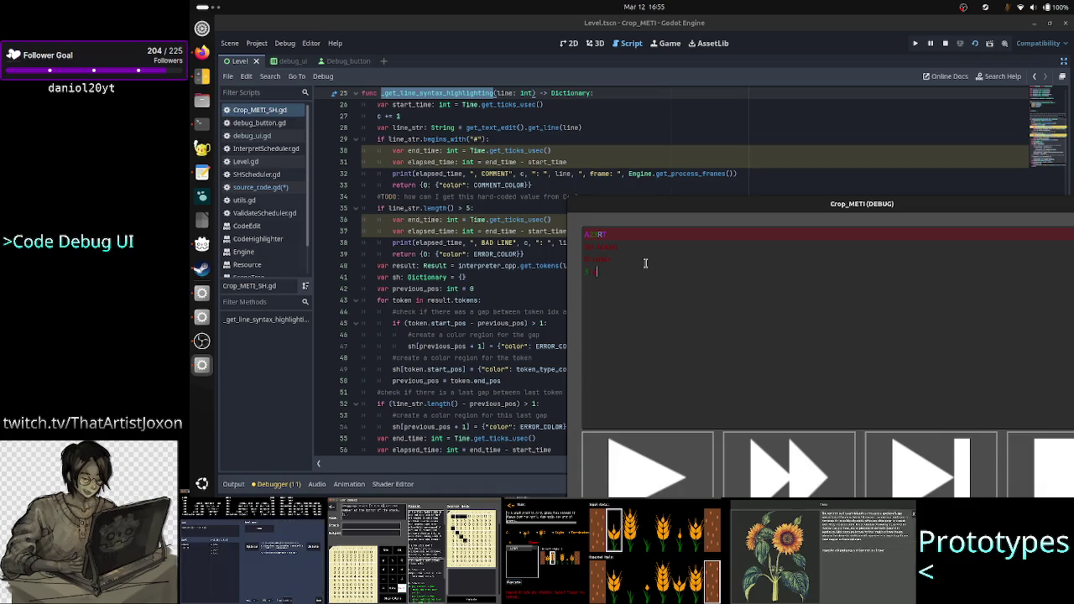
{"action": "type", "text": "a = input("}
{"action": "key", "text": "Return"}
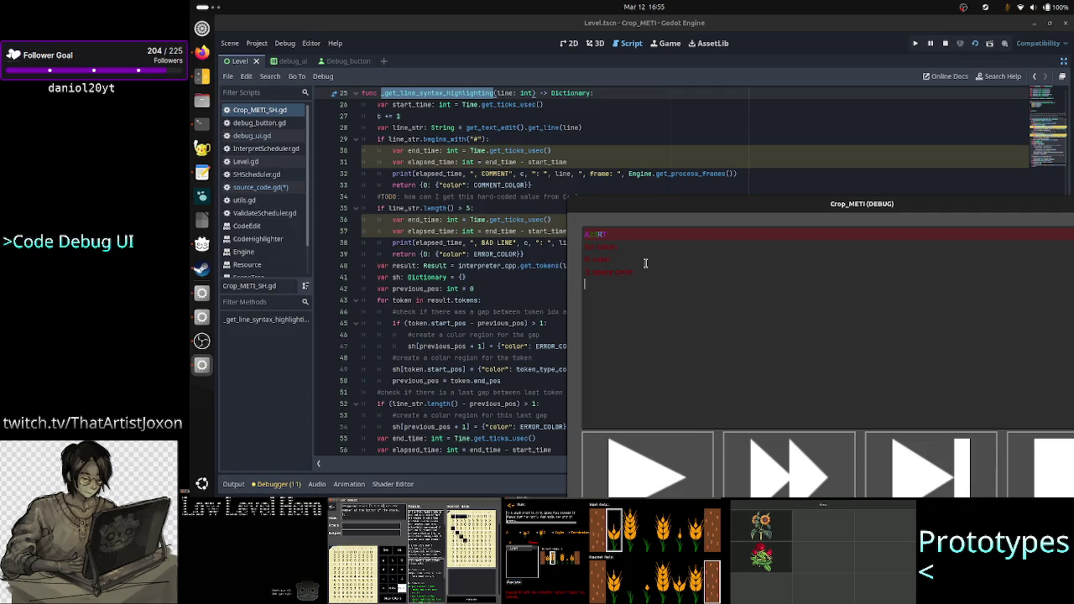
{"action": "key", "text": "Up"}
{"action": "key", "text": "Up"}
{"action": "key", "text": "Up"}
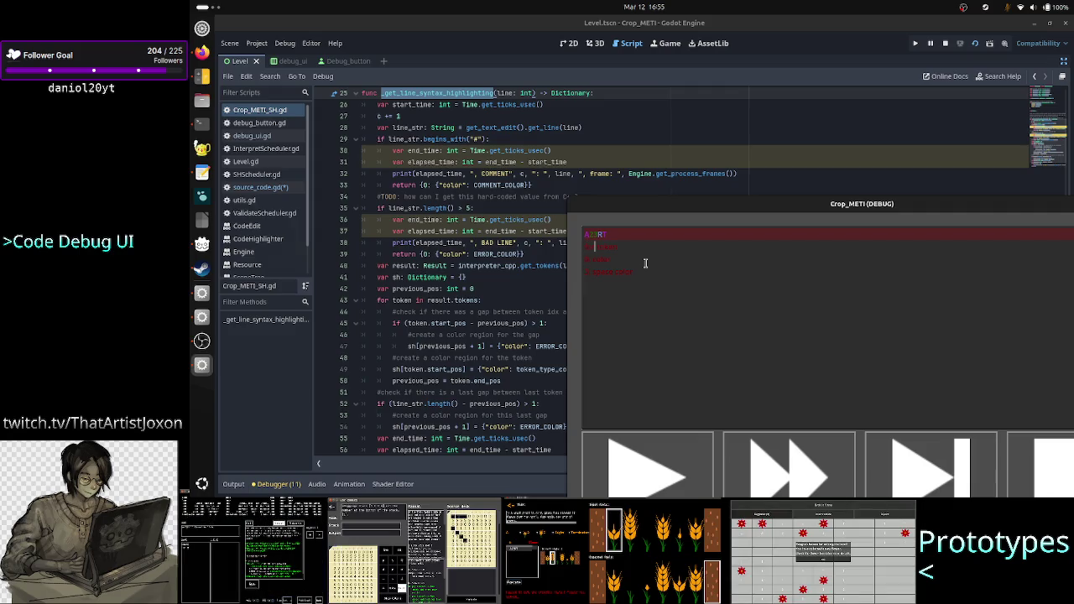
{"action": "key", "text": "Down"}
{"action": "key", "text": "Down"}
{"action": "key", "text": "Down"}
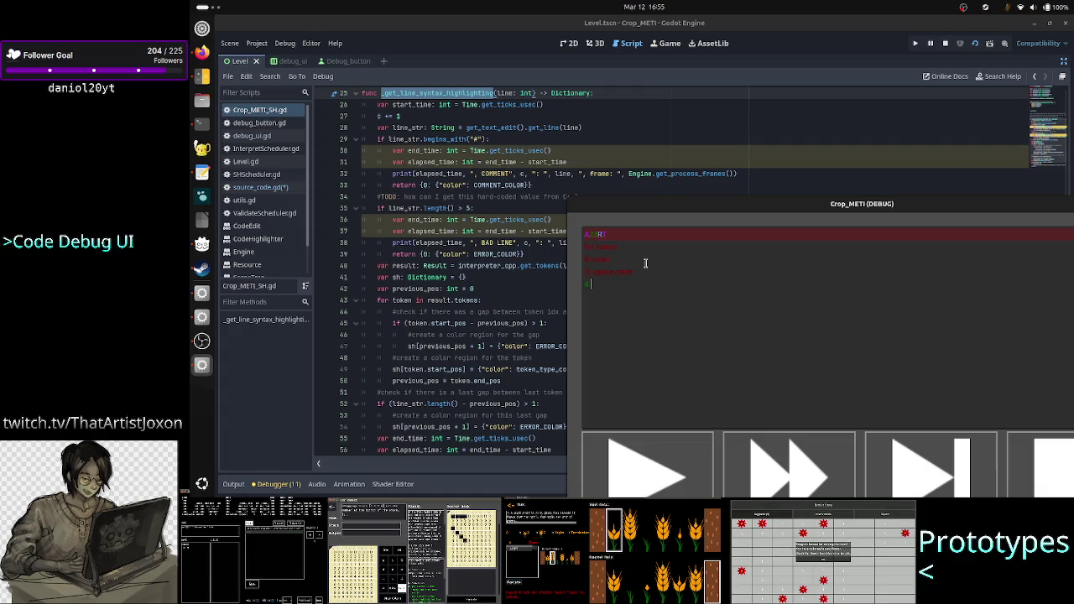
{"action": "type", "text": "0: sh_code"}
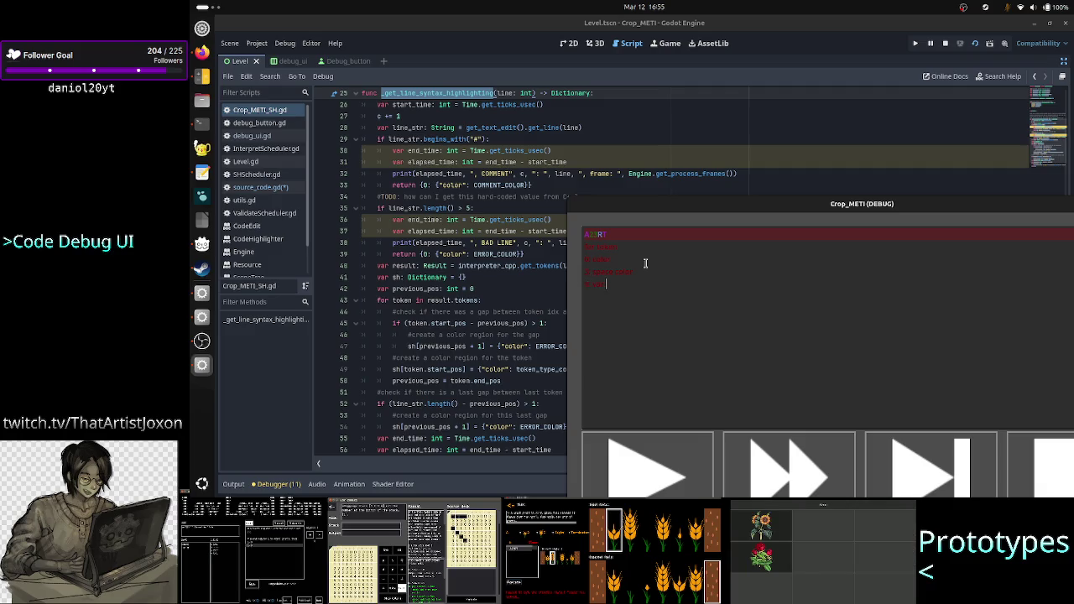
{"action": "key", "text": "Up"}
{"action": "key", "text": "Up"}
{"action": "key", "text": "Left"}
{"action": "key", "text": "Left"}
{"action": "key", "text": "Left"}
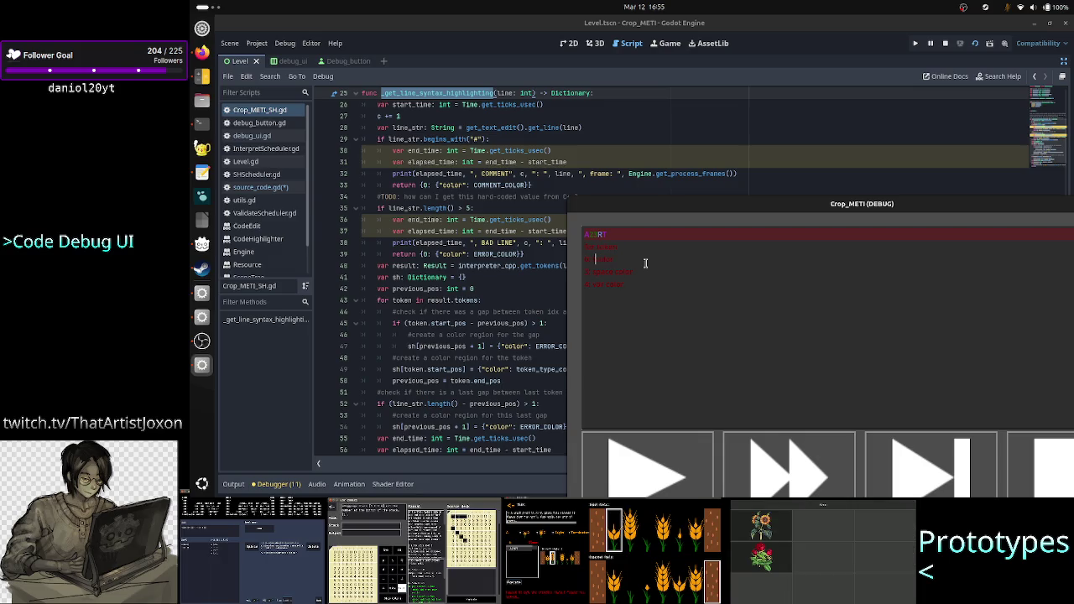
{"action": "type", "text": "elapsed_"}
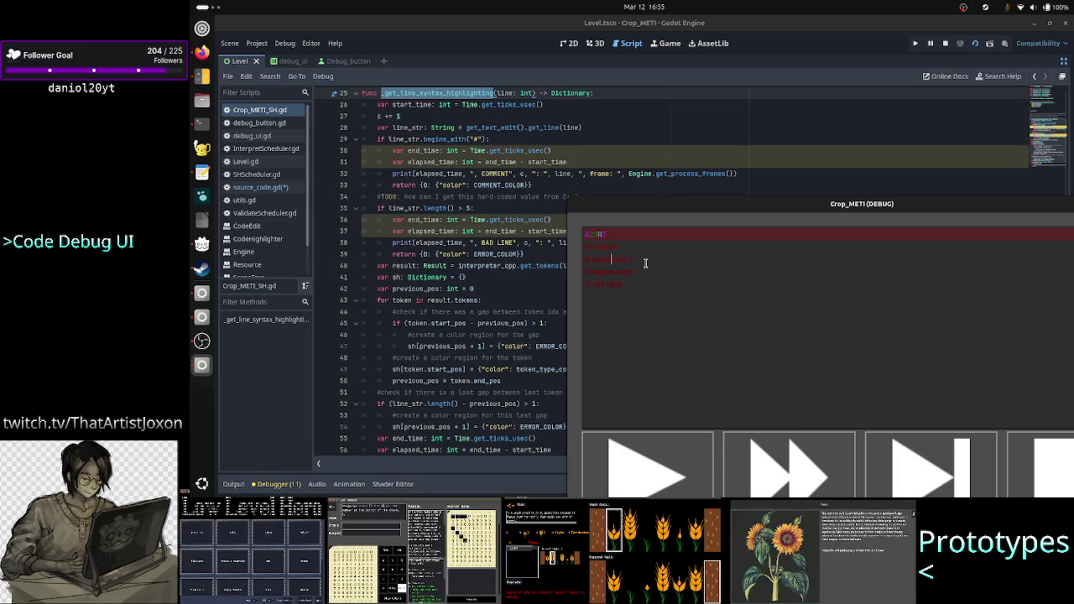
{"action": "key", "text": "Up"}
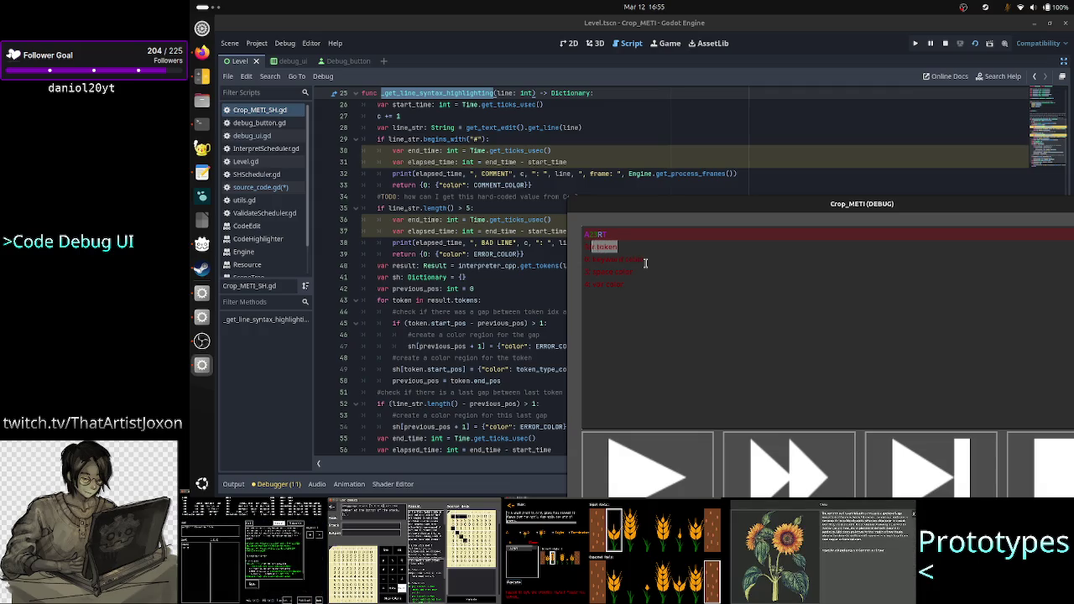
{"action": "key", "text": "shift+Down"}
{"action": "key", "text": "shift+Down"}
{"action": "key", "text": "shift+Down"}
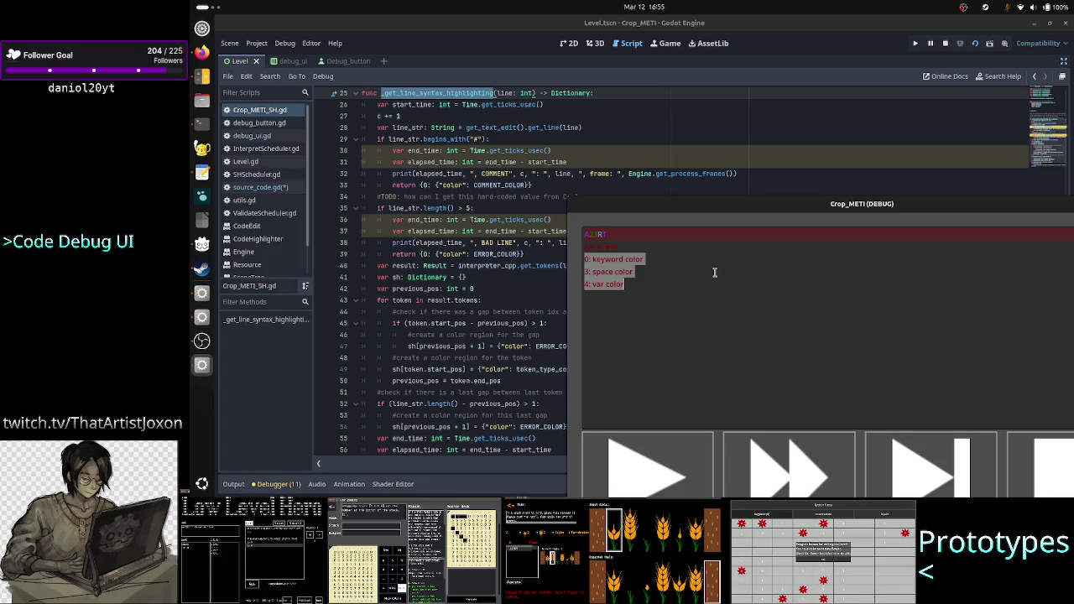
{"action": "left_click", "coordinate": [651, 246]}
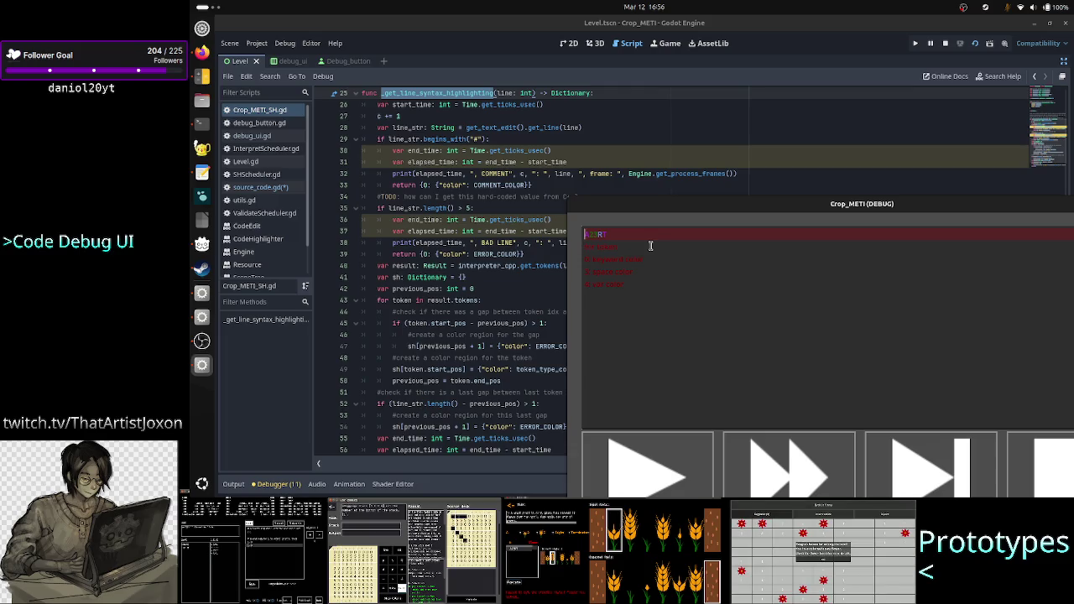
Delete test lines 2–5 in the debug window and remove the first line's trailing space
{"action": "key", "text": "shift+Down"}
{"action": "key", "text": "shift+Down"}
{"action": "key", "text": "shift+Down"}
{"action": "key", "text": "BackSpace"}
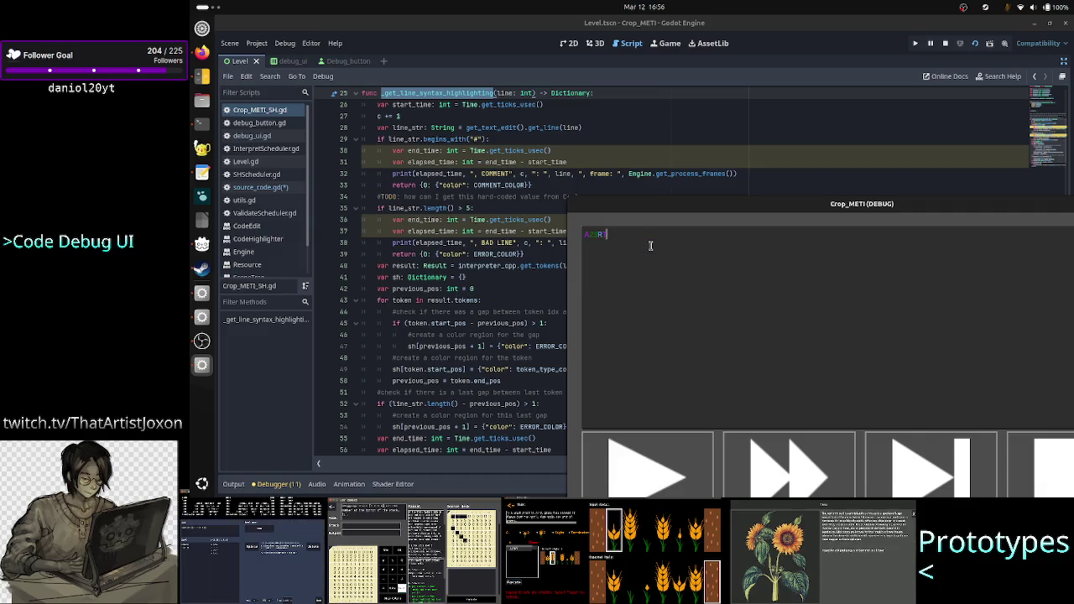
{"action": "left_click", "coordinate": [529, 151]}
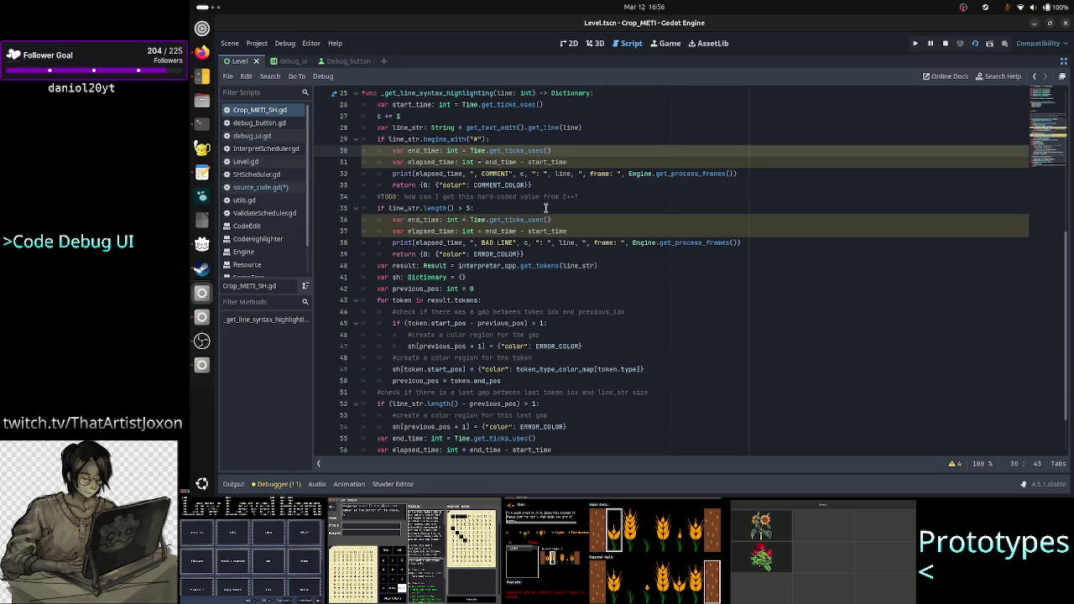
{"action": "key", "text": "alt+Tab"}
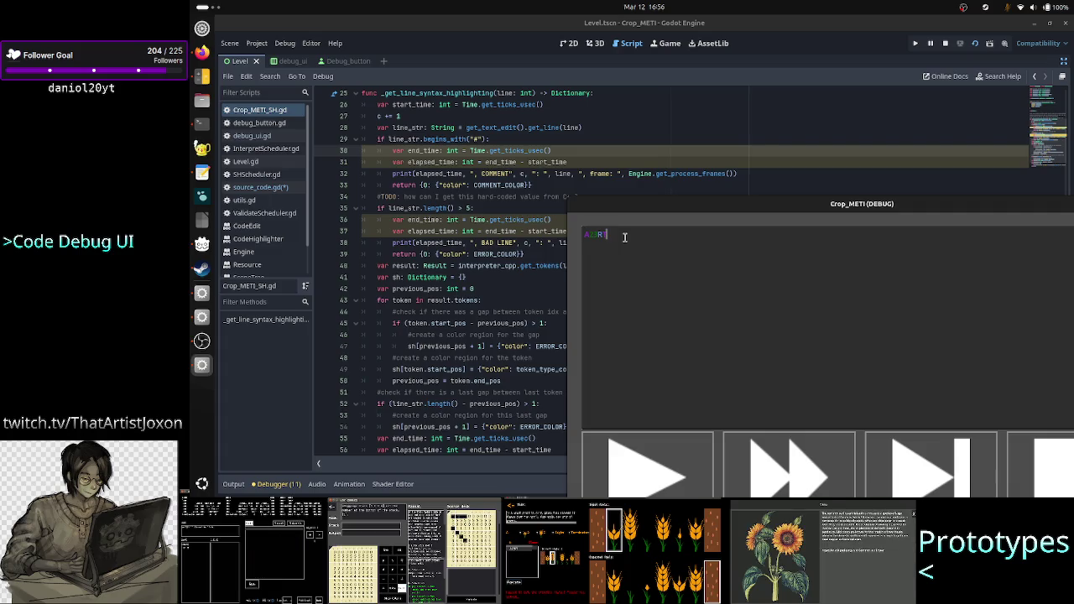
{"action": "left_click", "coordinate": [723, 233]}
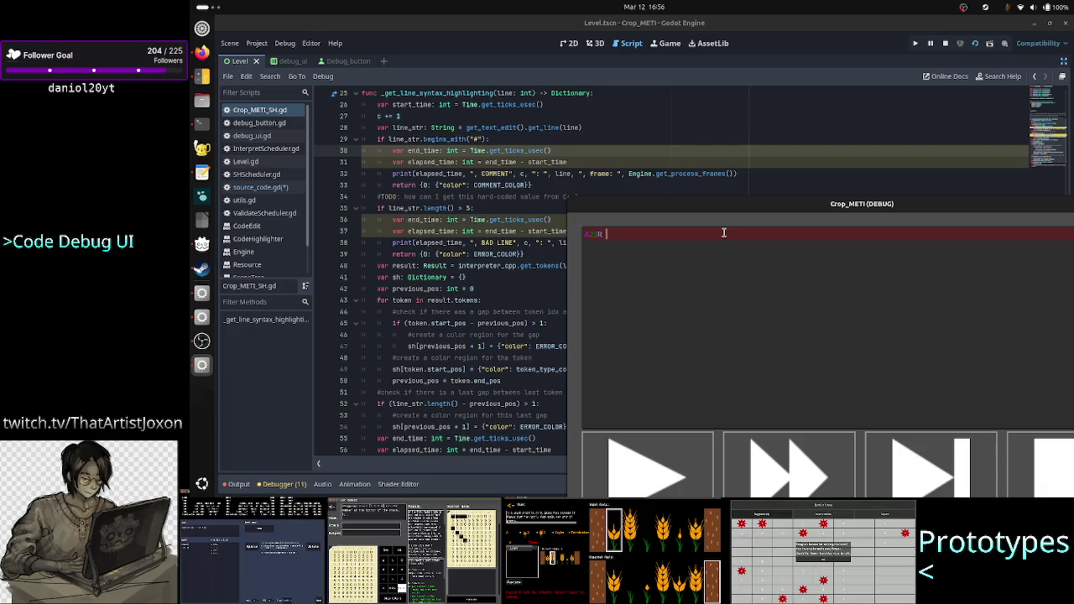
{"action": "key", "text": "BackSpace"}
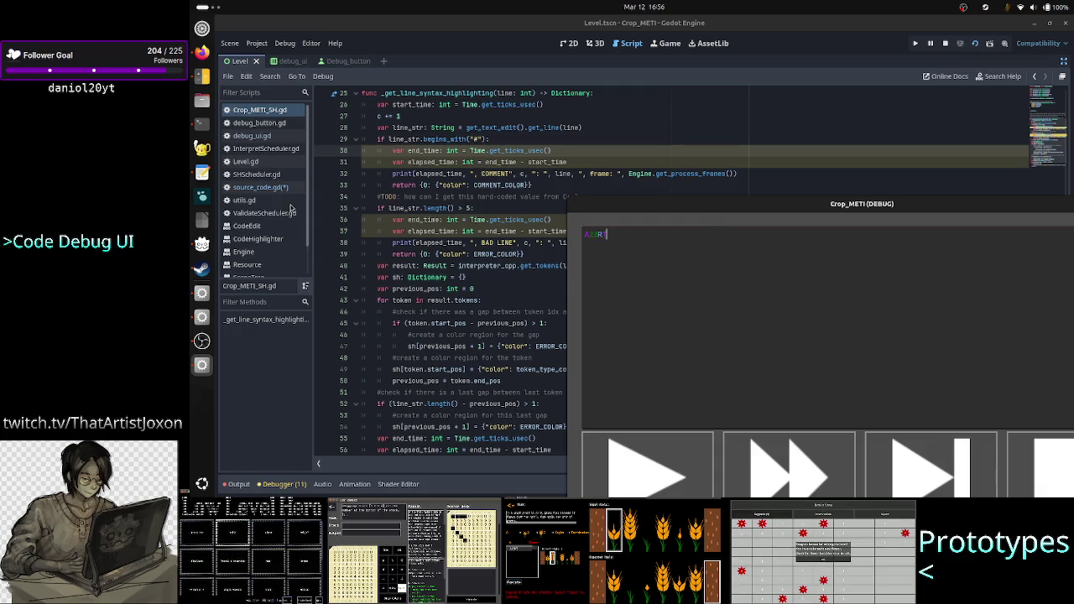
{"action": "left_click", "coordinate": [193, 123]}
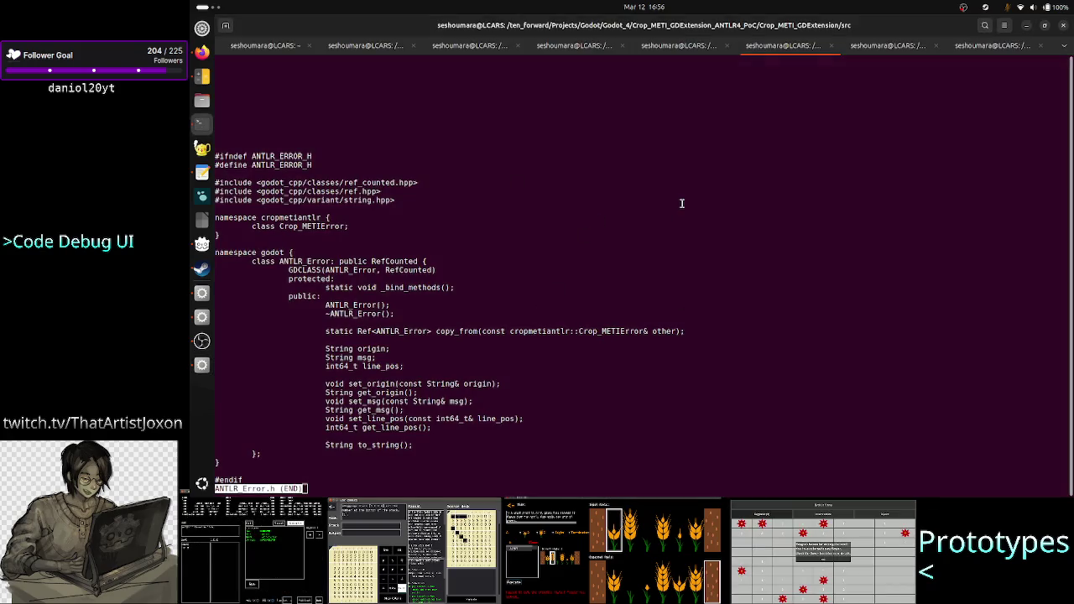
Close the running Crop_METI (DEBUG) game window
{"action": "scroll", "coordinate": [680, 201], "scroll_direction": "down", "scroll_amount": 2}
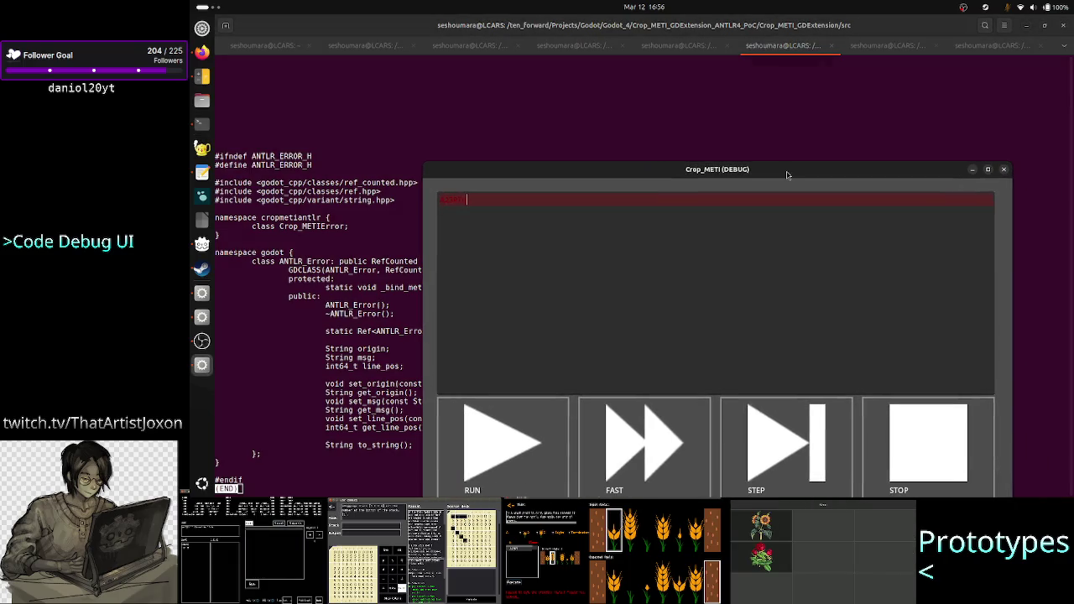
{"action": "left_click", "coordinate": [1004, 170]}
Quit the ANTLR_Error.h view and run ls in the src folder
{"action": "key", "text": "q"}
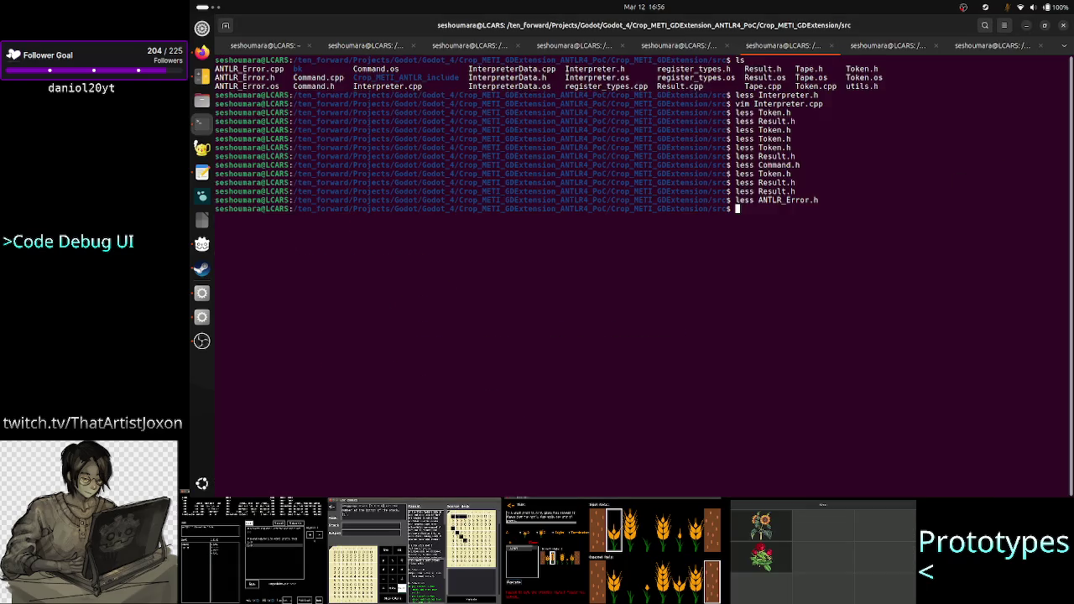
{"action": "key", "text": "alt+Tab"}
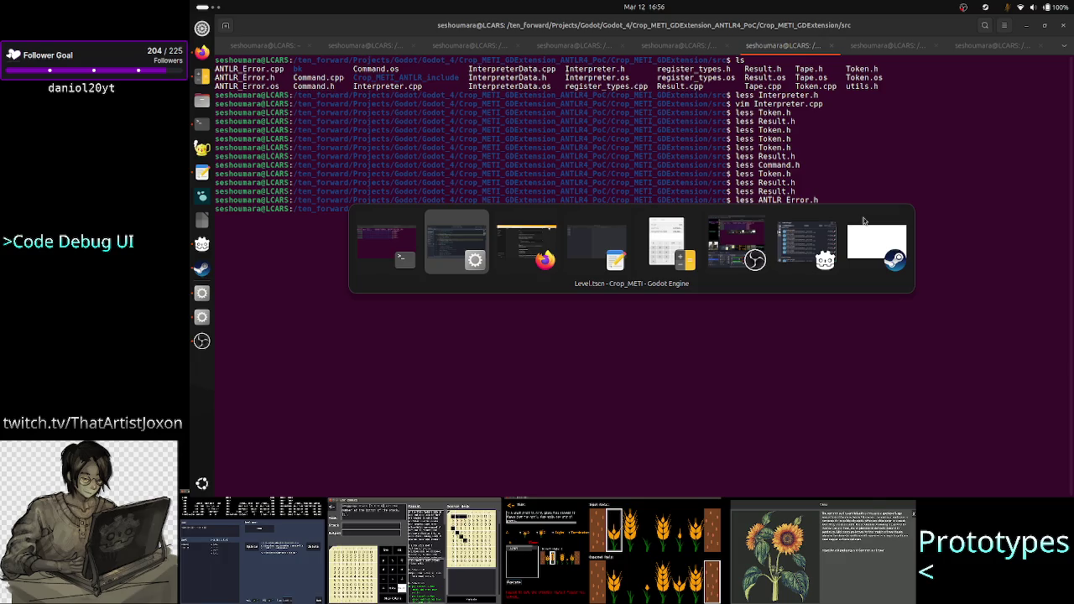
{"action": "key", "text": "alt+Tab"}
{"action": "key", "text": "alt+Tab"}
{"action": "key", "text": "alt+Tab"}
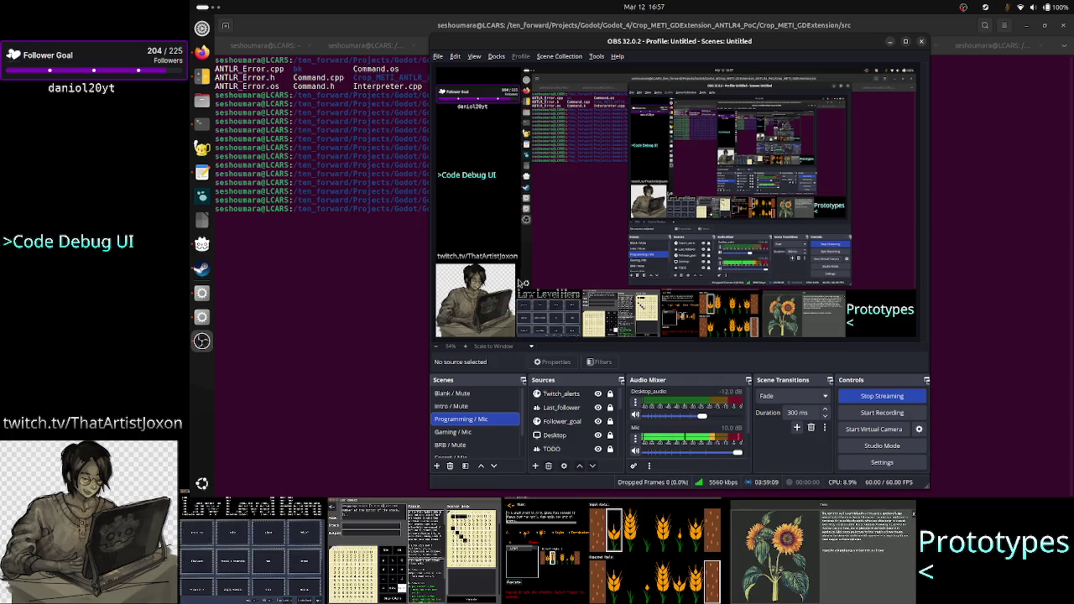
{"action": "left_click", "coordinate": [359, 230]}
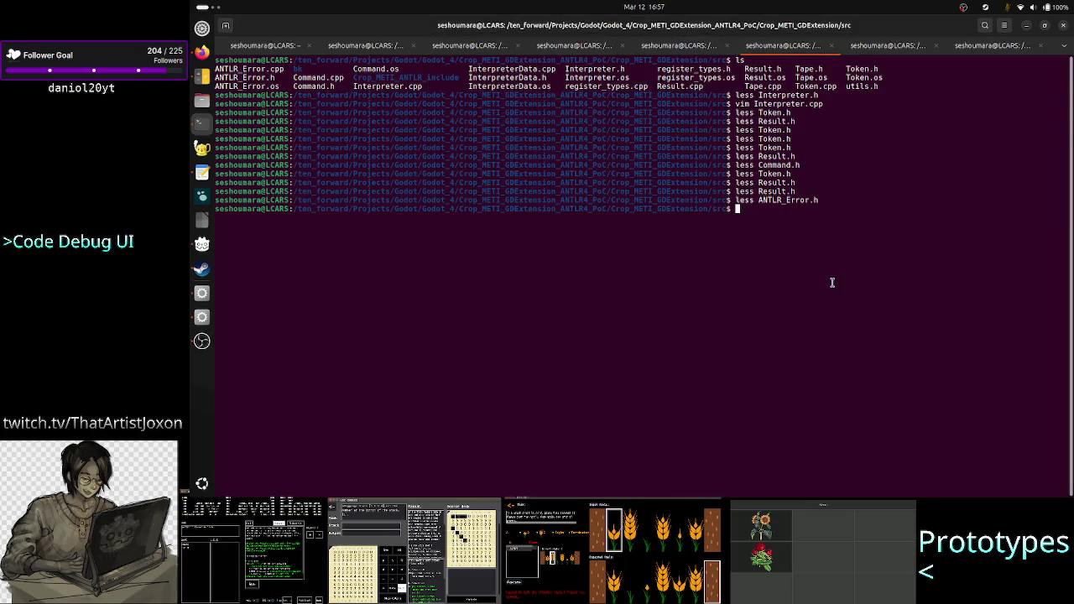
{"action": "type", "text": "ls"}
{"action": "key", "text": "Return"}
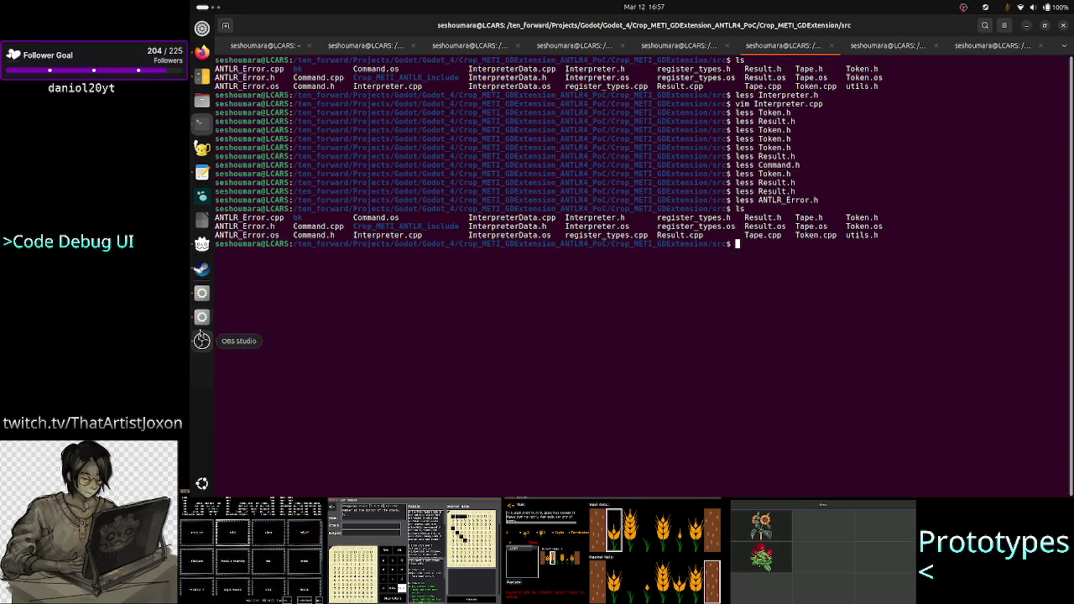
{"action": "left_click", "coordinate": [202, 293]}
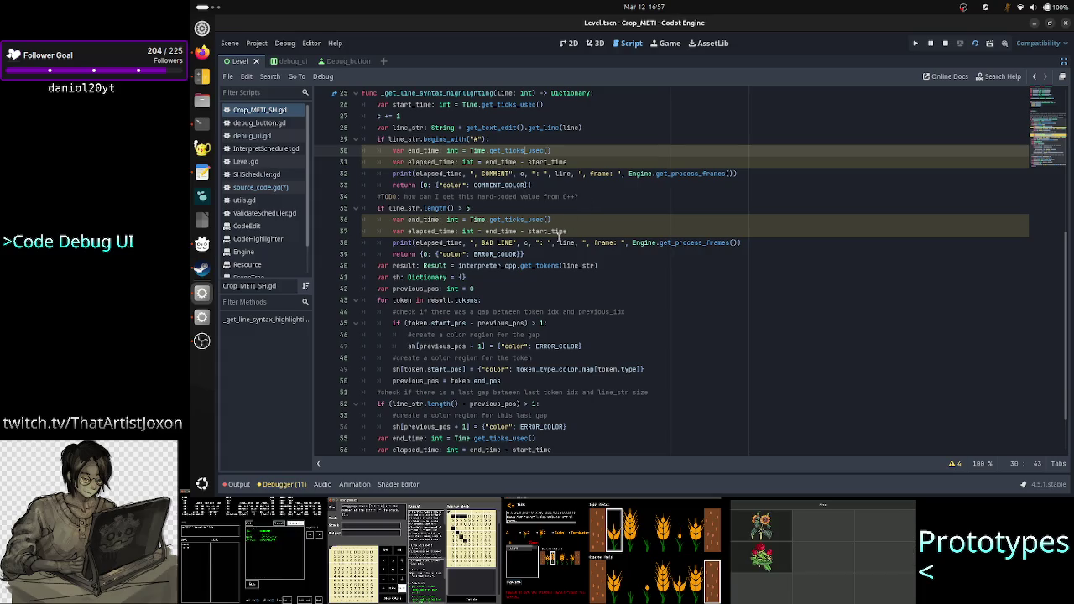
{"action": "scroll", "coordinate": [470, 252], "scroll_direction": "up", "scroll_amount": 8}
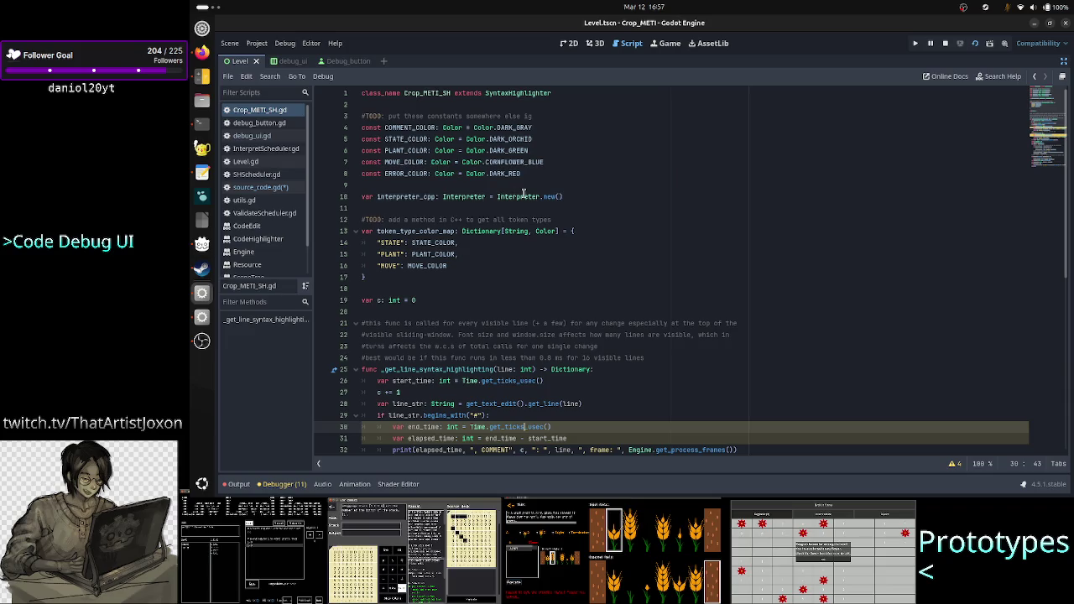
{"action": "left_click", "coordinate": [523, 196]}
{"action": "double_click", "coordinate": [399, 197]}
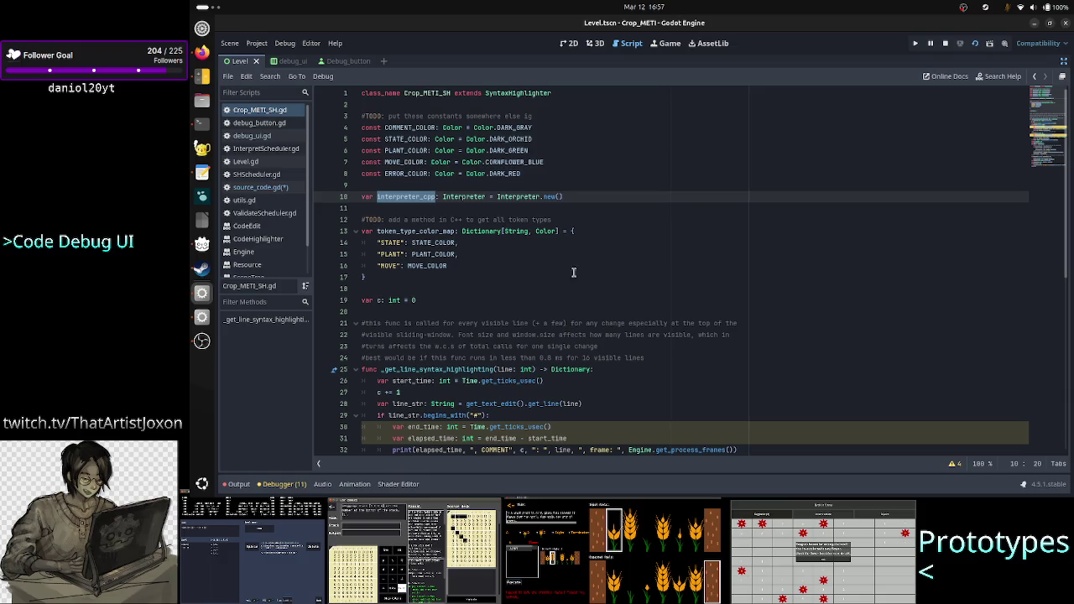
{"action": "double_click", "coordinate": [519, 196]}
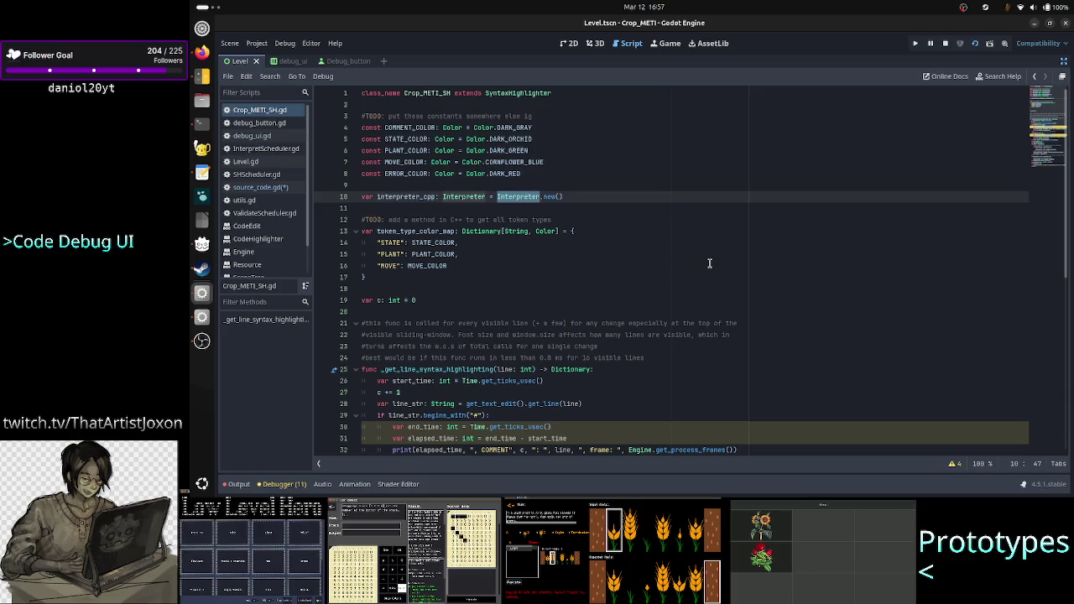
{"action": "key", "text": "alt+Tab"}
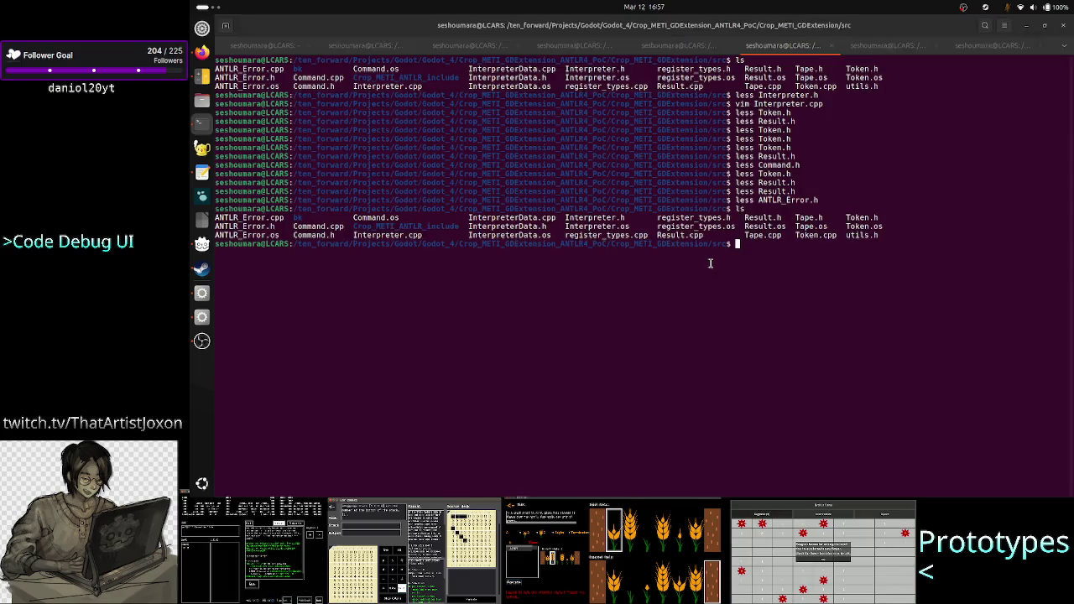
Page through Interpreter.cpp with less, then quit back to the prompt
{"action": "type", "text": "less Int"}
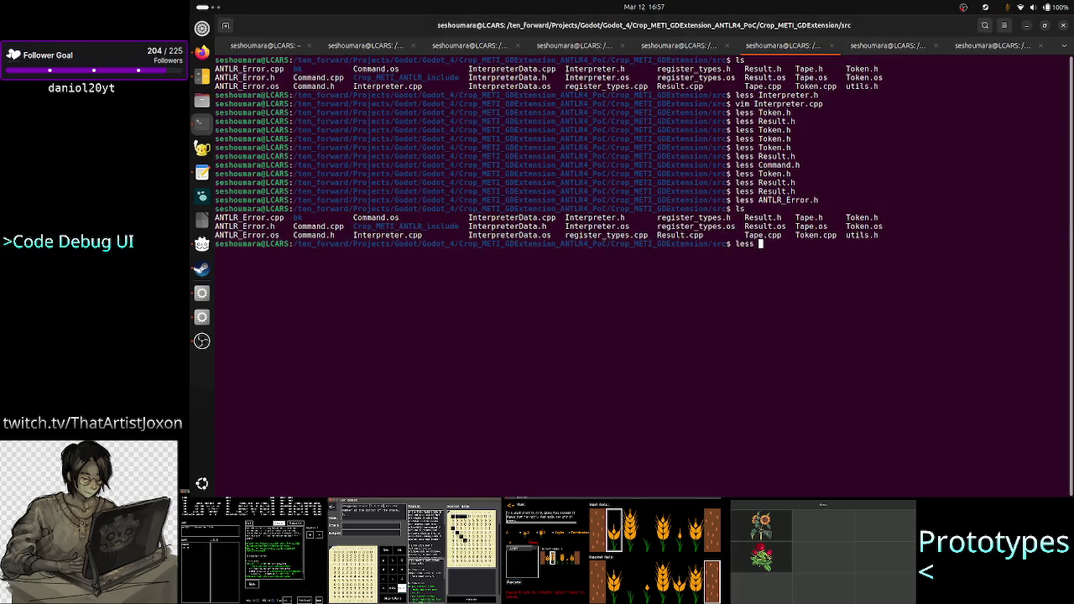
{"action": "key", "text": "Tab"}
{"action": "type", "text": "c"}
{"action": "type", "text": "cpp"}
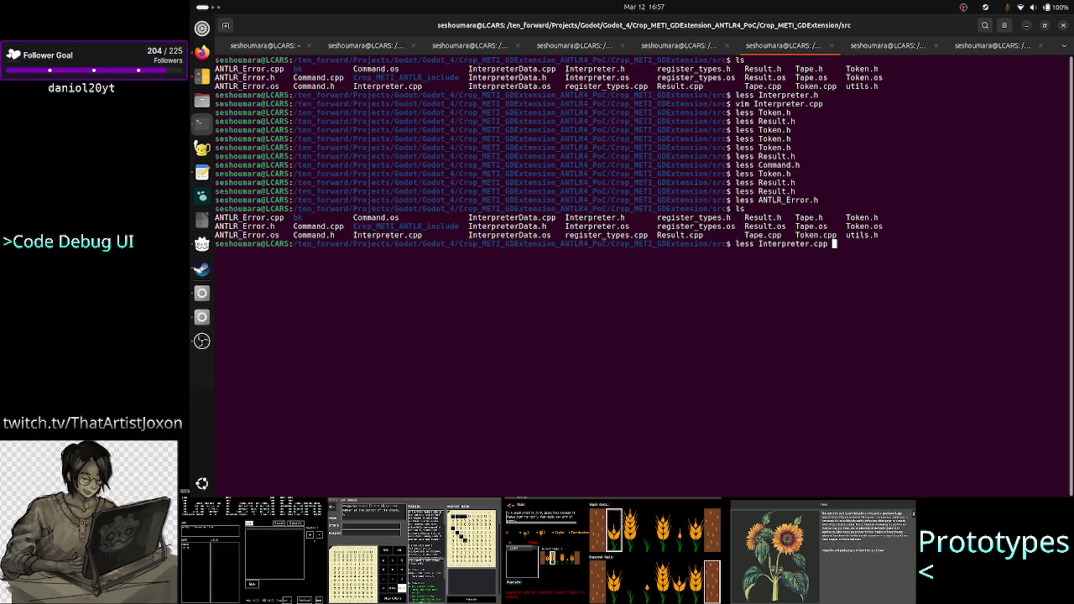
{"action": "key", "text": "Return"}
{"action": "scroll", "coordinate": [517, 275], "scroll_direction": "down", "scroll_amount": 10}
{"action": "scroll", "coordinate": [516, 276], "scroll_direction": "up", "scroll_amount": 10}
{"action": "key", "text": "q"}
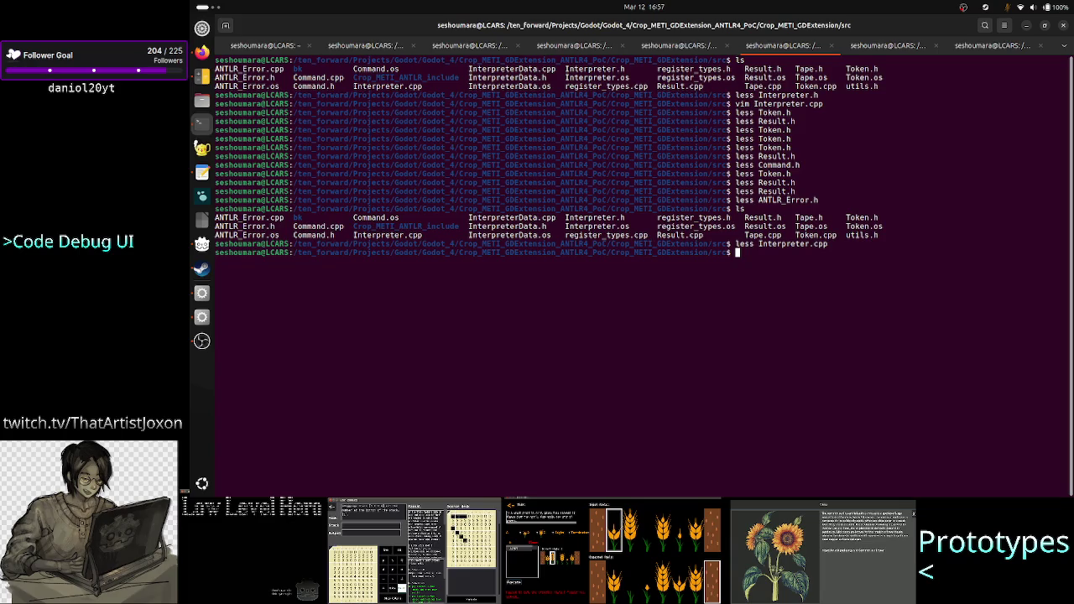
{"action": "key", "text": "Return"}
Open register_types.cpp with less and select the class registrations from Token to Interpreter
{"action": "type", "text": "less regi"}
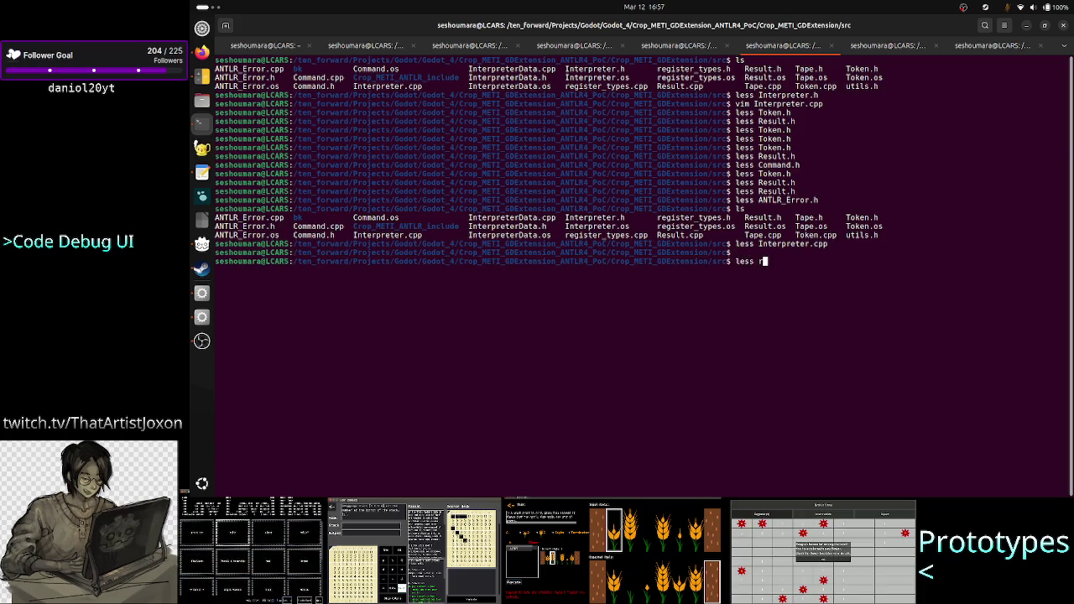
{"action": "key", "text": "Tab"}
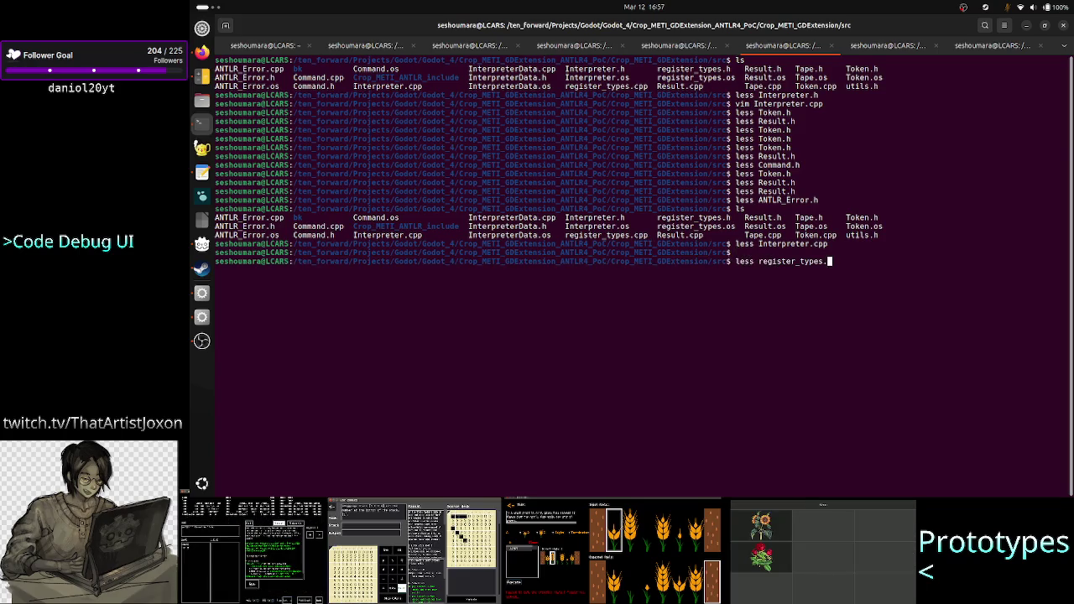
{"action": "type", "text": "cpp"}
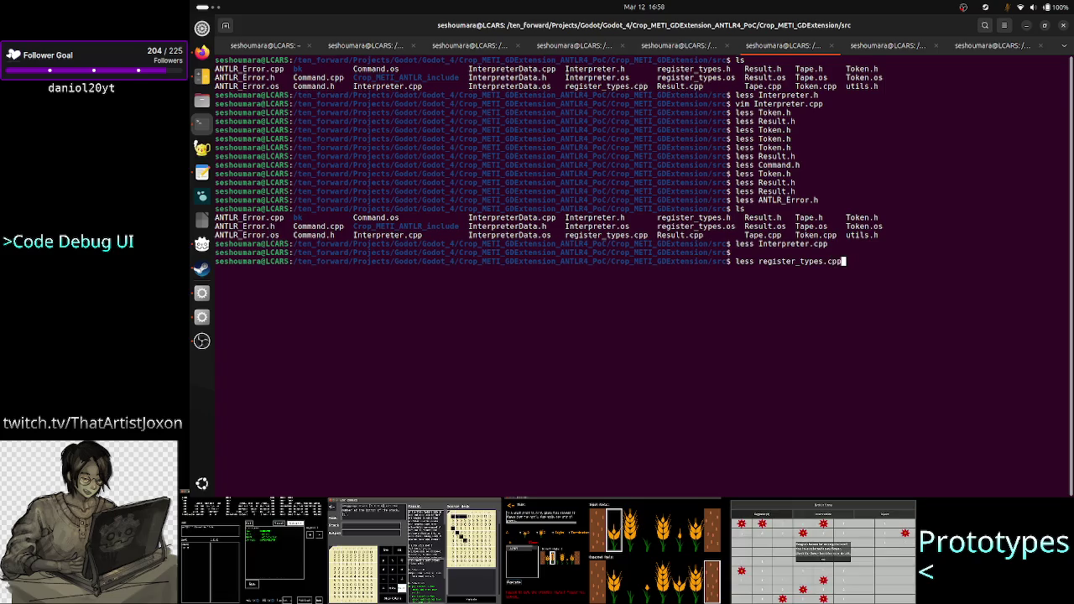
{"action": "key", "text": "Return"}
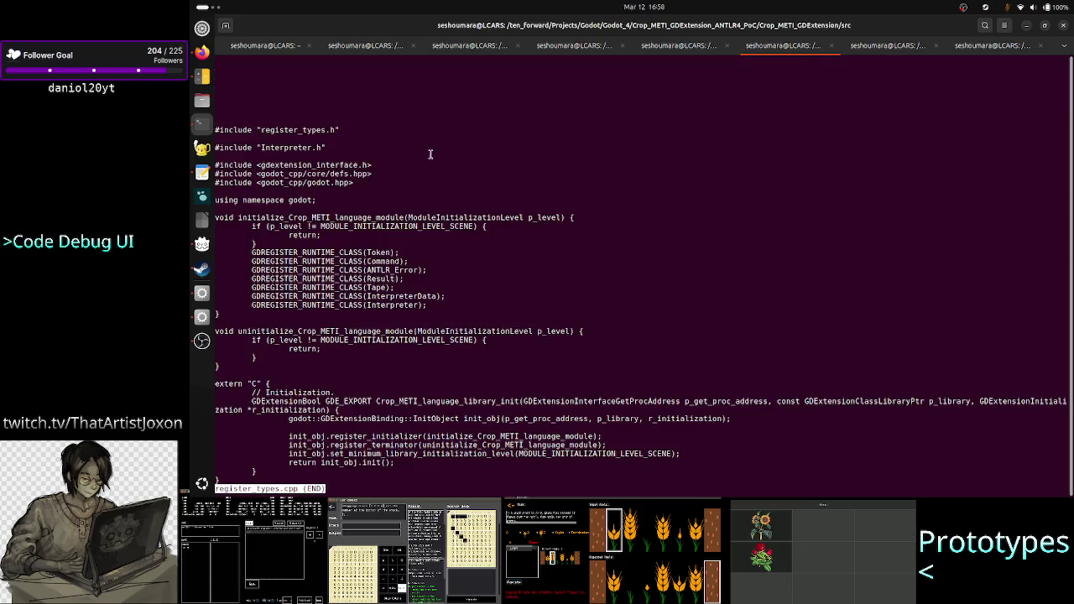
{"action": "left_click_drag", "start_coordinate": [451, 299], "coordinate": [341, 246]}
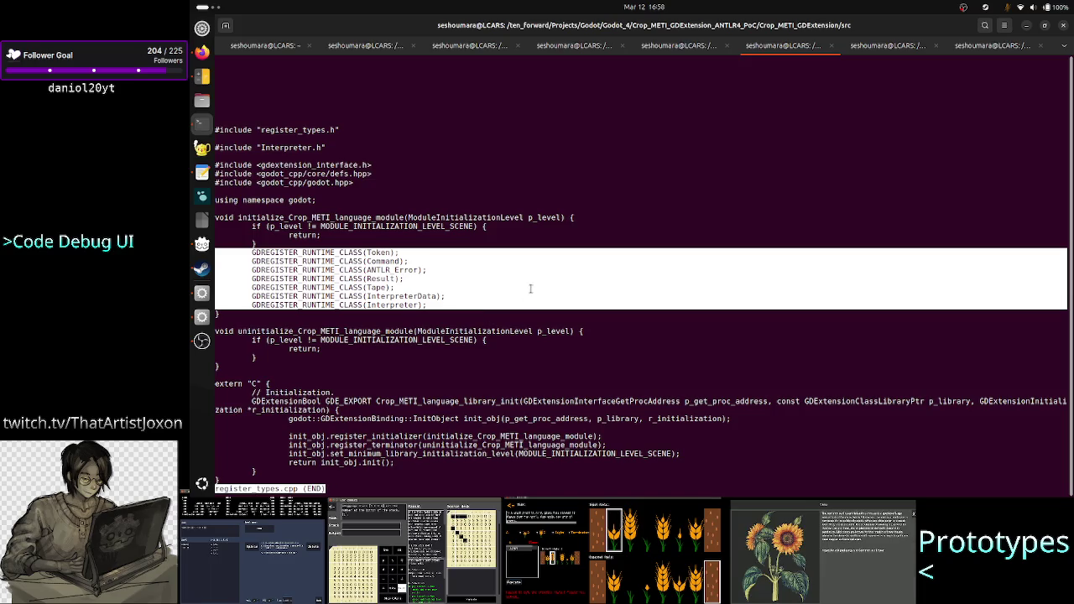
{"action": "key", "text": "q"}
{"action": "key", "text": "alt+Tab"}
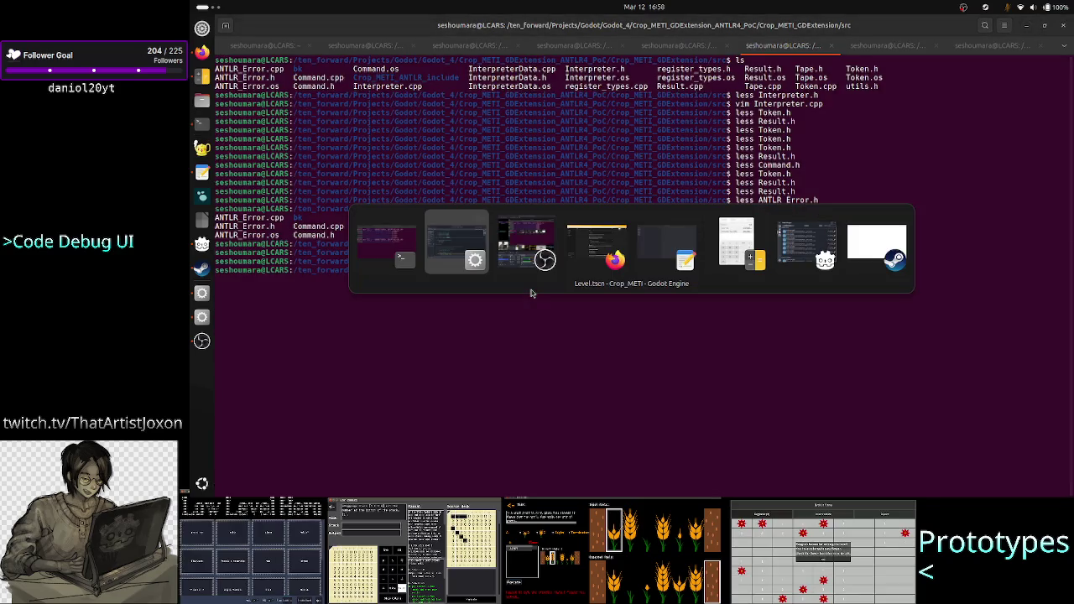
{"action": "scroll", "coordinate": [560, 293], "scroll_direction": "down", "scroll_amount": 4}
{"action": "scroll", "coordinate": [560, 293], "scroll_direction": "up", "scroll_amount": 4}
{"action": "double_click", "coordinate": [403, 195]}
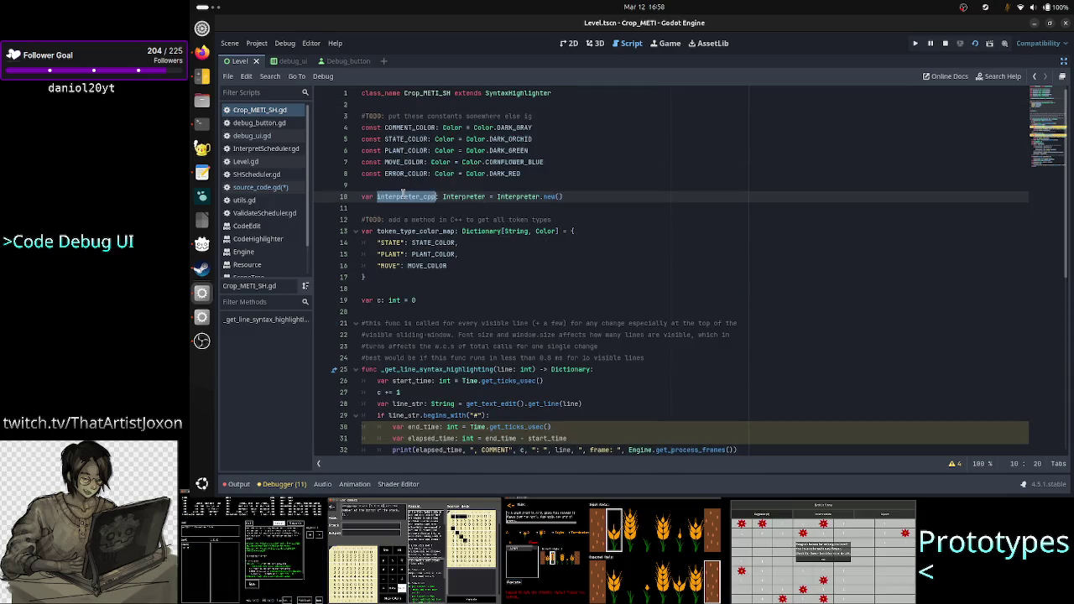
{"action": "scroll", "coordinate": [525, 267], "scroll_direction": "down", "scroll_amount": 6}
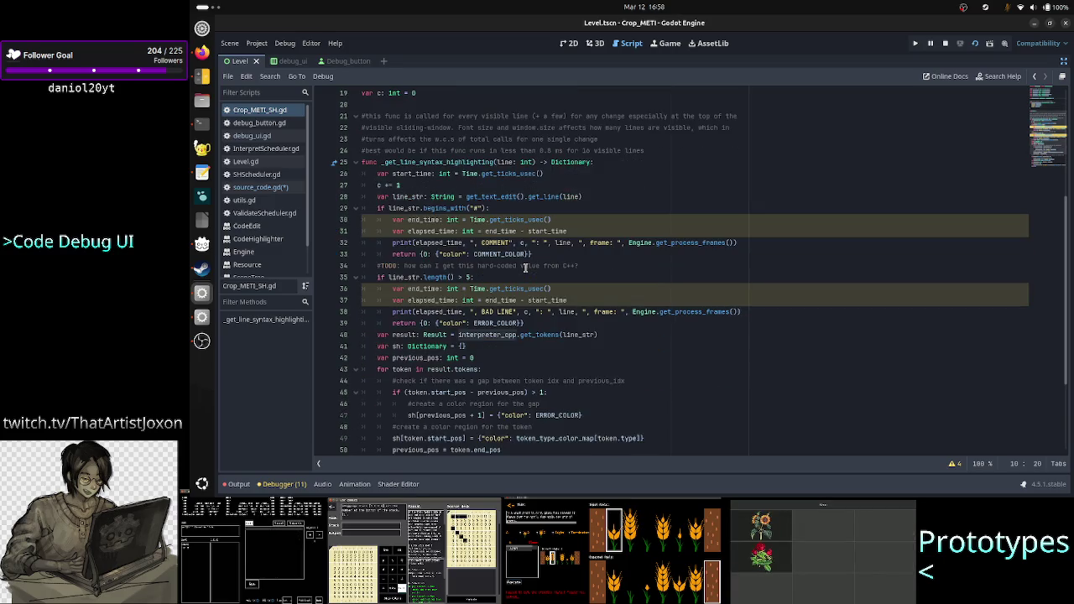
{"action": "scroll", "coordinate": [524, 267], "scroll_direction": "down", "scroll_amount": 2}
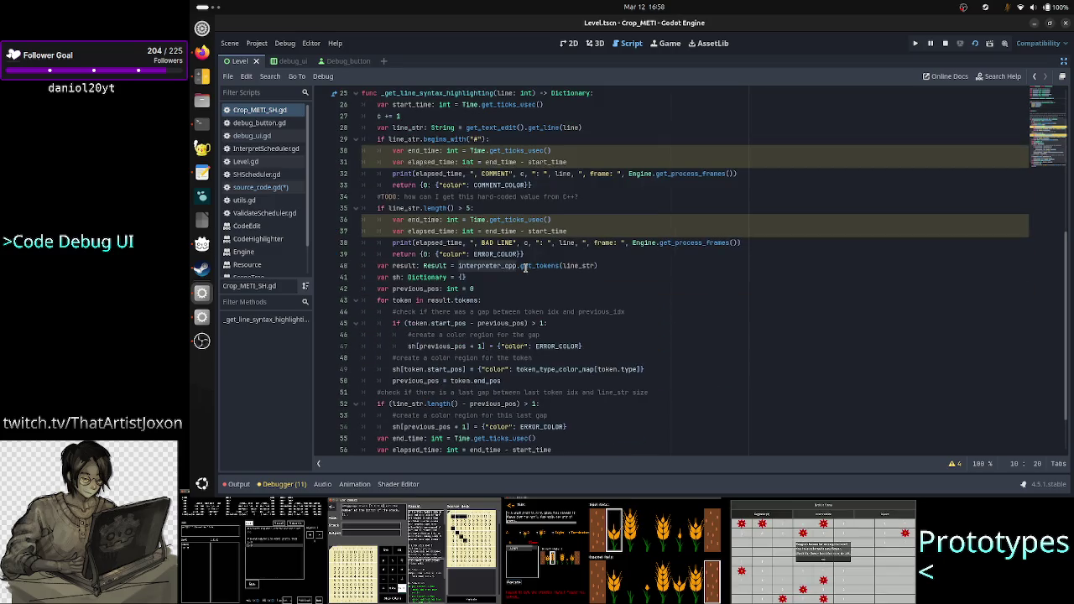
{"action": "scroll", "coordinate": [525, 267], "scroll_direction": "down", "scroll_amount": 2}
{"action": "double_click", "coordinate": [541, 209]}
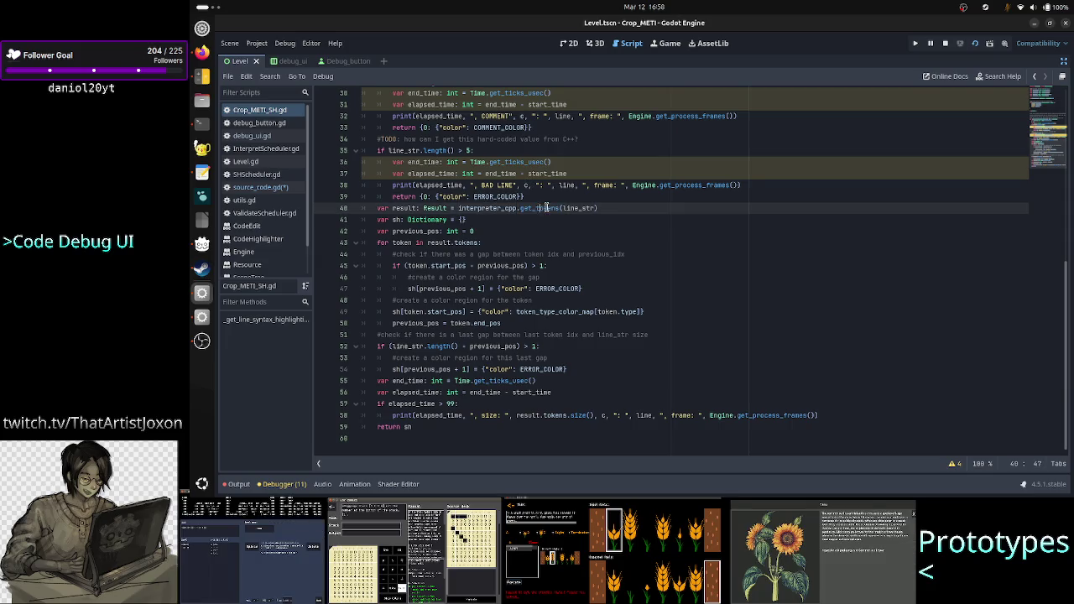
{"action": "double_click", "coordinate": [578, 209]}
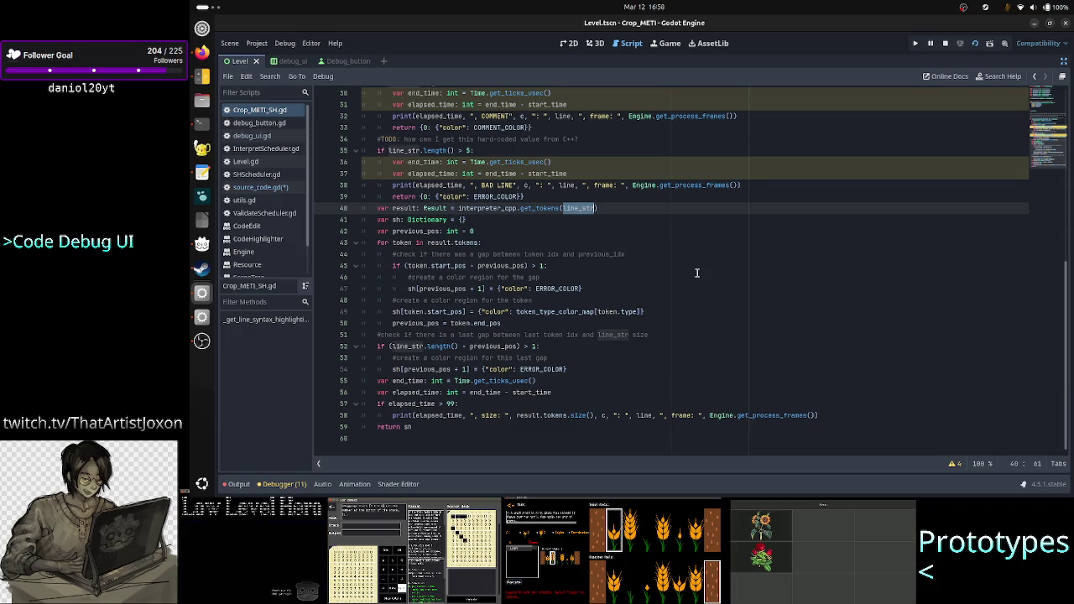
{"action": "key", "text": "alt+Tab"}
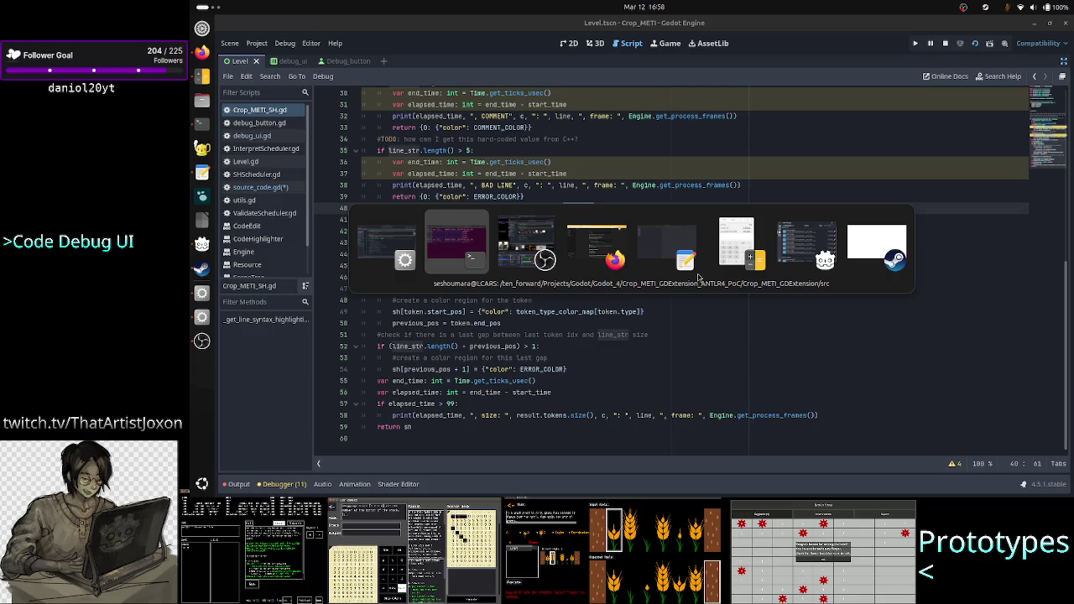
{"action": "key", "text": "Tab"}
{"action": "key", "text": "Tab"}
{"action": "key", "text": "Tab"}
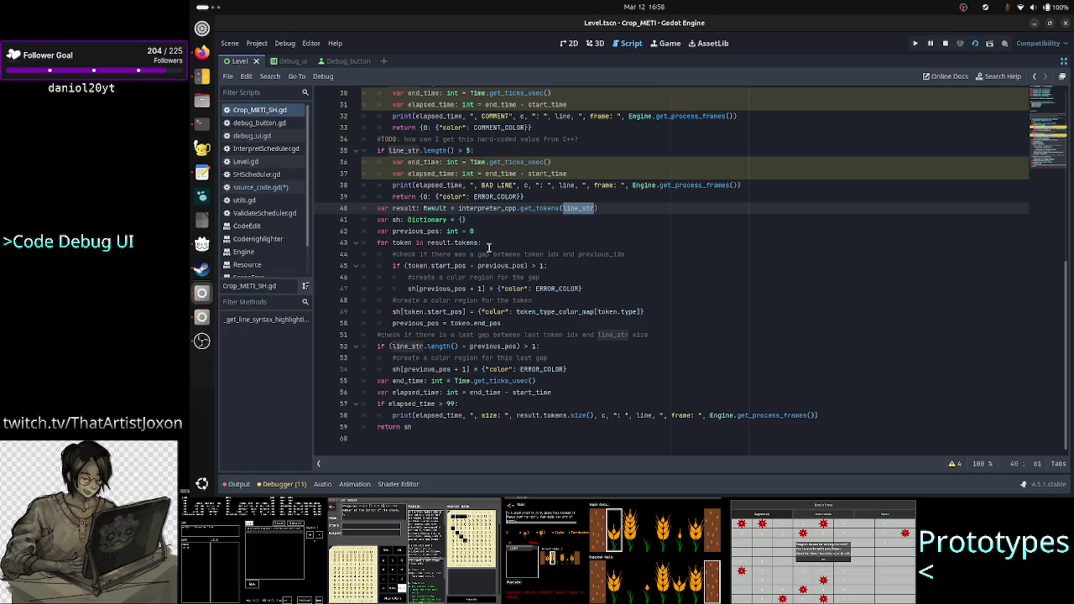
{"action": "left_click", "coordinate": [440, 231]}
{"action": "left_click", "coordinate": [446, 243]}
{"action": "left_click", "coordinate": [448, 288]}
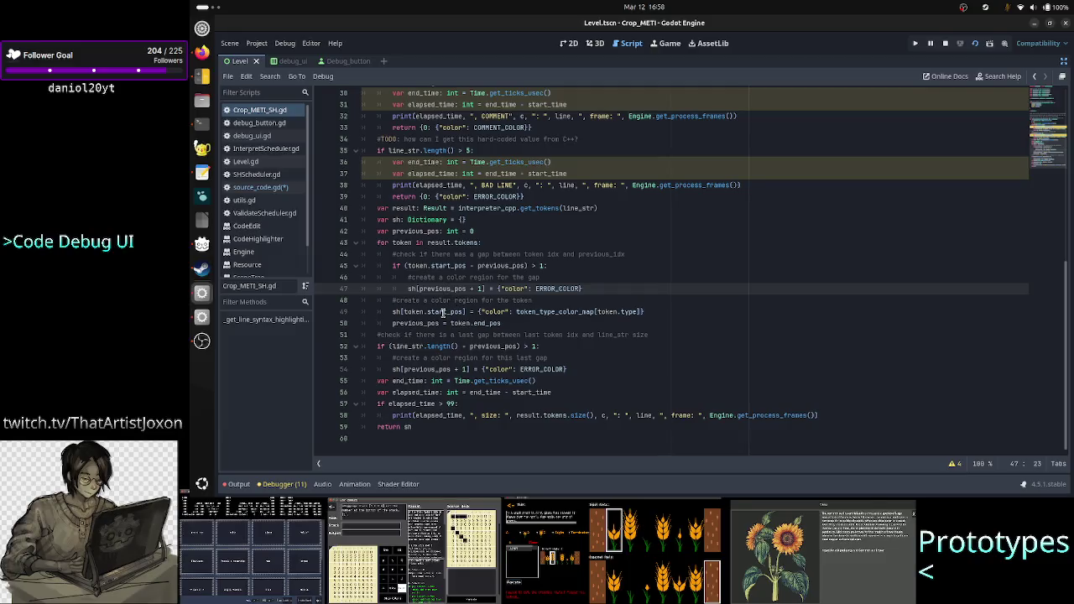
{"action": "double_click", "coordinate": [457, 312]}
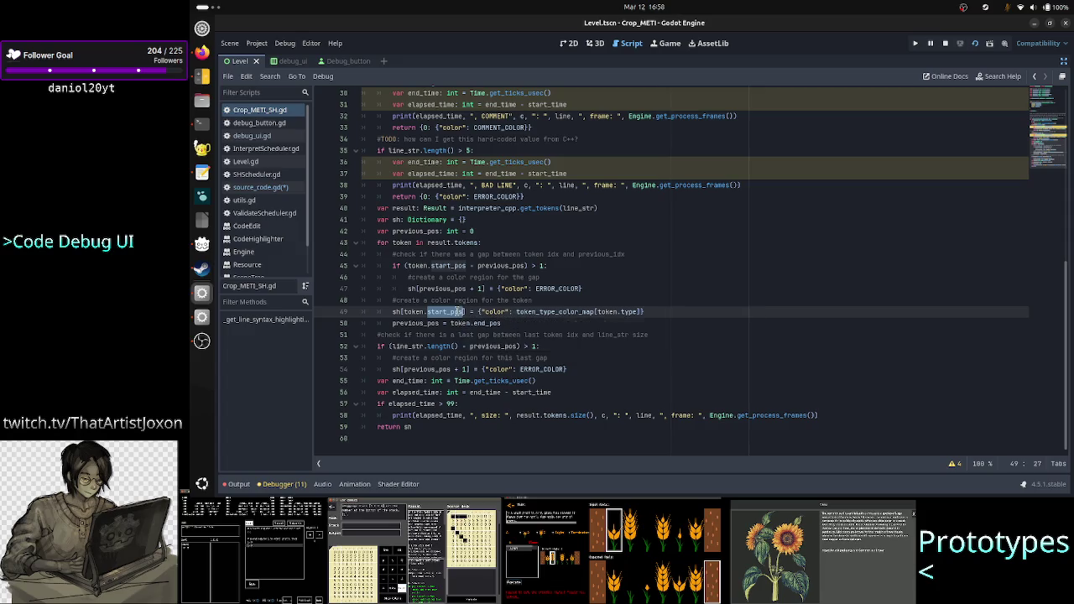
{"action": "left_click", "coordinate": [411, 300]}
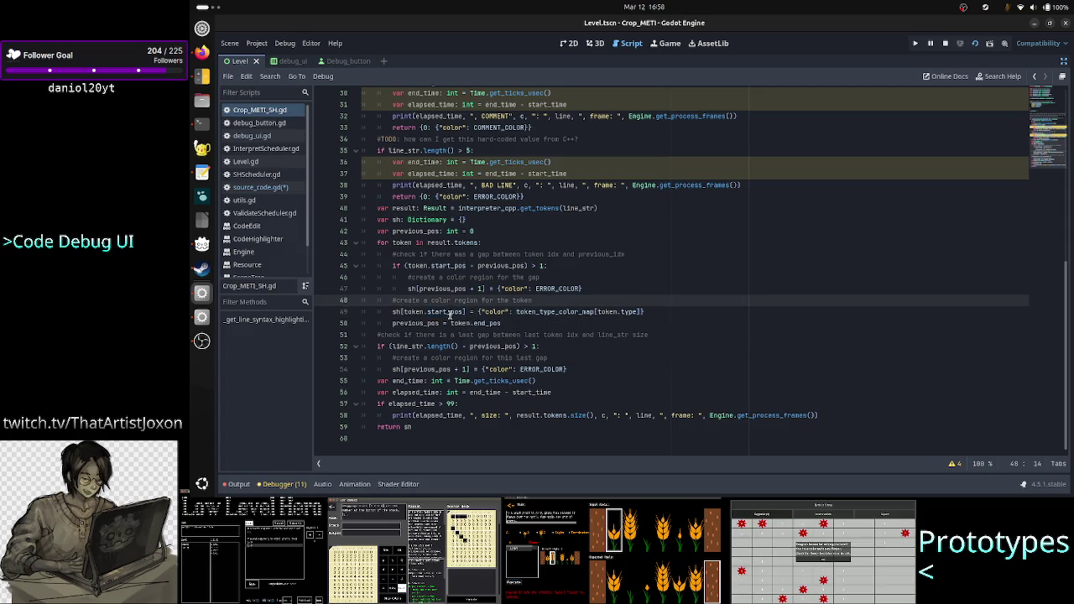
{"action": "left_click", "coordinate": [495, 312]}
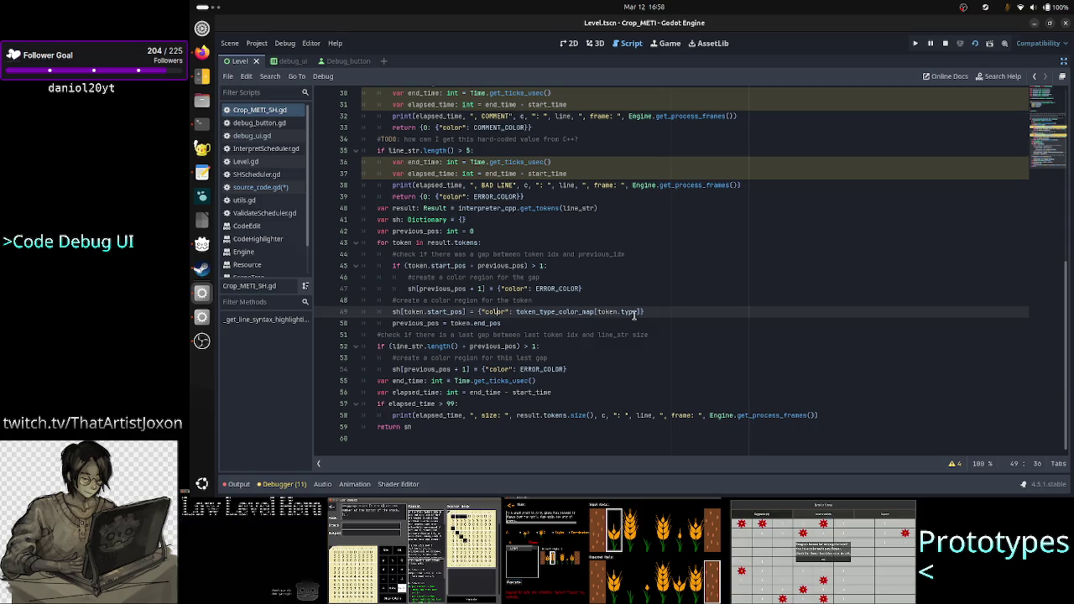
{"action": "left_click", "coordinate": [590, 252]}
{"action": "scroll", "coordinate": [590, 252], "scroll_direction": "up", "scroll_amount": 10}
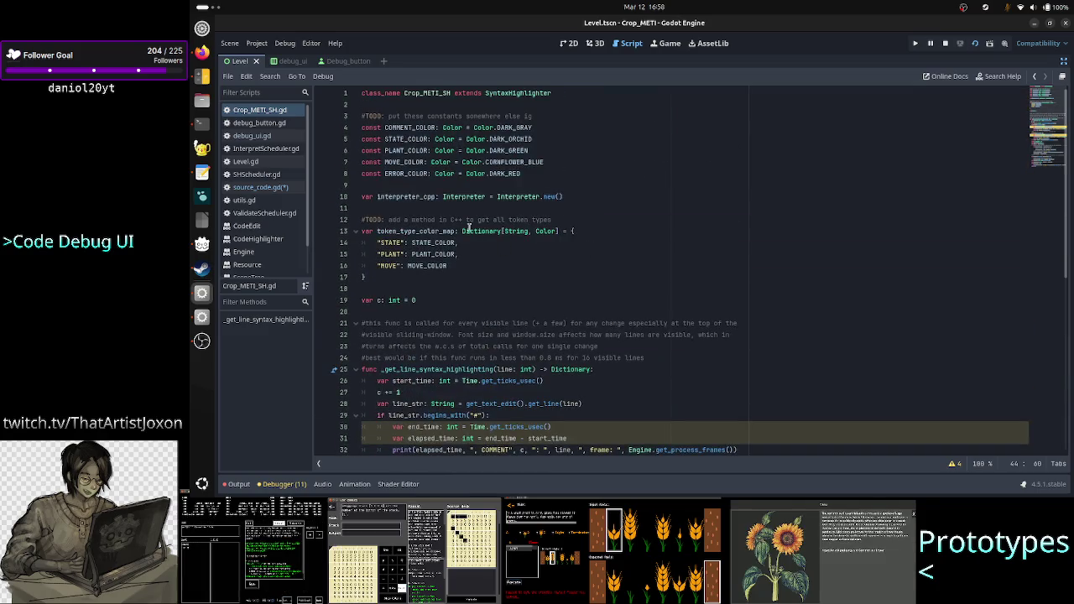
{"action": "left_click", "coordinate": [434, 242]}
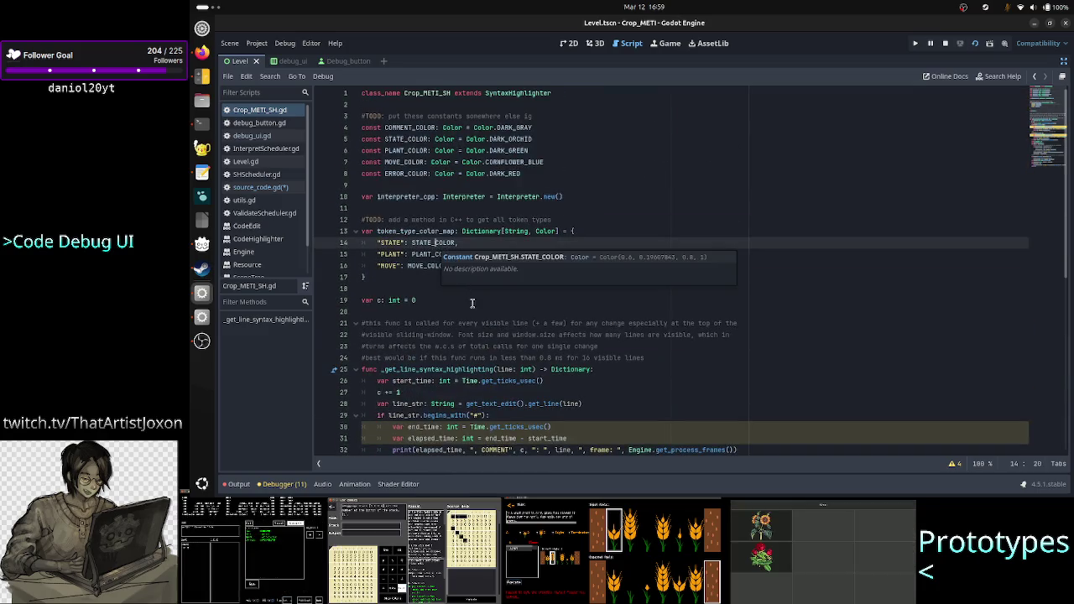
{"action": "scroll", "coordinate": [703, 343], "scroll_direction": "down", "scroll_amount": 7}
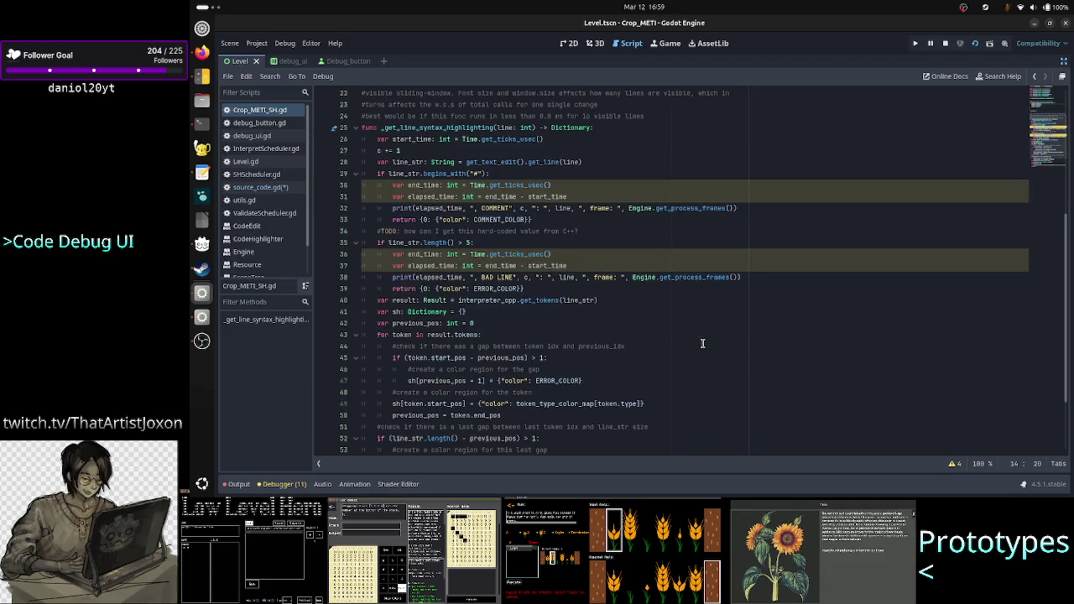
{"action": "scroll", "coordinate": [703, 343], "scroll_direction": "down", "scroll_amount": 3}
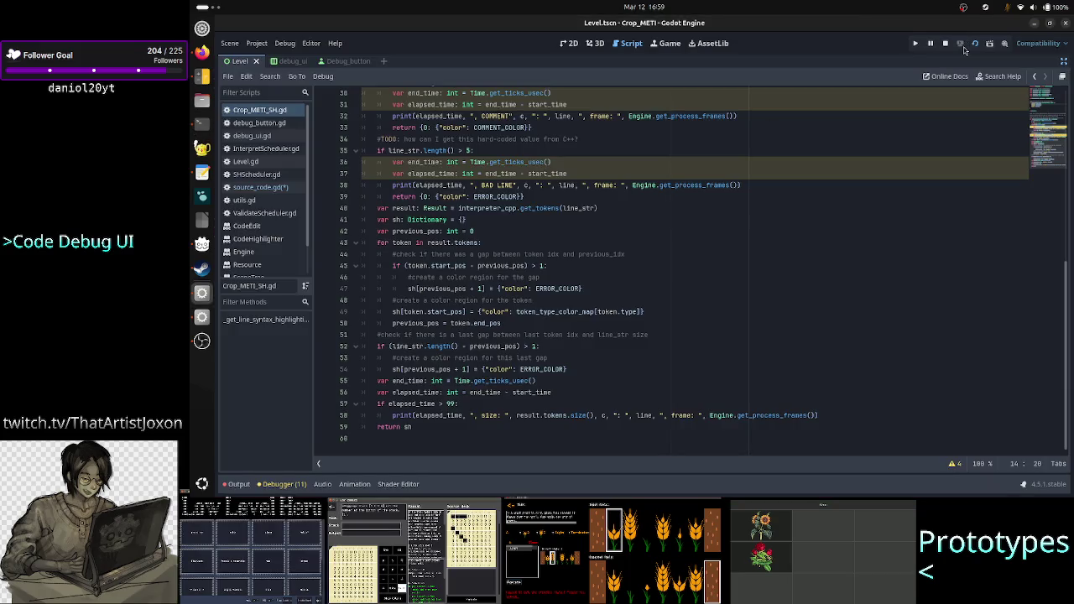
{"action": "key", "text": "alt+Tab"}
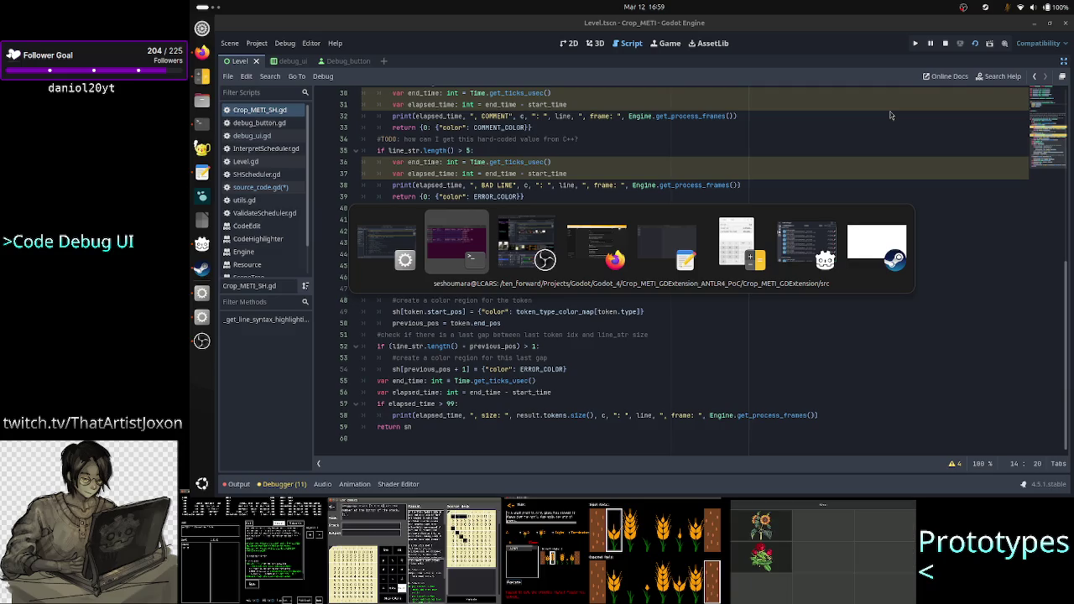
{"action": "key", "text": "alt+Tab"}
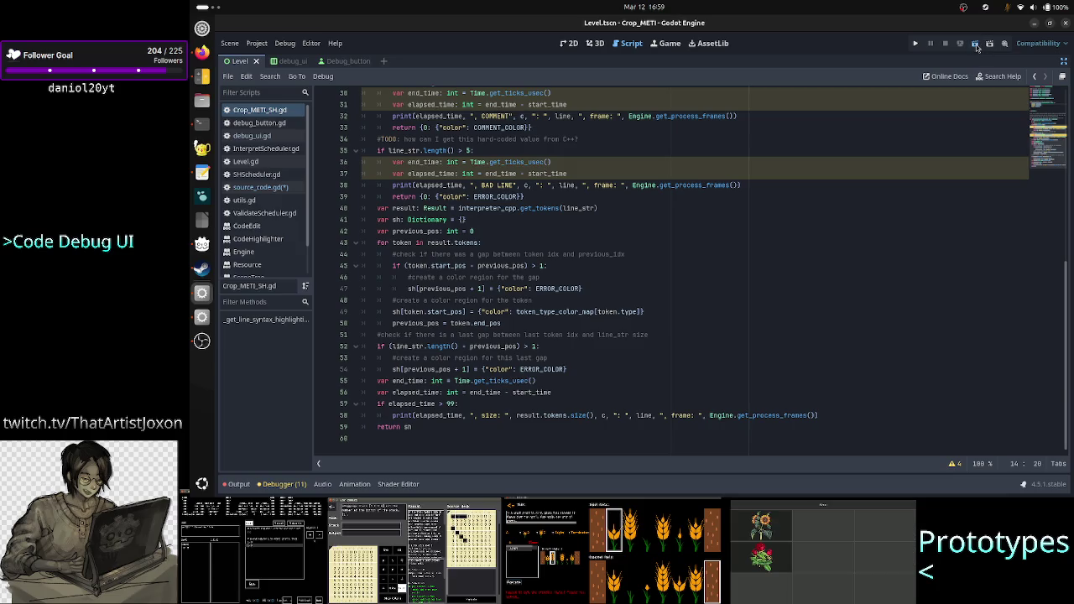
Delete the stray characters after Color(1,0,0,0.2) on line 18, save, and rerun the game
{"action": "left_click", "coordinate": [976, 44]}
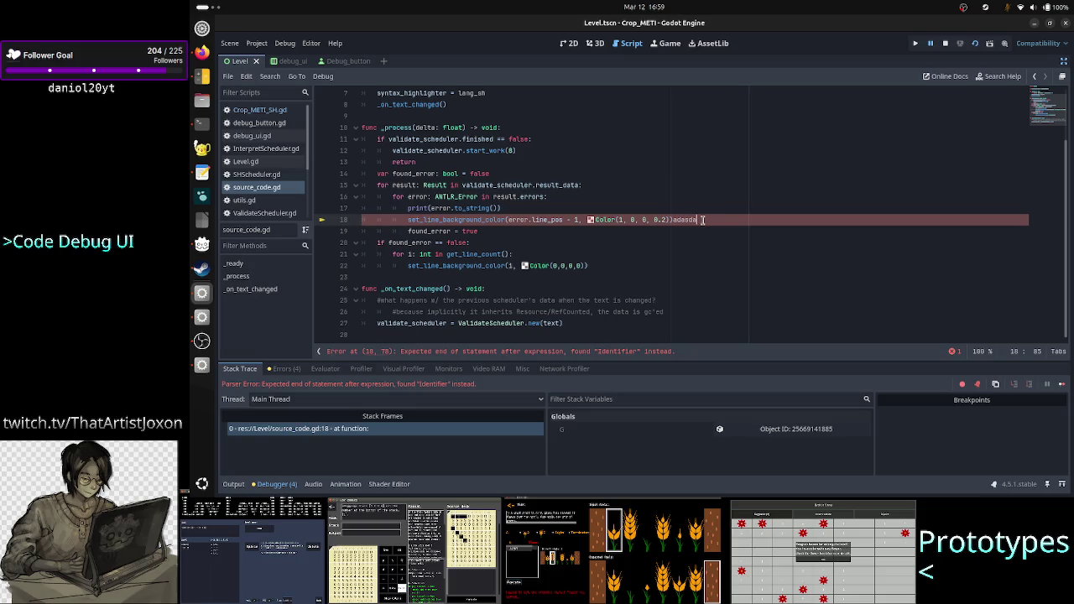
{"action": "key", "text": "BackSpace"}
{"action": "key", "text": "BackSpace"}
{"action": "key", "text": "BackSpace"}
{"action": "key", "text": "BackSpace"}
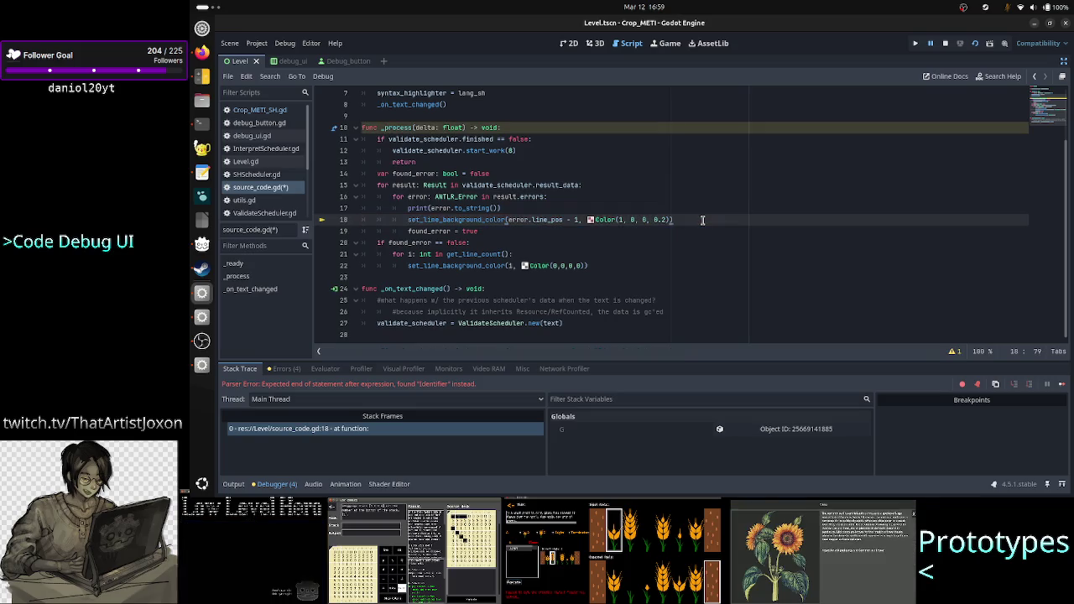
{"action": "key", "text": "ctrl+s"}
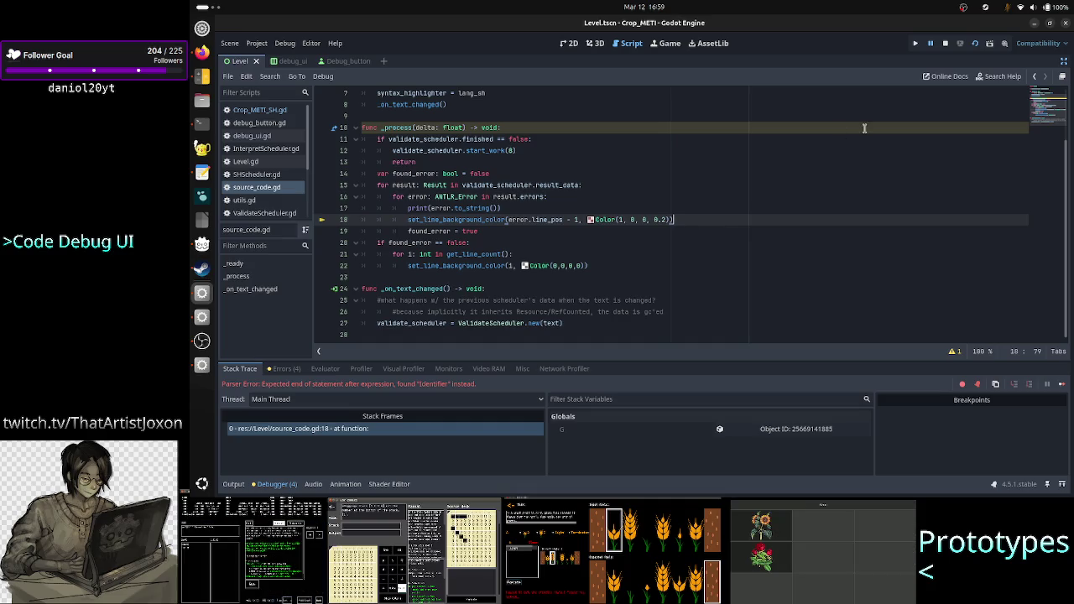
{"action": "left_click", "coordinate": [946, 45]}
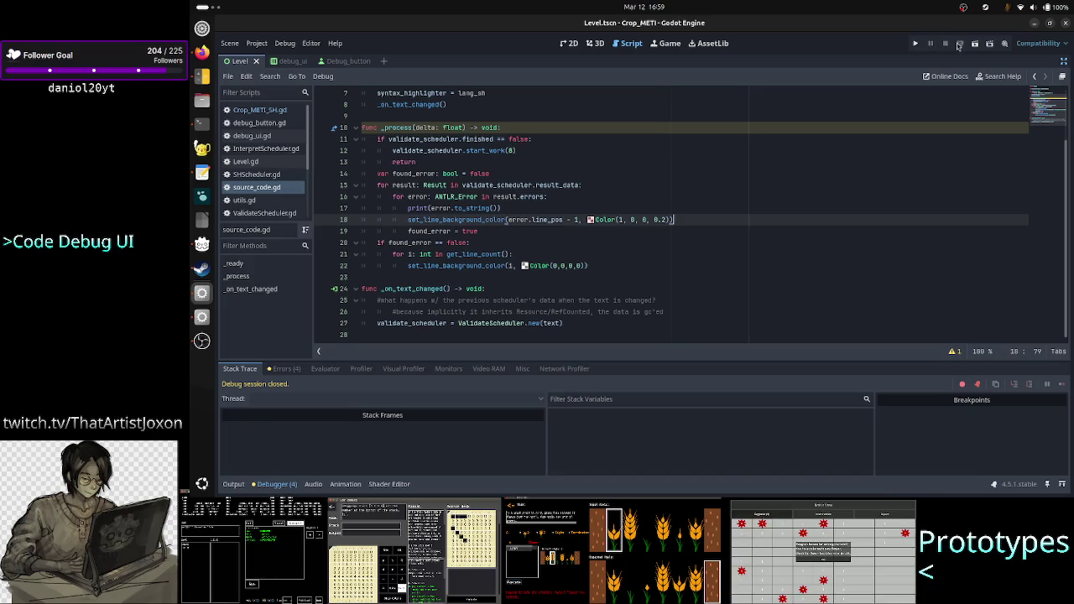
{"action": "left_click", "coordinate": [974, 43]}
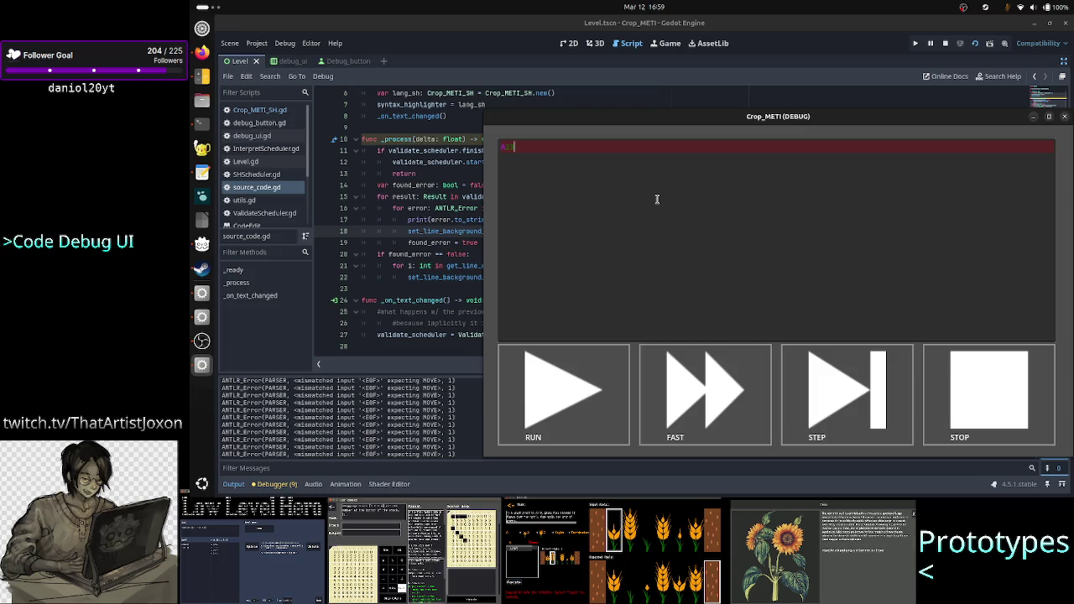
Type and erase test characters (R, k, 1, B, .) in the game's code field to retest highlighting
{"action": "type", "text": "R"}
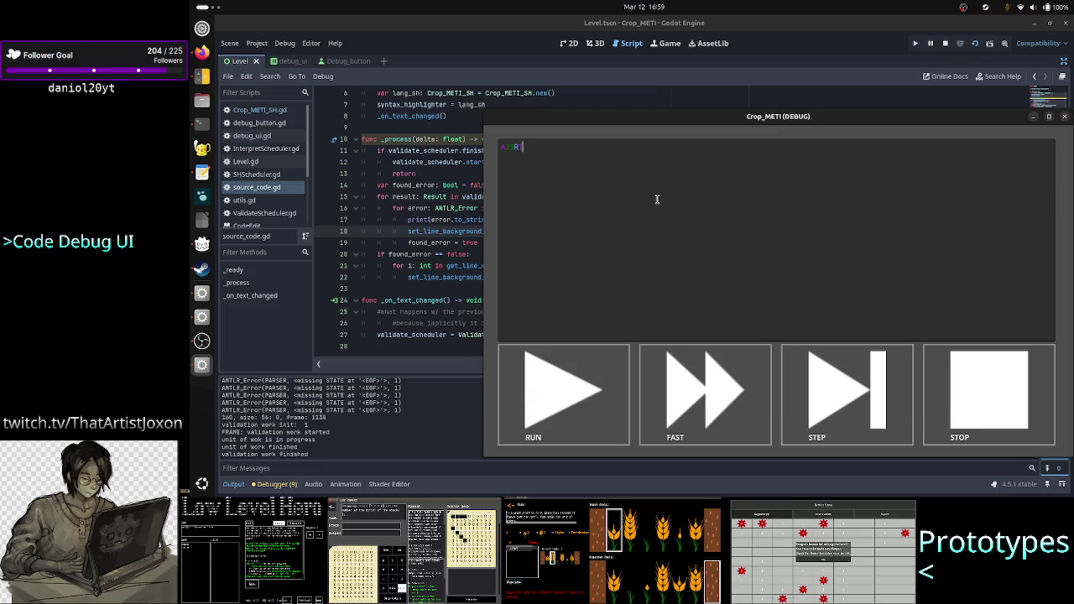
{"action": "type", "text": "k"}
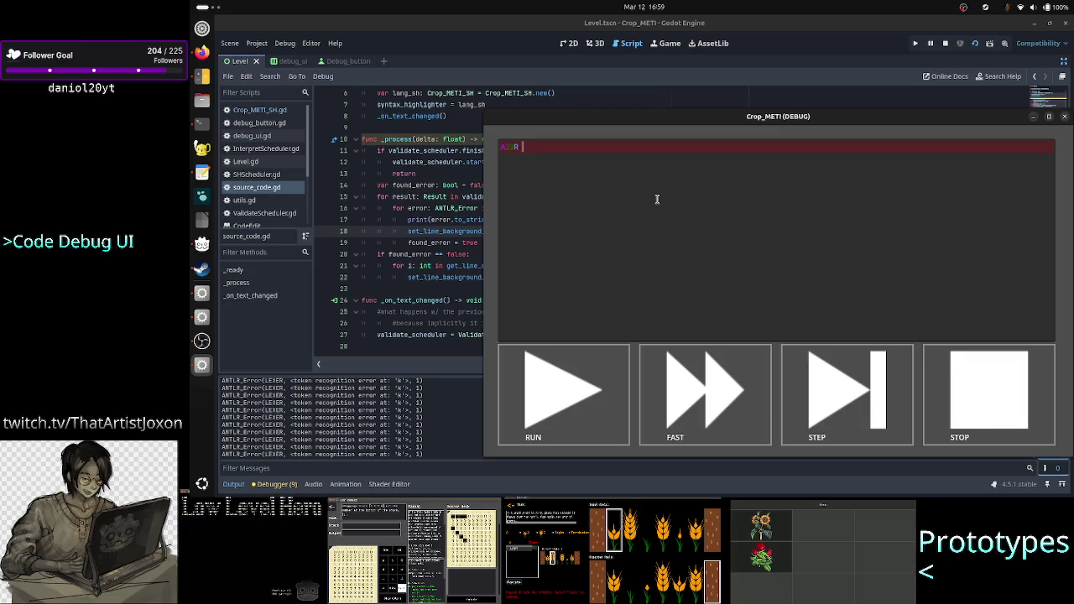
{"action": "key", "text": "BackSpace"}
{"action": "type", "text": "1"}
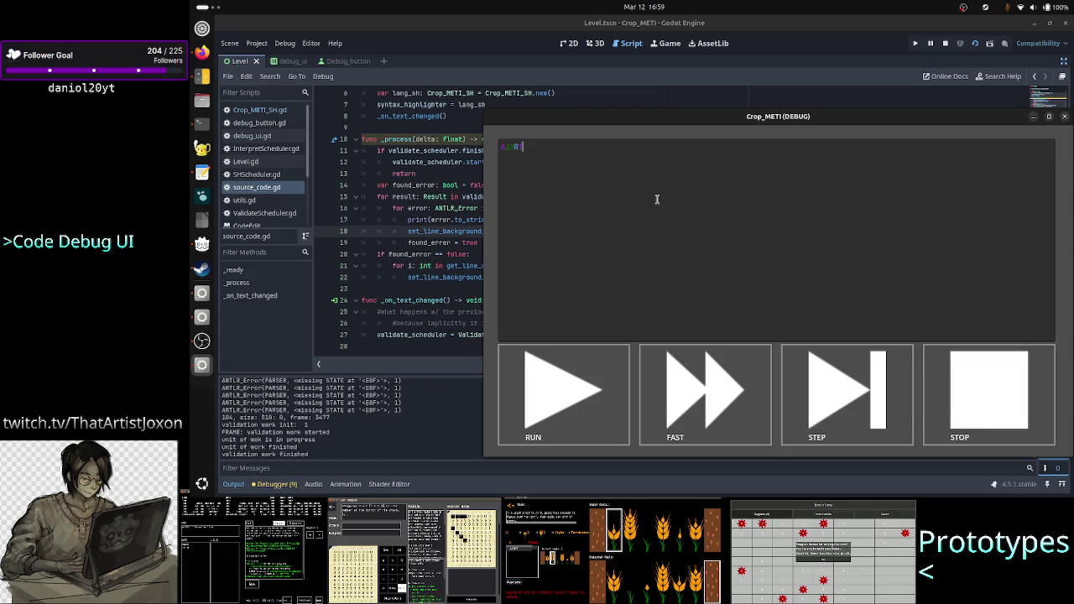
{"action": "key", "text": "BackSpace"}
{"action": "type", "text": "1"}
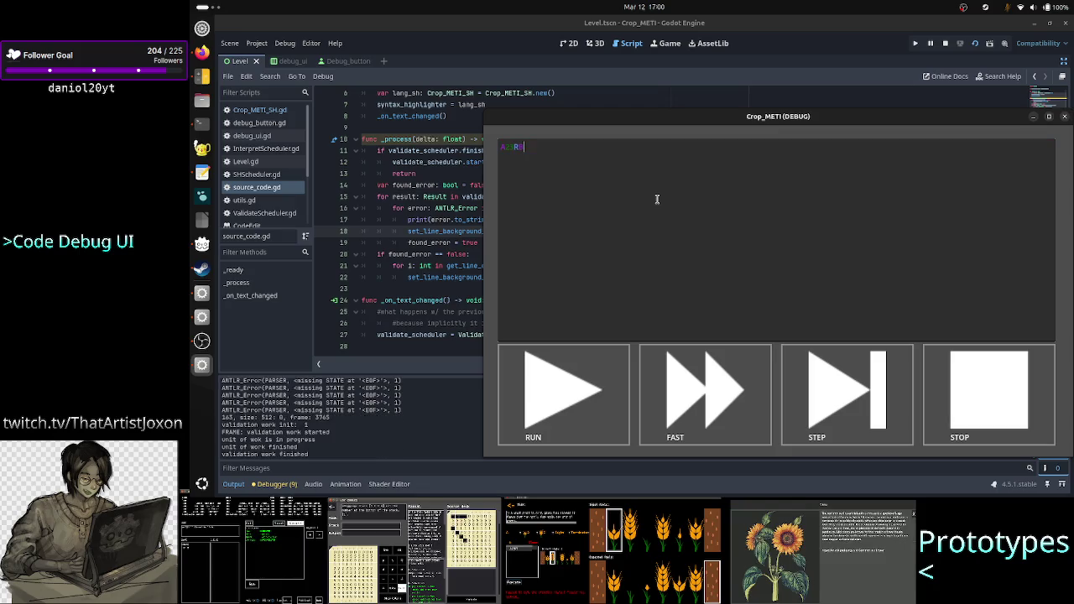
{"action": "key", "text": "BackSpace"}
{"action": "type", "text": "B"}
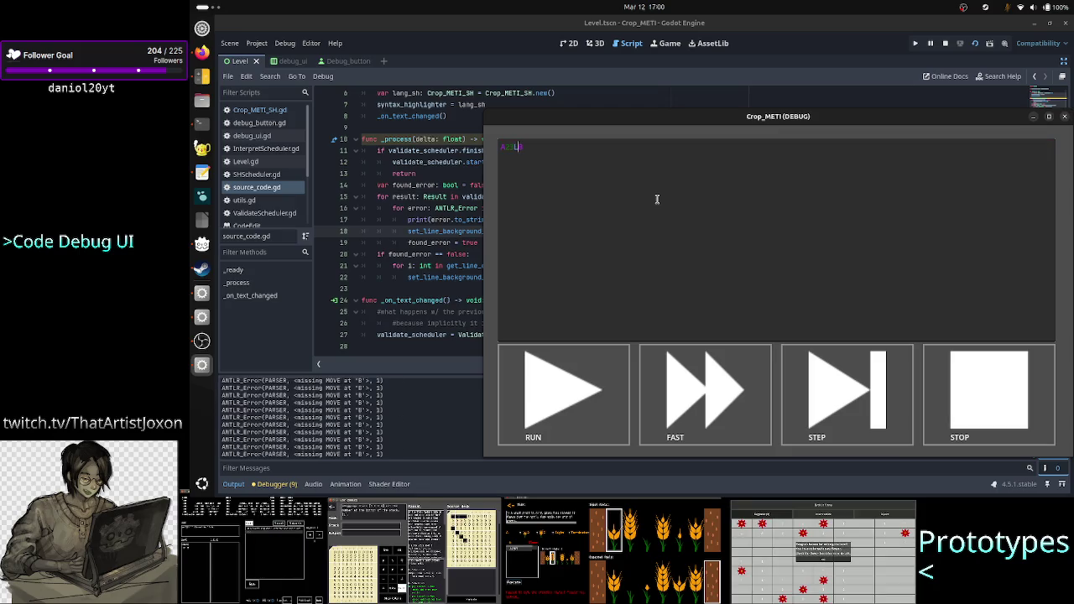
{"action": "key", "text": "BackSpace"}
{"action": "type", "text": "B"}
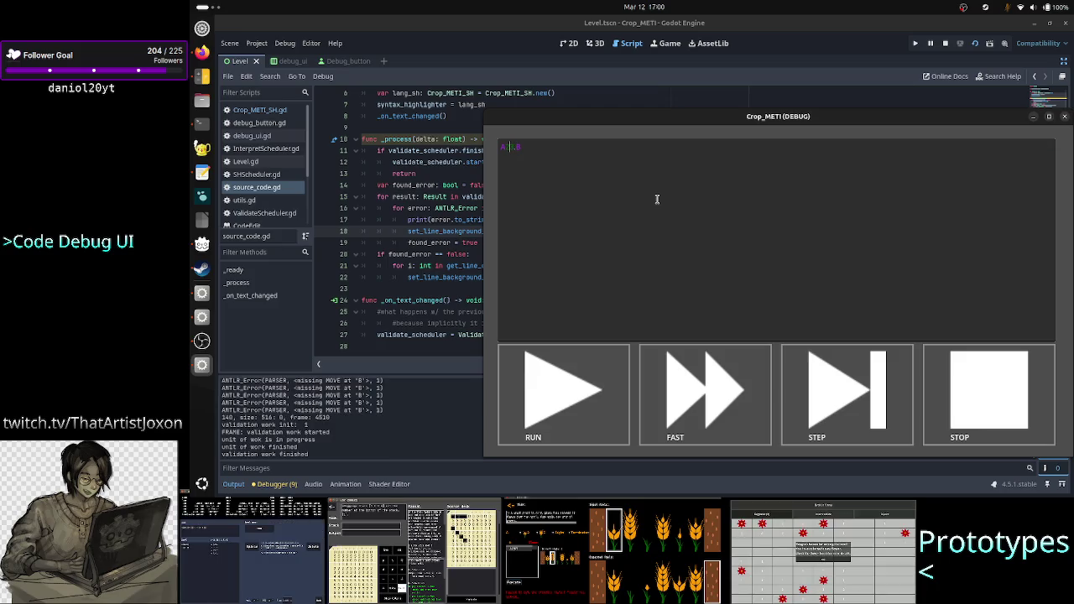
{"action": "key", "text": "BackSpace"}
{"action": "type", "text": "."}
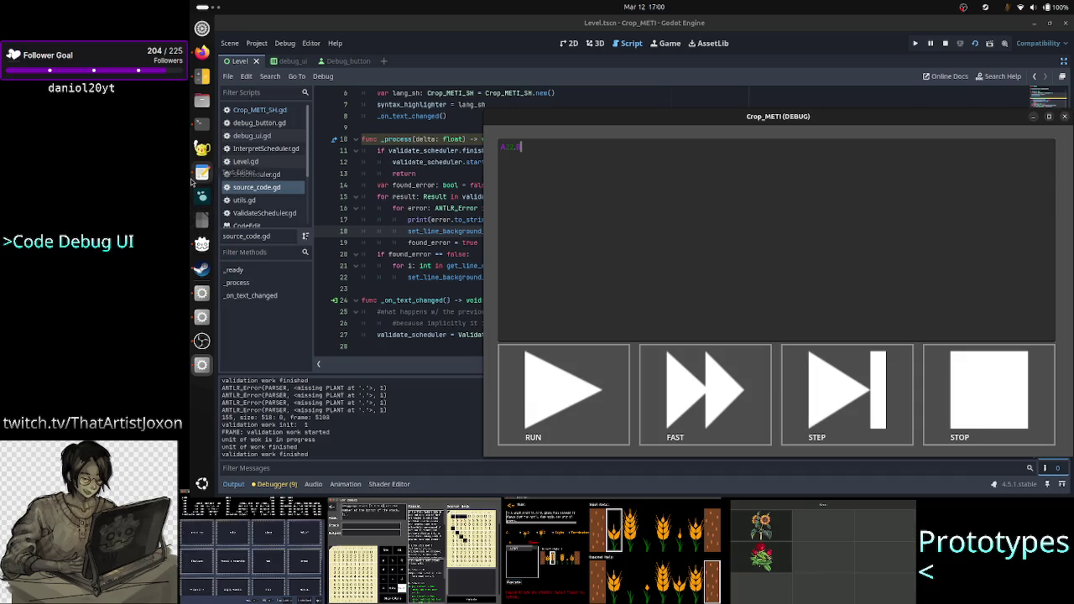
{"action": "left_click", "coordinate": [195, 176]}
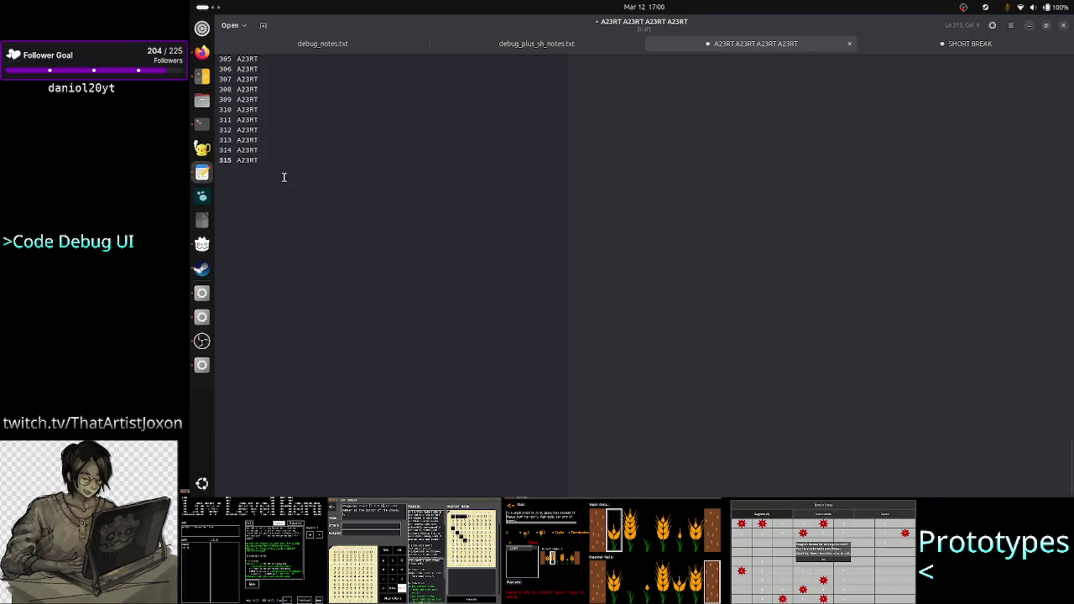
Close the SHORT BREAK note without saving
{"action": "left_click", "coordinate": [272, 149]}
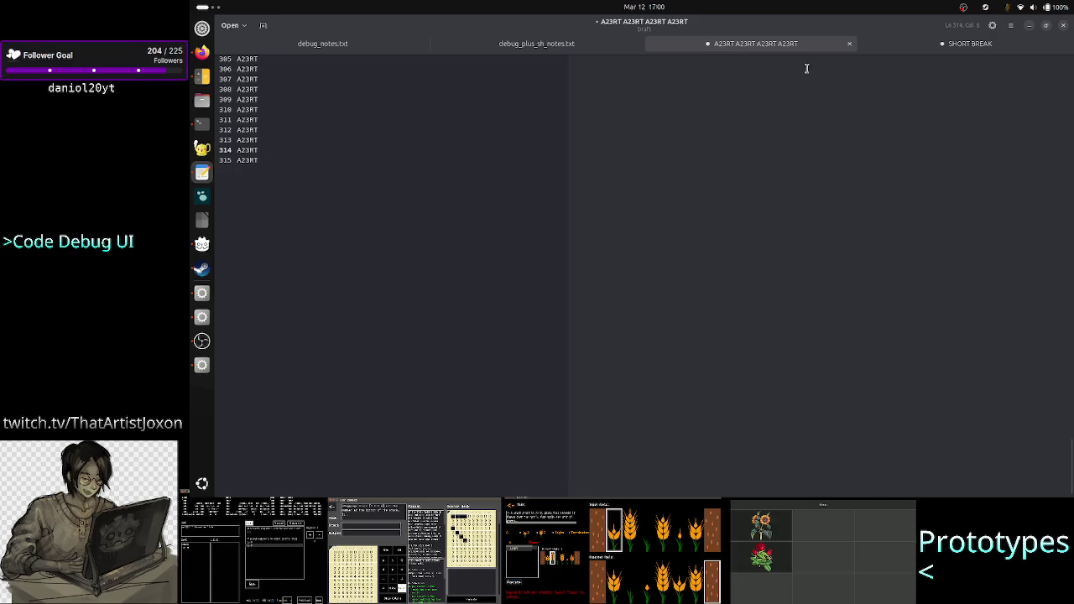
{"action": "left_click", "coordinate": [978, 48]}
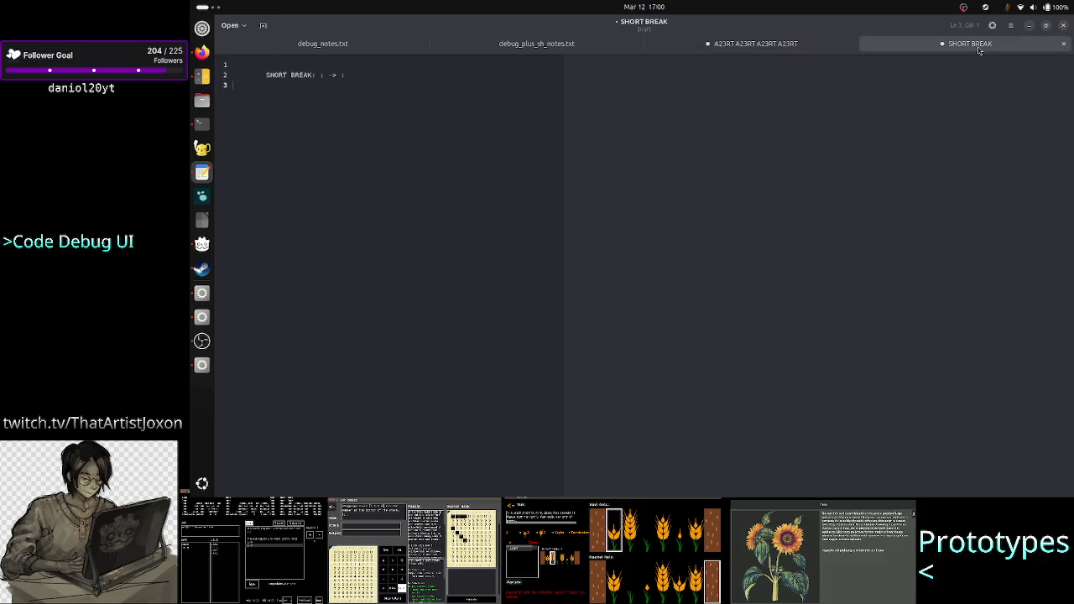
{"action": "left_click", "coordinate": [1064, 47]}
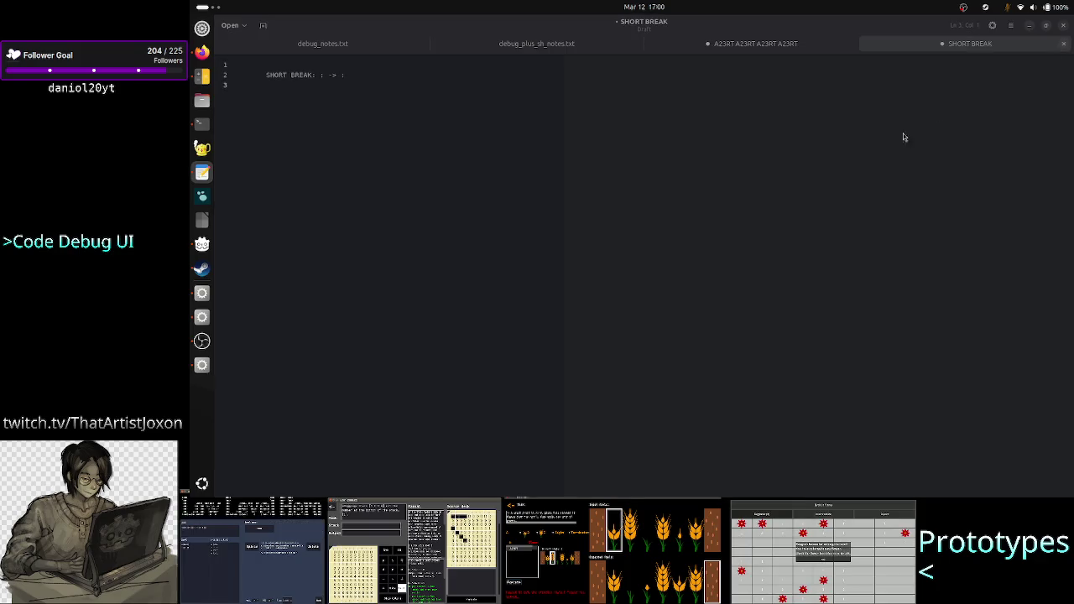
{"action": "left_click", "coordinate": [644, 312]}
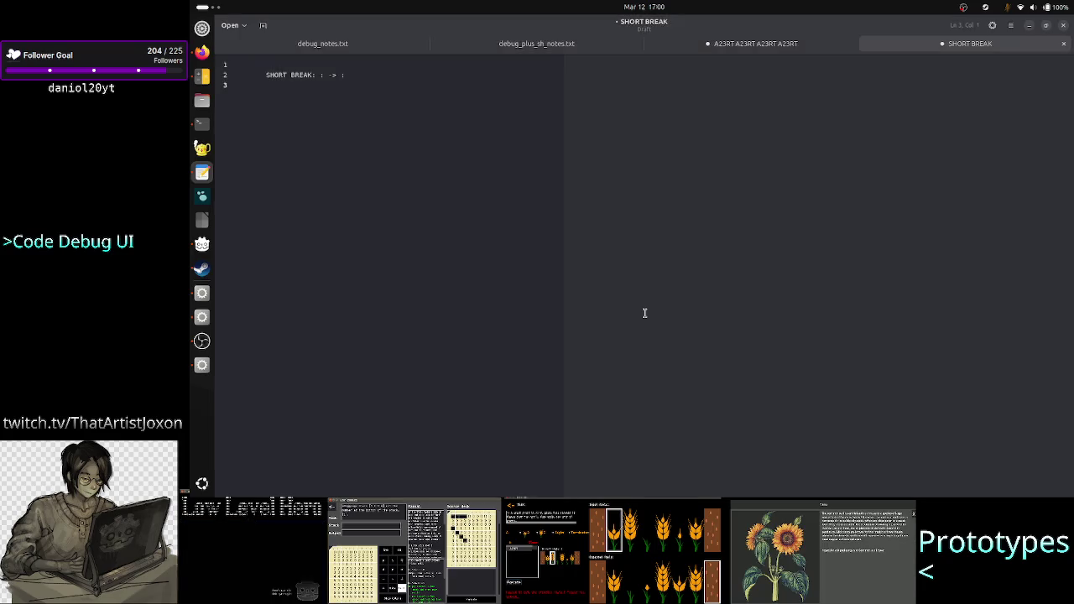
Select all of the repeated A23RT text in the draft document
{"action": "left_click", "coordinate": [405, 120]}
{"action": "scroll", "coordinate": [404, 121], "scroll_direction": "up", "scroll_amount": 20}
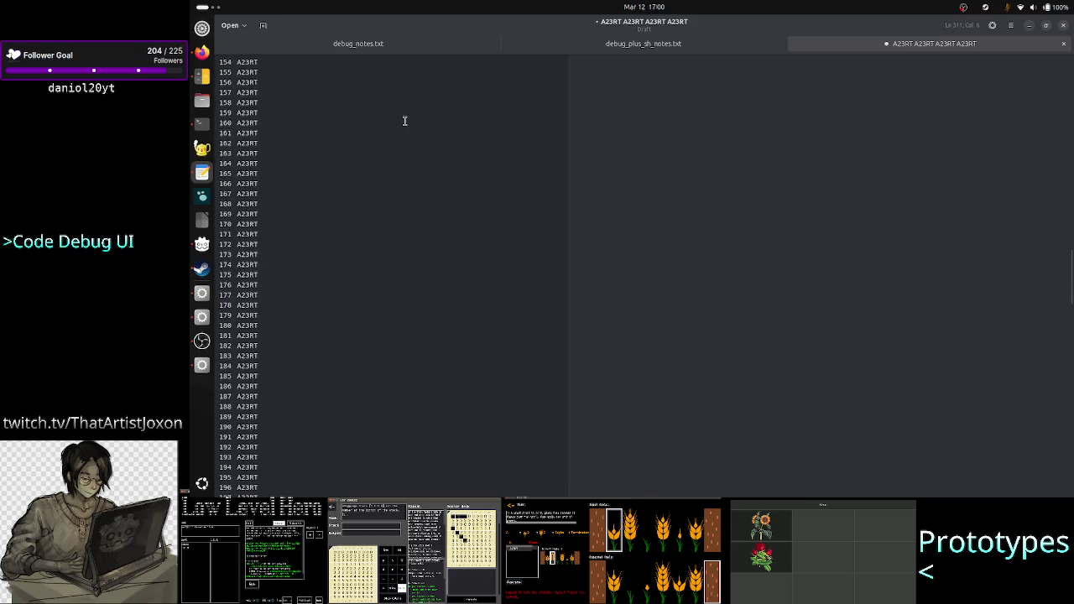
{"action": "left_click", "coordinate": [318, 186]}
{"action": "key", "text": "ctrl+a"}
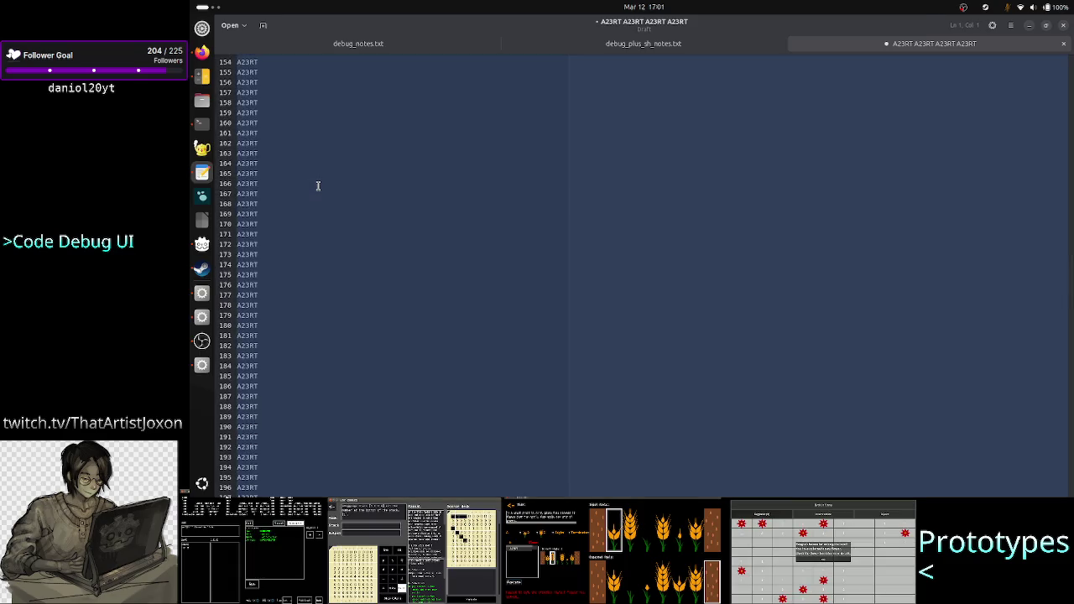
{"action": "key", "text": "alt+Tab"}
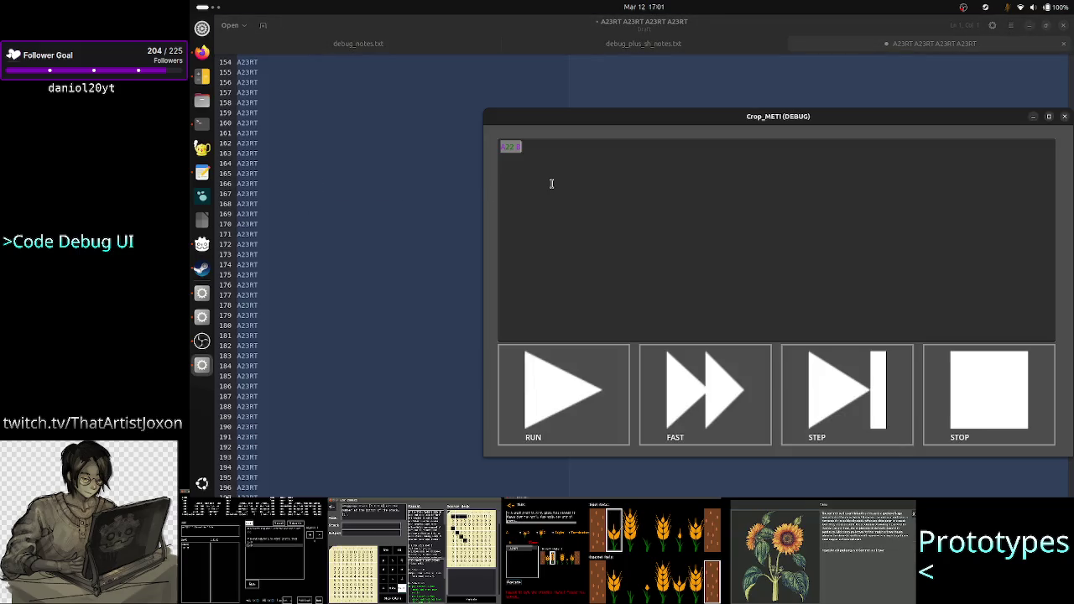
Paste the copied A23RT lines into the game's text area
{"action": "left_click", "coordinate": [552, 183]}
{"action": "key", "text": "ctrl+v"}
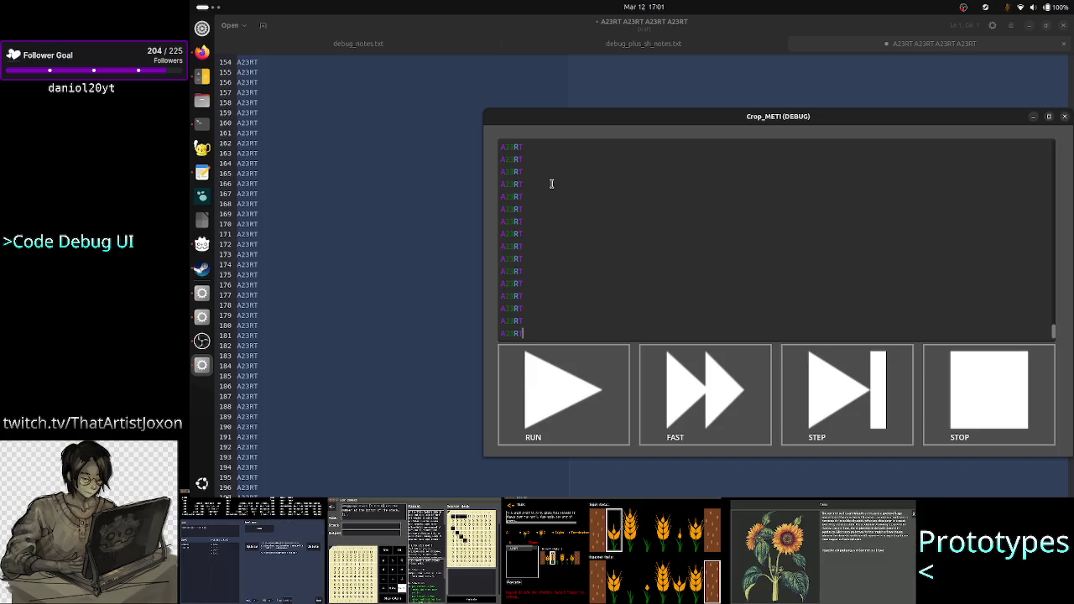
{"action": "scroll", "coordinate": [569, 245], "scroll_direction": "up", "scroll_amount": 3}
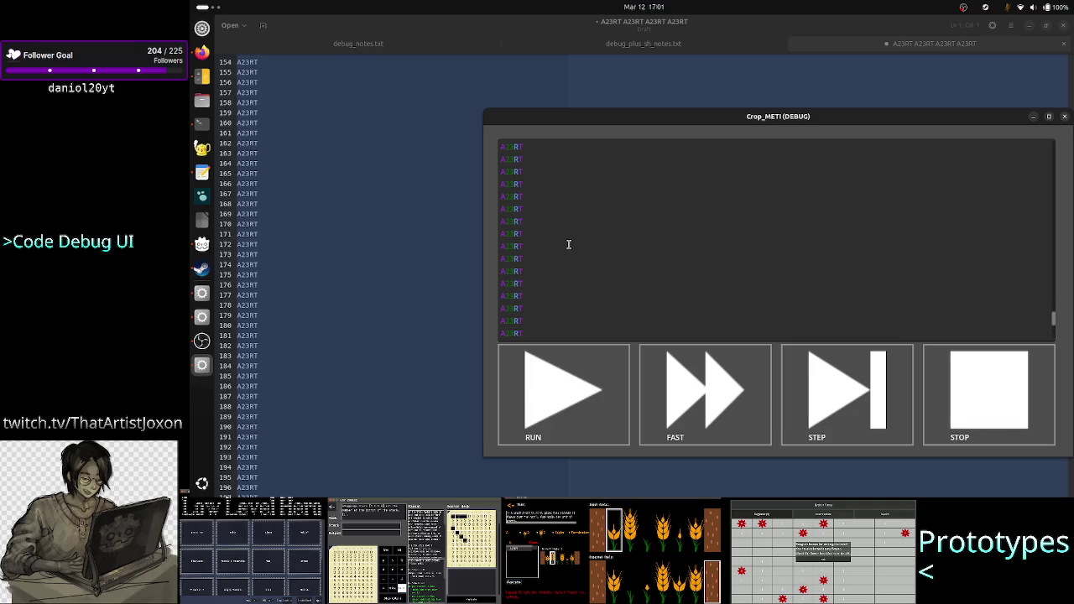
{"action": "scroll", "coordinate": [568, 244], "scroll_direction": "up", "scroll_amount": 15}
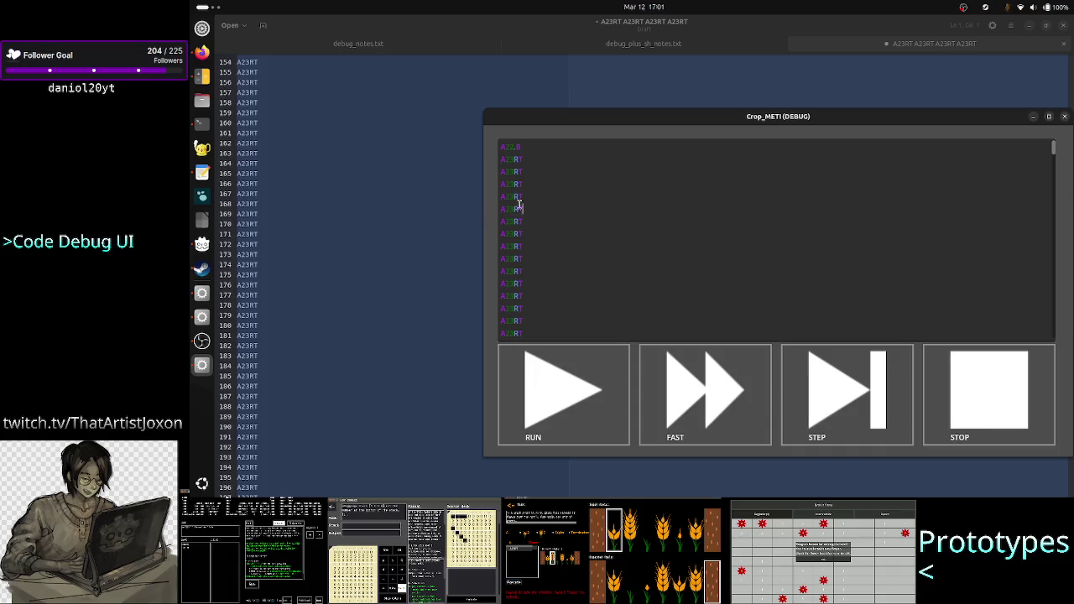
Select and inspect the sixth and seventh A23RT lines in the game
{"action": "left_click_drag", "start_coordinate": [521, 207], "coordinate": [490, 205]}
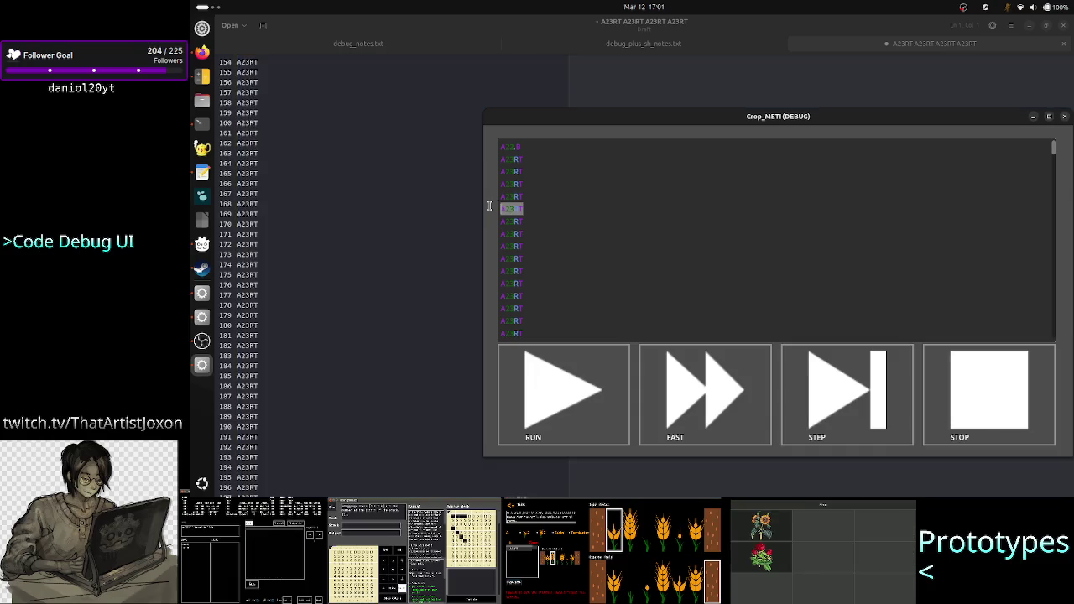
{"action": "left_click", "coordinate": [549, 217]}
{"action": "left_click_drag", "start_coordinate": [529, 220], "coordinate": [492, 220]}
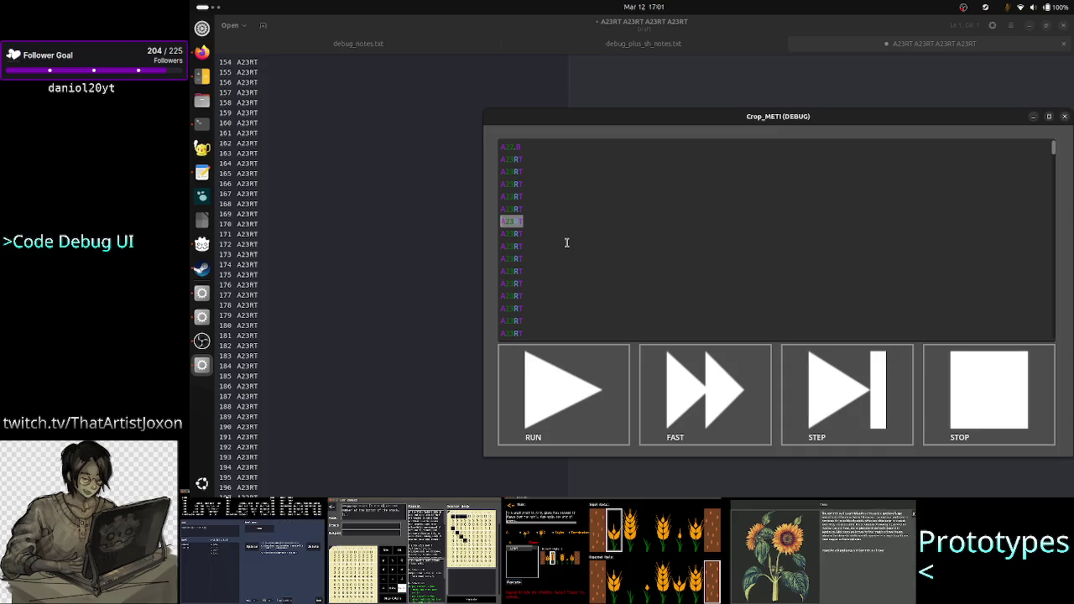
{"action": "scroll", "coordinate": [573, 243], "scroll_direction": "down", "scroll_amount": 5}
{"action": "scroll", "coordinate": [574, 245], "scroll_direction": "up", "scroll_amount": 5}
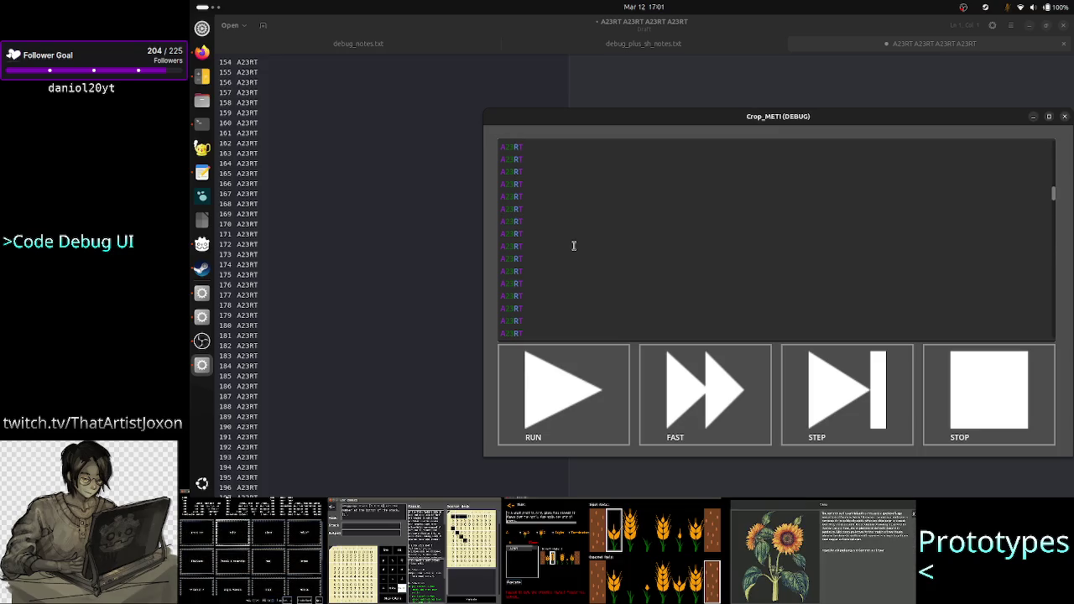
{"action": "left_click", "coordinate": [539, 224]}
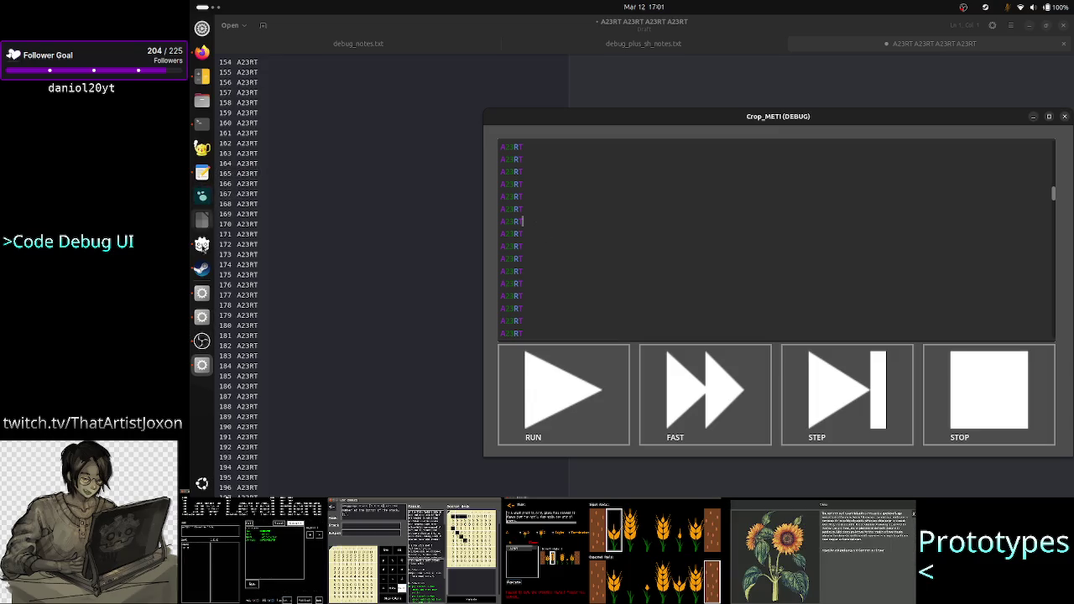
{"action": "left_click", "coordinate": [202, 293]}
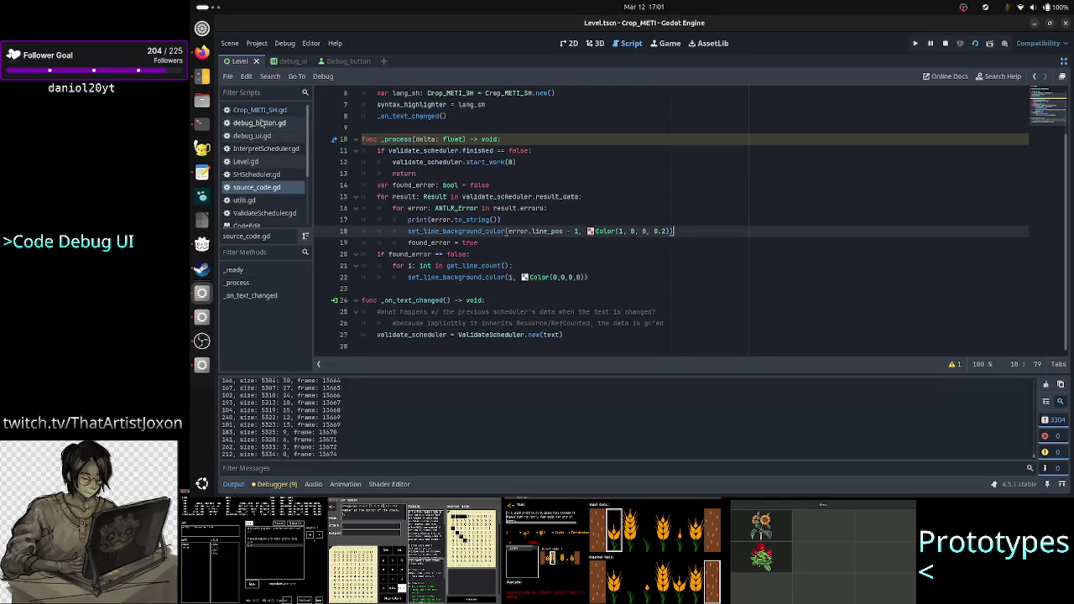
Open Crop_METI_SH.gd and select the _get_line_syntax_highlighting function name
{"action": "left_click", "coordinate": [251, 110]}
{"action": "scroll", "coordinate": [420, 187], "scroll_direction": "up", "scroll_amount": 5}
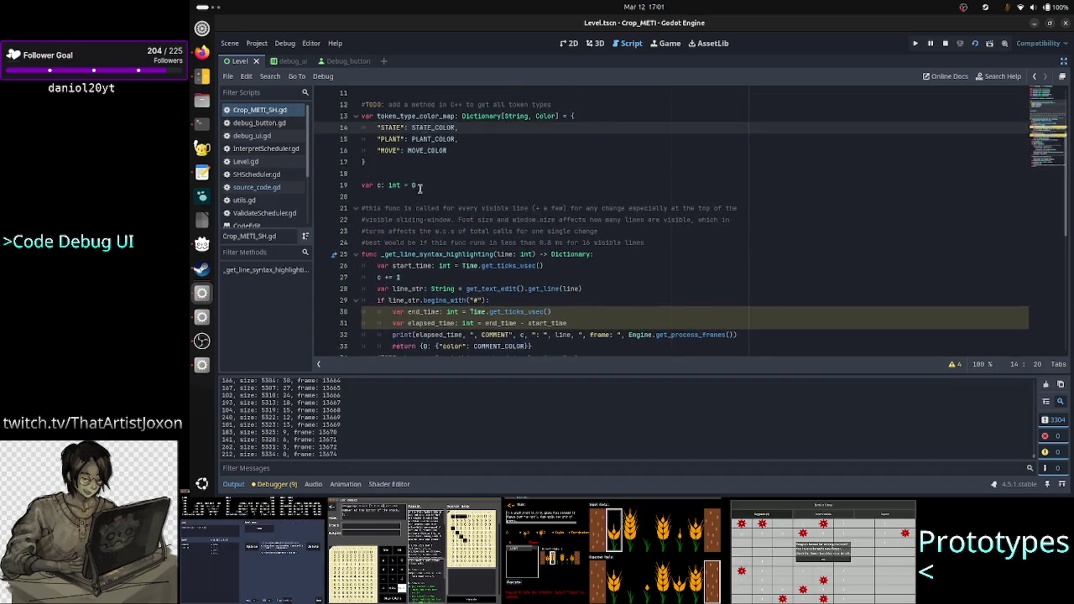
{"action": "double_click", "coordinate": [427, 254]}
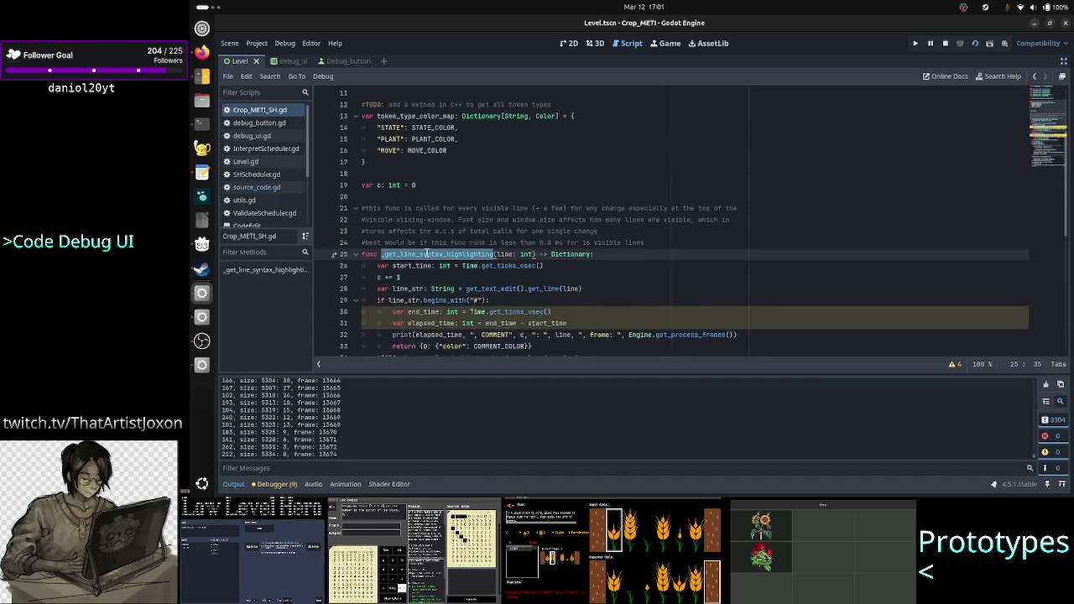
Select an A23RT line in the debug game, then clear Godot's output log
{"action": "key", "text": "alt+Tab"}
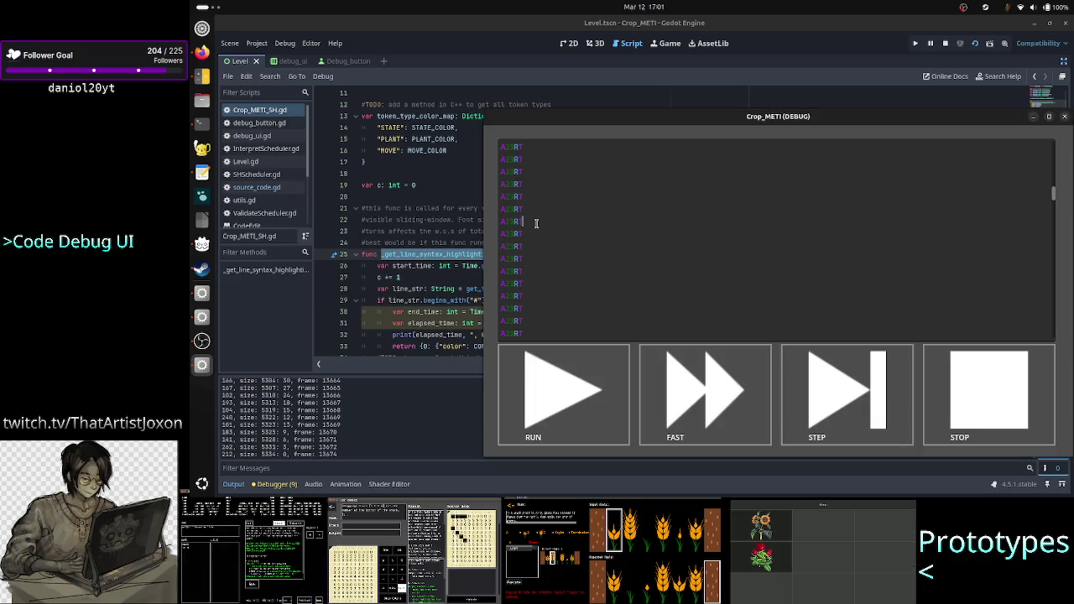
{"action": "left_click_drag", "start_coordinate": [538, 230], "coordinate": [479, 219]}
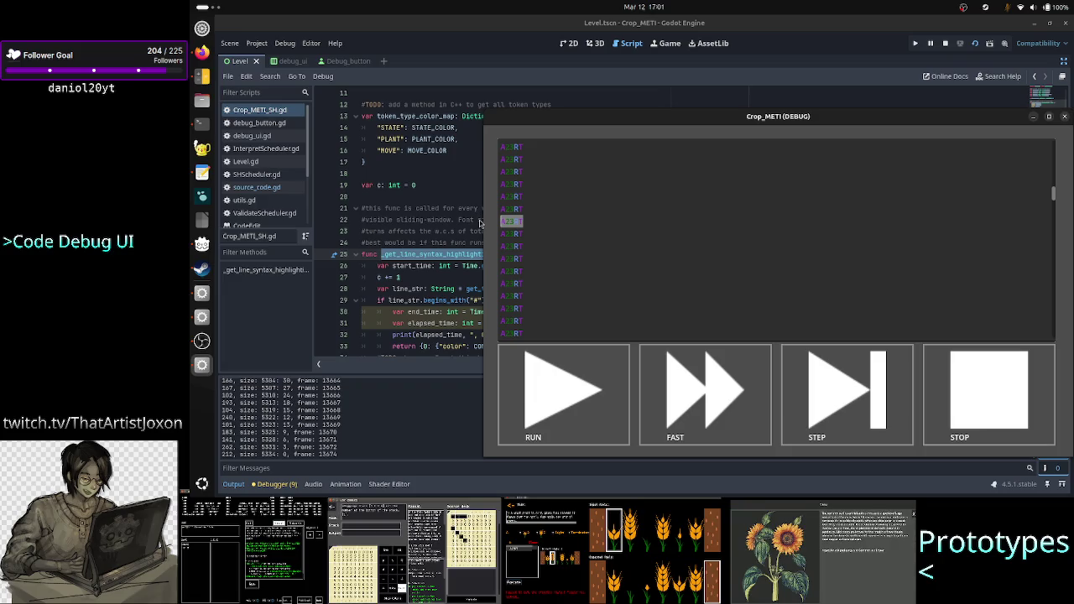
{"action": "scroll", "coordinate": [553, 274], "scroll_direction": "down", "scroll_amount": 5}
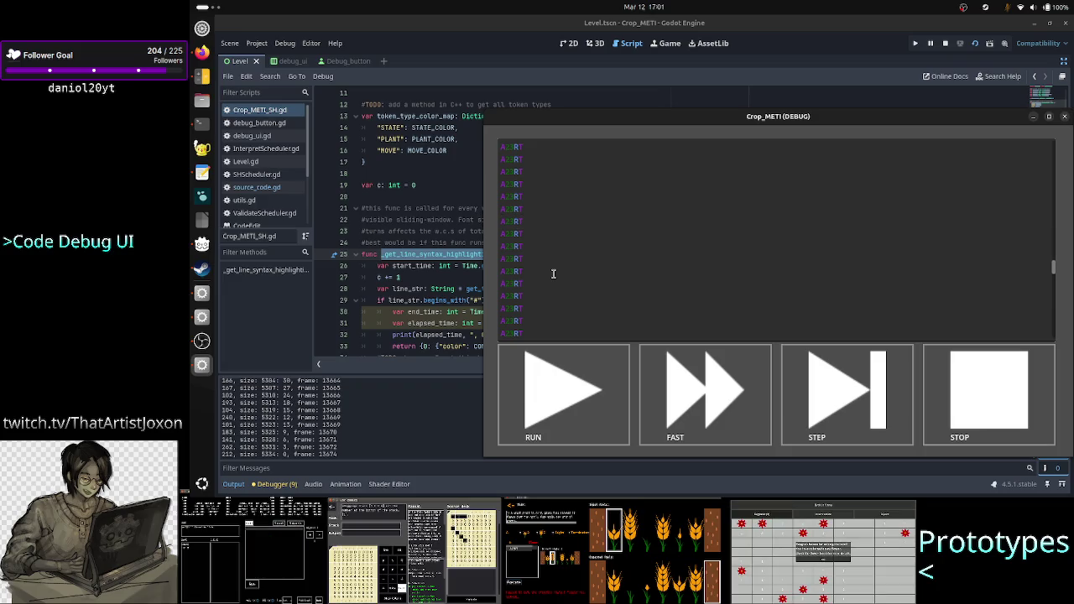
{"action": "scroll", "coordinate": [554, 273], "scroll_direction": "up", "scroll_amount": 5}
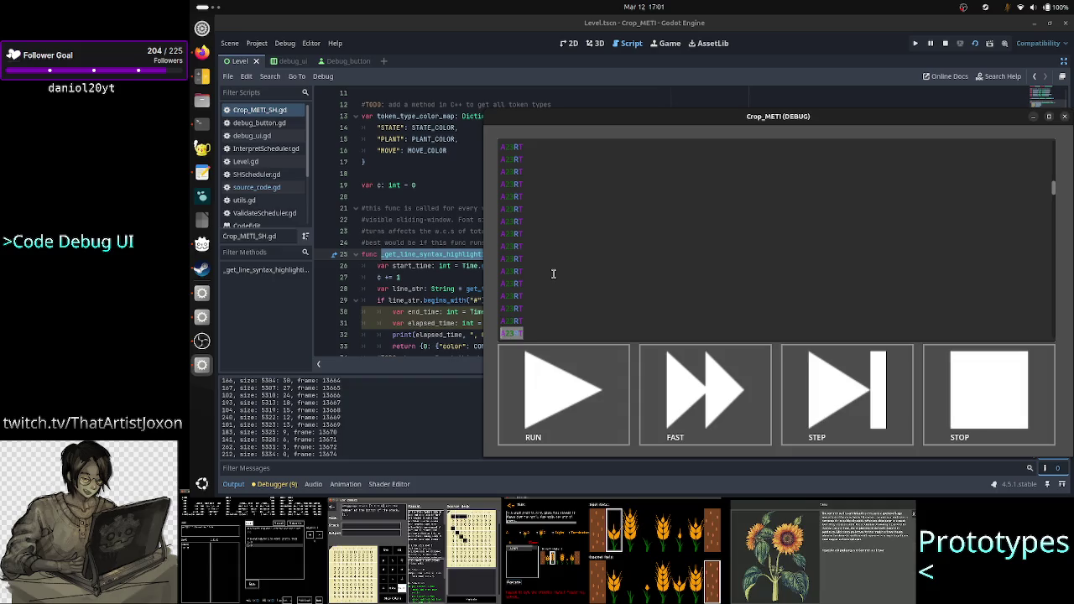
{"action": "key", "text": "F8"}
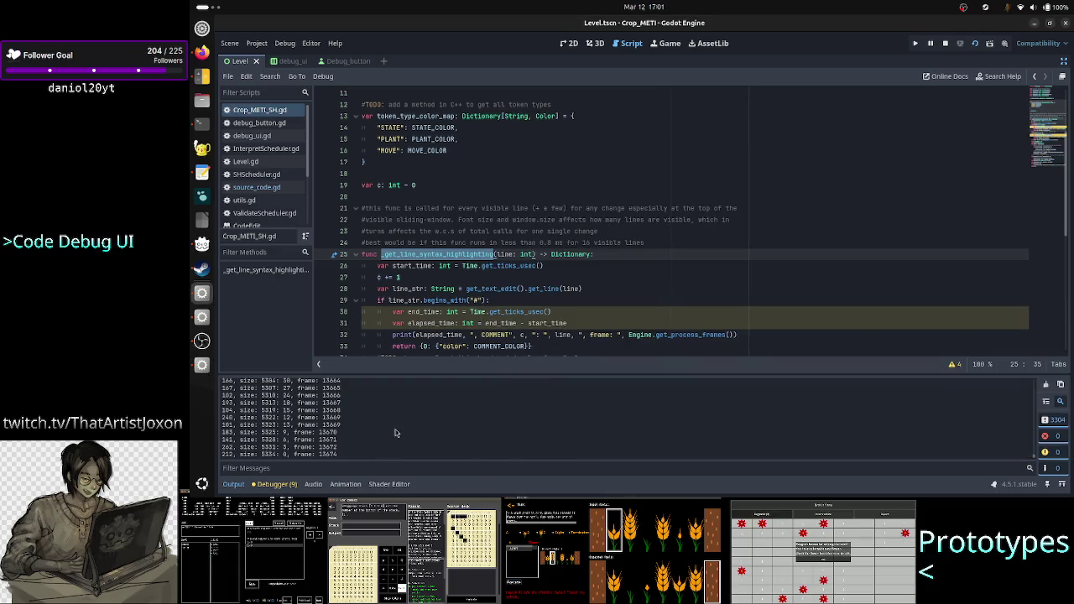
{"action": "left_click", "coordinate": [1046, 384]}
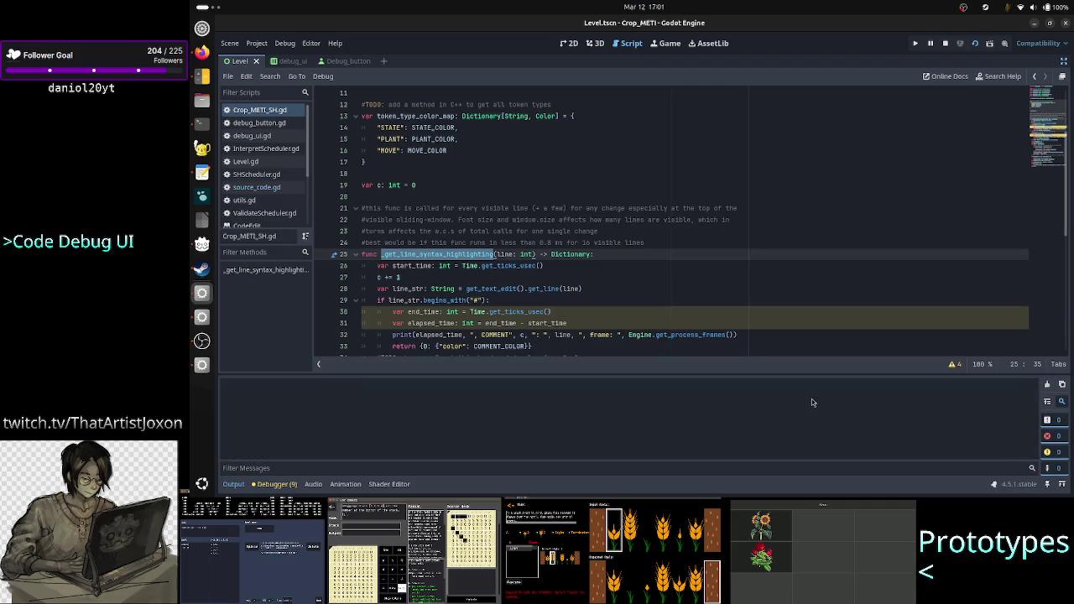
{"action": "key", "text": "alt+Tab"}
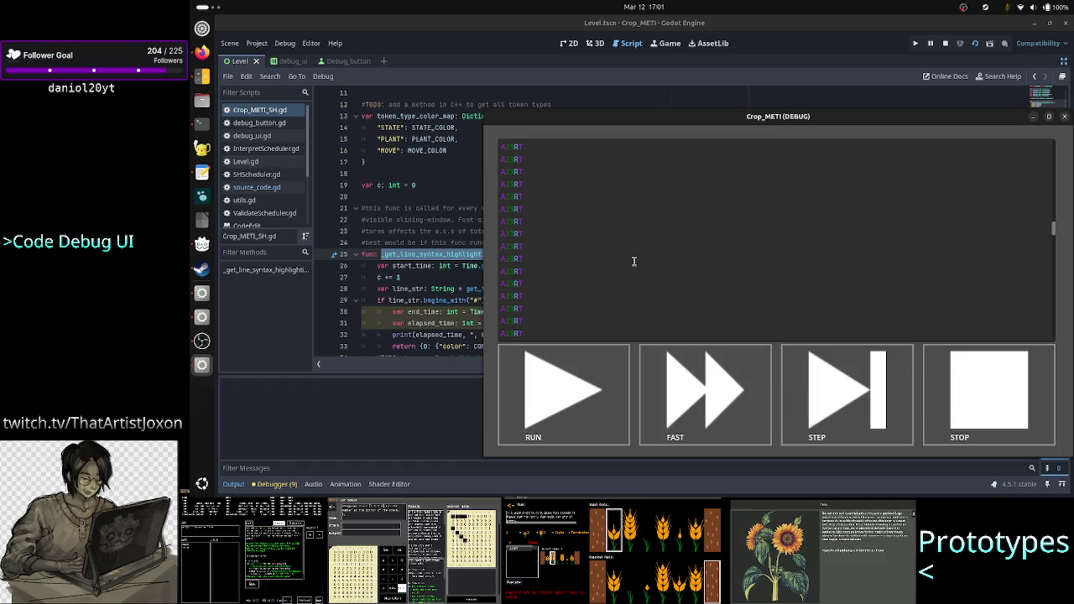
Place the caret after an A23RT line and scroll through the game's pasted text
{"action": "left_click", "coordinate": [554, 246]}
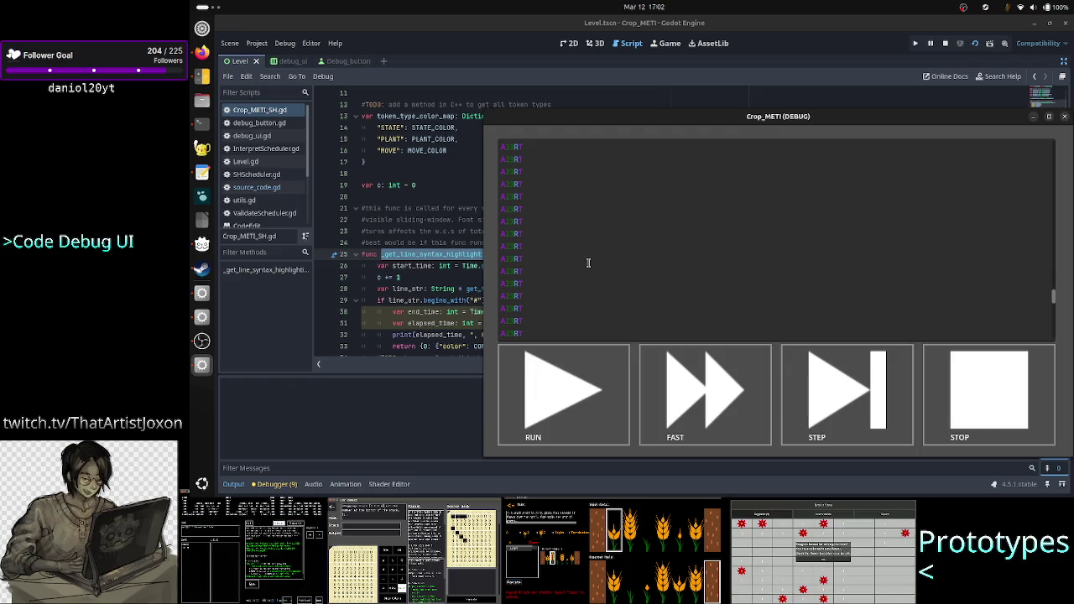
{"action": "scroll", "coordinate": [611, 286], "scroll_direction": "up", "scroll_amount": 10}
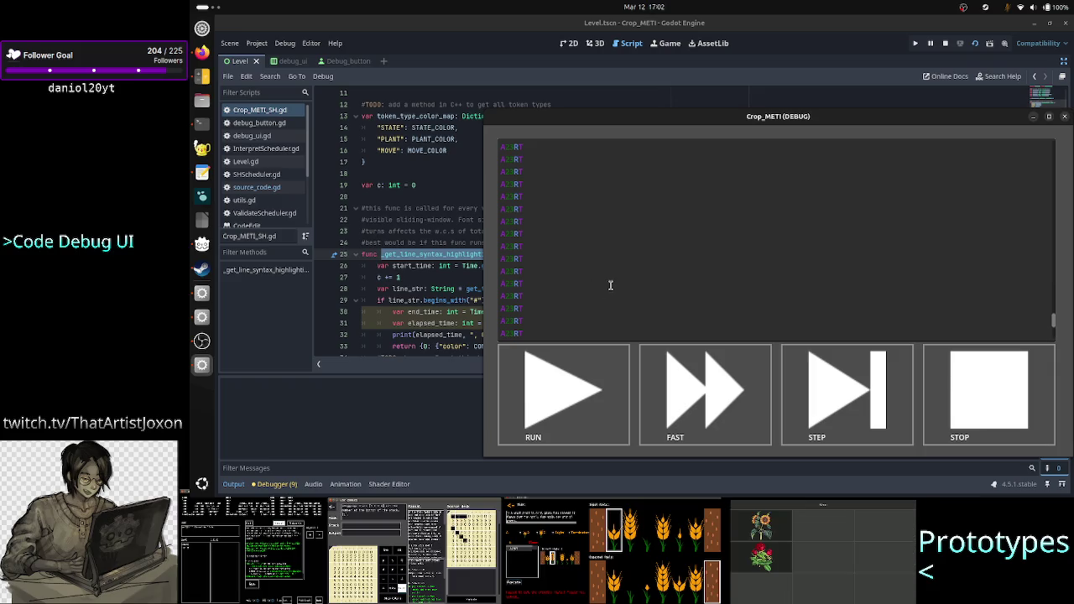
{"action": "scroll", "coordinate": [611, 285], "scroll_direction": "up", "scroll_amount": 3}
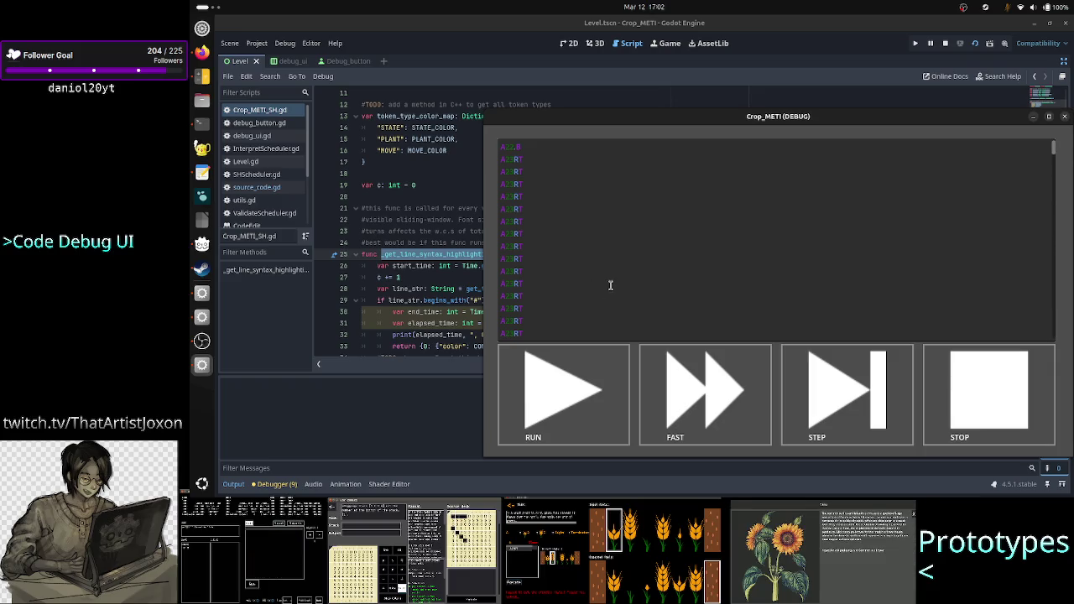
{"action": "scroll", "coordinate": [611, 285], "scroll_direction": "down", "scroll_amount": 5}
{"action": "scroll", "coordinate": [611, 285], "scroll_direction": "down", "scroll_amount": 5}
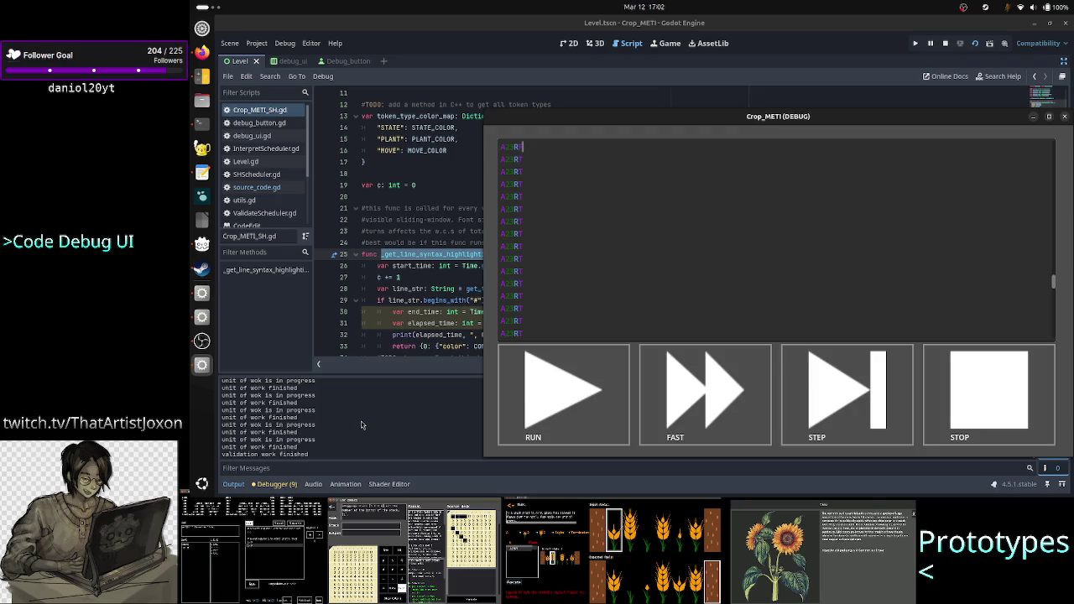
Select the first output log line up to the value 219, then close the debug window
{"action": "key", "text": "F8"}
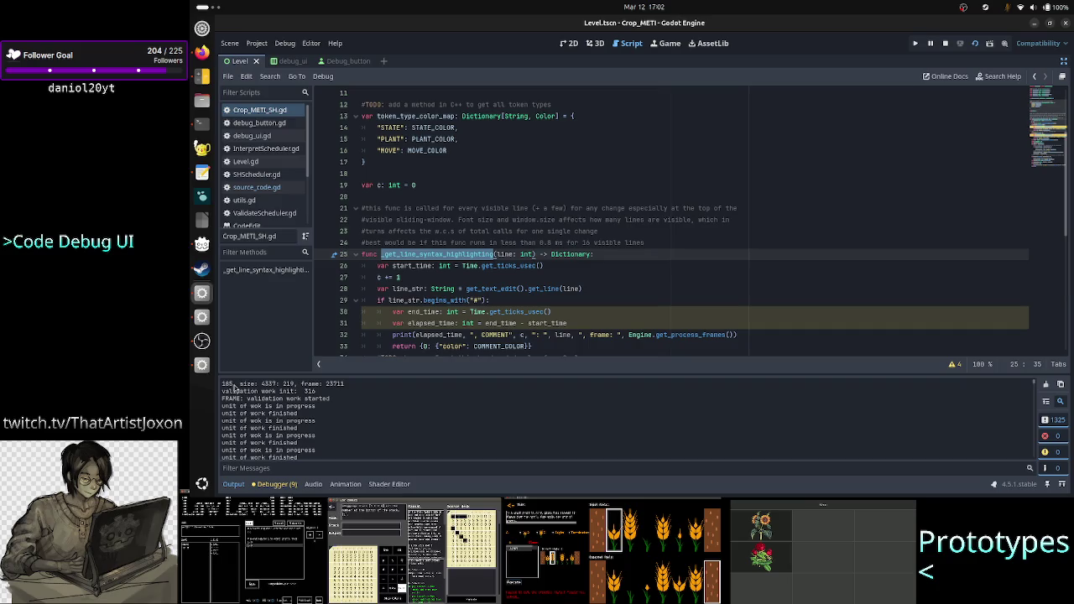
{"action": "triple_click", "coordinate": [224, 387]}
{"action": "left_click_drag", "start_coordinate": [223, 386], "coordinate": [296, 384]}
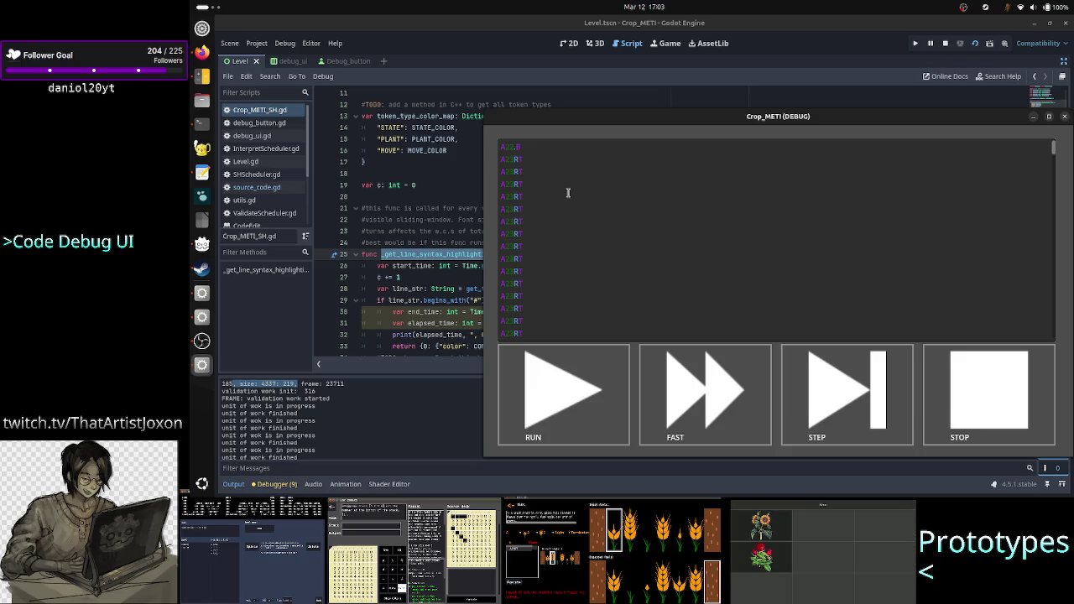
{"action": "scroll", "coordinate": [611, 208], "scroll_direction": "down", "scroll_amount": 3}
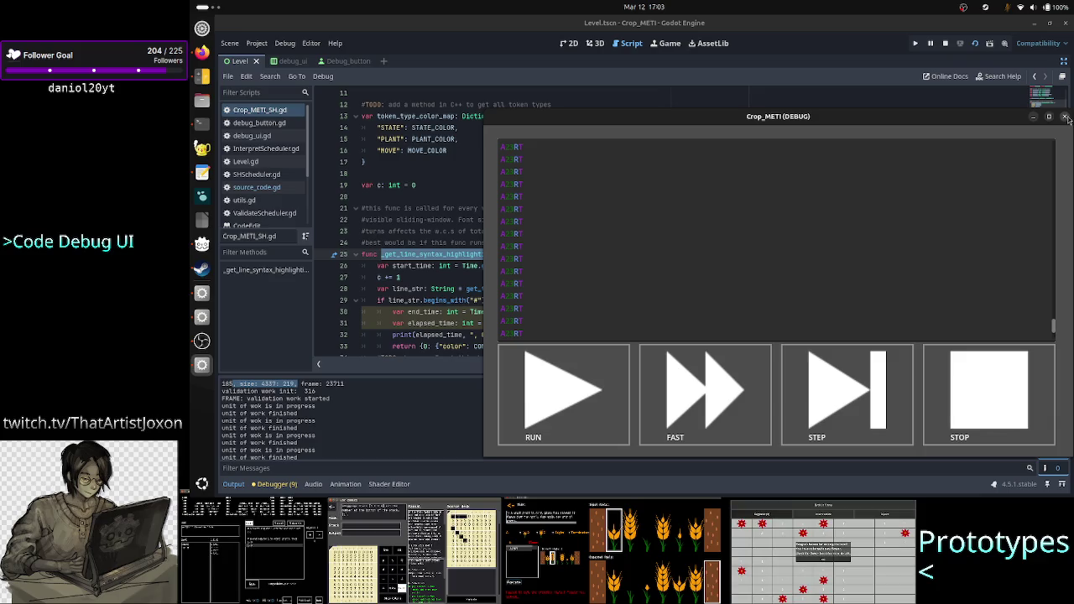
{"action": "left_click", "coordinate": [1068, 118]}
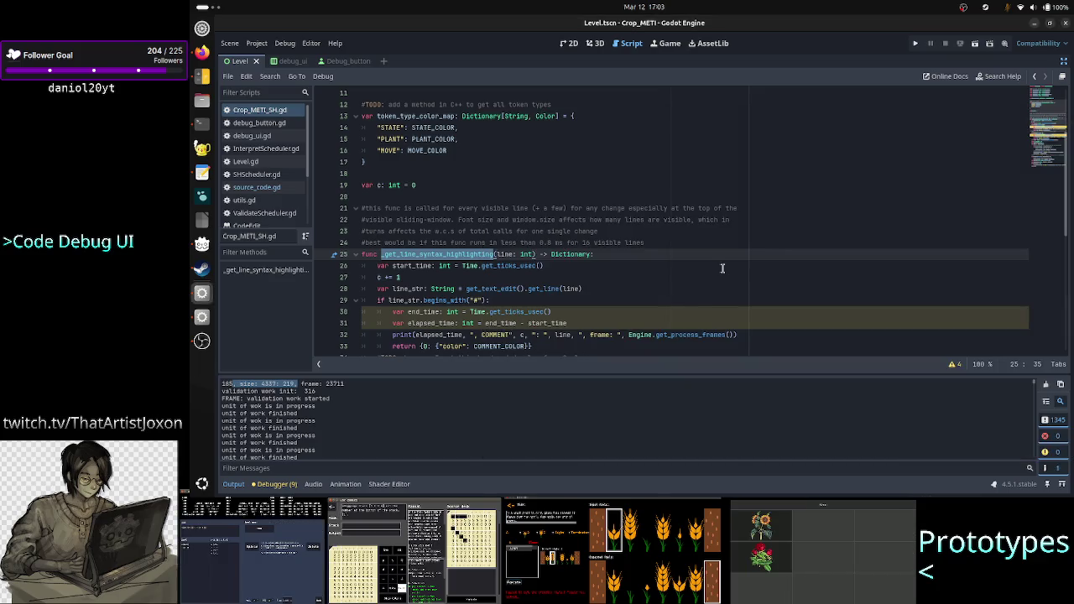
Place the caret after line 24 and select an ANTLR_Error missing STATE at '<EOF>' line in Output
{"action": "left_click", "coordinate": [669, 245]}
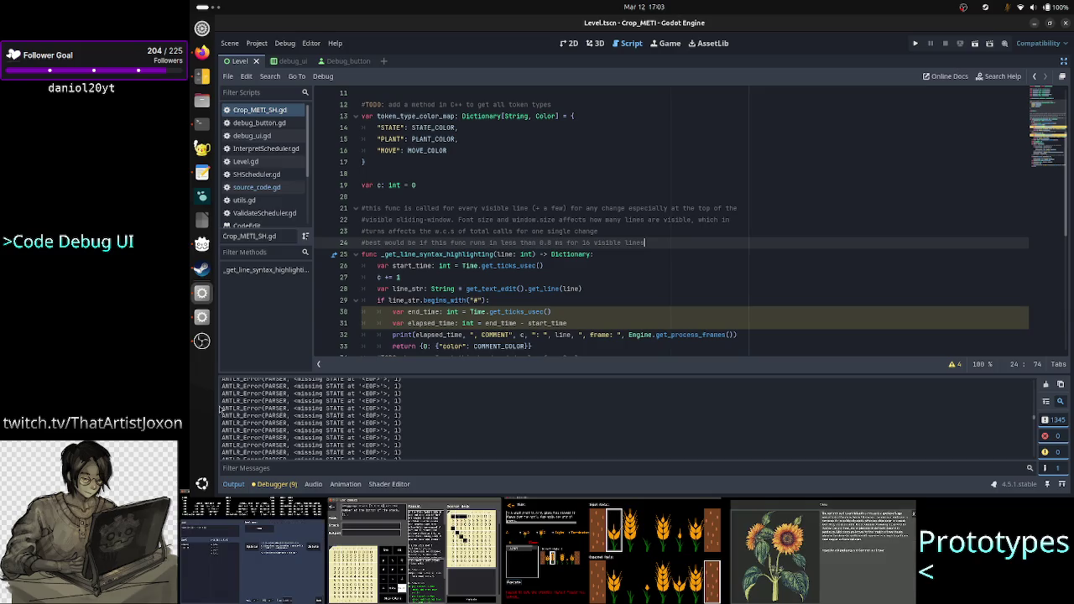
{"action": "left_click_drag", "start_coordinate": [221, 408], "coordinate": [410, 411]}
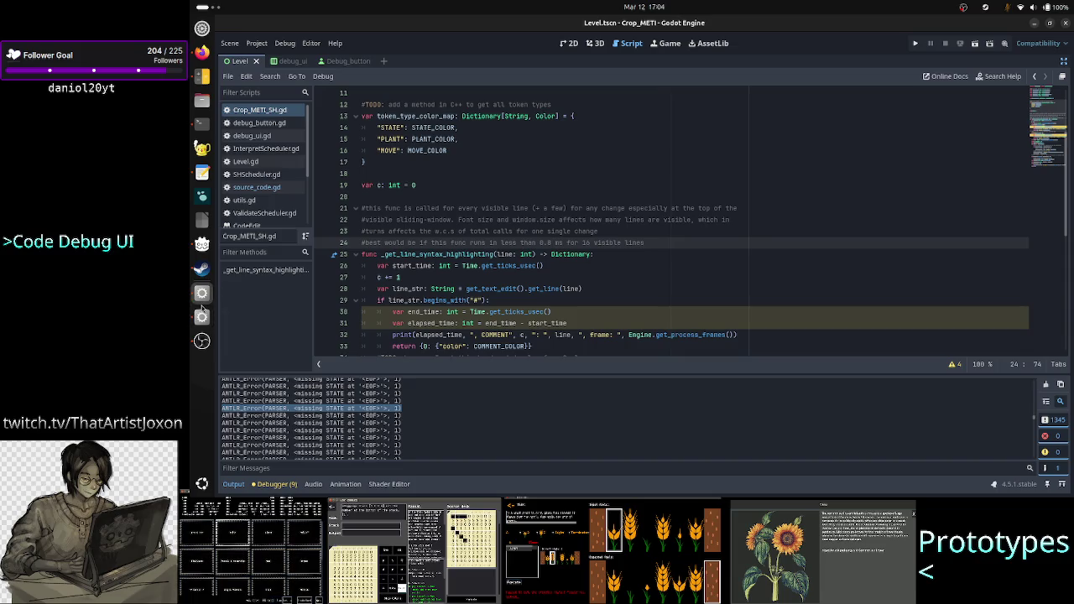
{"action": "left_click", "coordinate": [522, 176]}
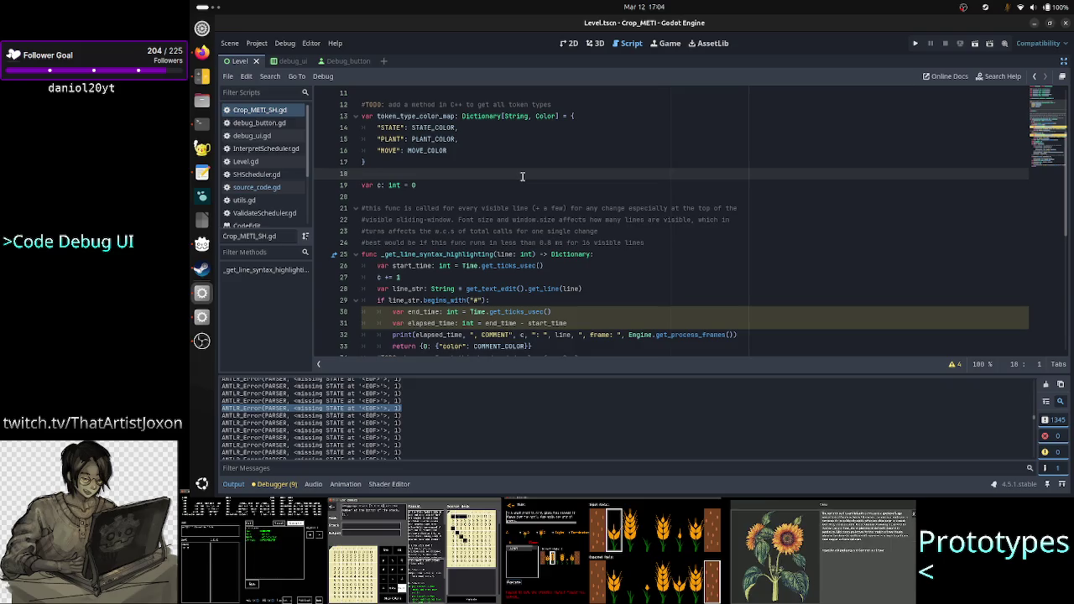
{"action": "type", "text": "A2"}
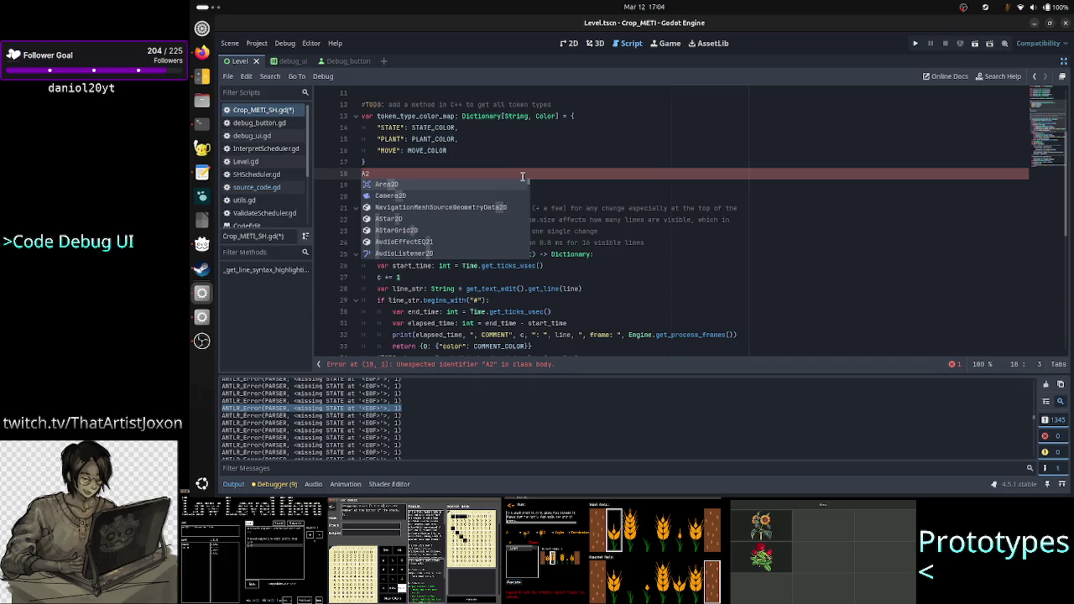
{"action": "key", "text": "BackSpace"}
{"action": "key", "text": "Escape"}
{"action": "type", "text": "2"}
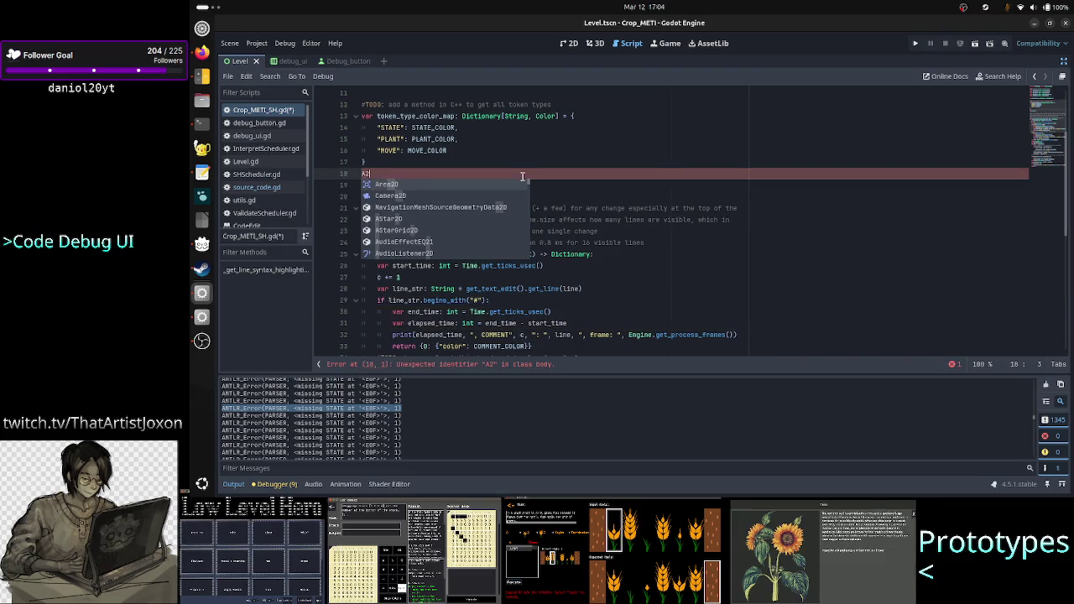
{"action": "key", "text": "Escape"}
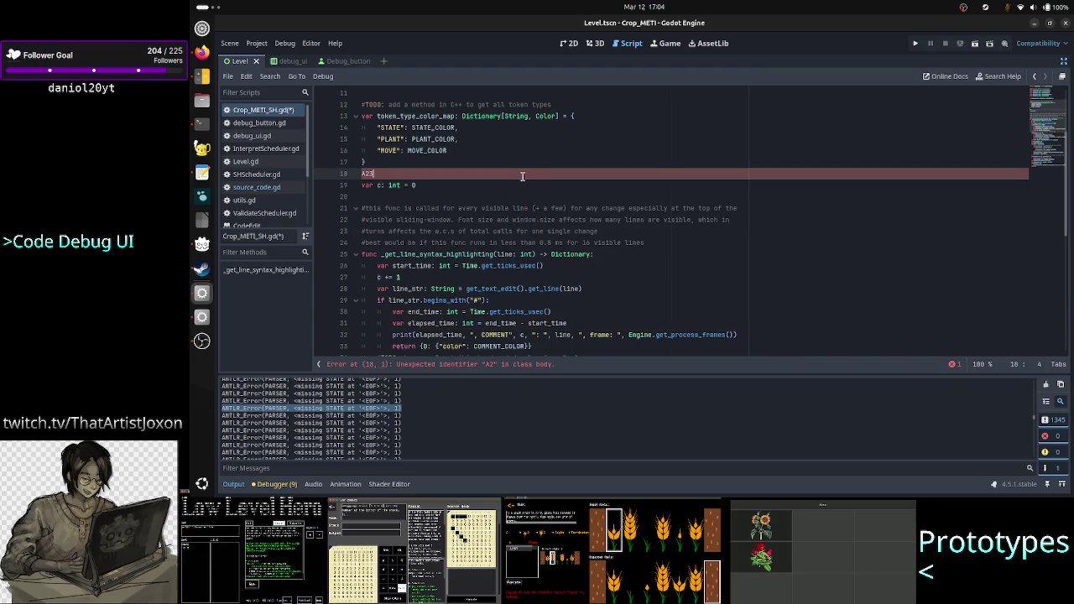
{"action": "type", "text": "3RT"}
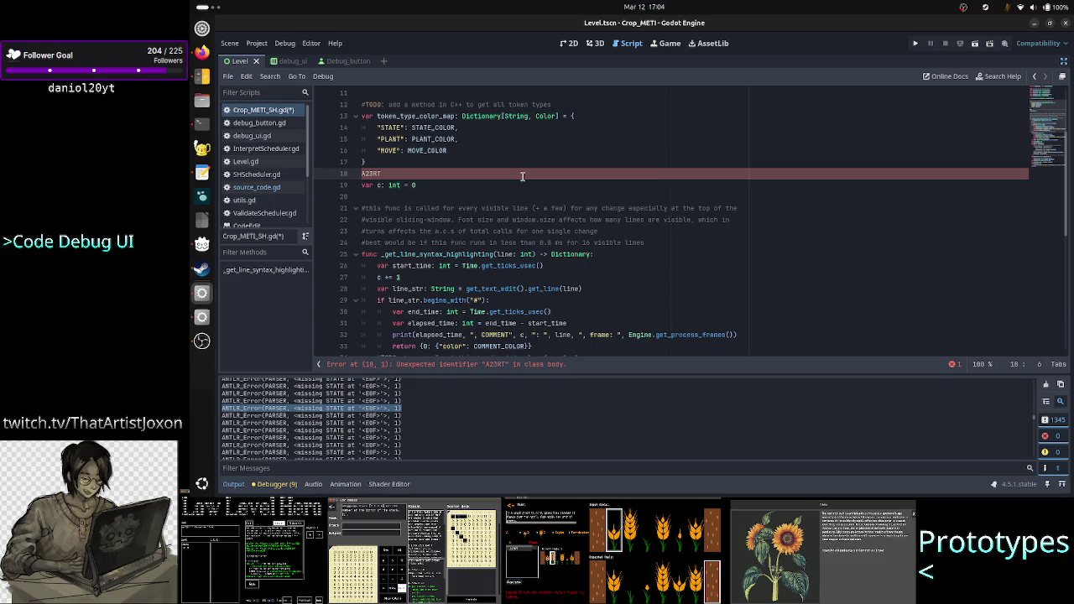
{"action": "key", "text": "BackSpace"}
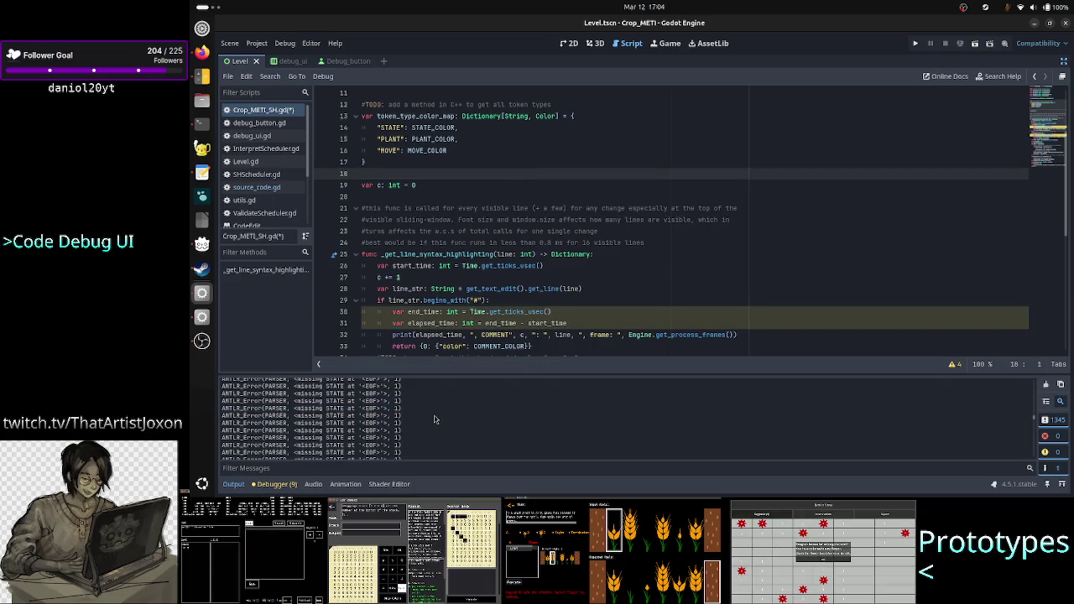
{"action": "left_click_drag", "start_coordinate": [403, 416], "coordinate": [407, 432]}
{"action": "left_click", "coordinate": [406, 432]}
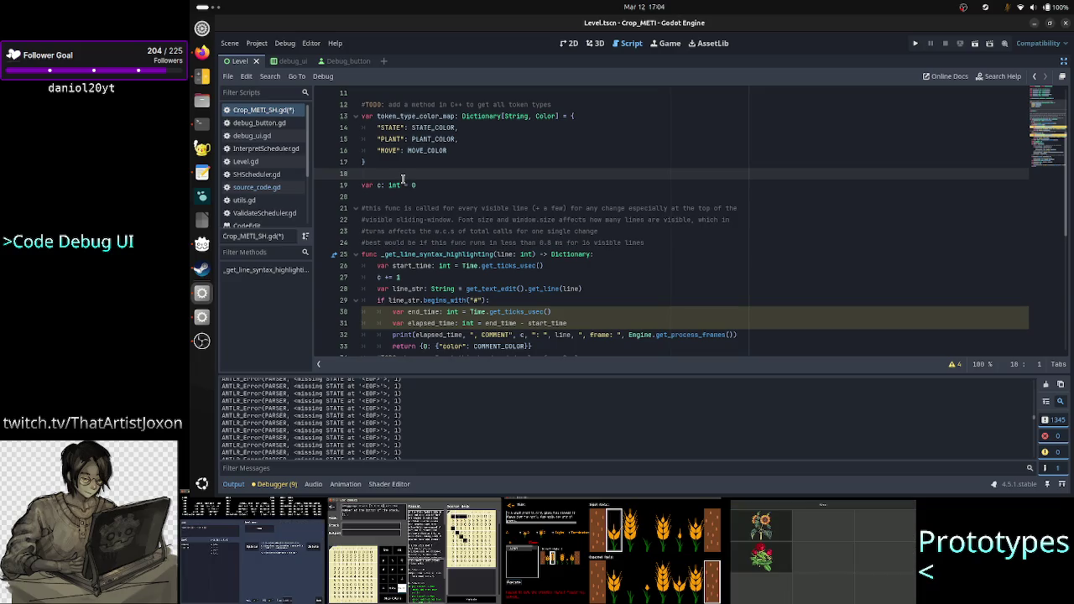
Clear the terminal and list the files in the source folder
{"action": "left_click", "coordinate": [201, 123]}
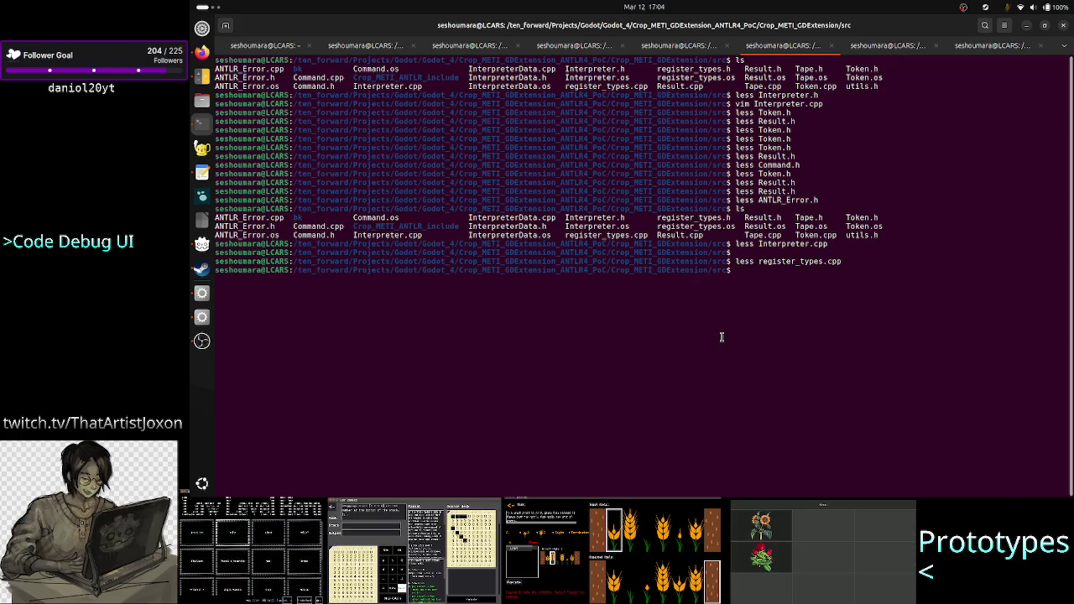
{"action": "type", "text": "c"}
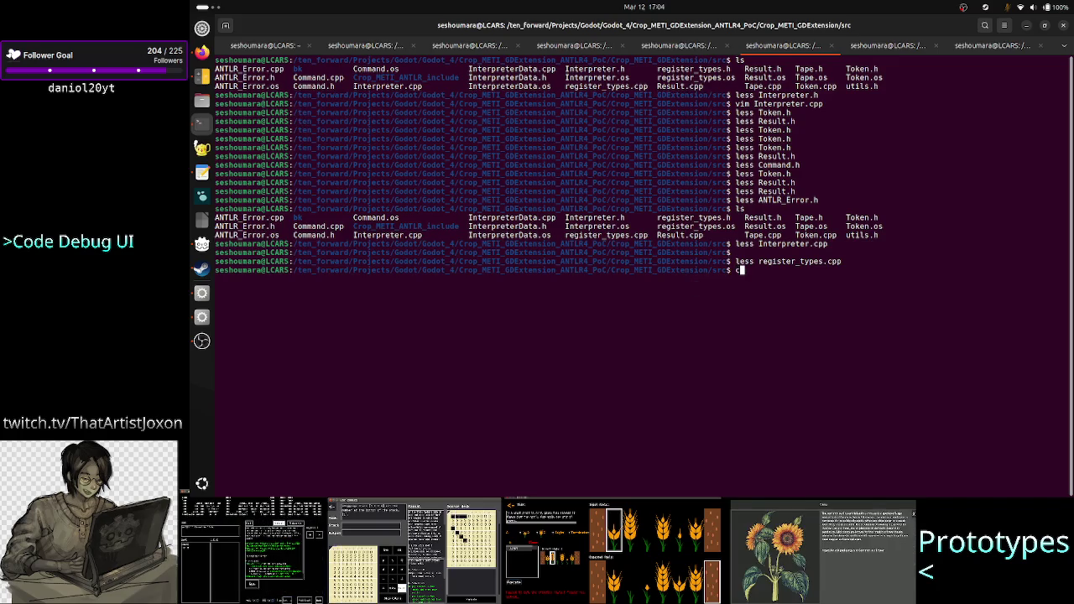
{"action": "type", "text": "lear"}
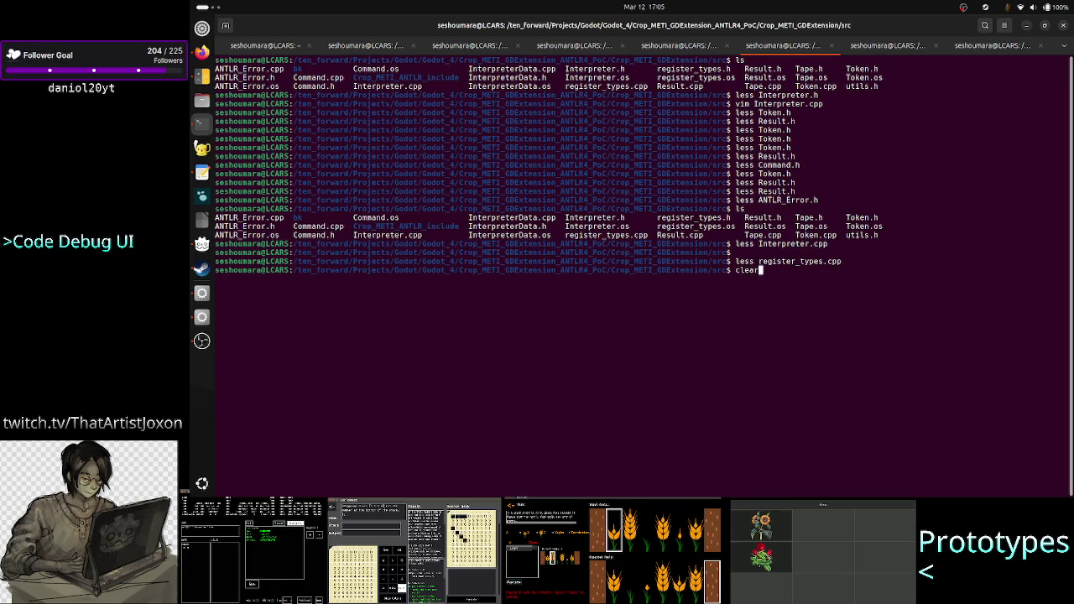
{"action": "key", "text": "Return"}
{"action": "type", "text": "ls"}
{"action": "key", "text": "Return"}
{"action": "key", "text": "Return"}
{"action": "type", "text": "vi"}
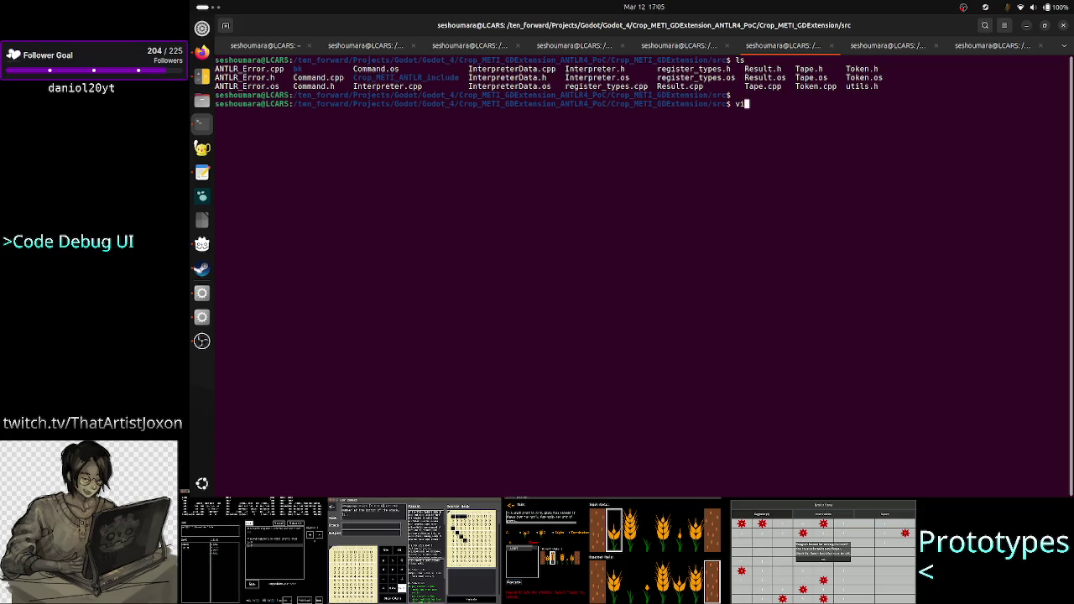
{"action": "key", "text": "BackSpace"}
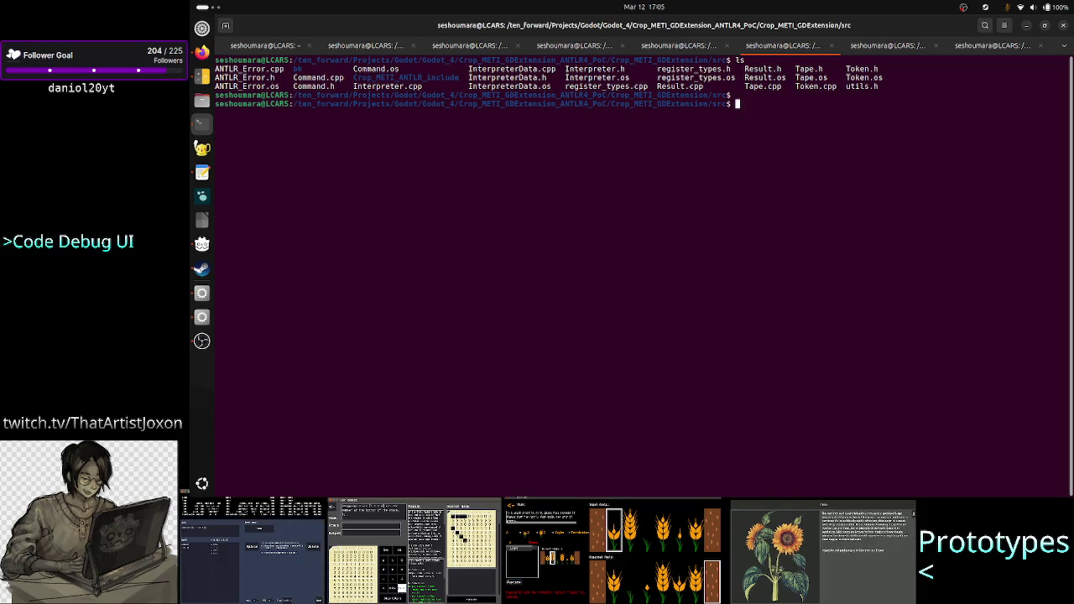
View Crop_METI_ANTLR_include/Crop_METI_ANTLR_Result.h in less and highlight its errors field
{"action": "type", "text": "less "}
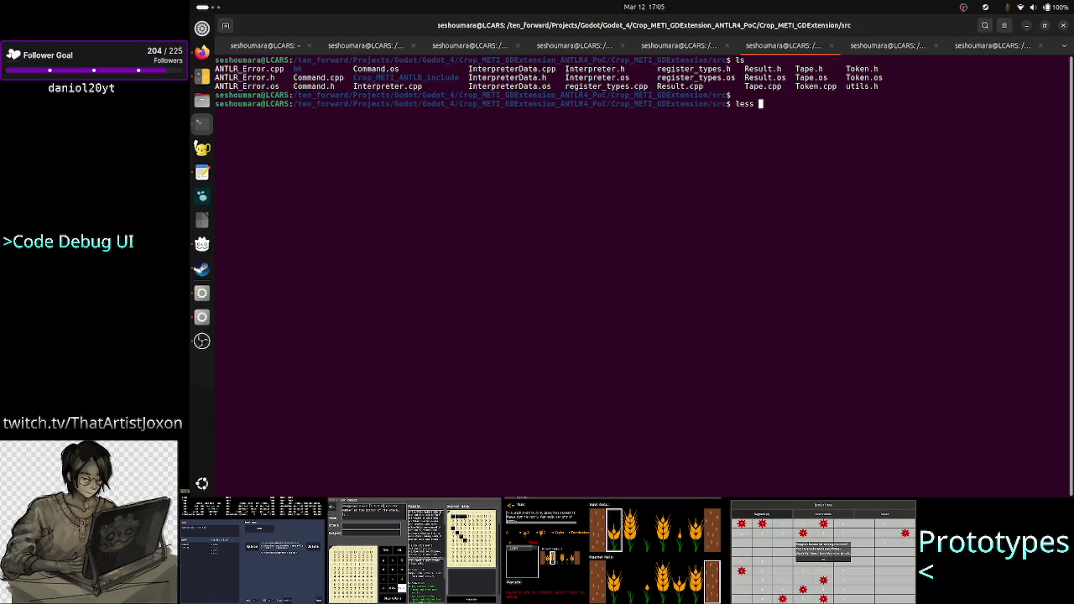
{"action": "type", "text": "Cr"}
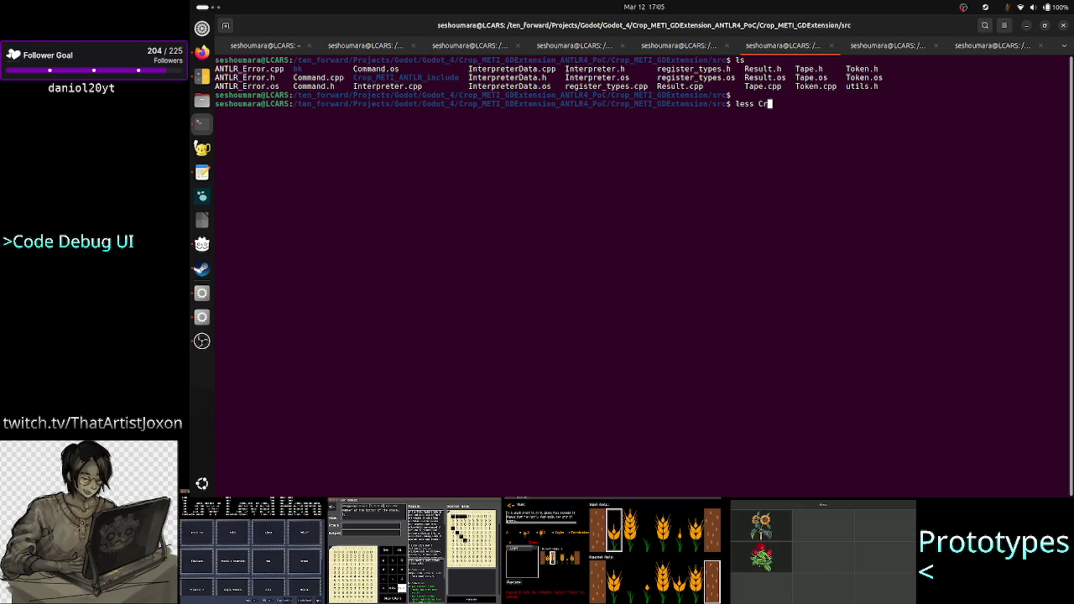
{"action": "key", "text": "Tab"}
{"action": "type", "text": "C"}
{"action": "key", "text": "Tab"}
{"action": "key", "text": "Tab"}
{"action": "type", "text": "C"}
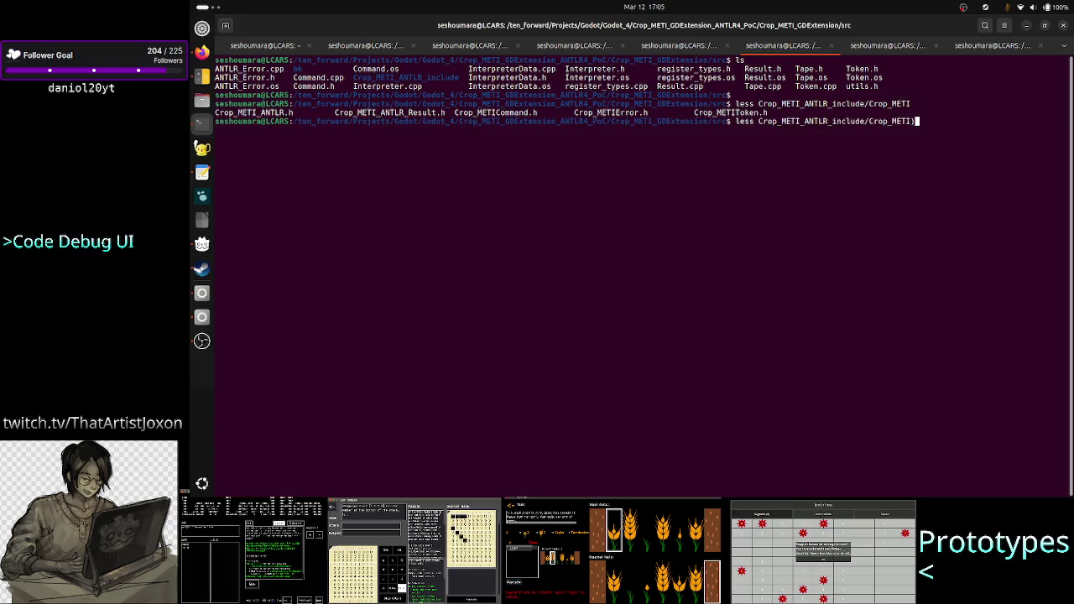
{"action": "type", "text": "_Re"}
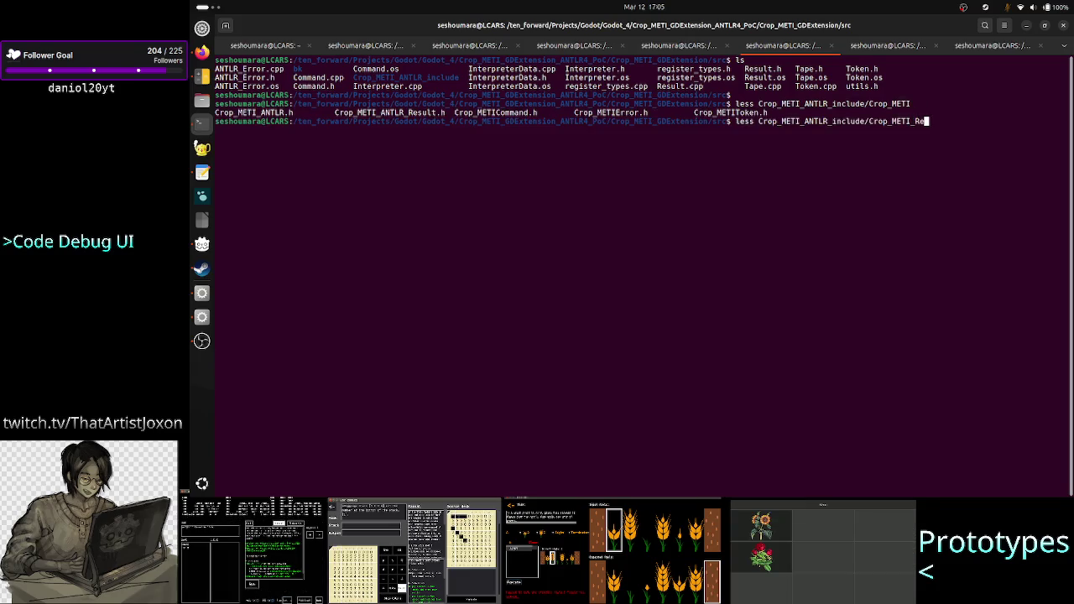
{"action": "key", "text": "BackSpace"}
{"action": "key", "text": "BackSpace"}
{"action": "type", "text": "ANTLR_Re"}
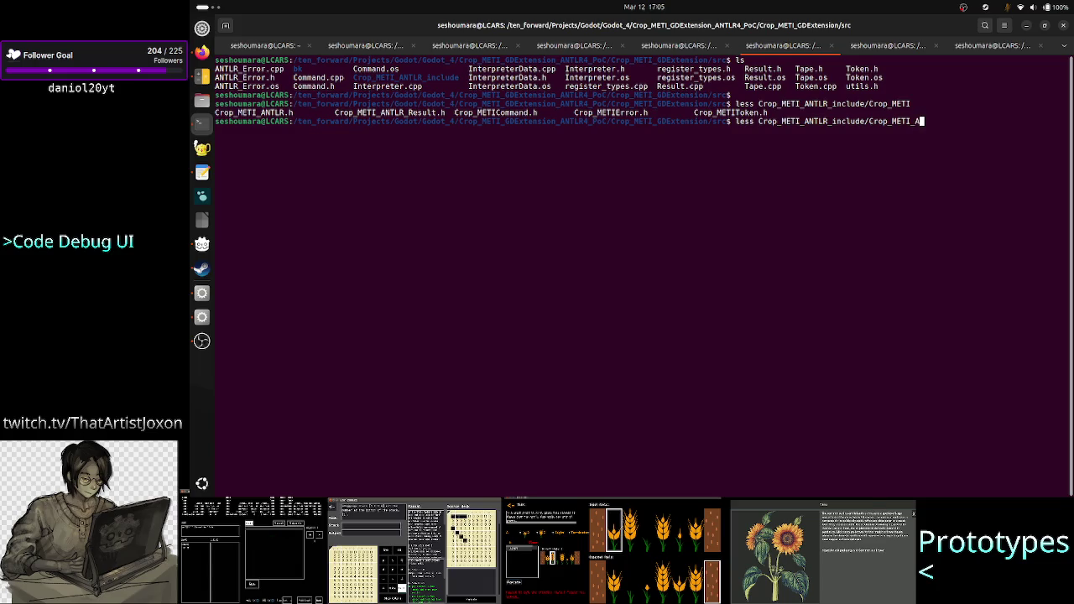
{"action": "key", "text": "Tab"}
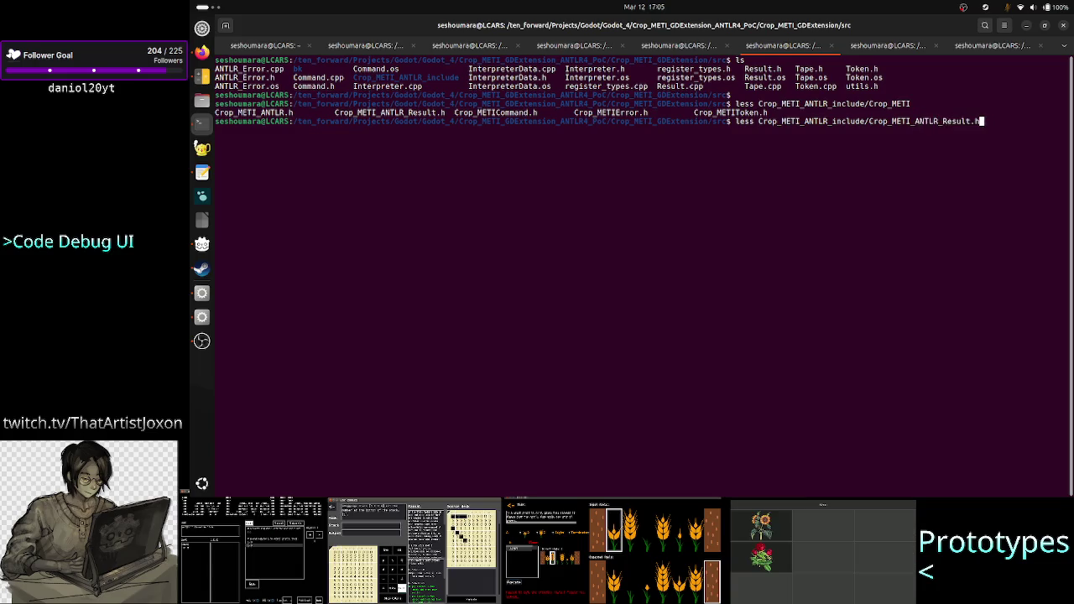
{"action": "key", "text": "Return"}
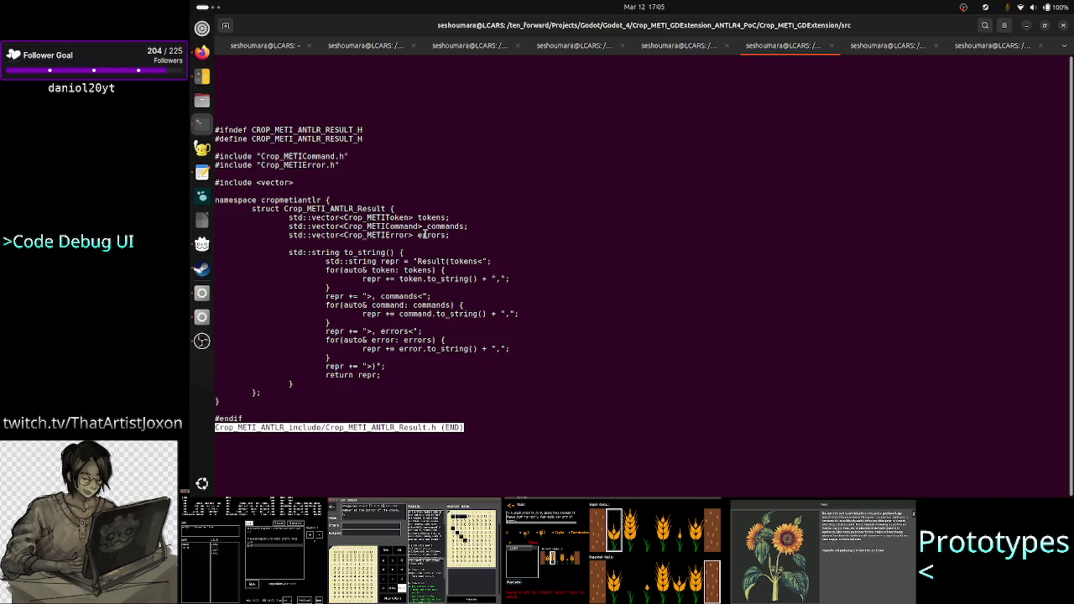
{"action": "double_click", "coordinate": [422, 235]}
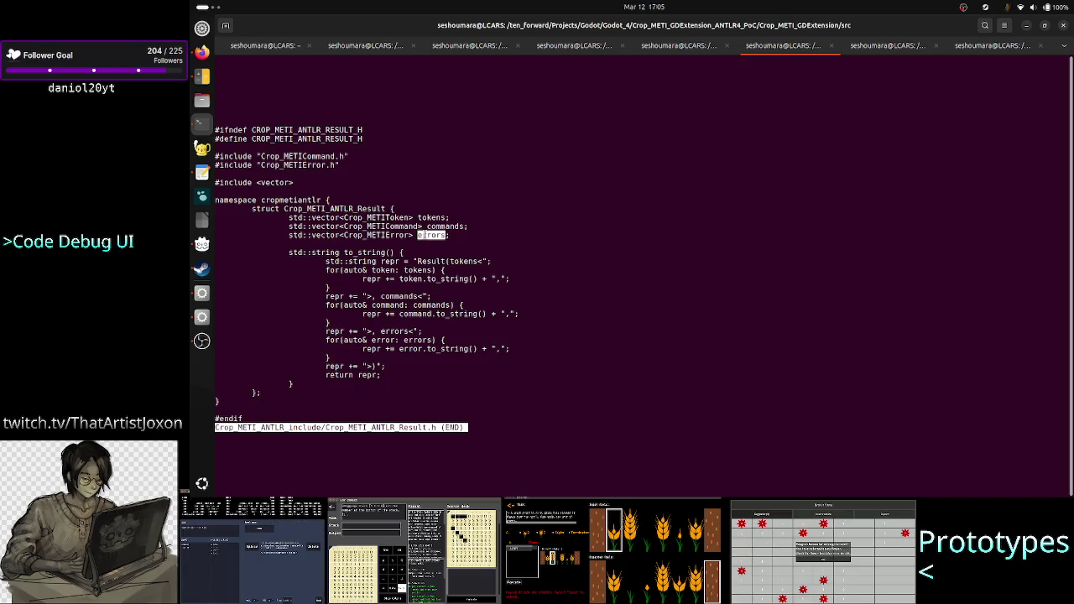
Glance at the Godot script editor, then quit less and begin another less command
{"action": "key", "text": "alt+Tab"}
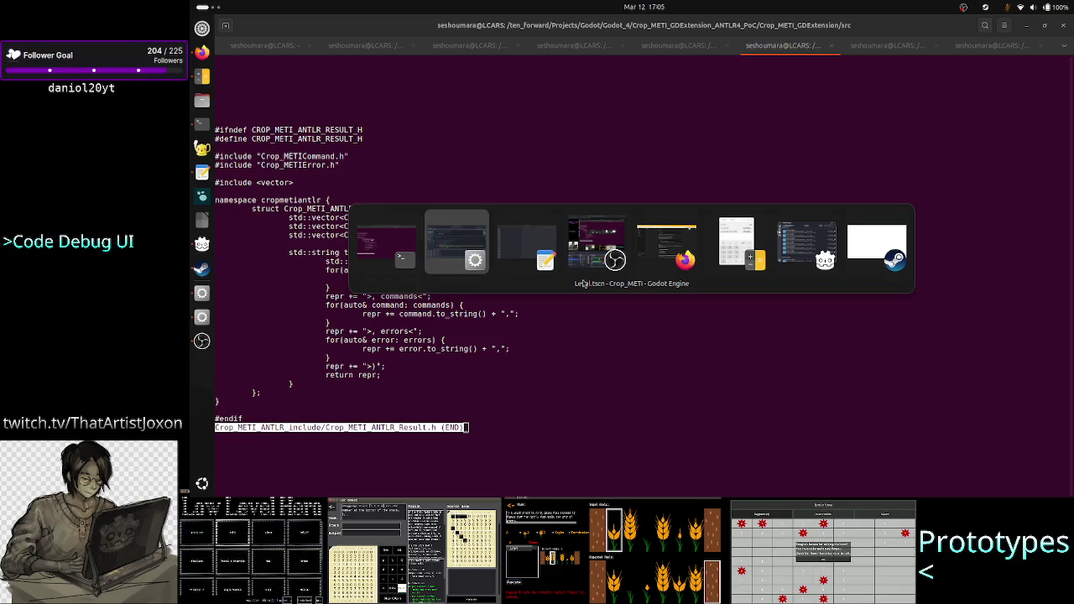
{"action": "left_click", "coordinate": [584, 284]}
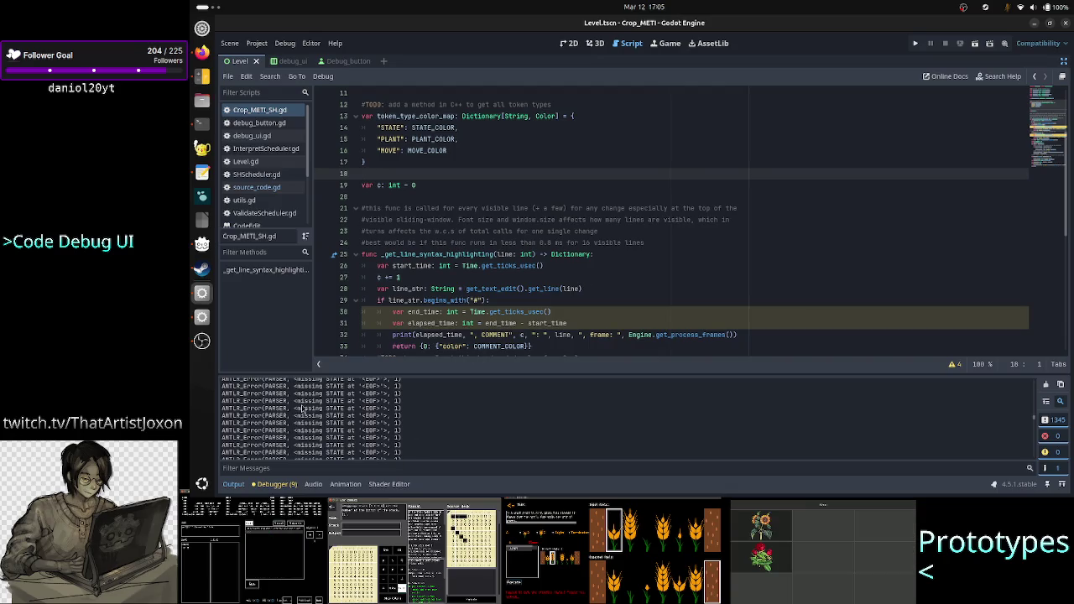
{"action": "key", "text": "alt+Tab"}
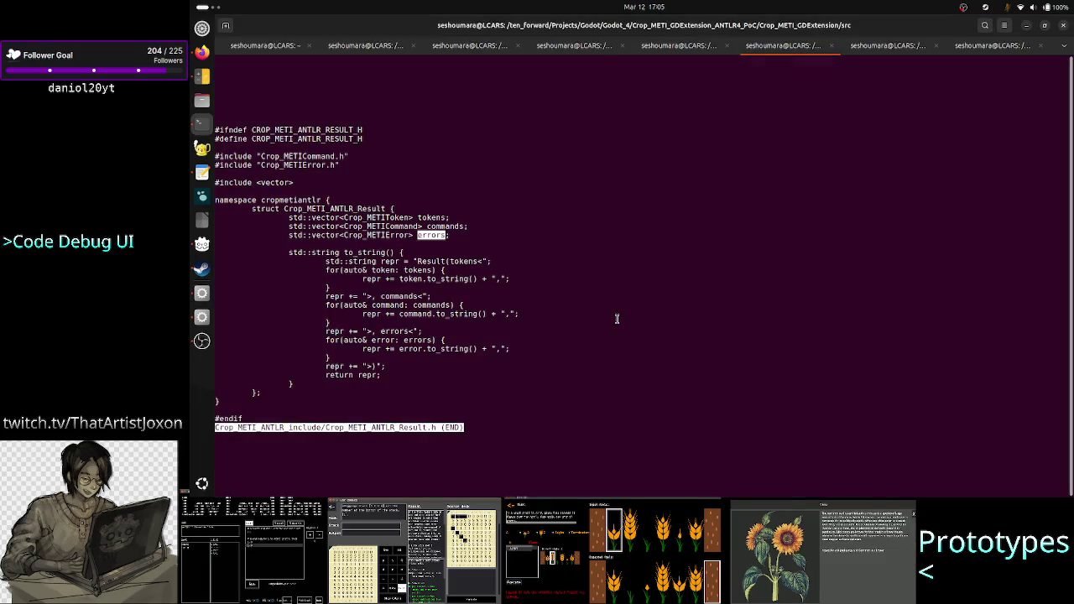
{"action": "type", "text": "q"}
{"action": "type", "text": "less "}
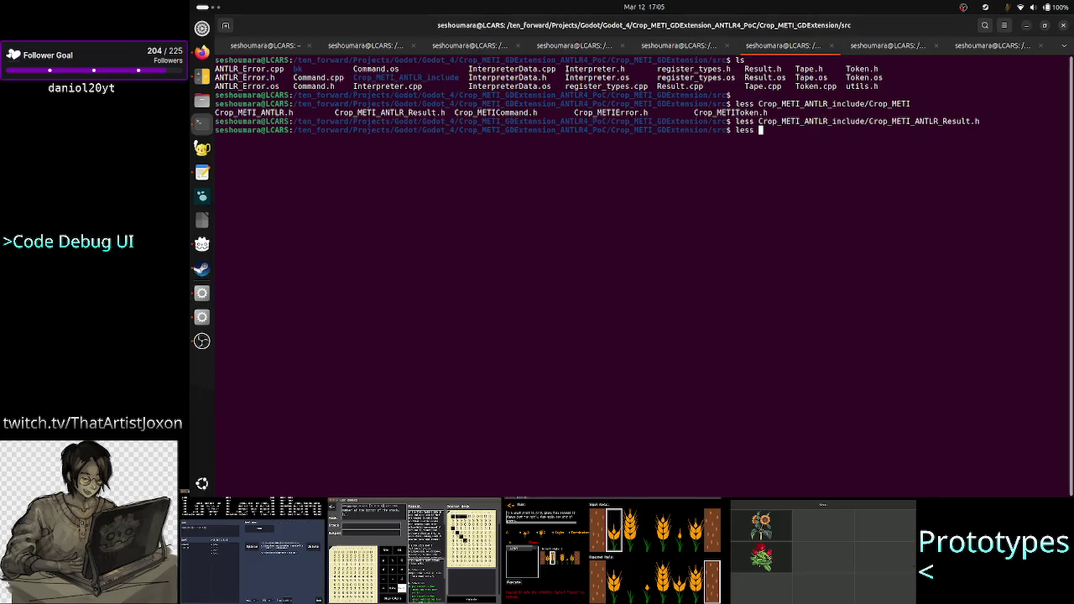
{"action": "type", "text": "Crop_METI_ANTLR_include/C"}
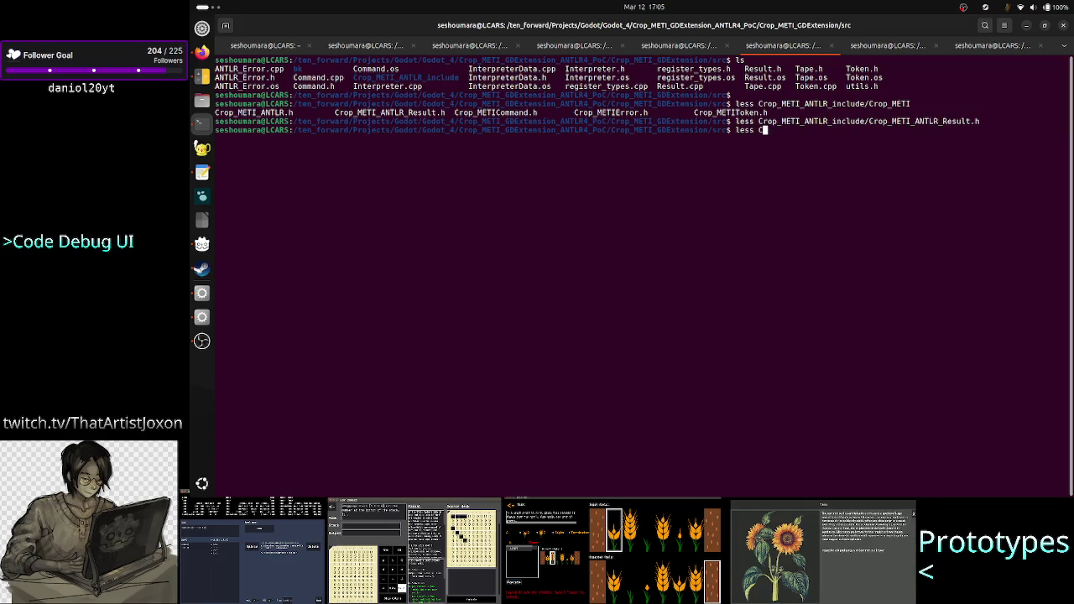
Open Crop_METIError.h from the include folder in the less pager
{"action": "key", "text": "Tab"}
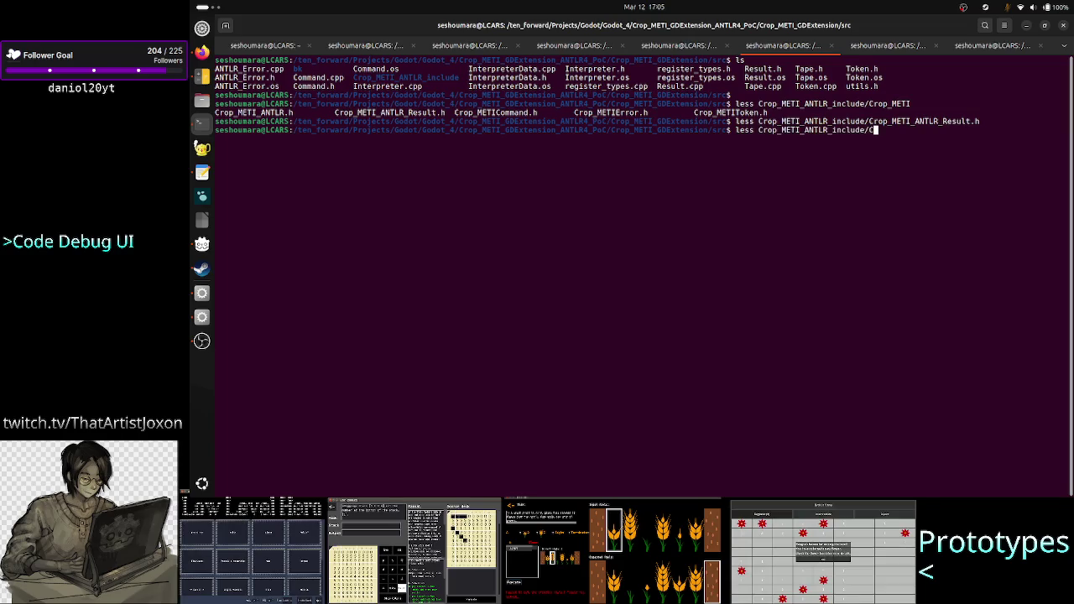
{"action": "type", "text": "Crop_METI"}
{"action": "key", "text": "Tab"}
{"action": "type", "text": "E"}
{"action": "key", "text": "Tab"}
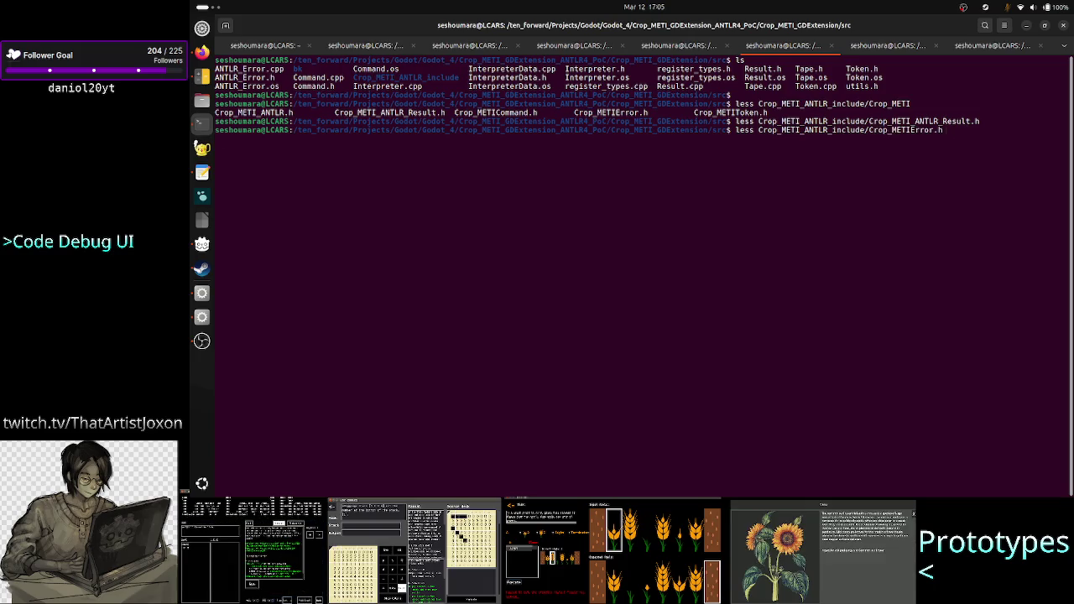
{"action": "key", "text": "Return"}
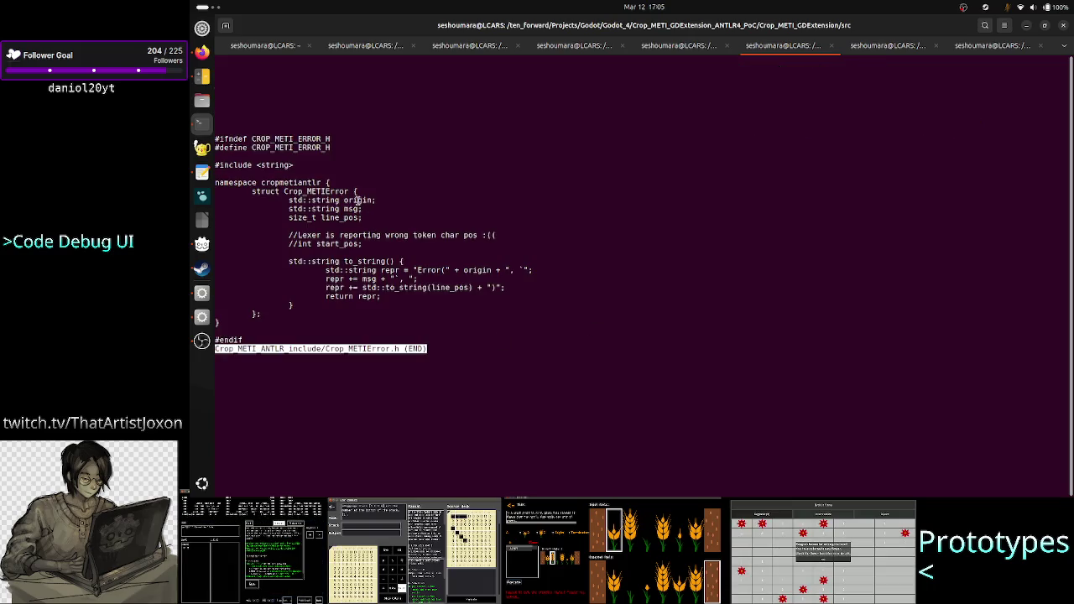
Highlight the error struct's origin field, then return to Godot
{"action": "double_click", "coordinate": [357, 201]}
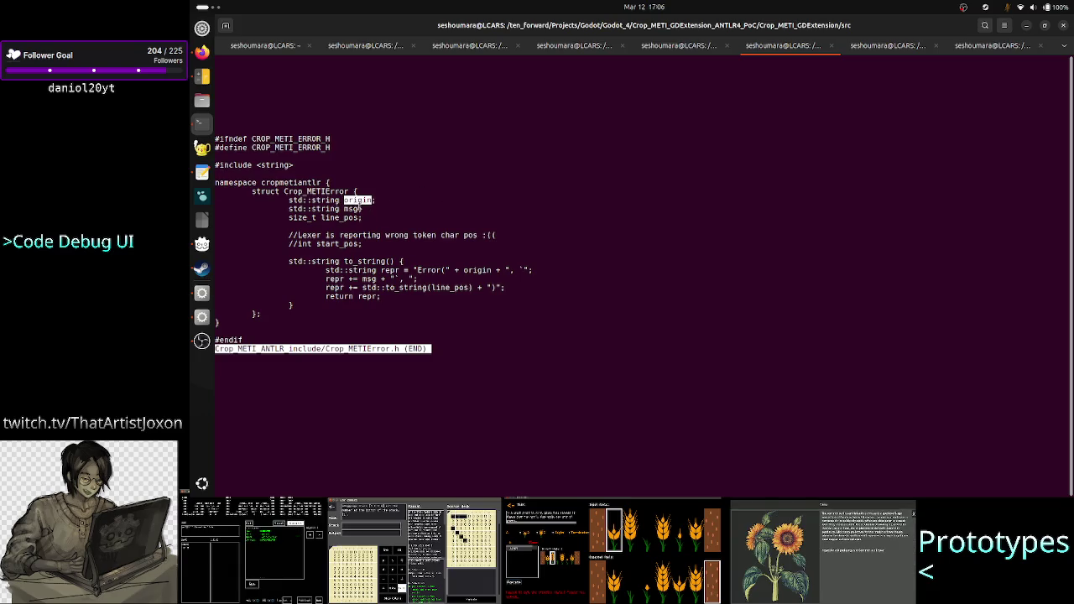
{"action": "left_click", "coordinate": [384, 204]}
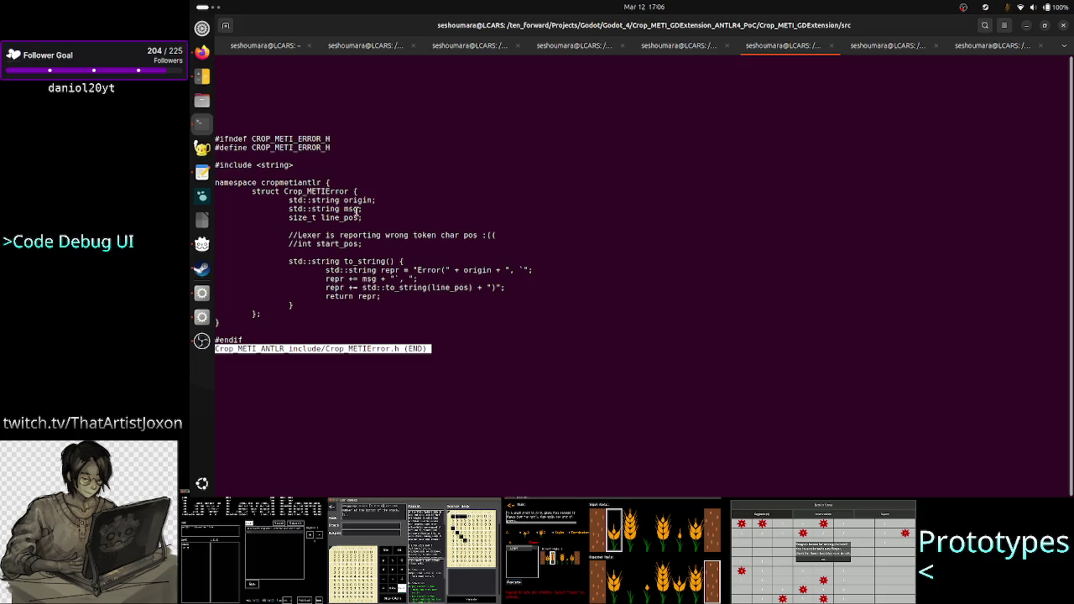
{"action": "double_click", "coordinate": [362, 200]}
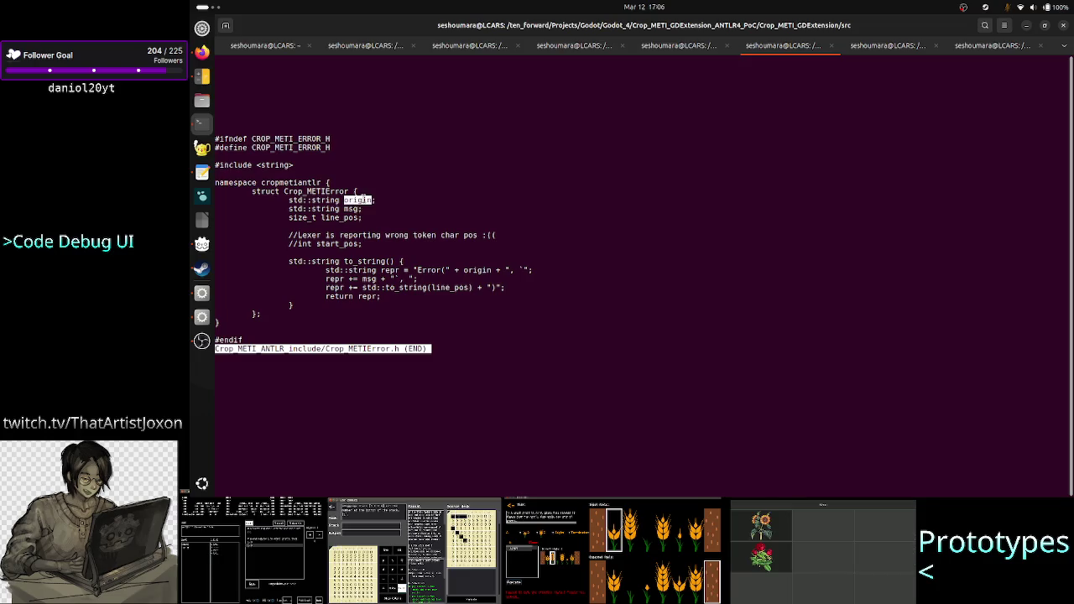
{"action": "key", "text": "alt+Tab"}
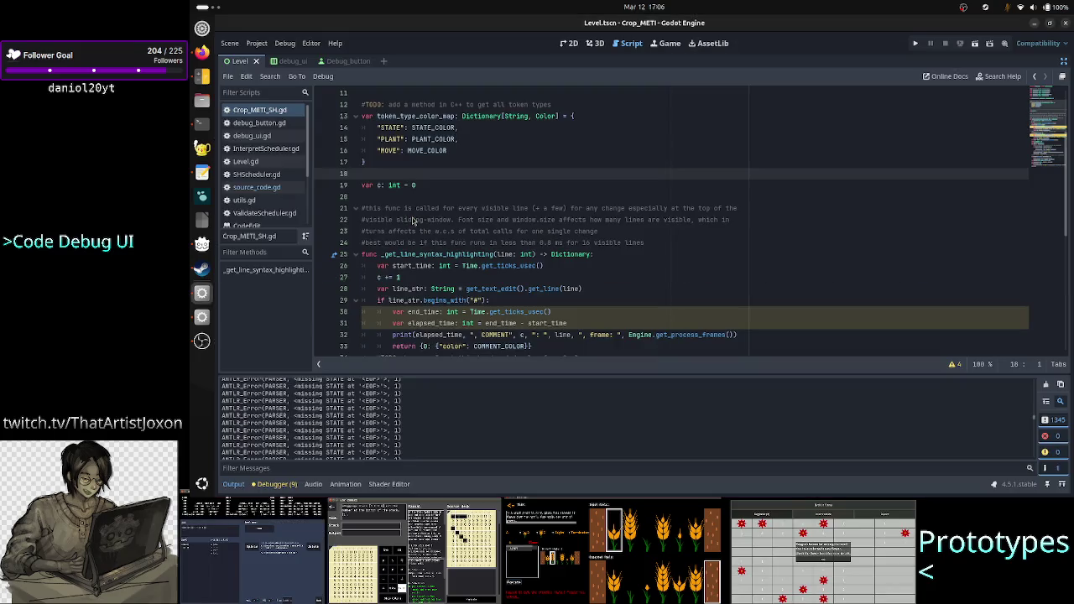
Select an Output error line and compare it with the header's line_pos field
{"action": "left_click_drag", "start_coordinate": [284, 433], "coordinate": [408, 434]}
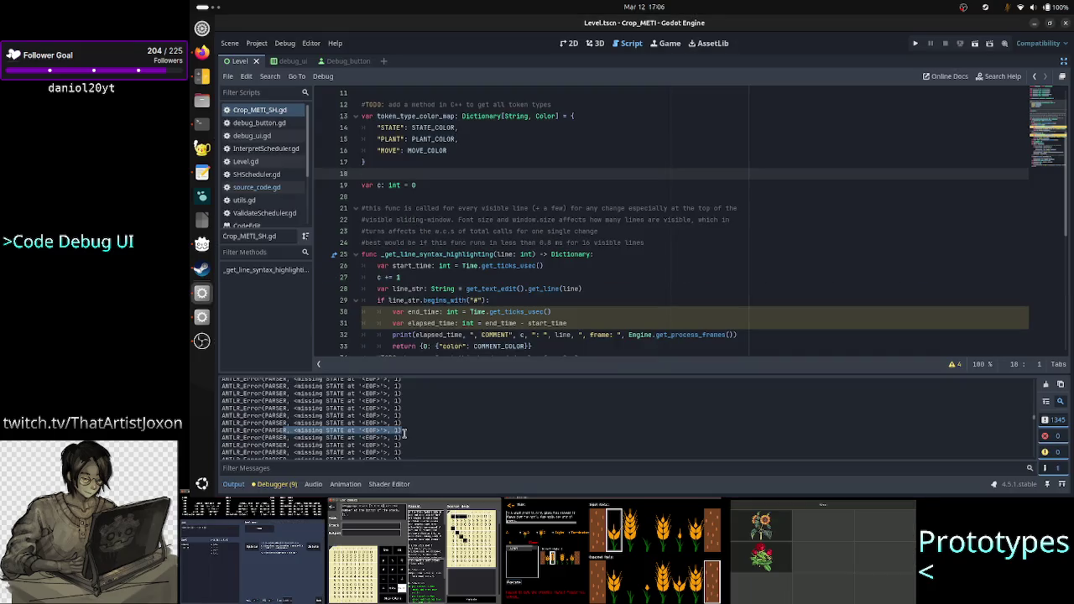
{"action": "key", "text": "alt+Tab"}
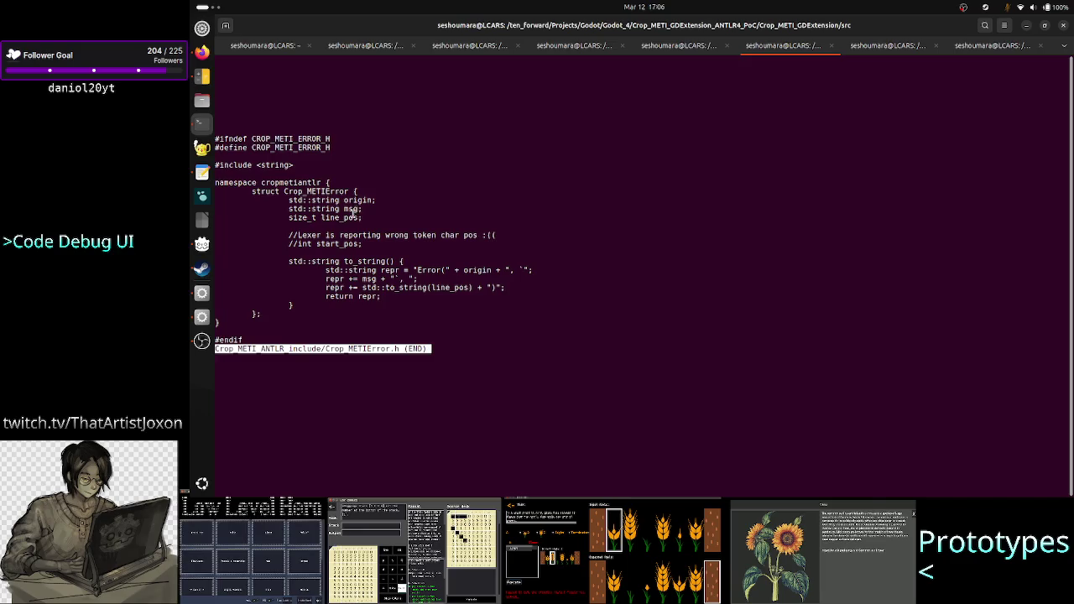
{"action": "double_click", "coordinate": [353, 218]}
{"action": "key", "text": "alt+Tab"}
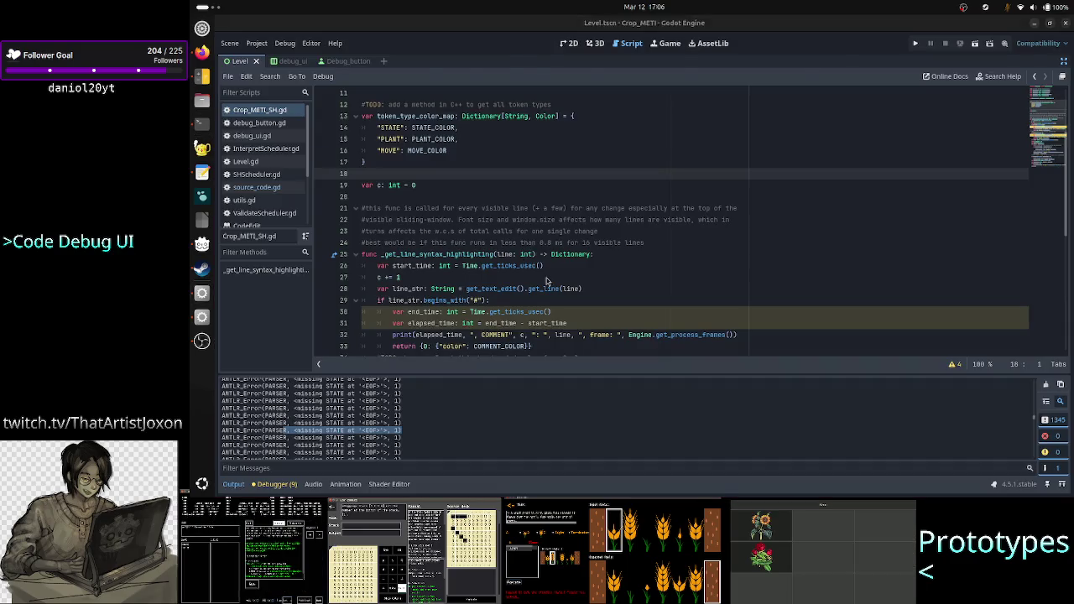
{"action": "key", "text": "alt+Tab"}
{"action": "key", "text": "alt+Tab"}
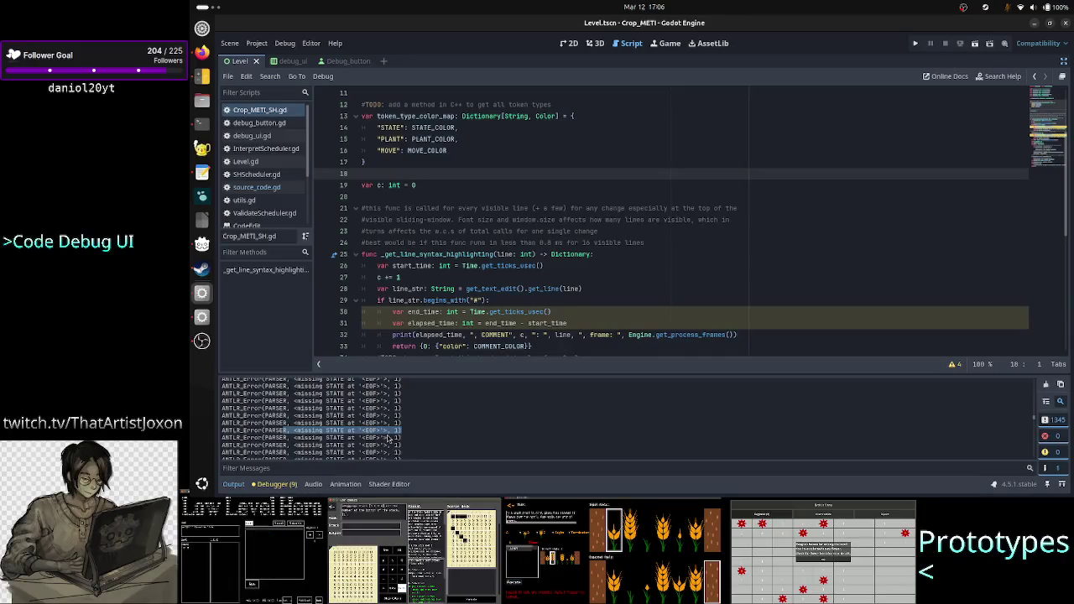
Select the STATE at '<EOF>' and EOF parts of the errors, then return to the terminal
{"action": "left_click_drag", "start_coordinate": [390, 430], "coordinate": [295, 434]}
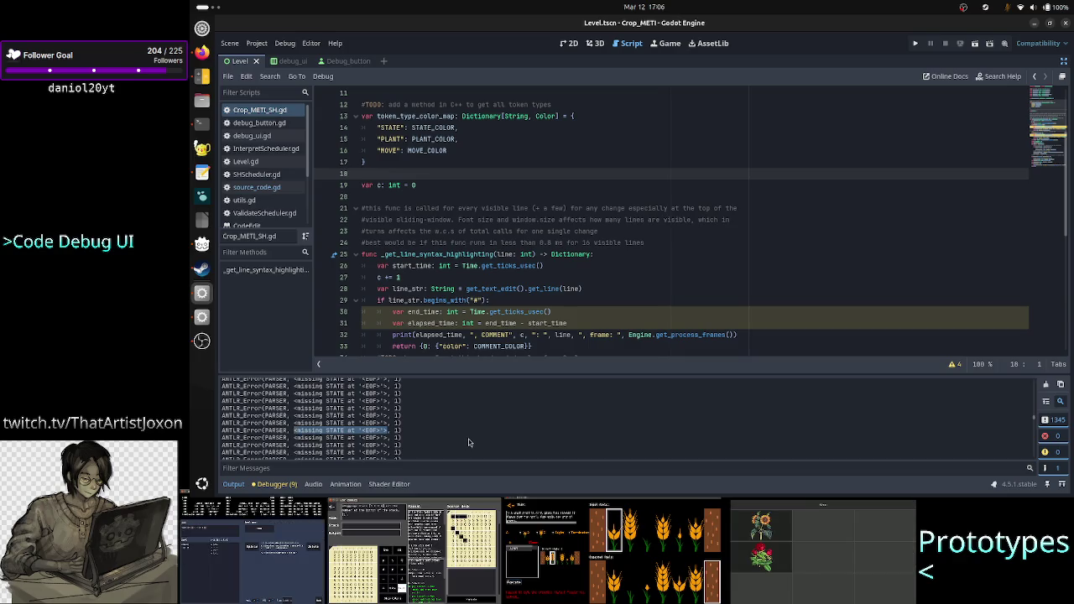
{"action": "double_click", "coordinate": [370, 416]}
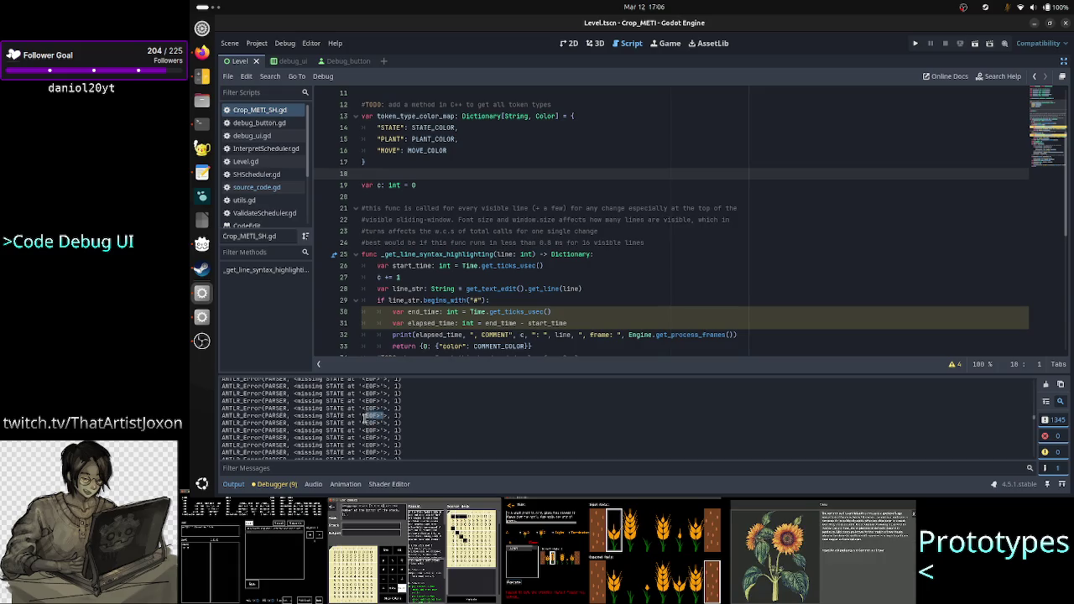
{"action": "left_click", "coordinate": [444, 418]}
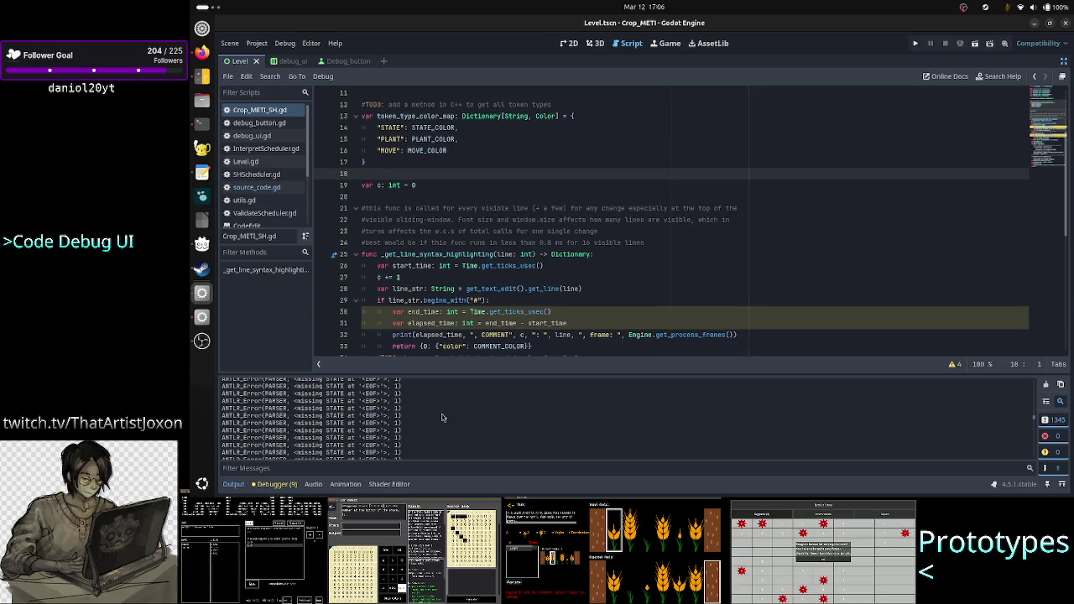
{"action": "left_click", "coordinate": [201, 123]}
Quit less and open Interpreter.cpp in vim, moving down to the get_tokens implementation
{"action": "key", "text": "q"}
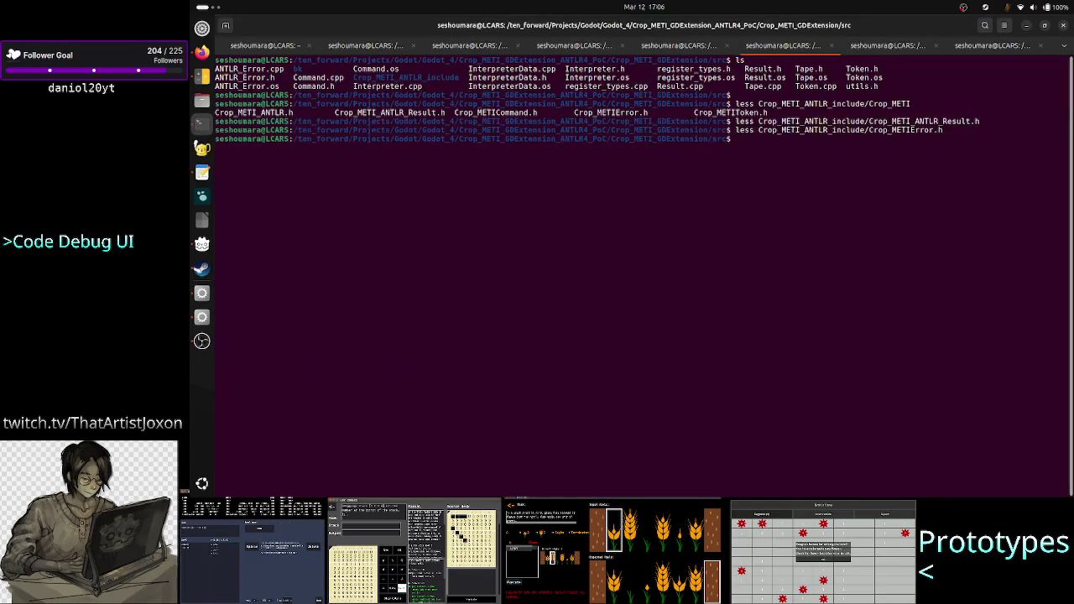
{"action": "type", "text": "vim In"}
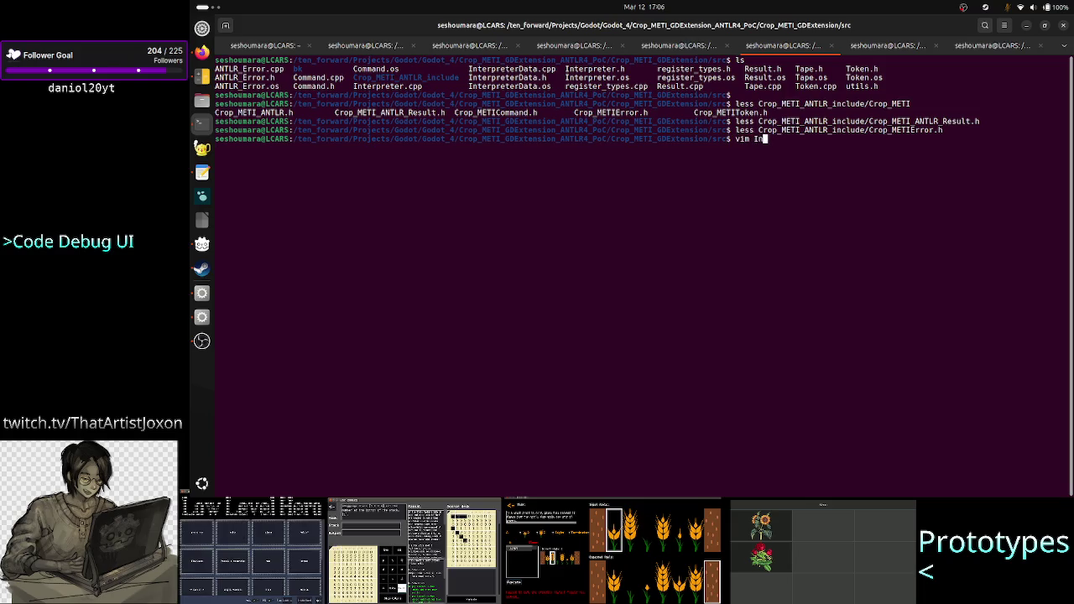
{"action": "type", "text": "terpreter.cpp"}
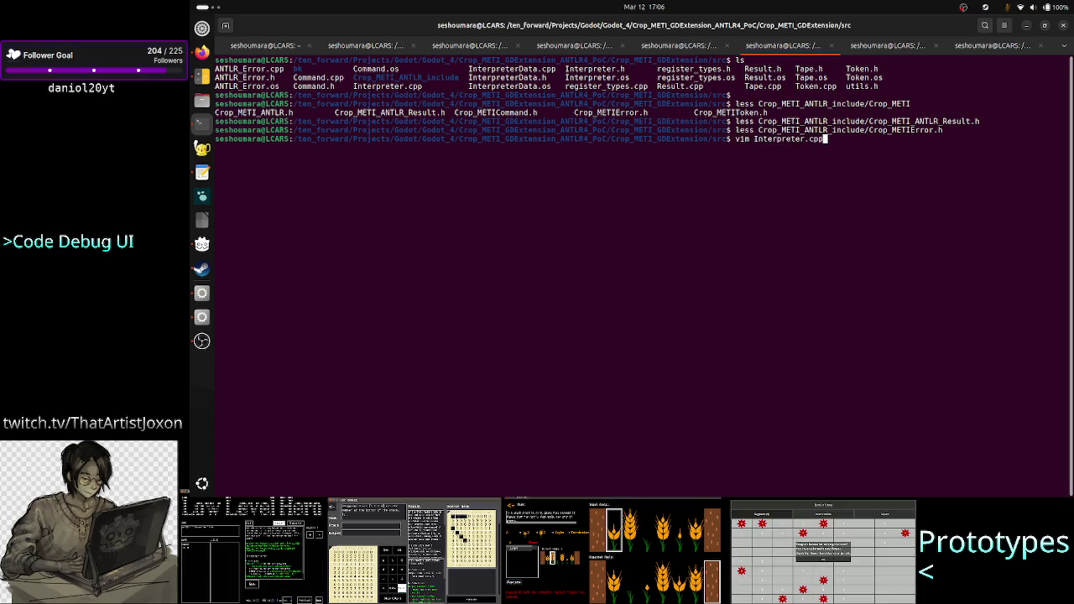
{"action": "key", "text": "Return"}
{"action": "key", "text": "i"}
{"action": "key", "text": "Down"}
{"action": "key", "text": "Down"}
{"action": "key", "text": "Down"}
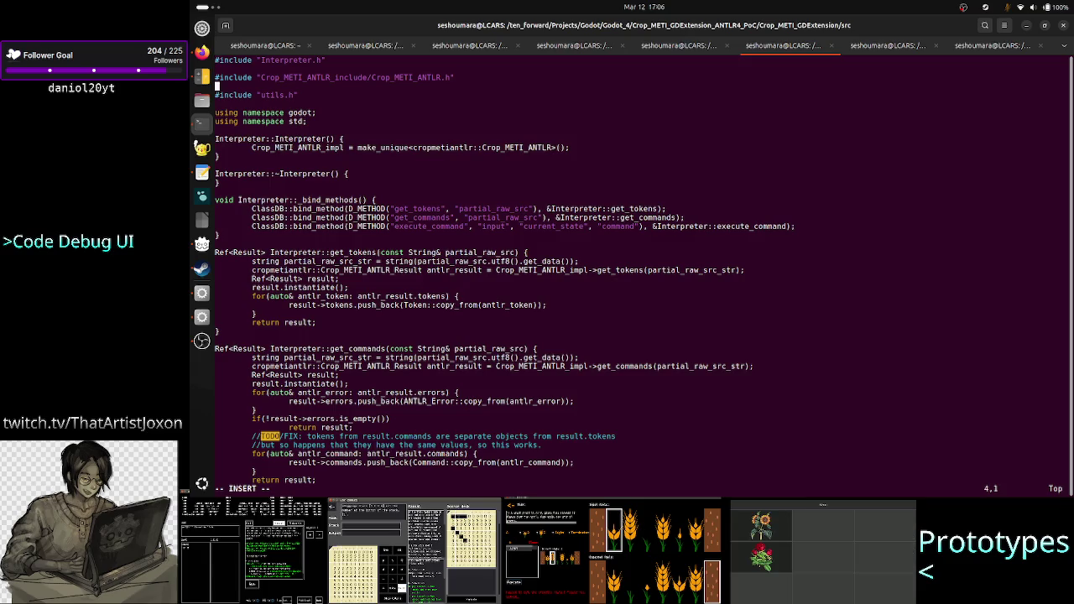
{"action": "key", "text": "Down"}
{"action": "key", "text": "Down"}
{"action": "key", "text": "Down"}
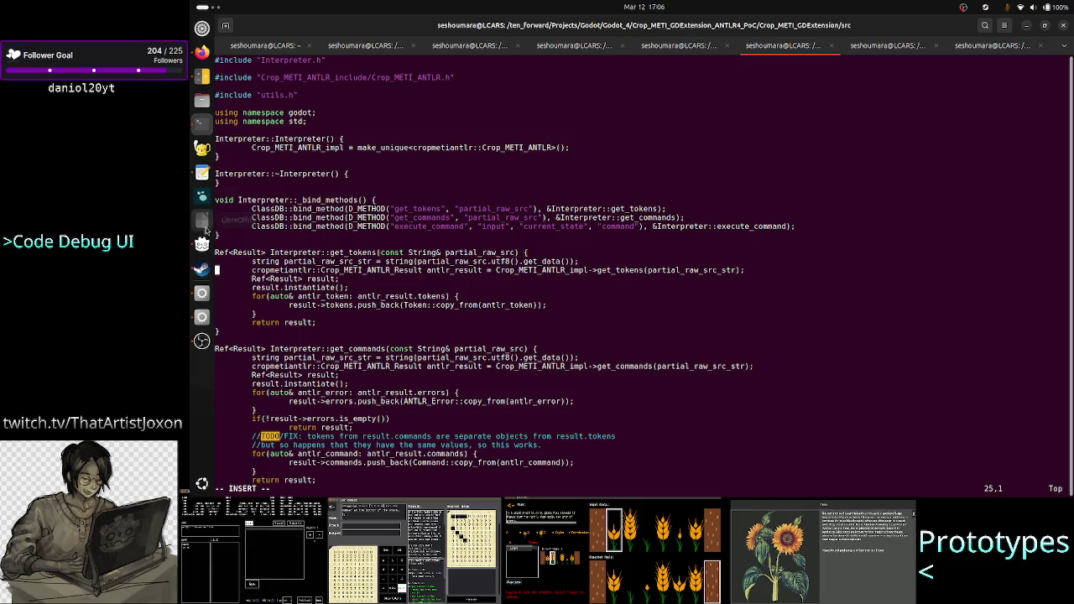
In the Godot script, select interpreter_cpp on line 10 and the get_tokens call on line 40
{"action": "left_click", "coordinate": [202, 294]}
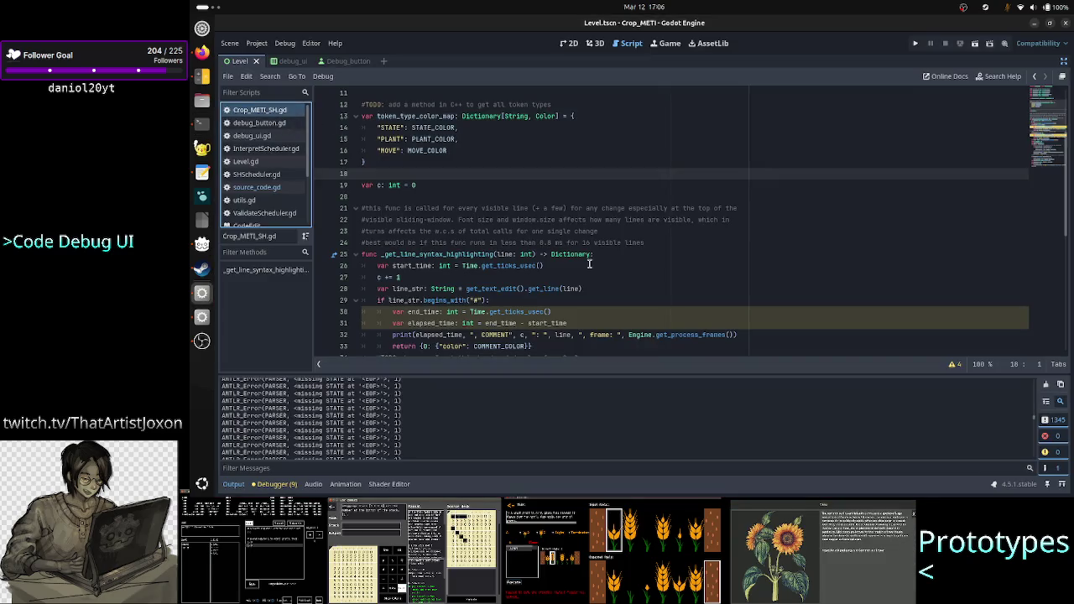
{"action": "scroll", "coordinate": [590, 263], "scroll_direction": "down", "scroll_amount": 3}
{"action": "scroll", "coordinate": [589, 263], "scroll_direction": "down", "scroll_amount": 3}
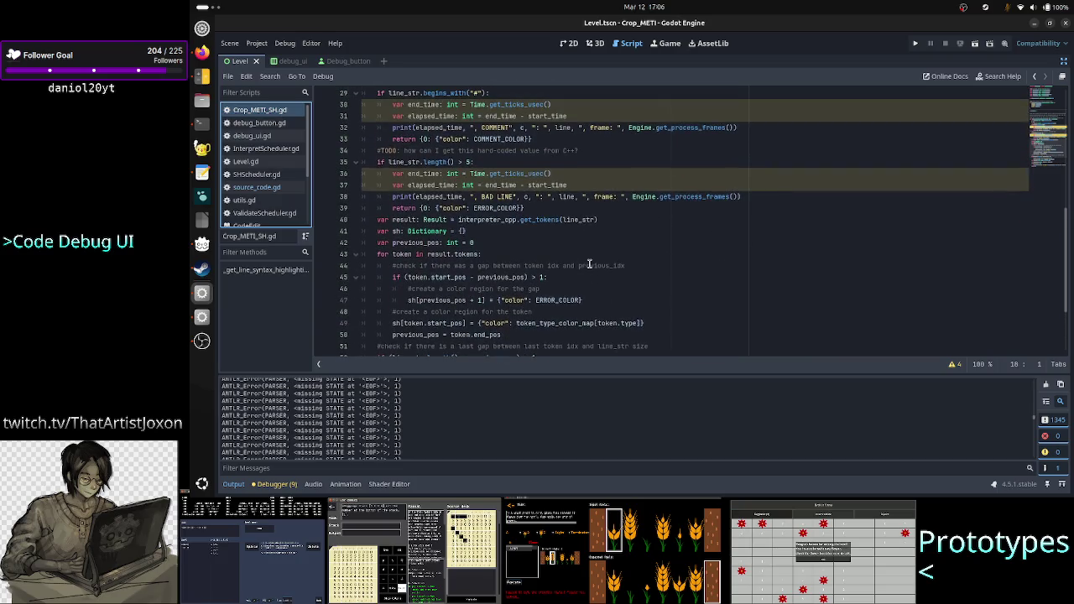
{"action": "scroll", "coordinate": [590, 264], "scroll_direction": "up", "scroll_amount": 3}
{"action": "scroll", "coordinate": [589, 263], "scroll_direction": "up", "scroll_amount": 7}
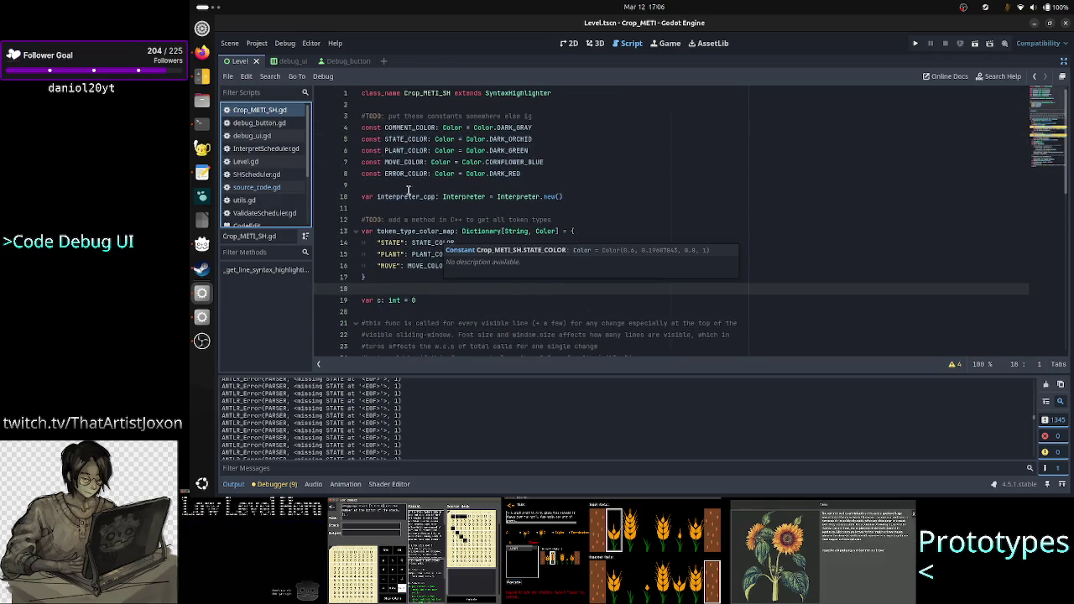
{"action": "double_click", "coordinate": [406, 197]}
{"action": "scroll", "coordinate": [562, 220], "scroll_direction": "down", "scroll_amount": 9}
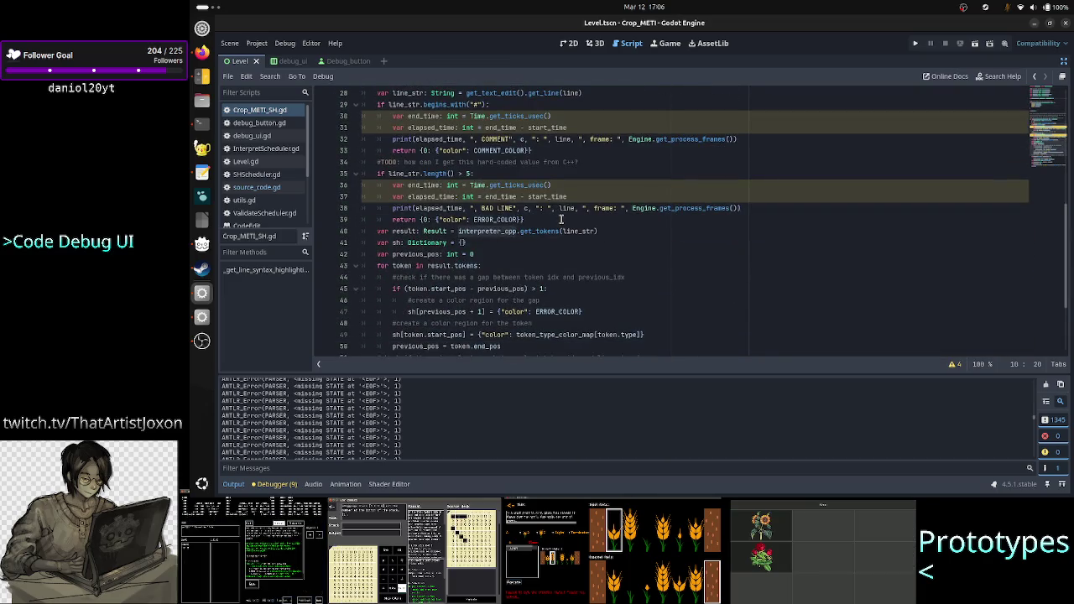
{"action": "scroll", "coordinate": [562, 219], "scroll_direction": "down", "scroll_amount": 1}
{"action": "double_click", "coordinate": [557, 197]}
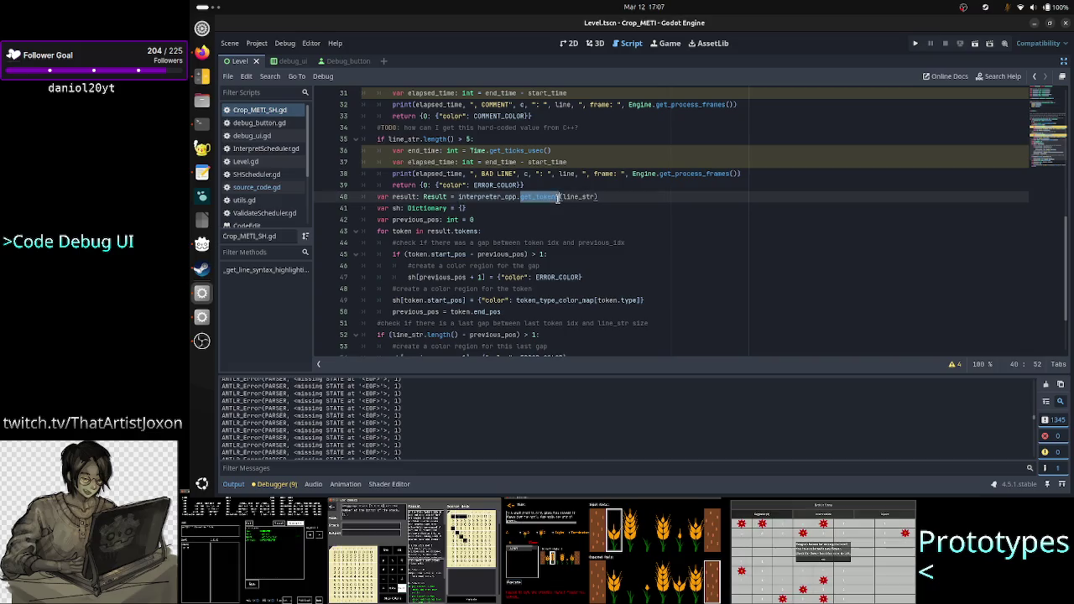
Compare with get_tokens' C++ definition, then open debug_button.gd and launch the game
{"action": "key", "text": "alt+Tab"}
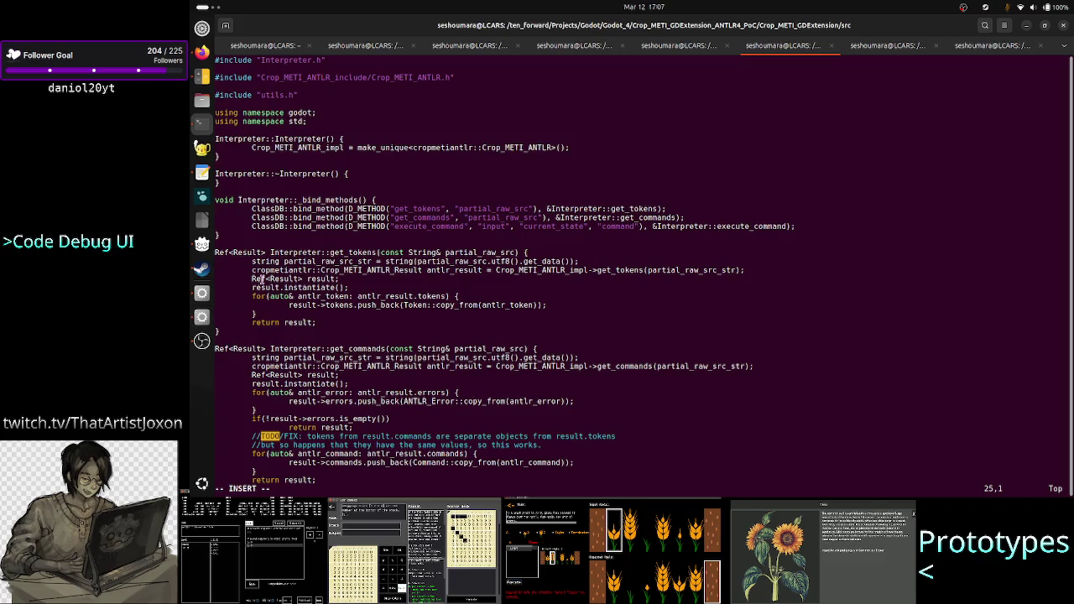
{"action": "double_click", "coordinate": [353, 252]}
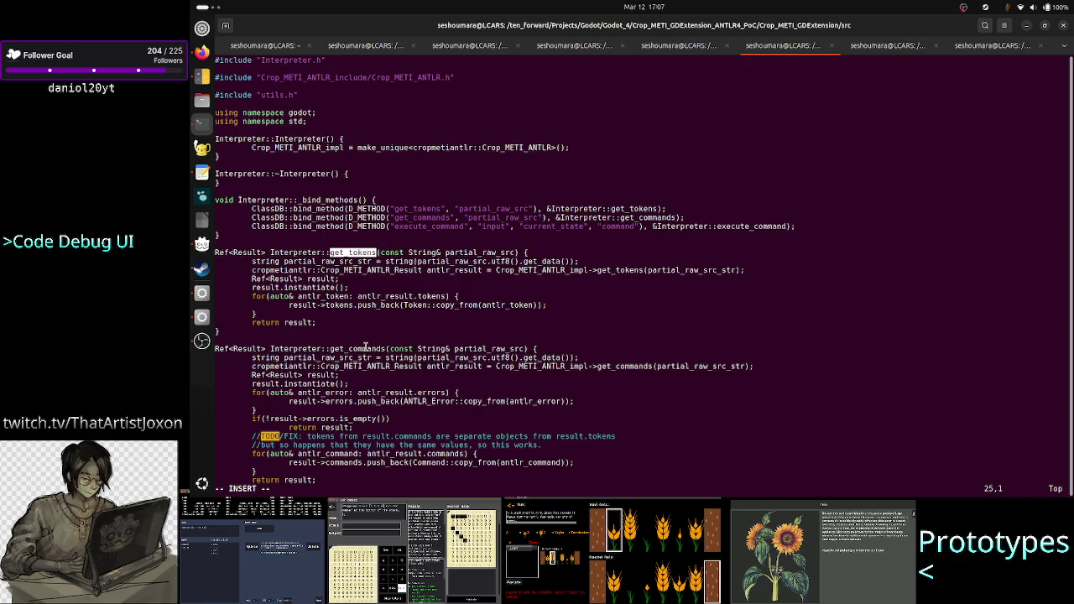
{"action": "key", "text": "alt+Tab"}
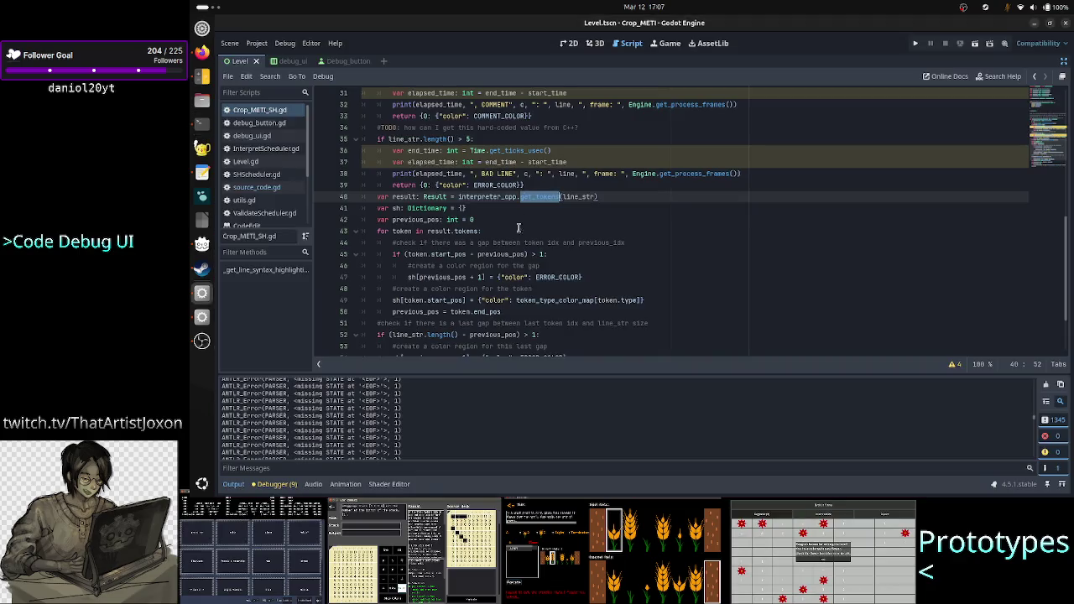
{"action": "left_click", "coordinate": [523, 184]}
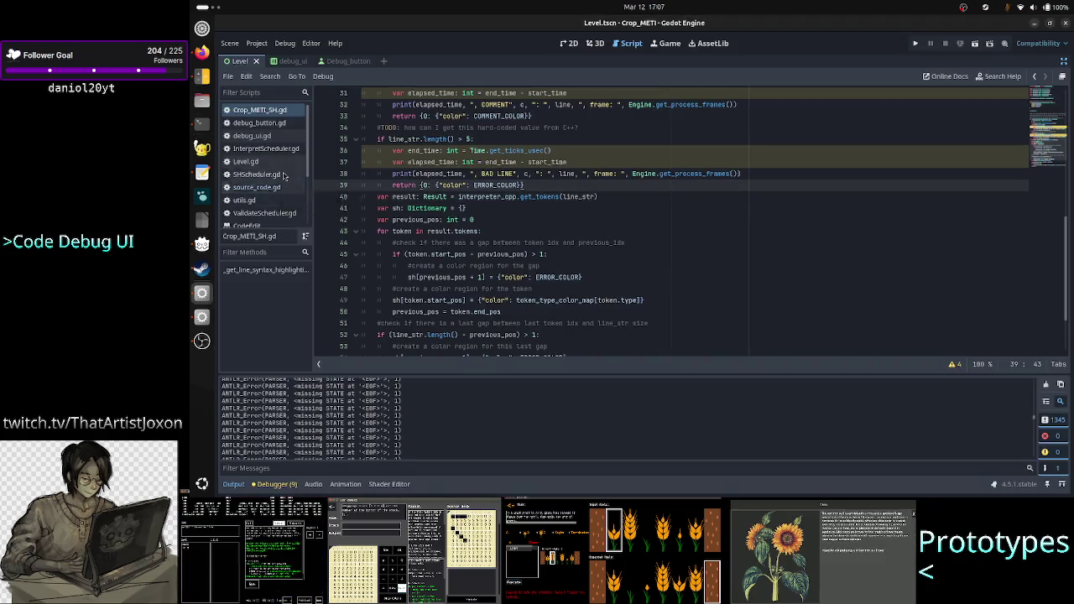
{"action": "left_click", "coordinate": [281, 124]}
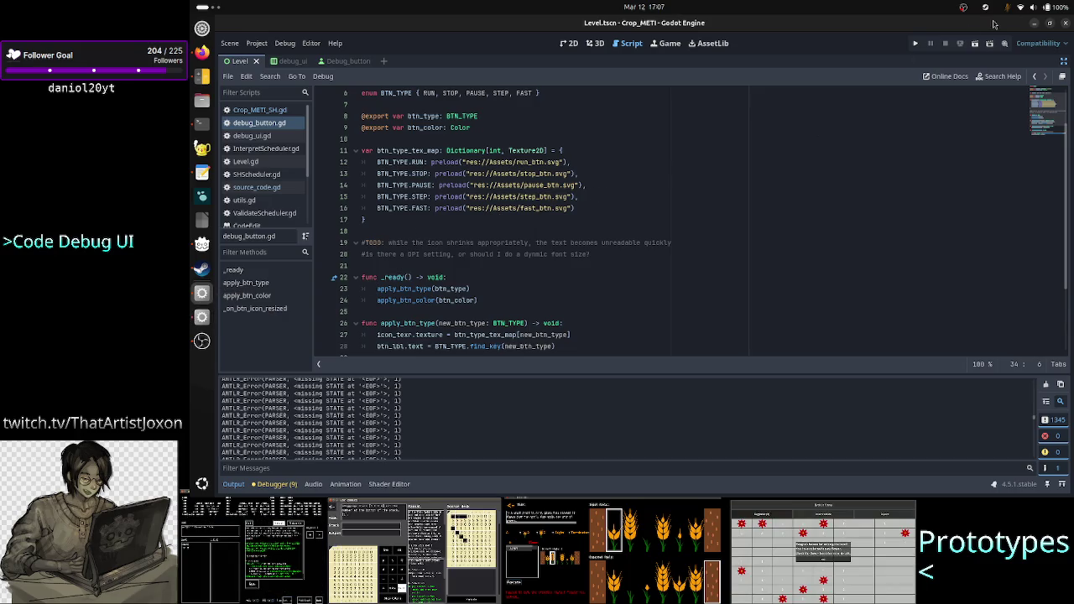
{"action": "left_click", "coordinate": [962, 43]}
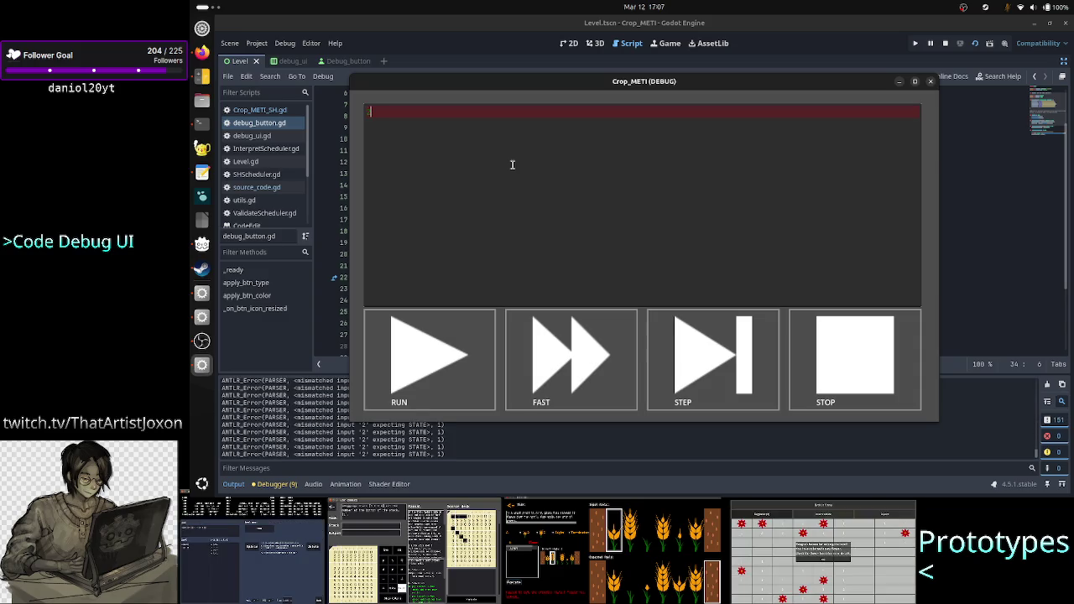
Clear the game's code field and type 'A' to trigger the translucent red error line
{"action": "key", "text": "BackSpace"}
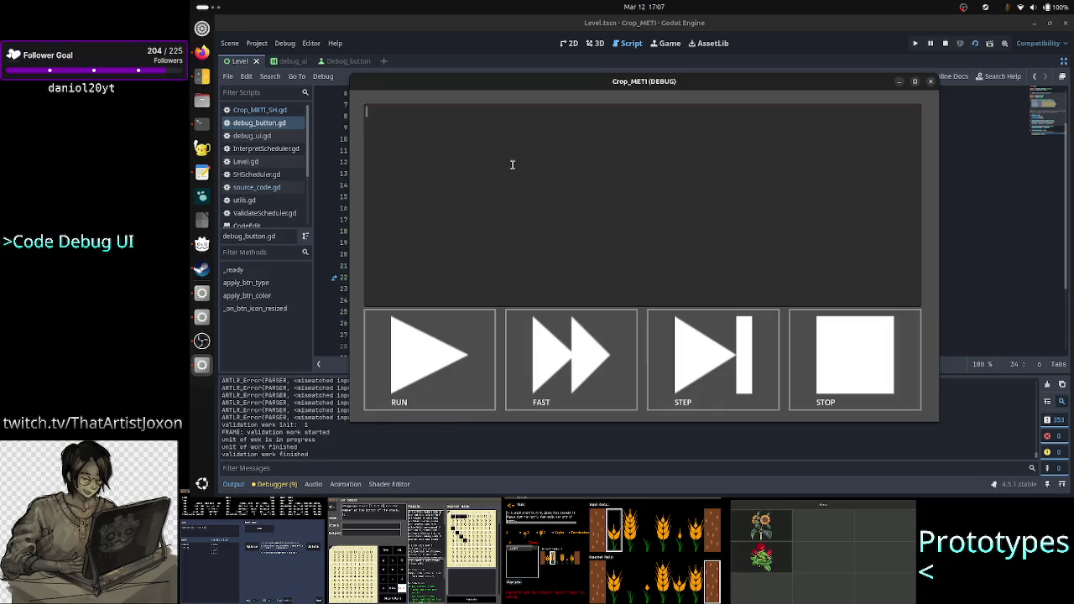
{"action": "type", "text": "A"}
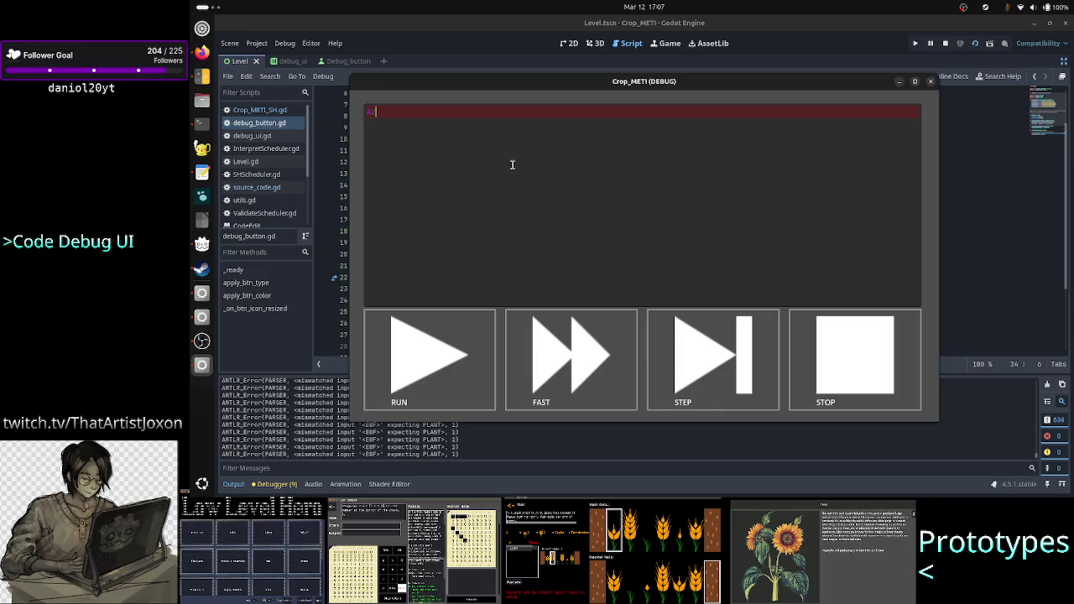
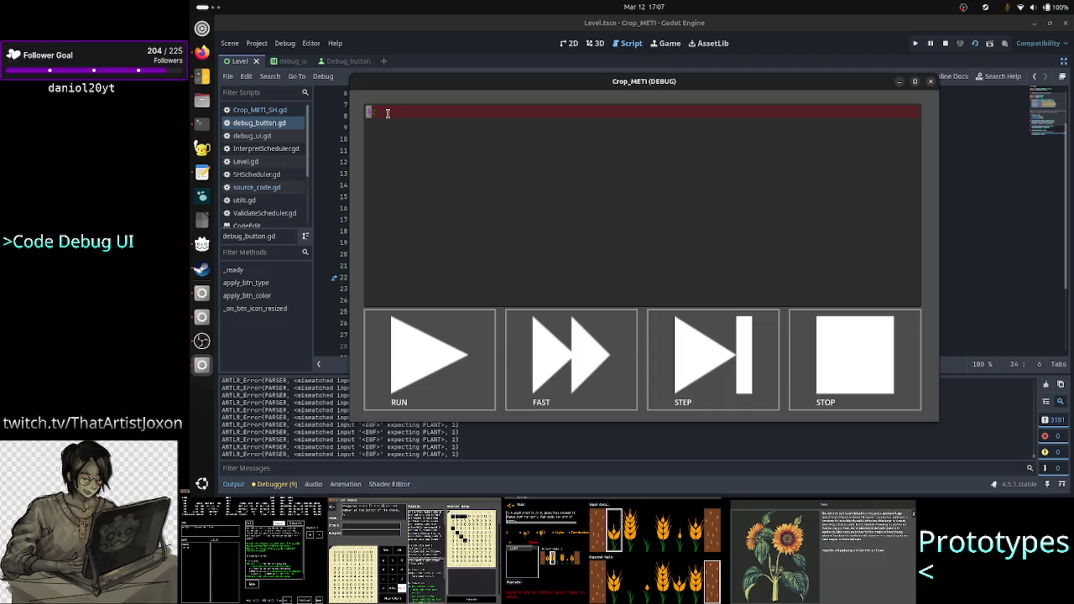
Close the Crop_METI debug window and highlight the ANTLR error lines in the output log
{"action": "left_click", "coordinate": [931, 80]}
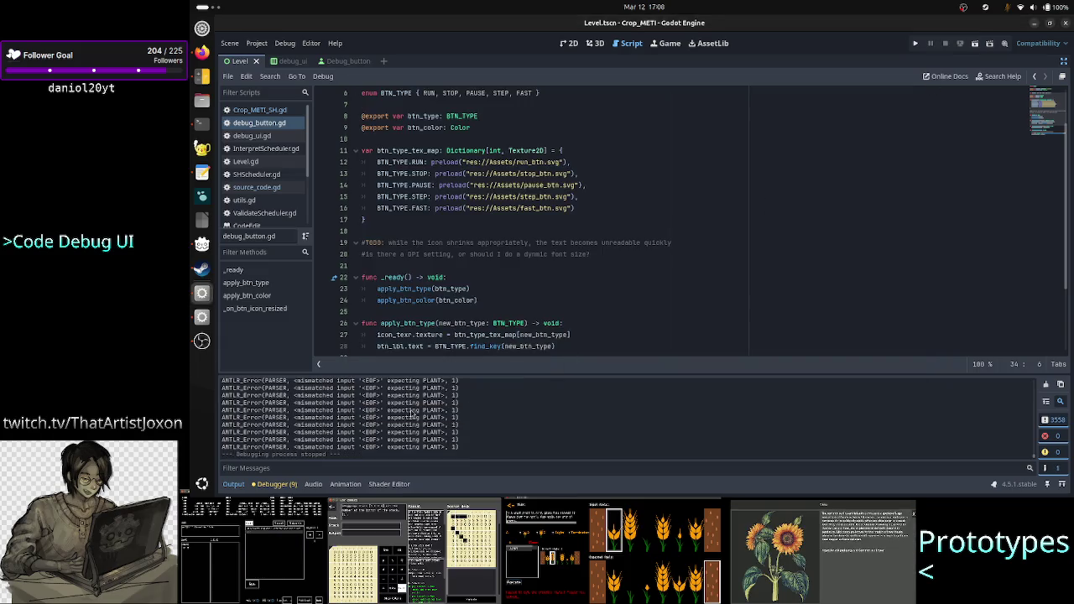
{"action": "left_click_drag", "start_coordinate": [417, 411], "coordinate": [291, 411]}
{"action": "left_click_drag", "start_coordinate": [412, 418], "coordinate": [318, 421]}
{"action": "left_click", "coordinate": [318, 421]}
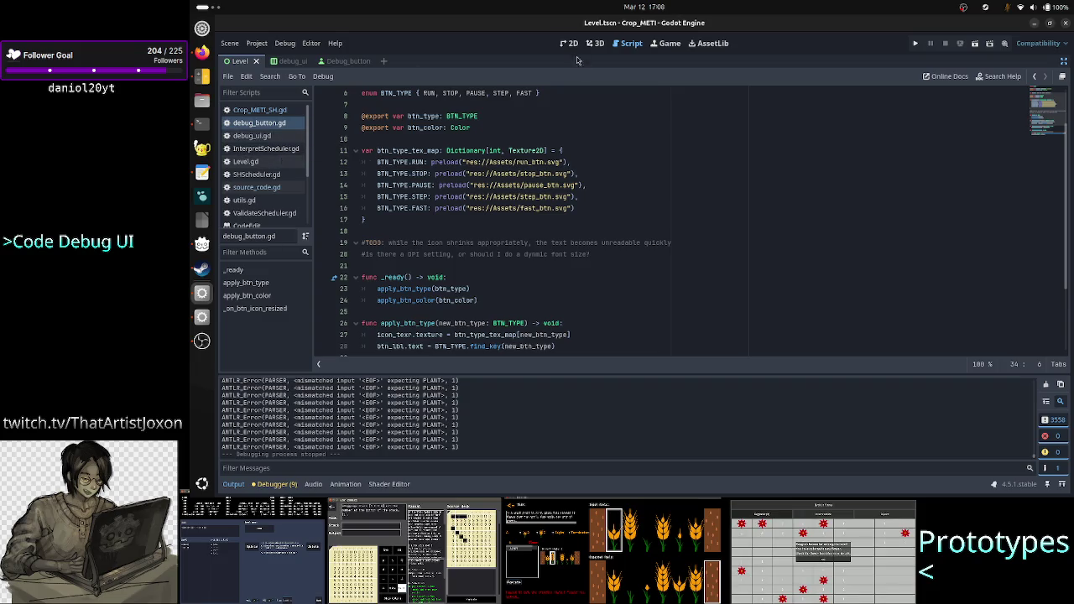
Leave distraction-free mode and get back to the script editor through the 2D view
{"action": "left_click", "coordinate": [1064, 61]}
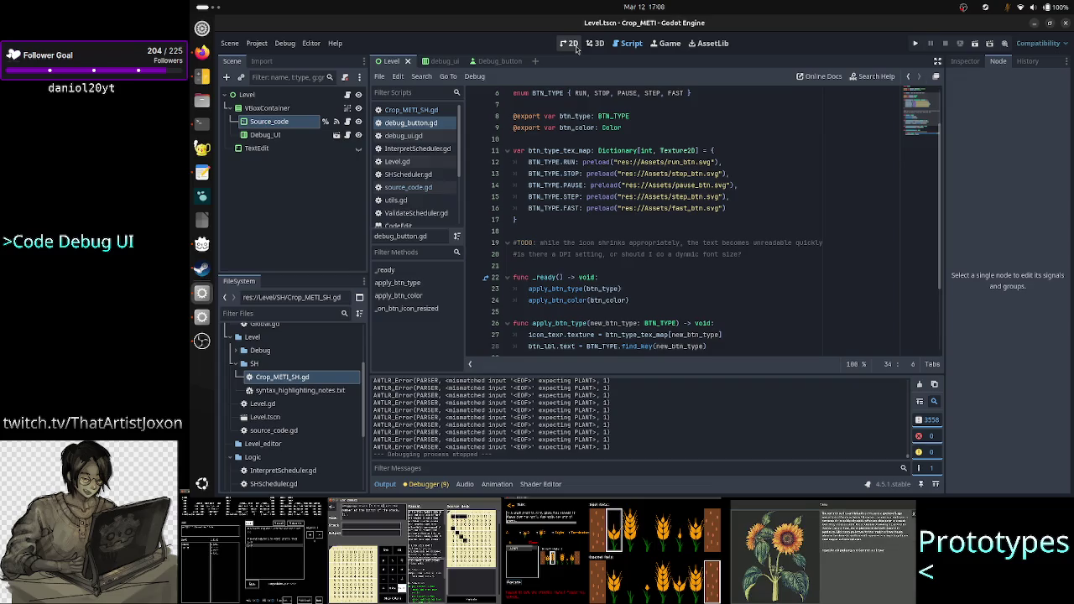
{"action": "left_click", "coordinate": [574, 46]}
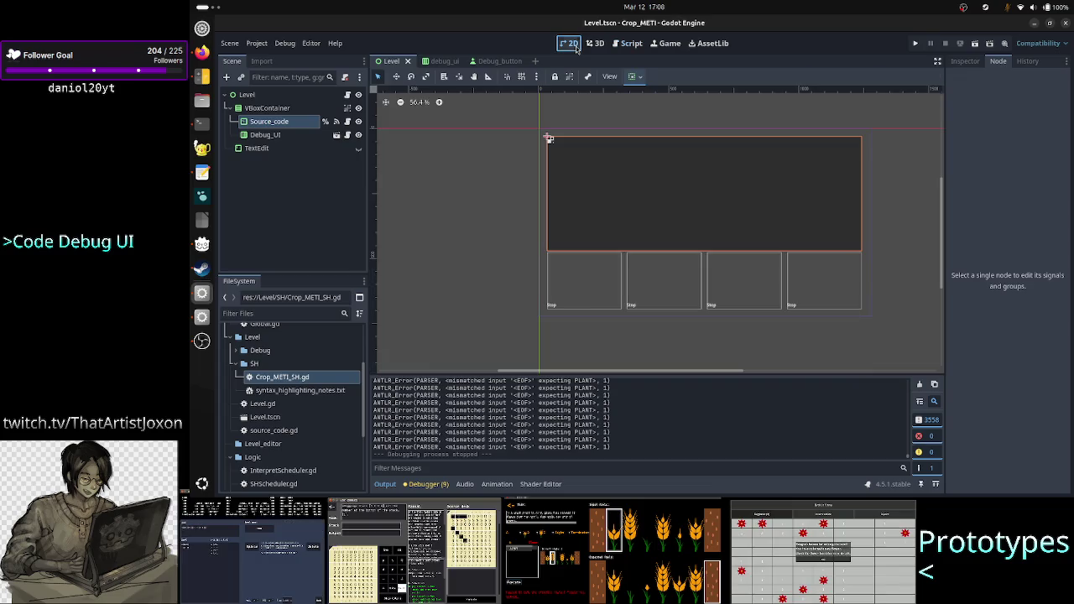
{"action": "left_click", "coordinate": [636, 46]}
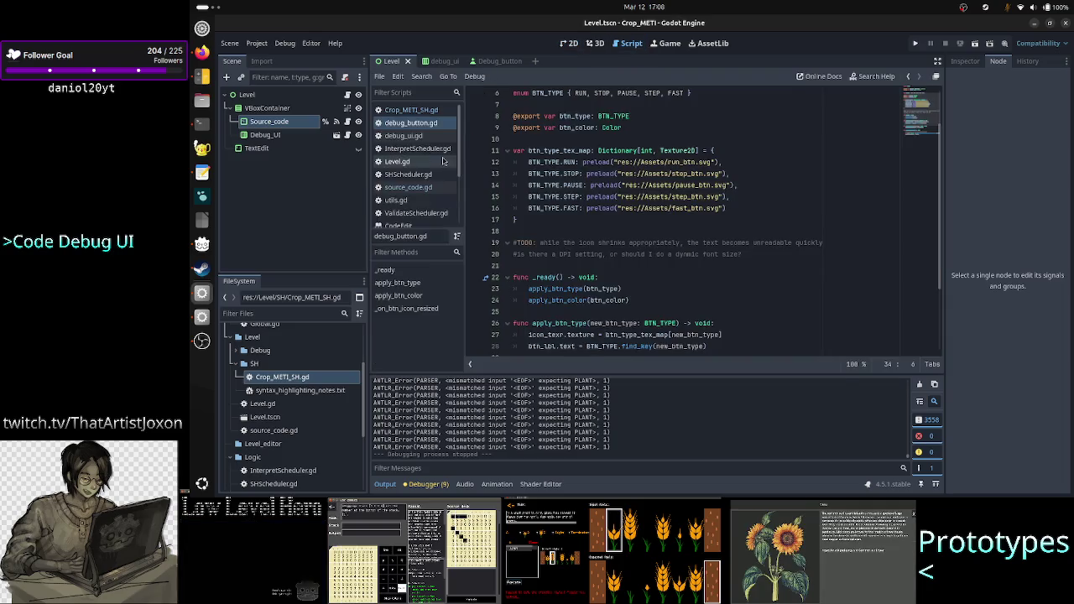
Open source_code.gd and look over _process and its validate_scheduler call on line 11
{"action": "left_click", "coordinate": [345, 123]}
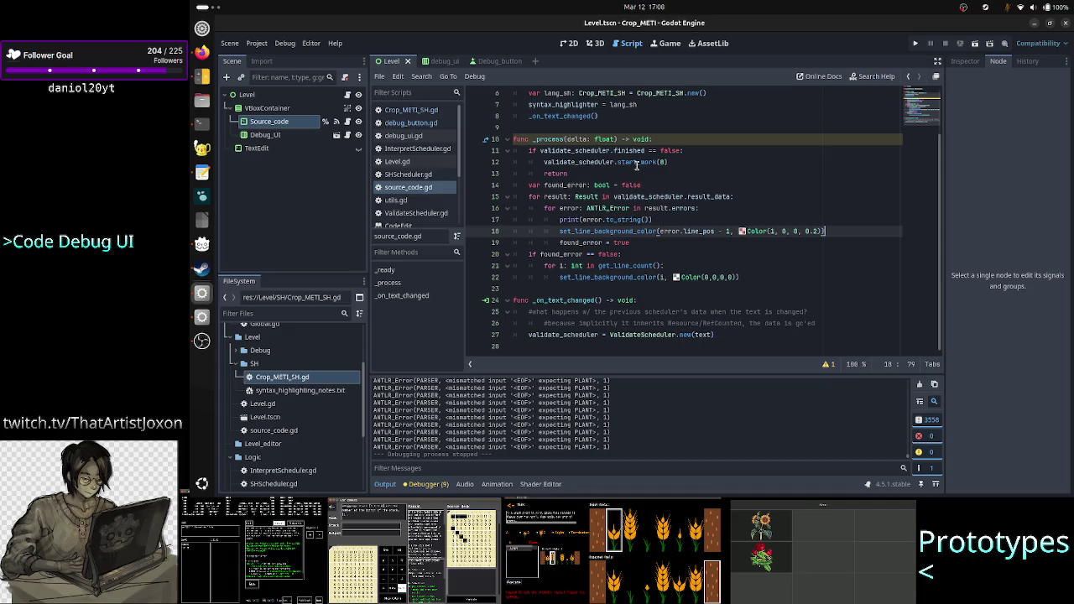
{"action": "scroll", "coordinate": [632, 179], "scroll_direction": "up", "scroll_amount": 2}
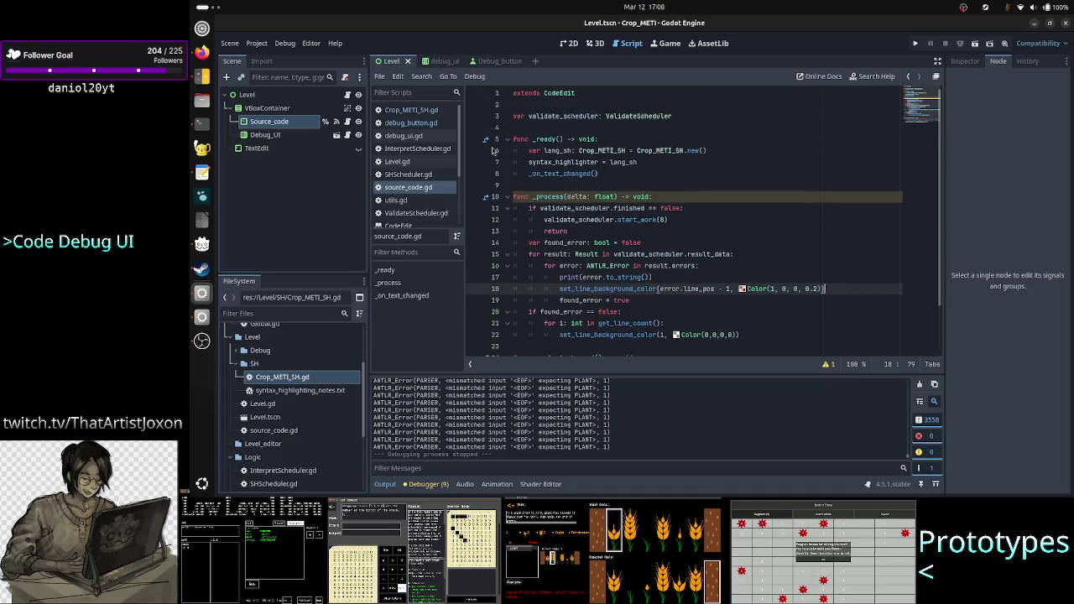
{"action": "double_click", "coordinate": [564, 197]}
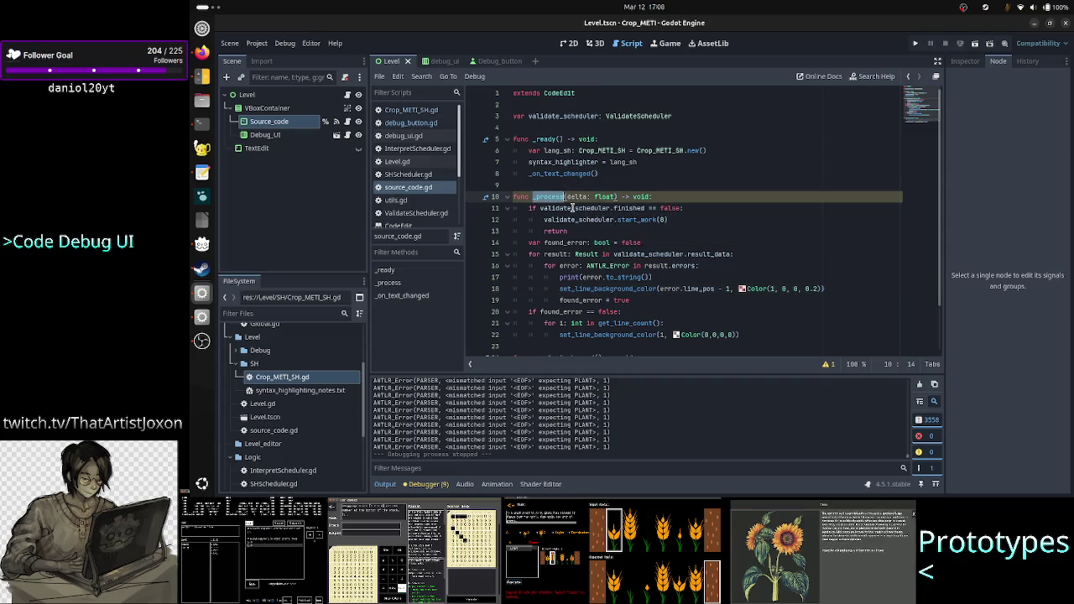
{"action": "double_click", "coordinate": [574, 208]}
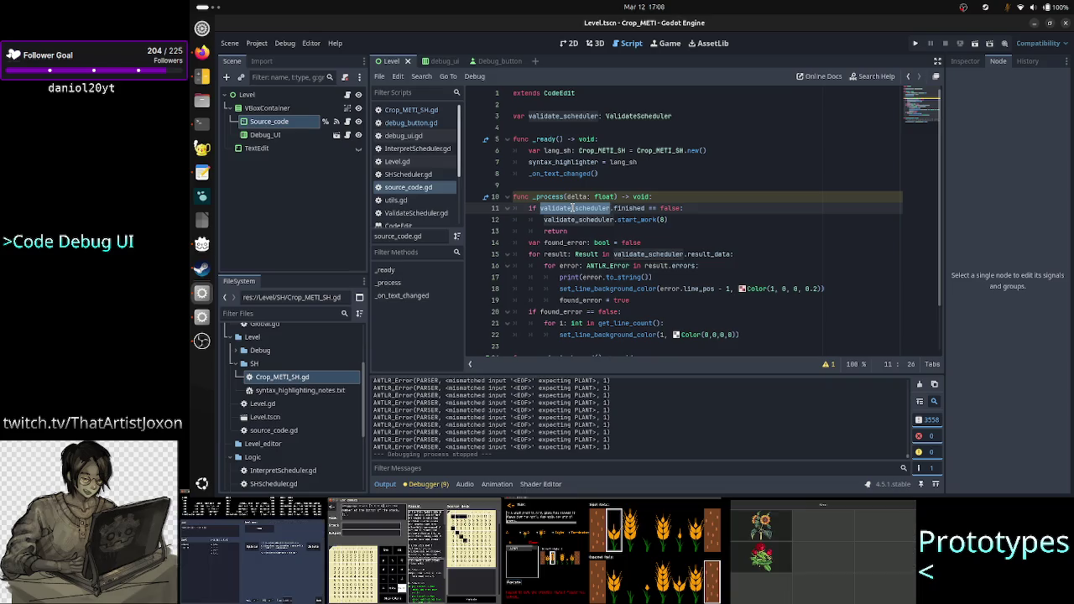
{"action": "scroll", "coordinate": [578, 240], "scroll_direction": "down", "scroll_amount": 2}
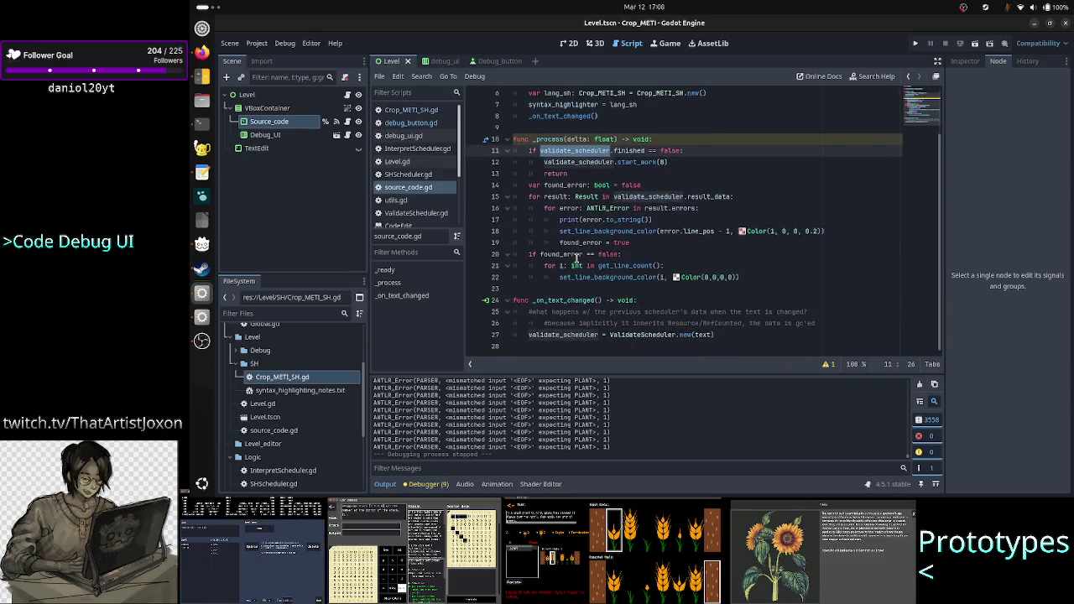
Inspect the ValidateScheduler call on line 27, view InterpretScheduler.gd, and run the project
{"action": "double_click", "coordinate": [575, 335]}
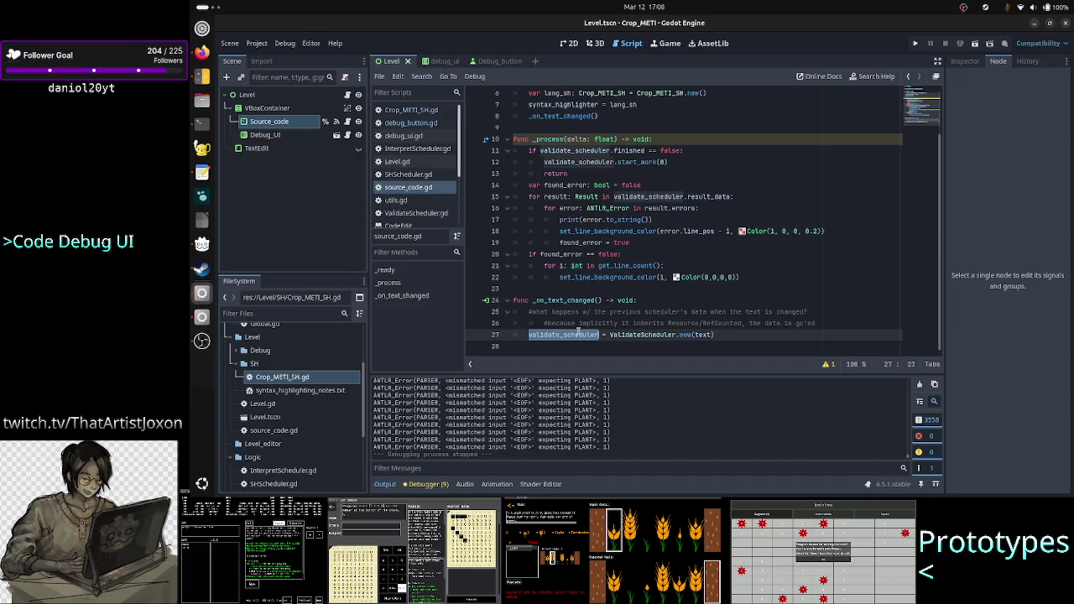
{"action": "double_click", "coordinate": [624, 334]}
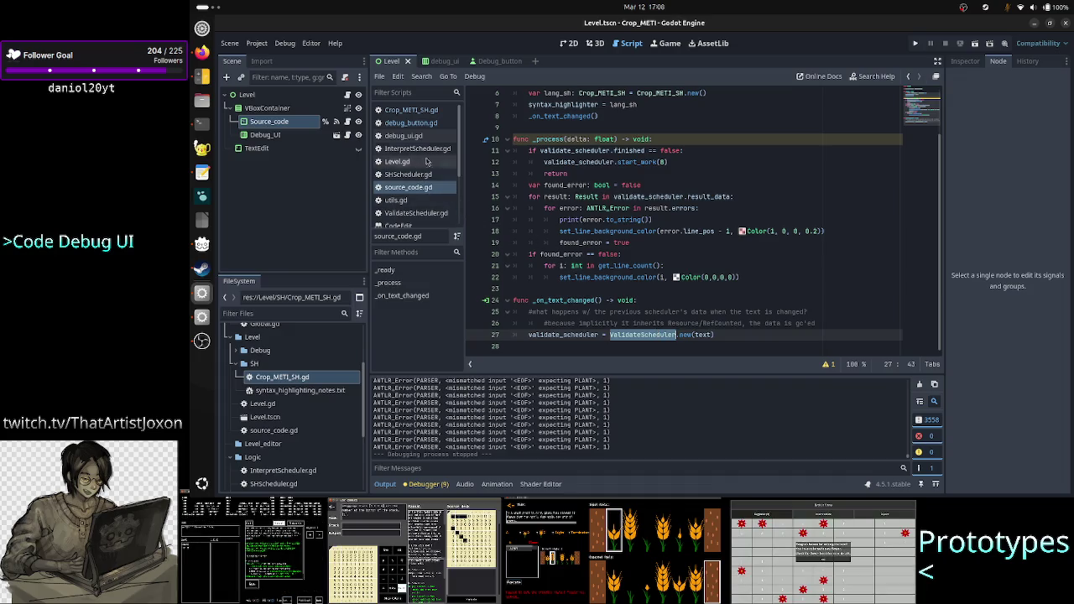
{"action": "left_click", "coordinate": [434, 149]}
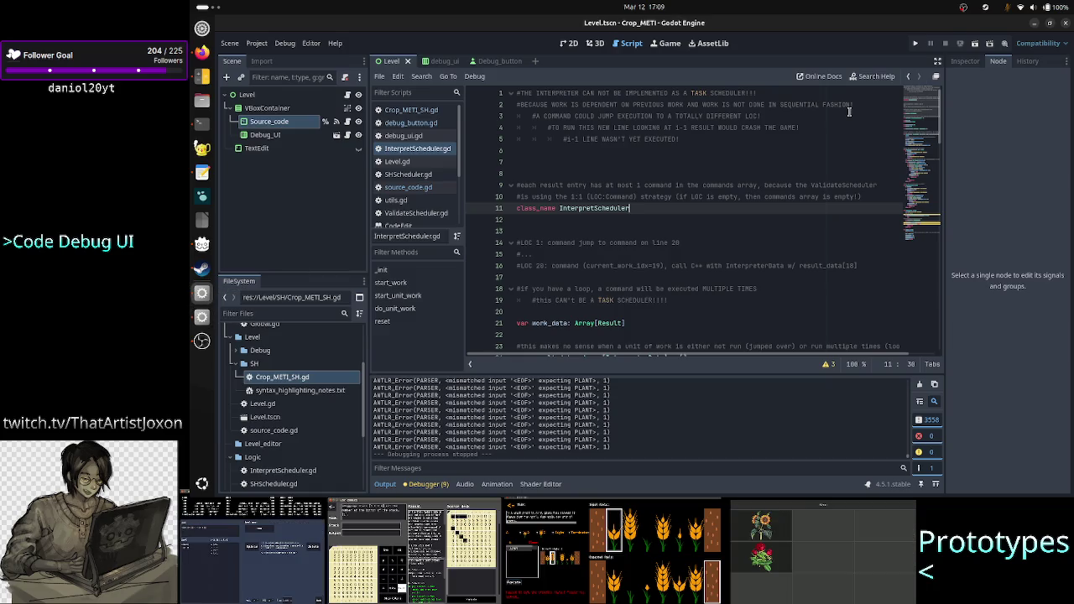
{"action": "left_click", "coordinate": [975, 44]}
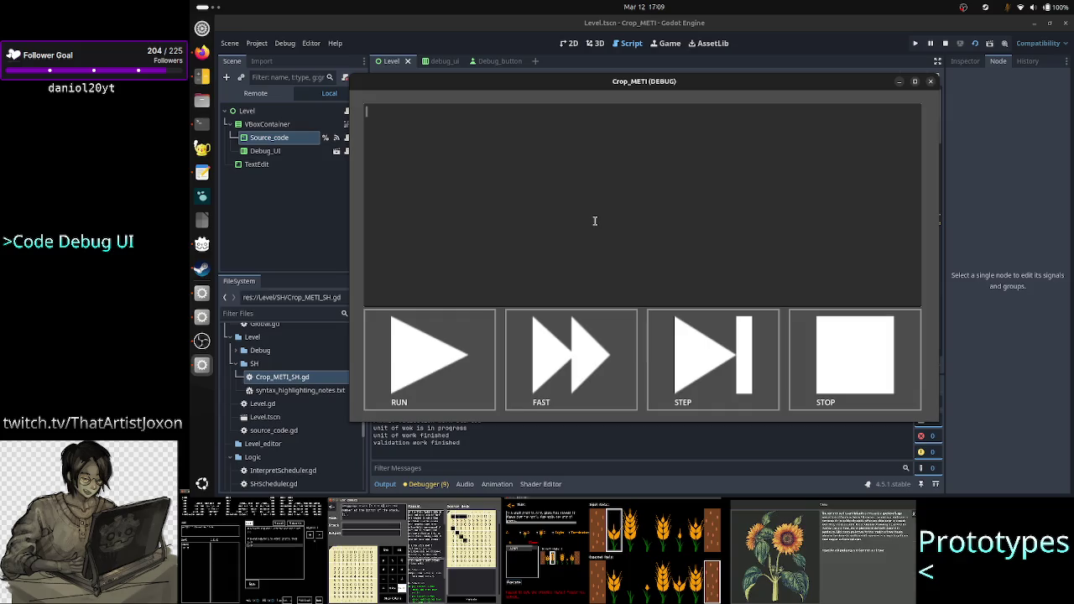
Type A23R on the first line of the game's code box and start a second line
{"action": "type", "text": "A23R"}
{"action": "key", "text": "shift+Left"}
{"action": "key", "text": "shift+Left"}
{"action": "key", "text": "shift+Left"}
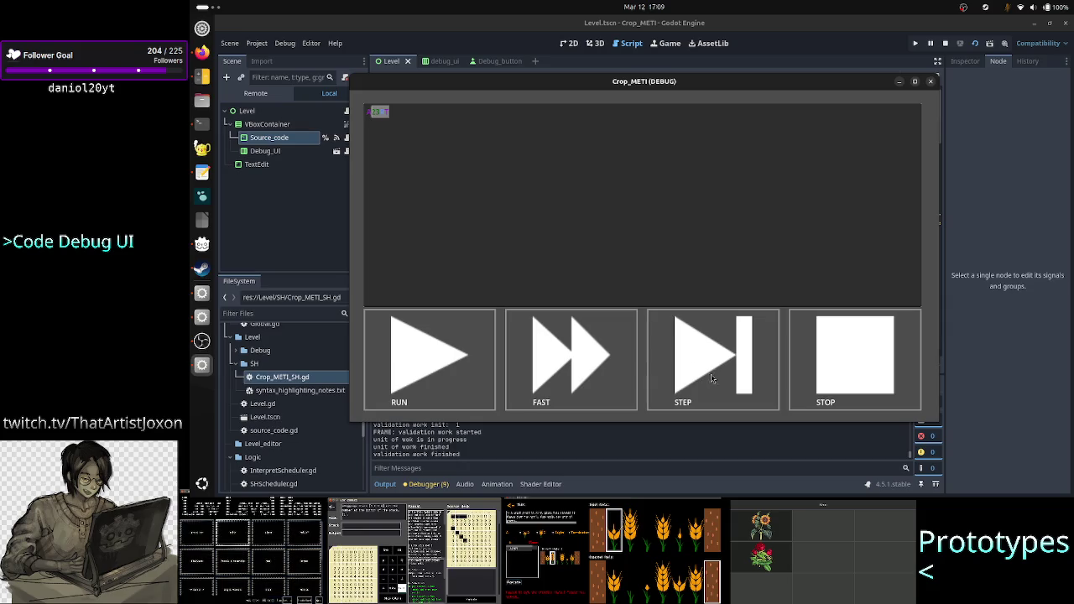
{"action": "left_click", "coordinate": [506, 138]}
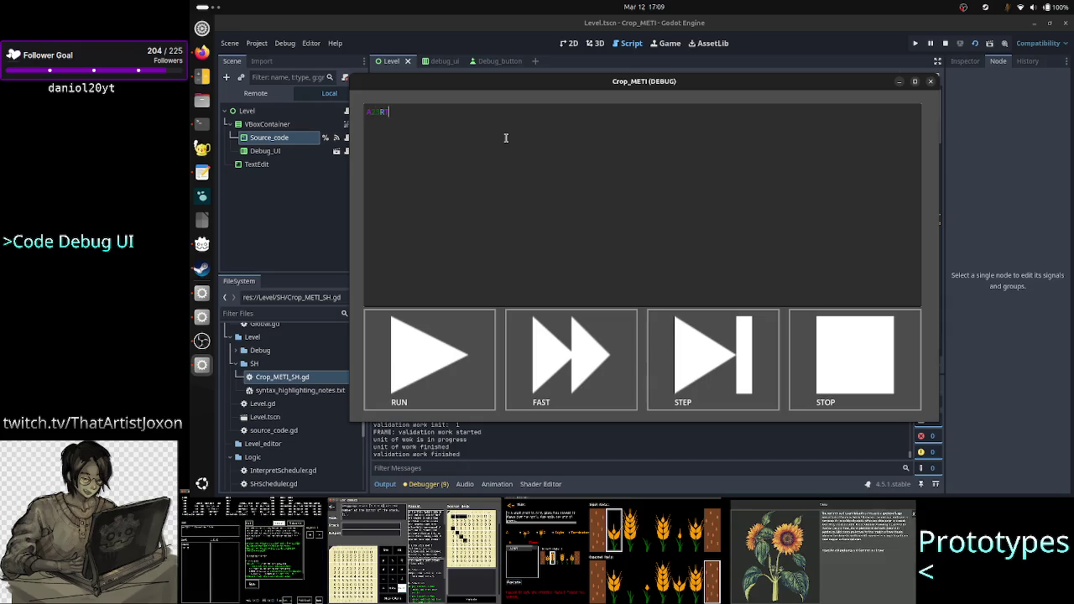
{"action": "key", "text": "shift+Left"}
{"action": "key", "text": "shift+Left"}
{"action": "key", "text": "shift+Left"}
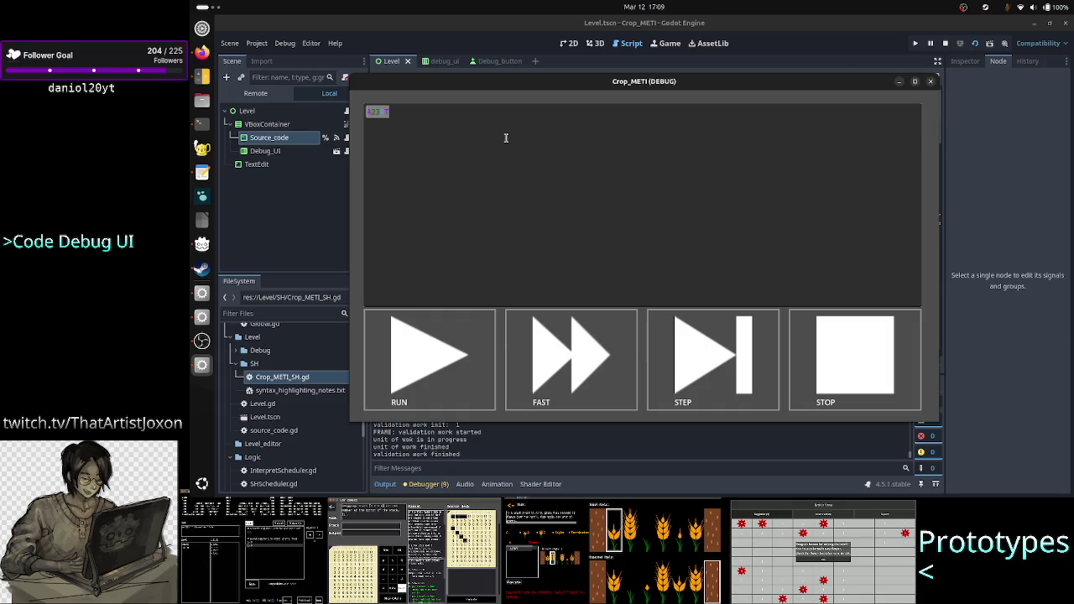
{"action": "key", "text": "Return"}
Enter 'ar test =' and a garbled line so invalid lines turn red, then close the game
{"action": "type", "text": "ar test ="}
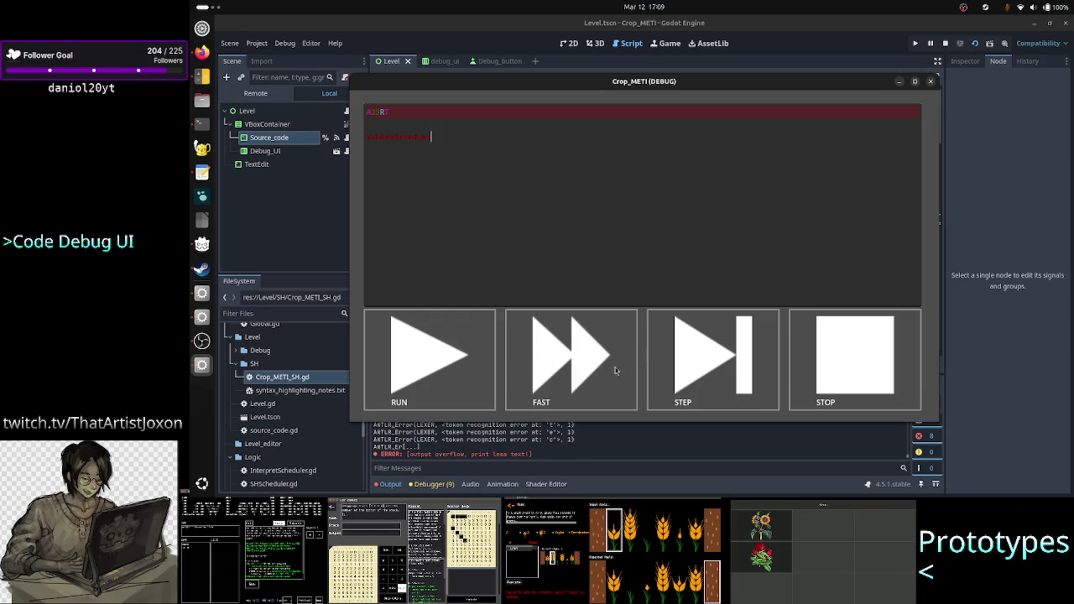
{"action": "left_click", "coordinate": [540, 182]}
{"action": "type", "text": "ual"}
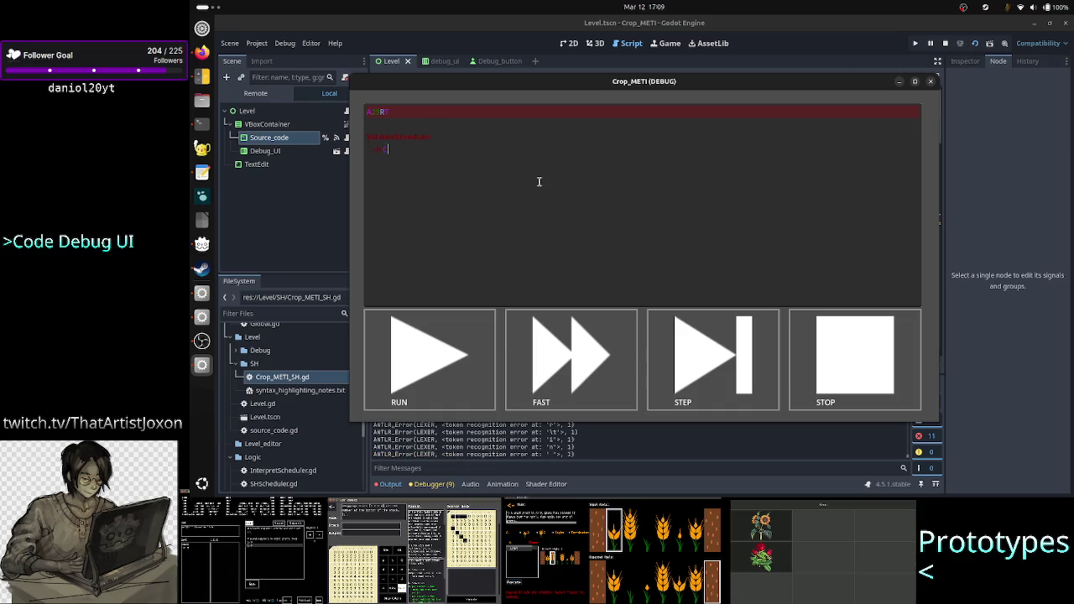
{"action": "type", "text": "Lexer"}
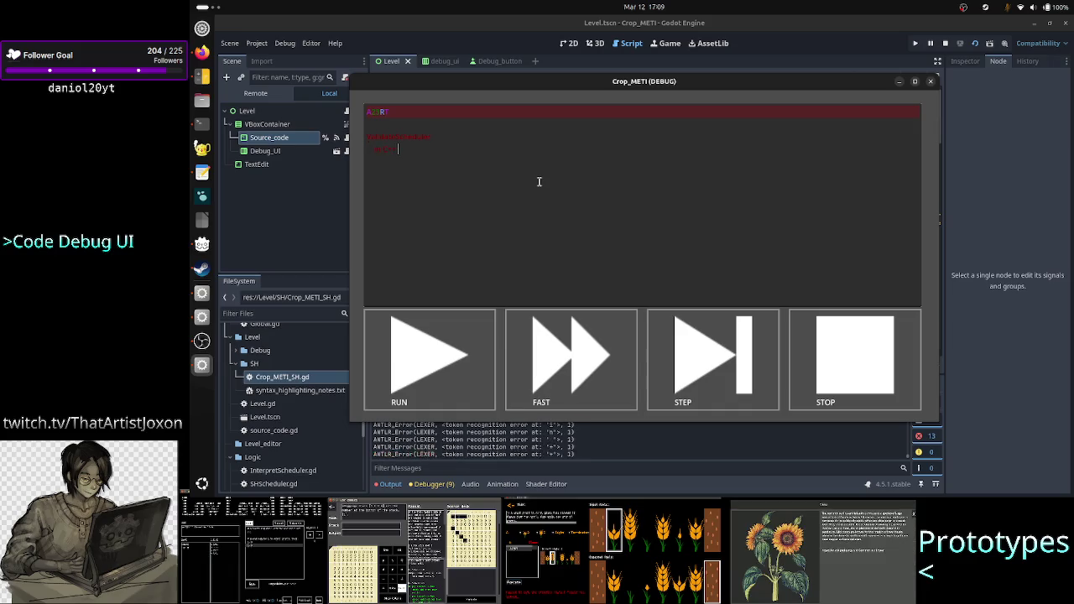
{"action": "type", "text": " testing"}
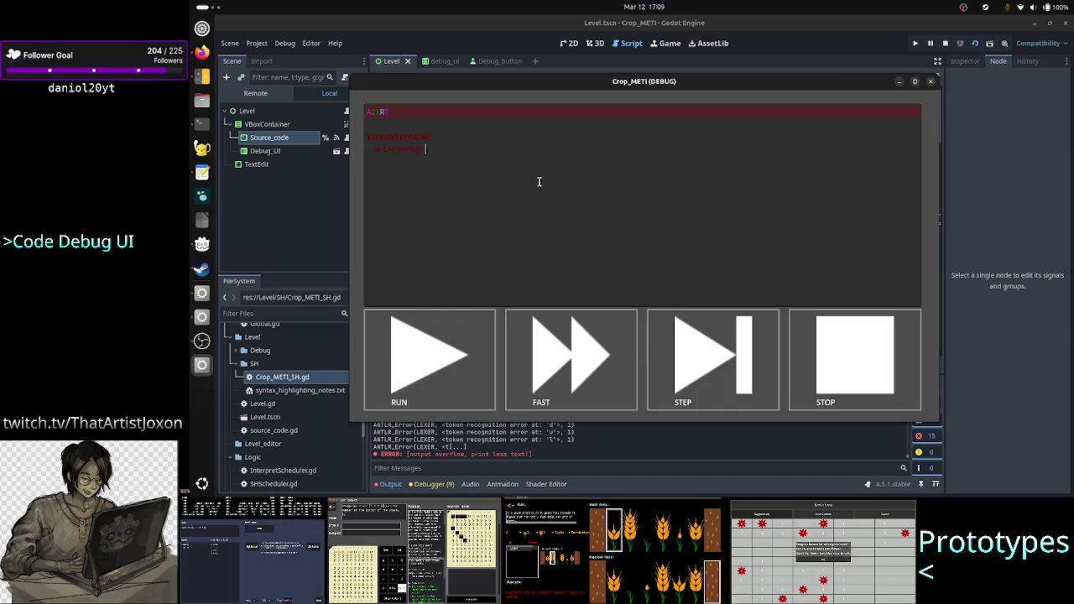
{"action": "type", "text": " a new line"}
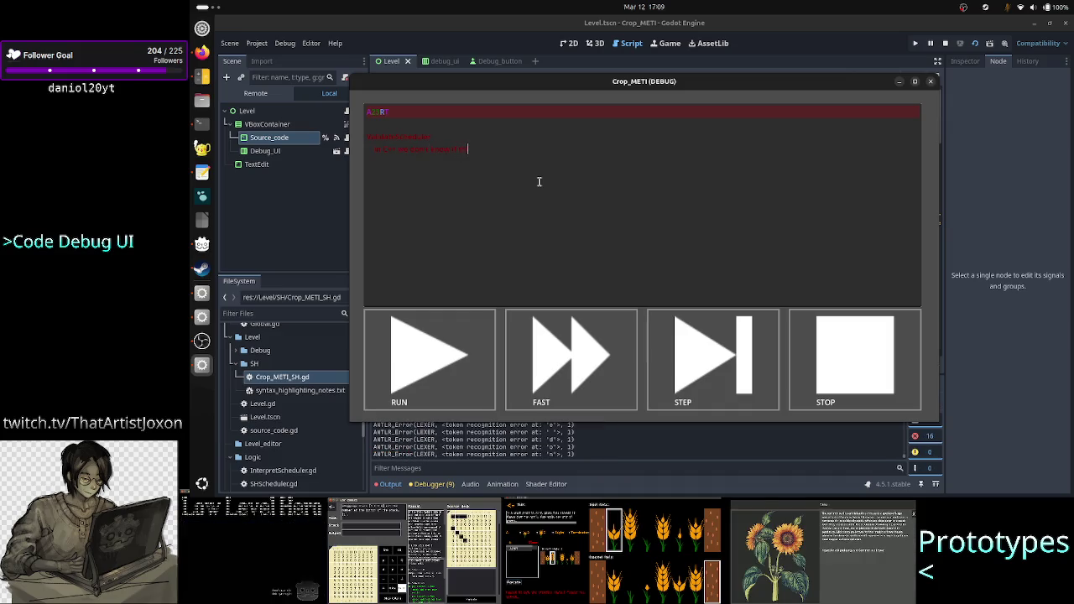
{"action": "type", "text": "ton"}
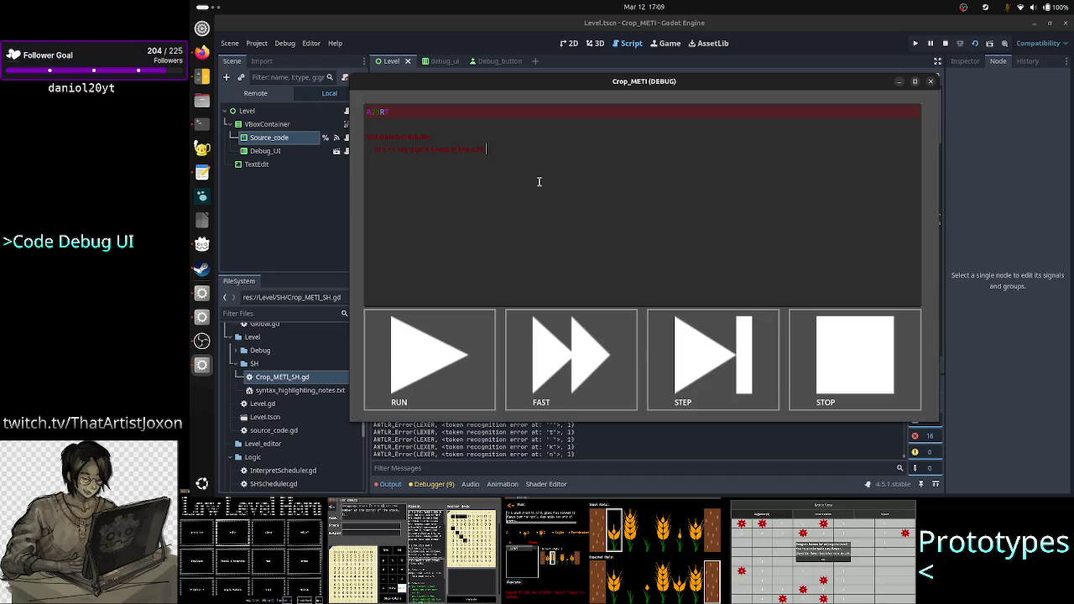
{"action": "type", "text": "ings their work"}
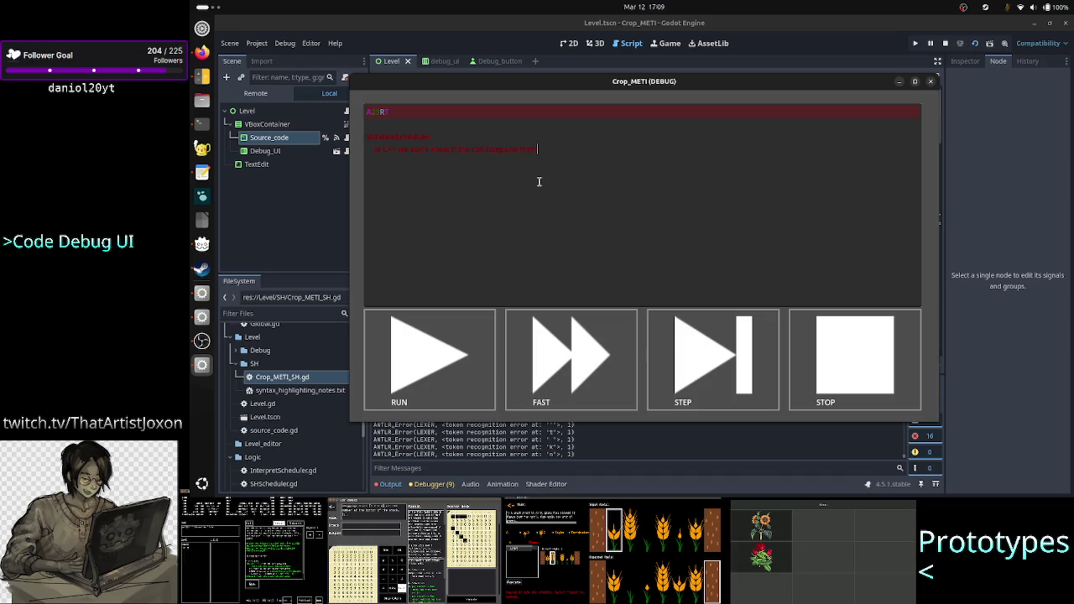
{"action": "type", "text": "n't kno"}
{"action": "type", "text": "ppened"}
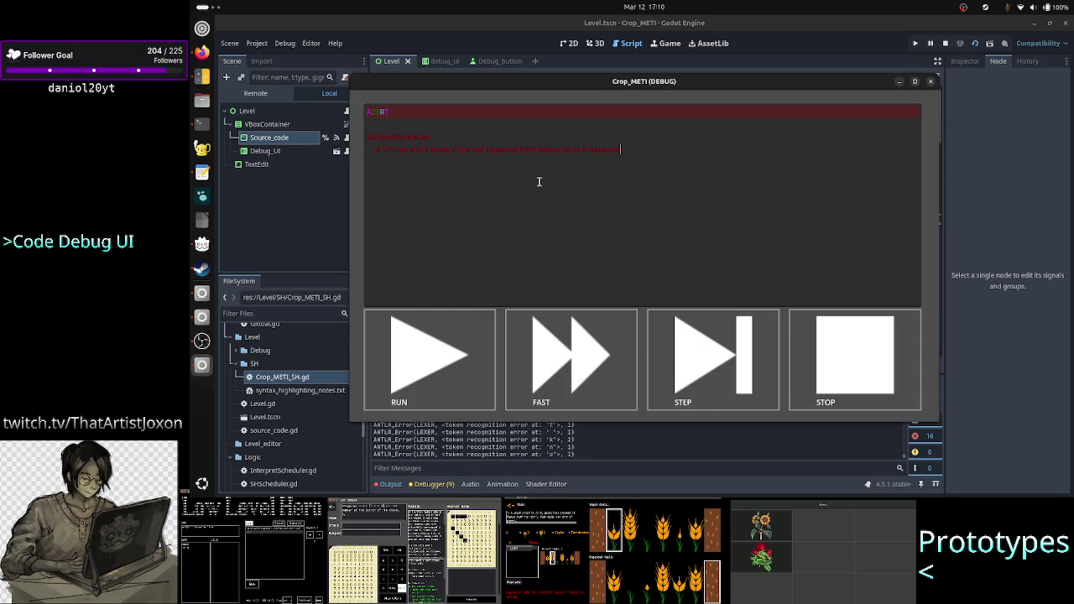
{"action": "type", "text": " from "}
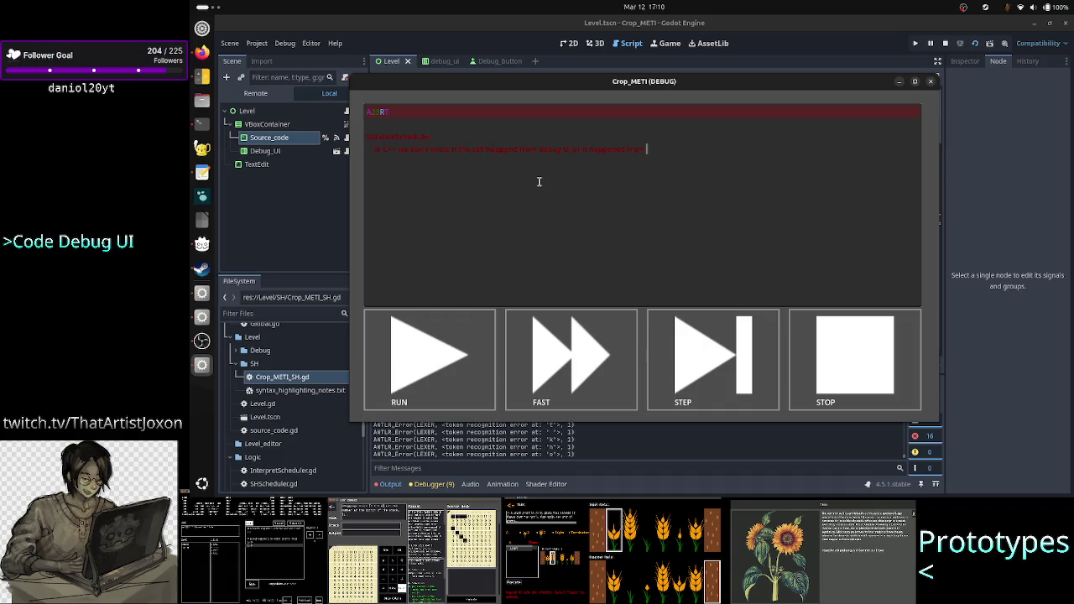
{"action": "type", "text": "code?)"}
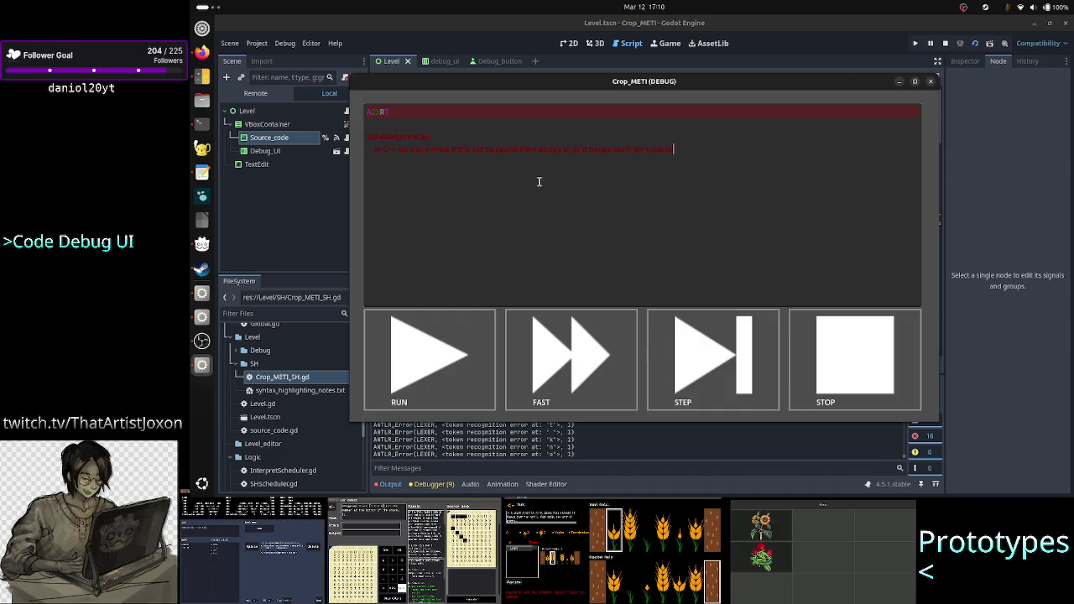
{"action": "type", "text": " idk)"}
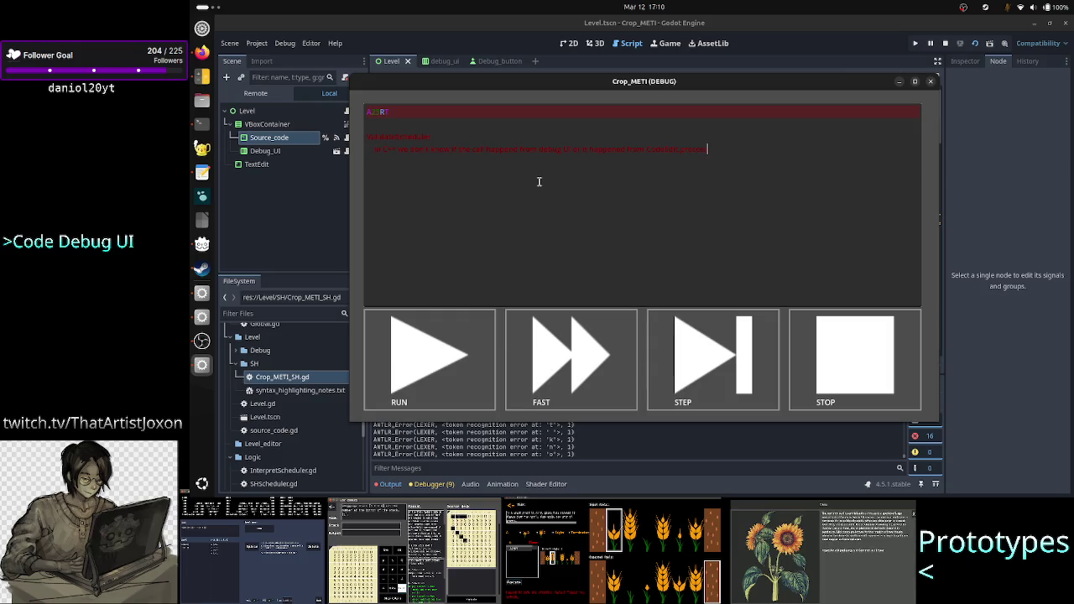
{"action": "left_click", "coordinate": [933, 82]}
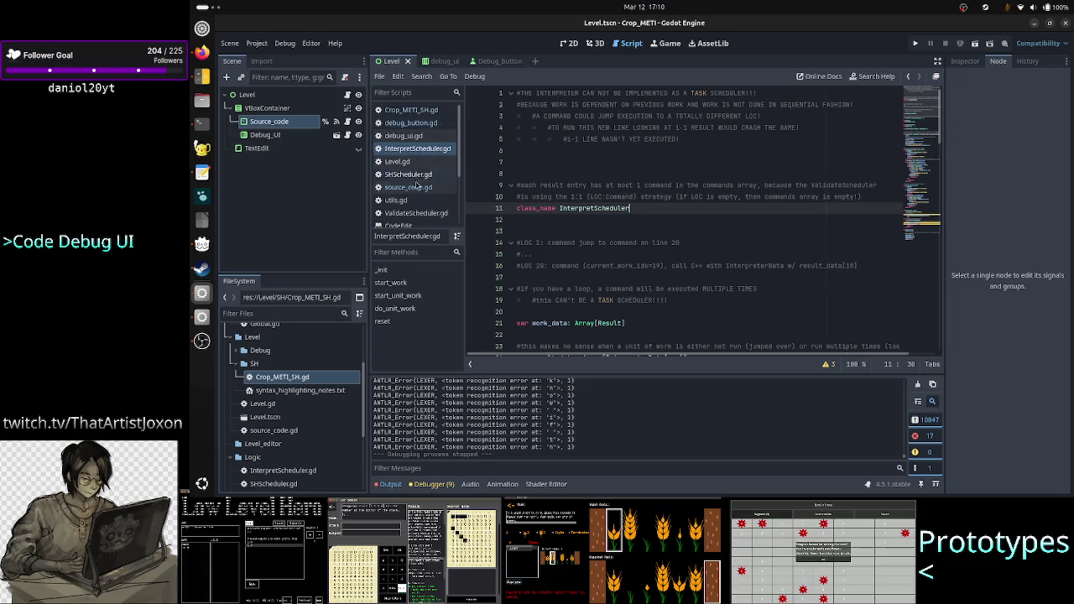
Open ValidateScheduler.gd and scroll through it from its _init function
{"action": "left_click", "coordinate": [417, 213]}
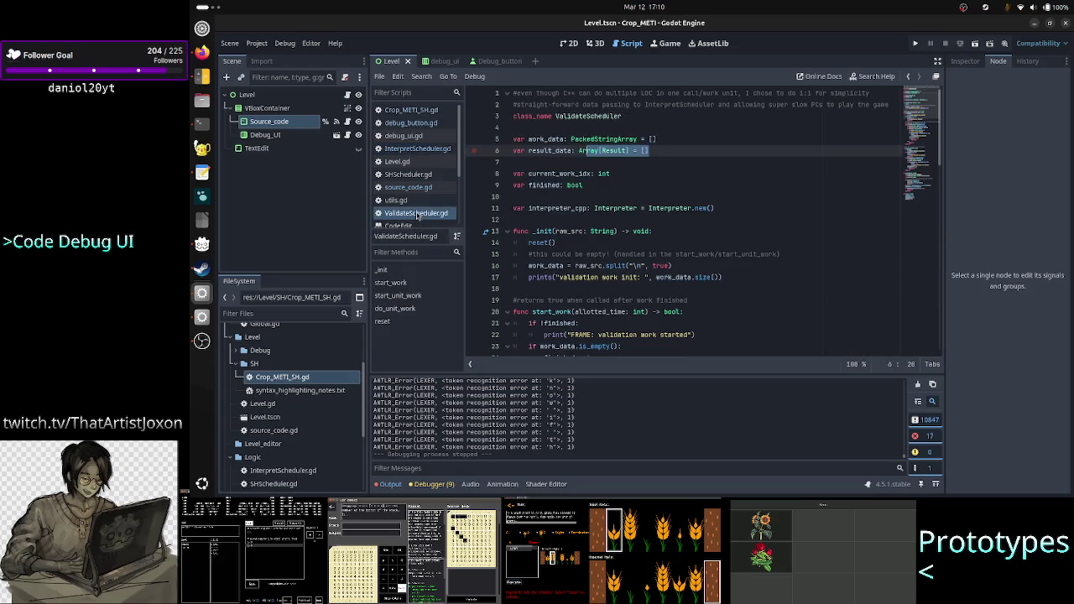
{"action": "left_click", "coordinate": [712, 234]}
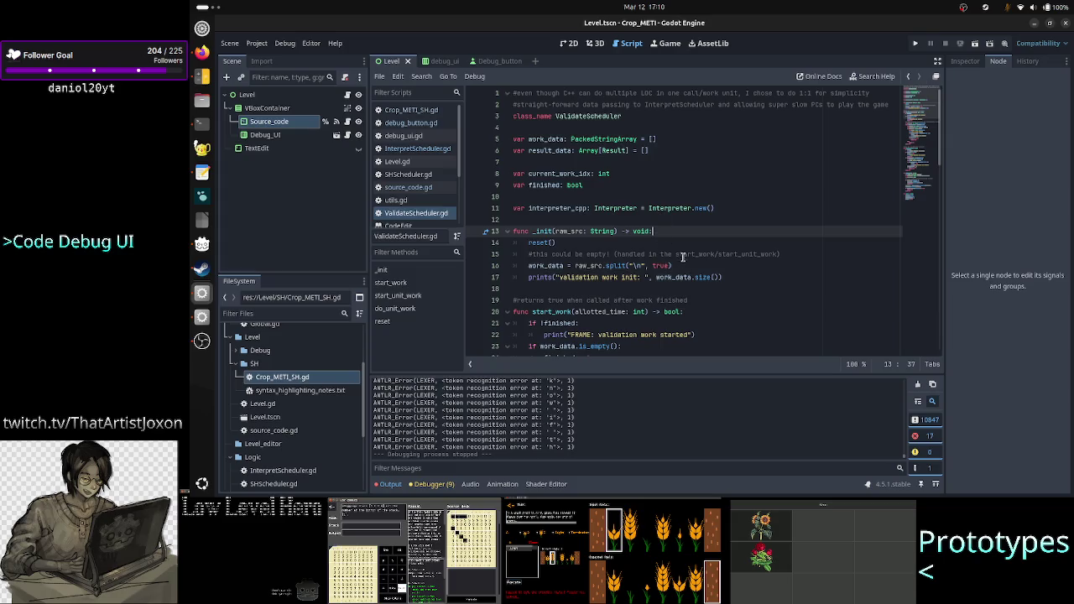
{"action": "scroll", "coordinate": [688, 260], "scroll_direction": "down", "scroll_amount": 10}
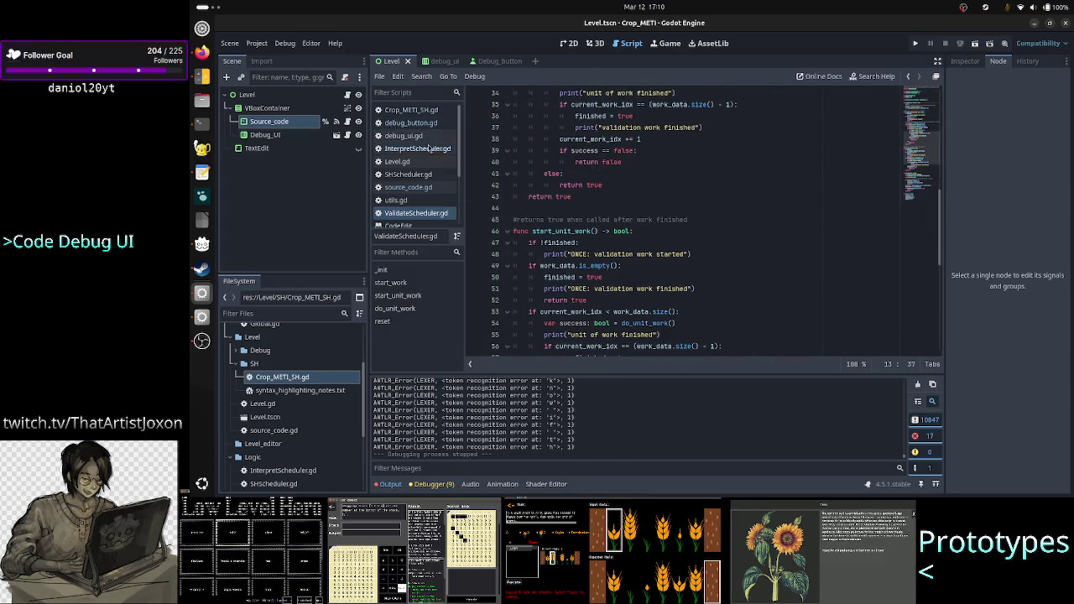
Switch to source_code.gd and review _on_text_changed and the ValidateScheduler.new line
{"action": "left_click", "coordinate": [337, 122]}
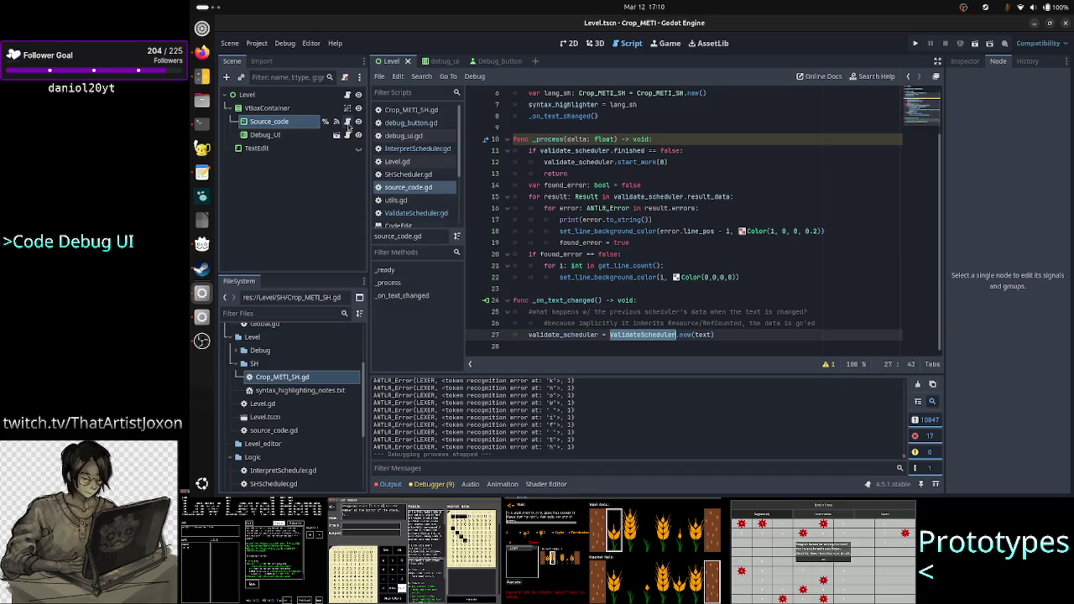
{"action": "left_click", "coordinate": [650, 350]}
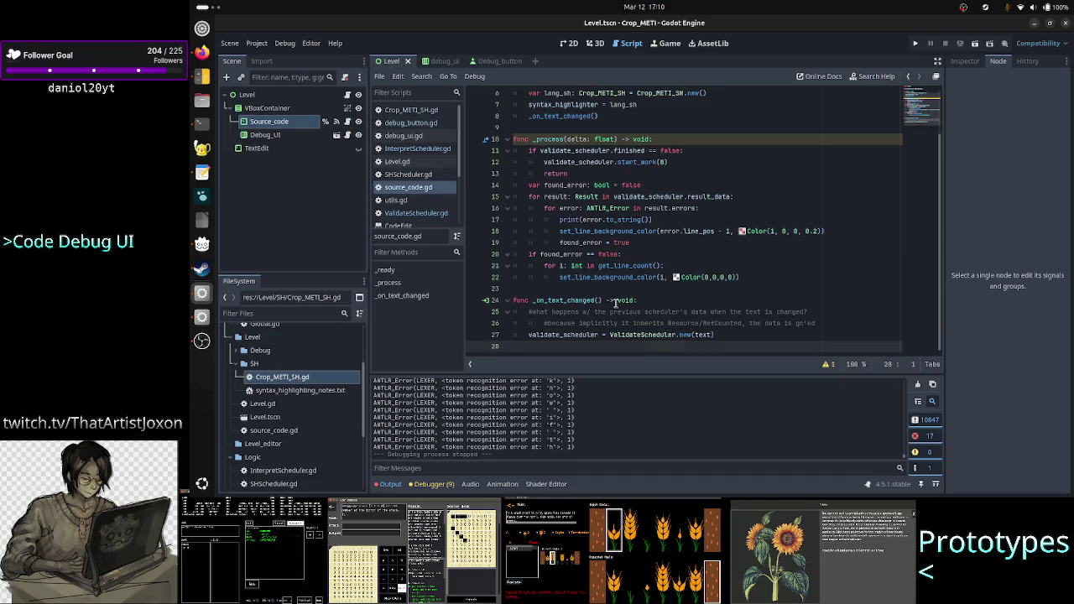
{"action": "double_click", "coordinate": [580, 300]}
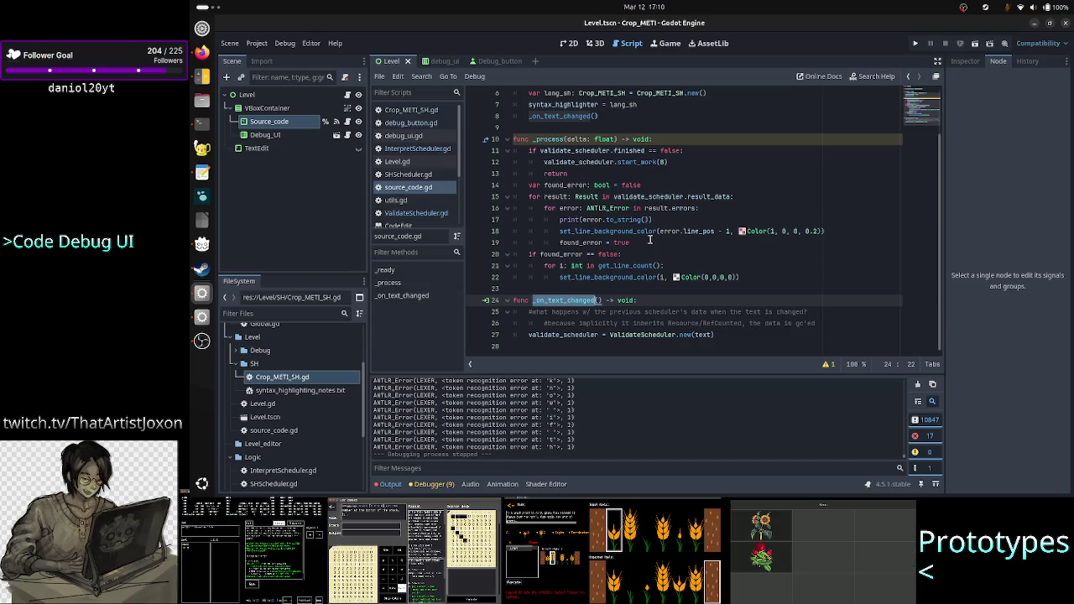
{"action": "left_click", "coordinate": [642, 335]}
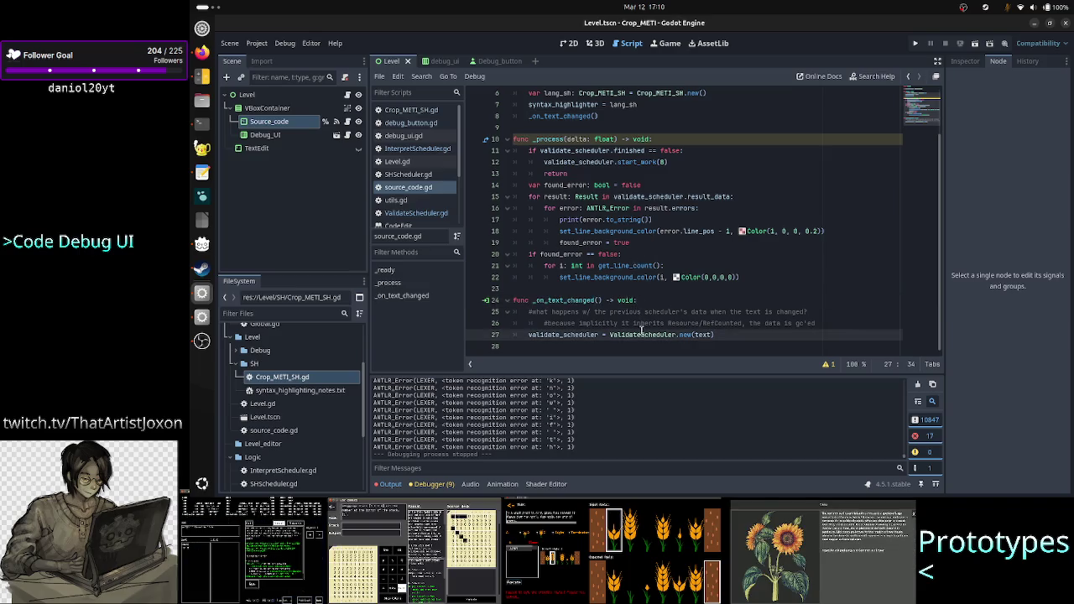
{"action": "left_click", "coordinate": [671, 221]}
{"action": "key", "text": "alt+Tab"}
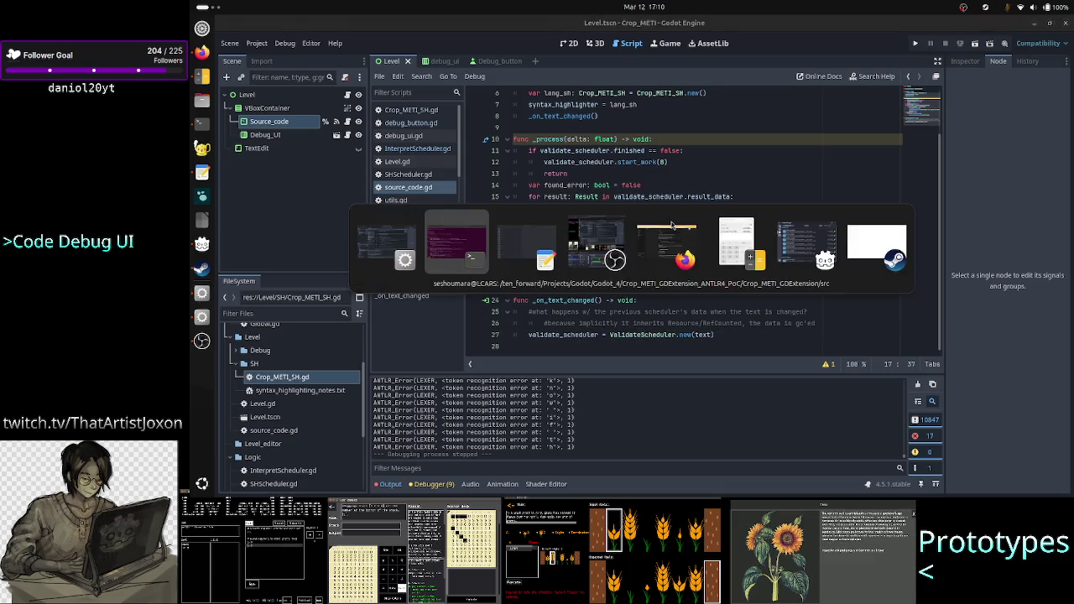
Look at get_commands in Interpreter.cpp, quit vim with :q, and return to Godot
{"action": "key", "text": "Escape"}
{"action": "type", "text": "u"}
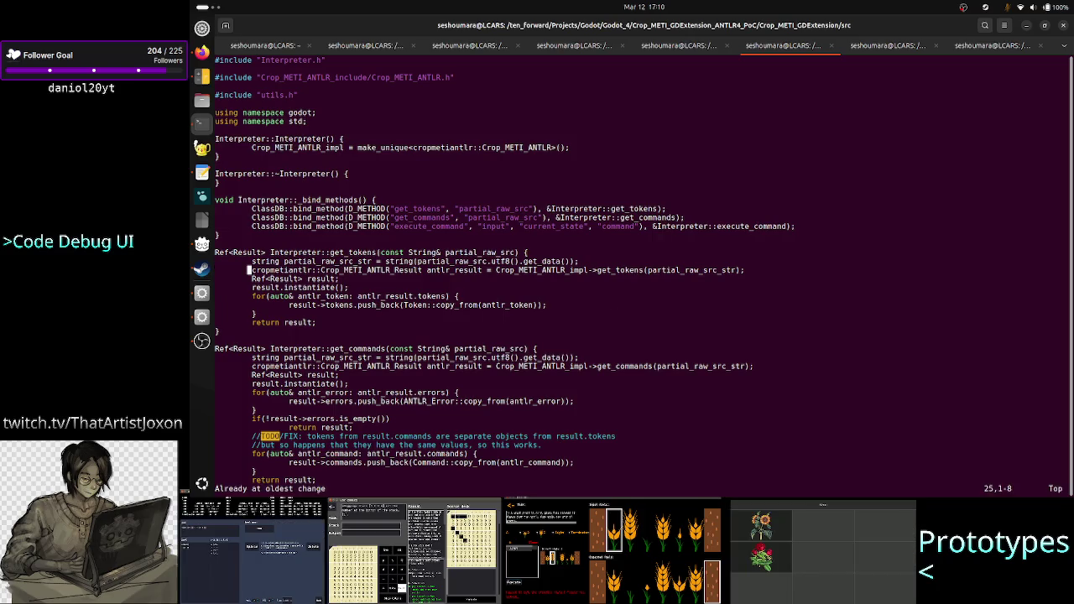
{"action": "type", "text": ":q"}
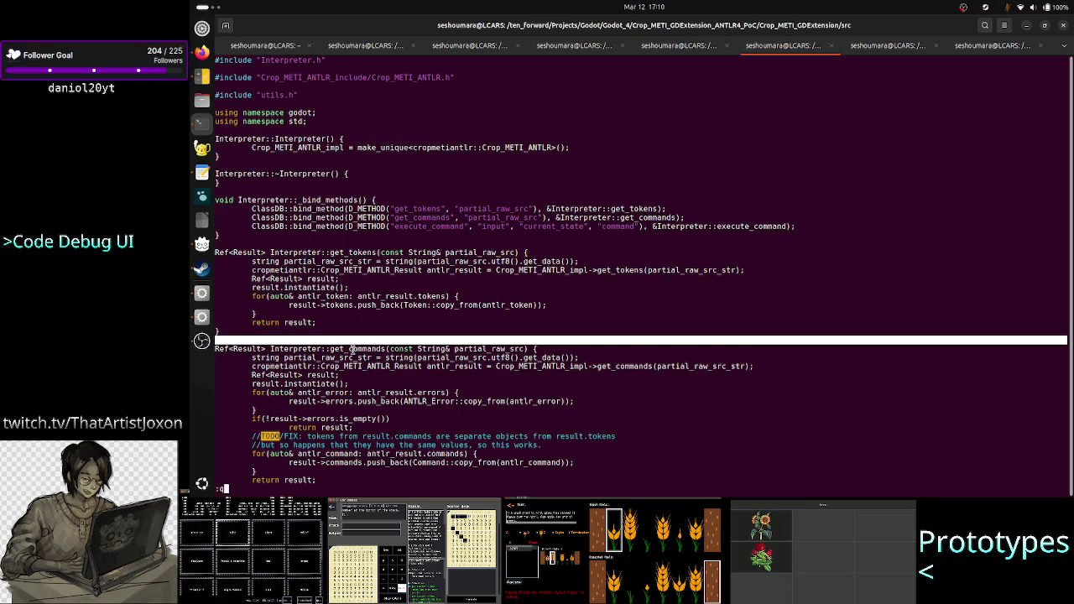
{"action": "double_click", "coordinate": [357, 348]}
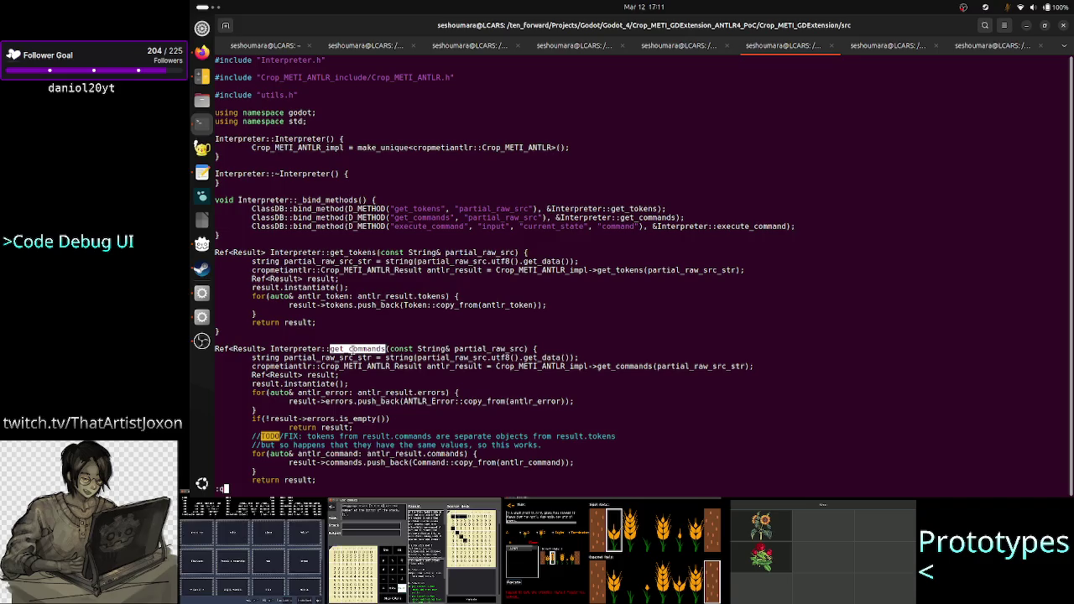
{"action": "type", "text": "qa"}
{"action": "key", "text": "Return"}
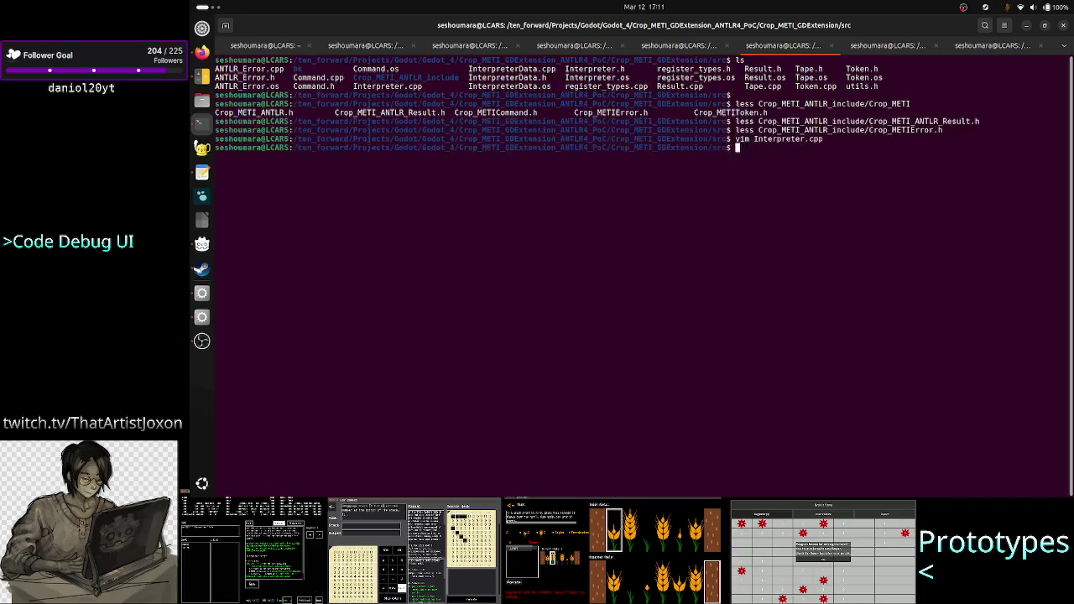
{"action": "key", "text": "alt+Tab"}
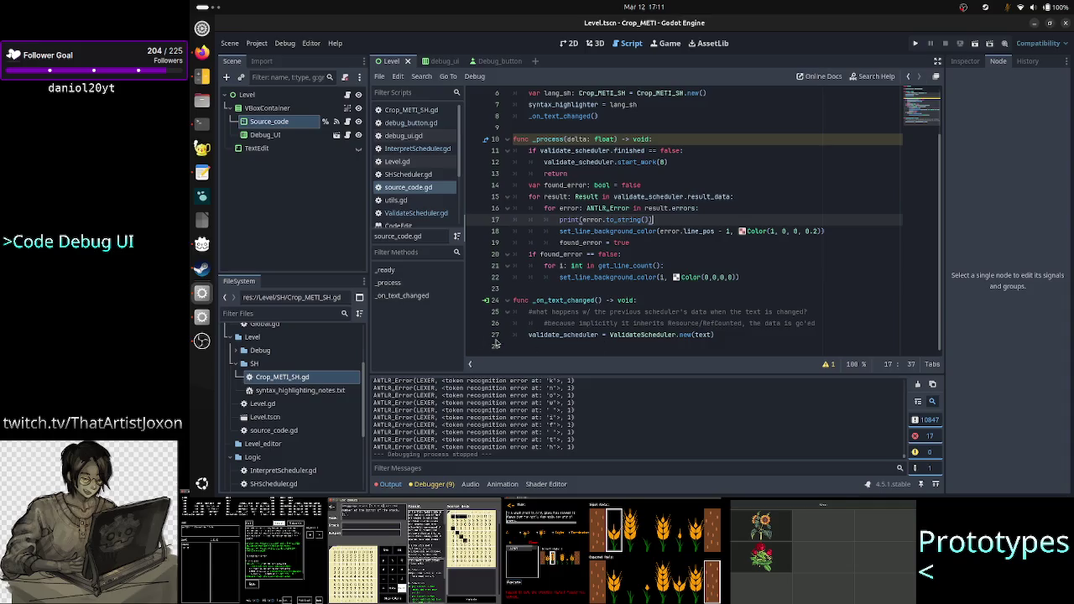
Add a line in the errors loop calling error.msg.contains with an "EOF" string via autocomplete
{"action": "key", "text": "Up"}
{"action": "key", "text": "Up"}
{"action": "key", "text": "Up"}
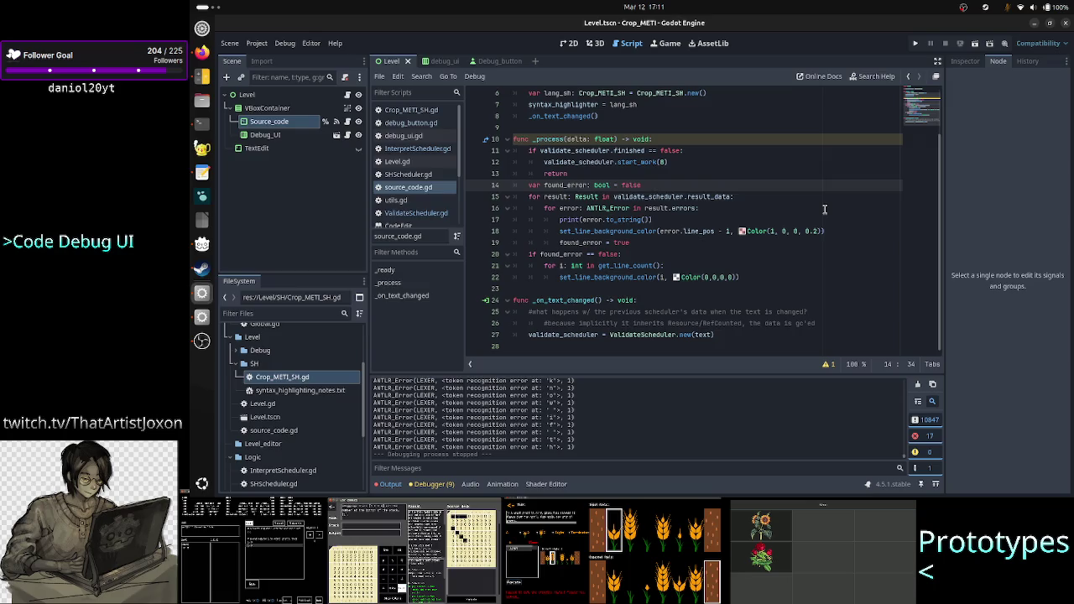
{"action": "key", "text": "Down"}
{"action": "key", "text": "Down"}
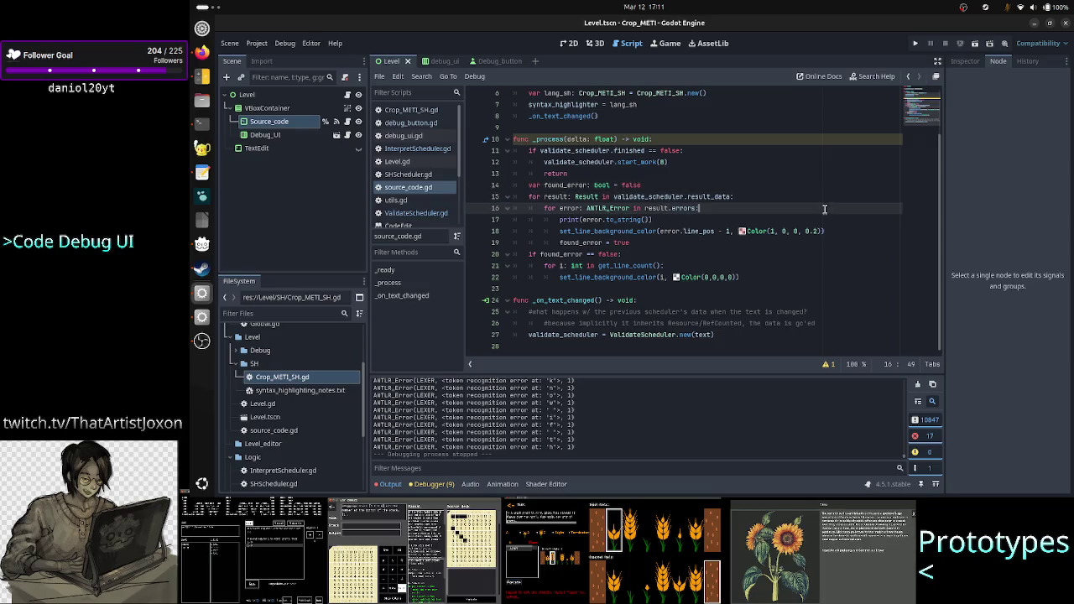
{"action": "key", "text": "Return"}
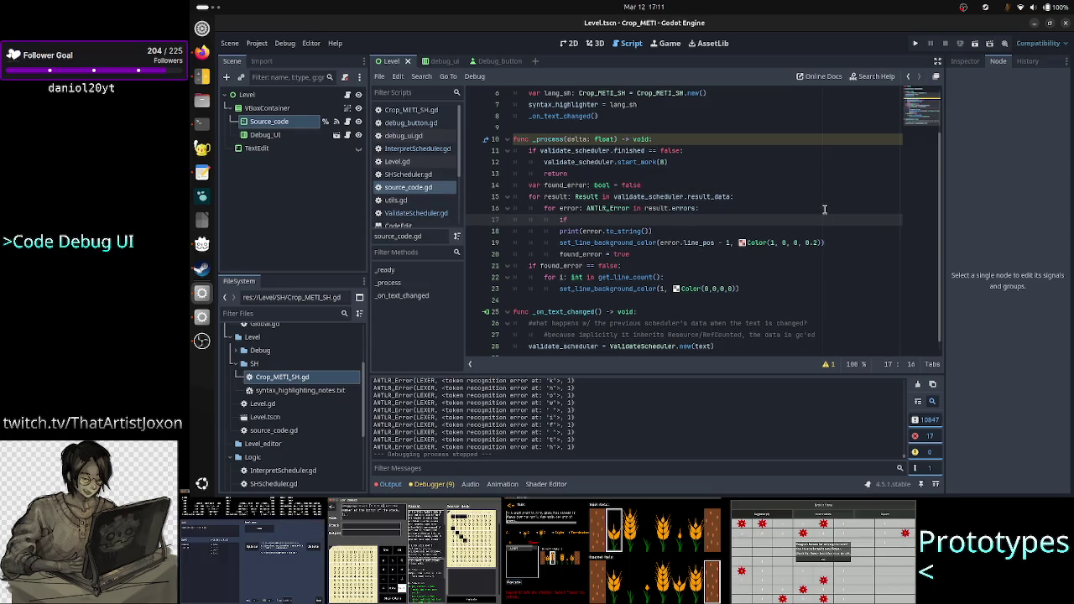
{"action": "type", "text": "er"}
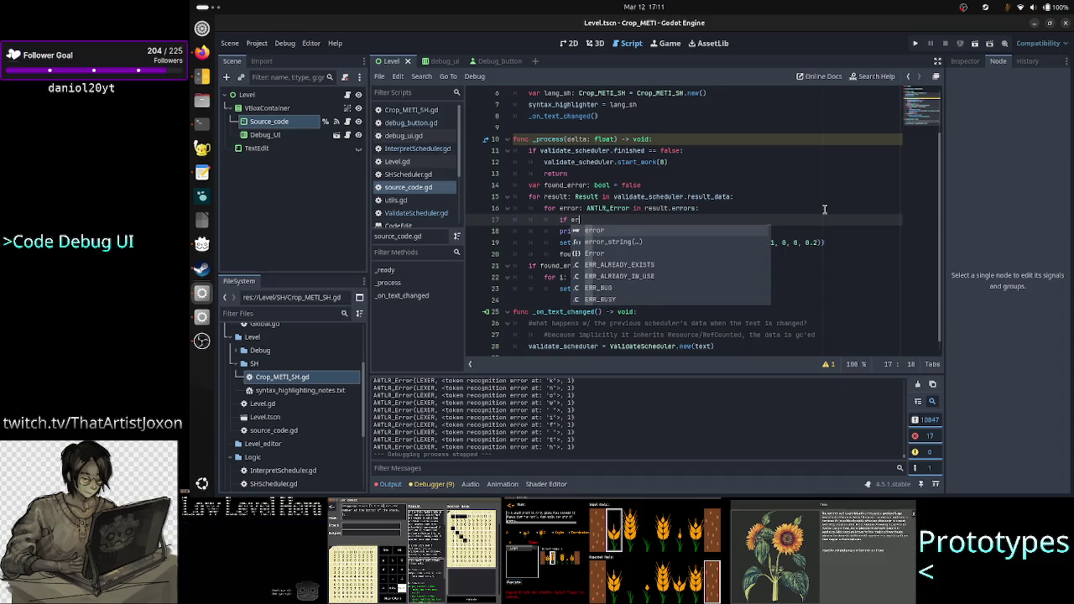
{"action": "type", "text": "ror."}
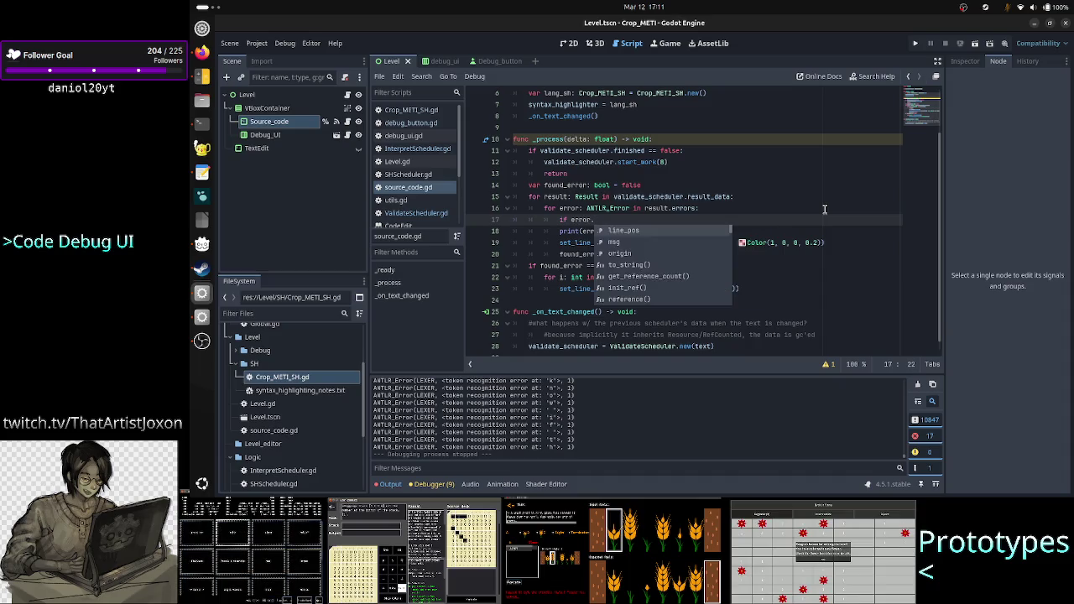
{"action": "type", "text": "msg."}
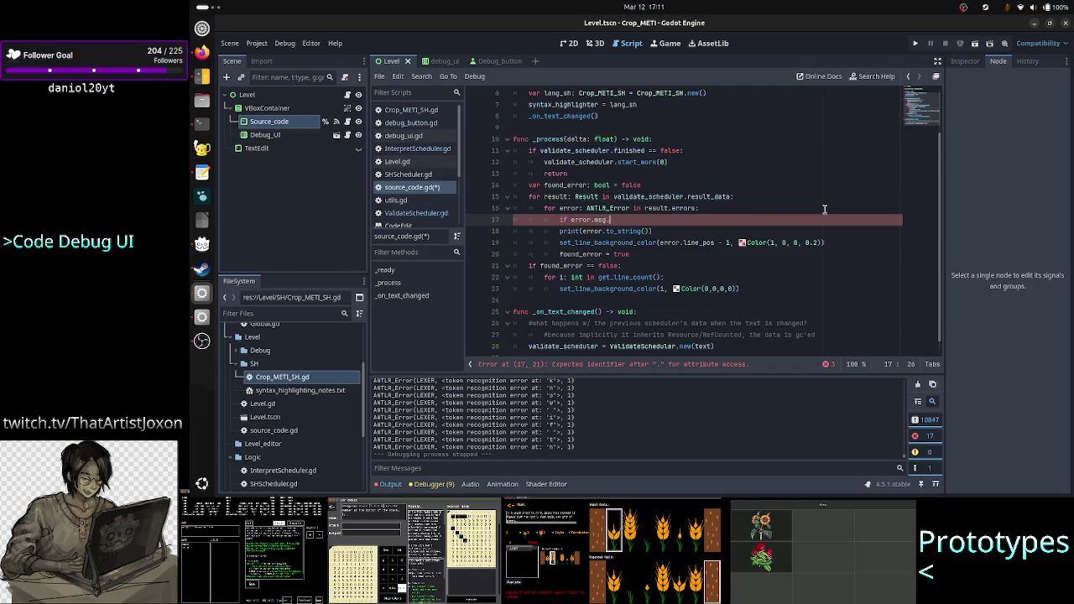
{"action": "type", "text": "con"}
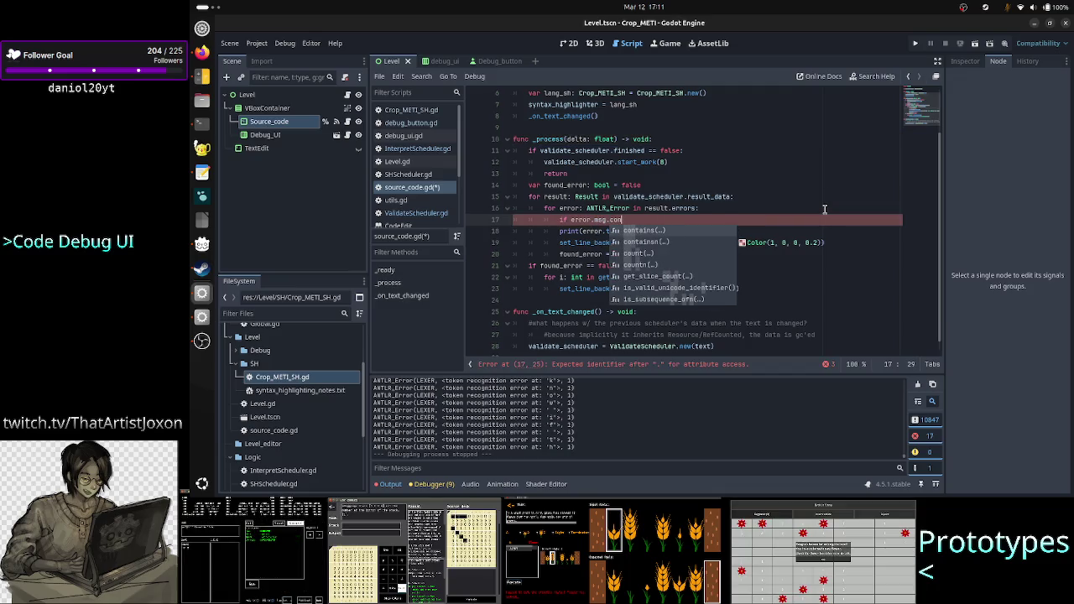
{"action": "key", "text": "Return"}
{"action": "type", "text": "\"ER"}
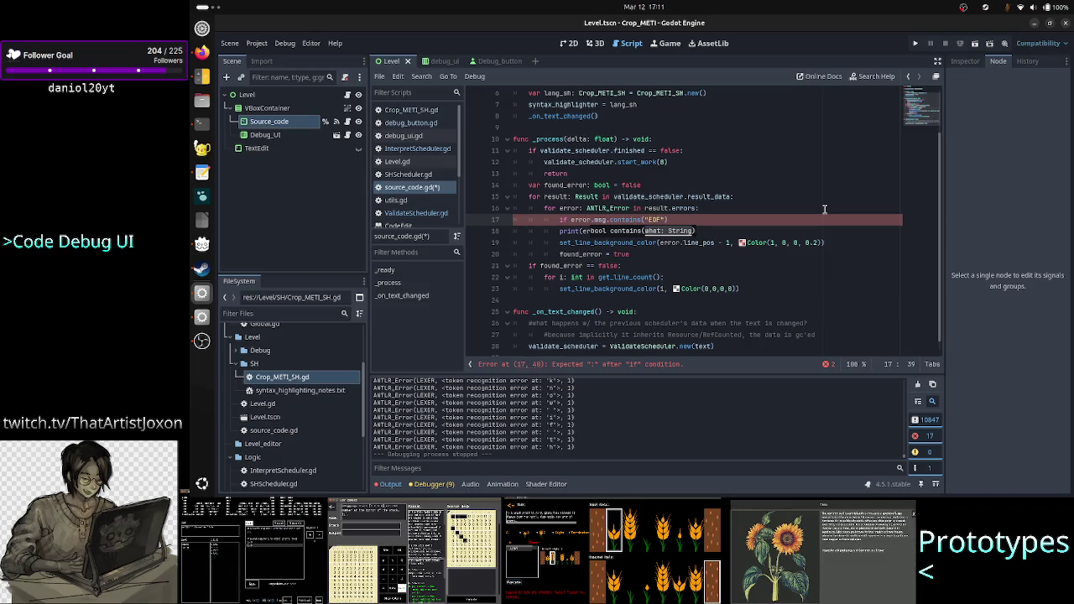
Replace the semicolon ending line 17 with a colon and add a parenthesis before error
{"action": "scroll", "coordinate": [571, 421], "scroll_direction": "up", "scroll_amount": 3}
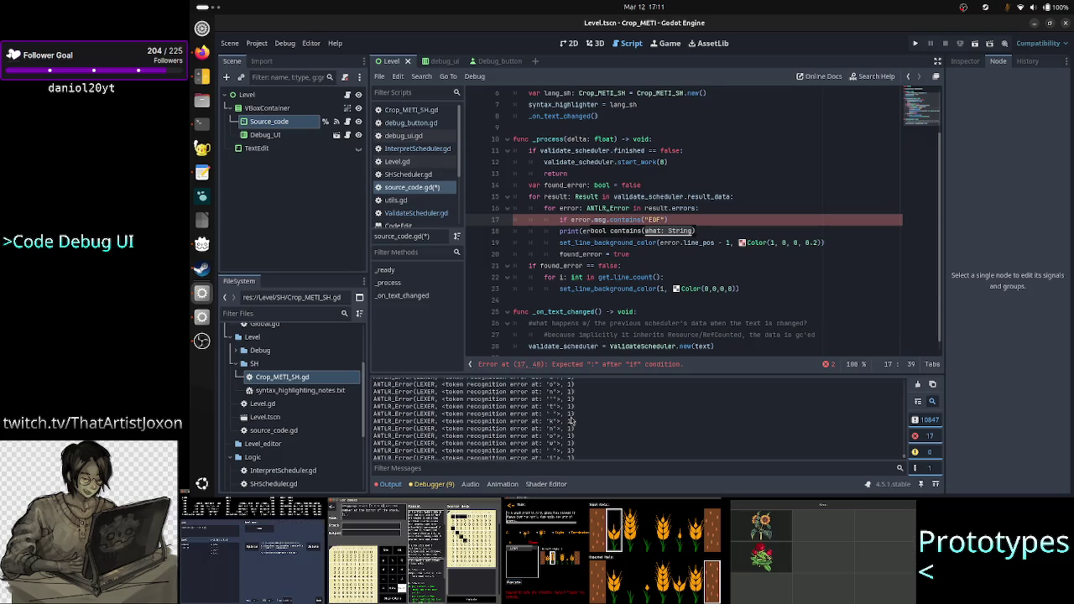
{"action": "scroll", "coordinate": [570, 421], "scroll_direction": "up", "scroll_amount": 5}
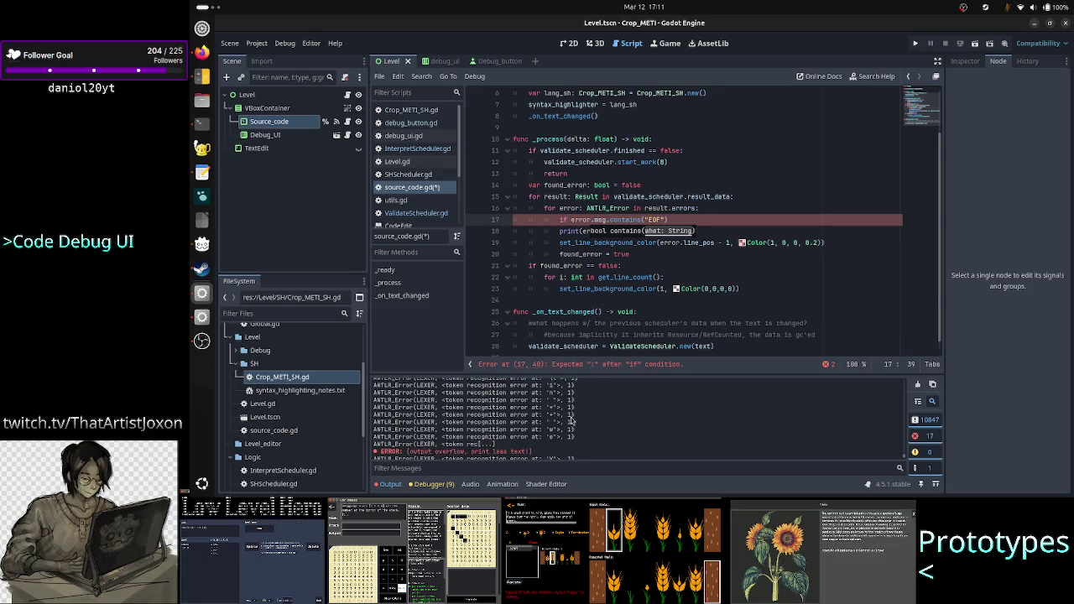
{"action": "scroll", "coordinate": [573, 421], "scroll_direction": "up", "scroll_amount": 3}
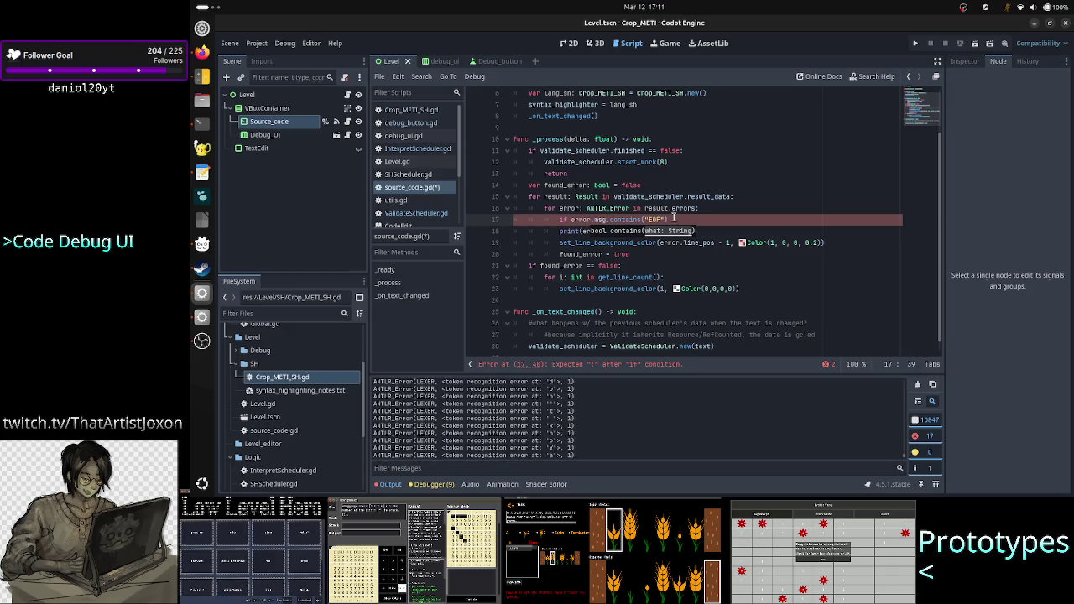
{"action": "left_click", "coordinate": [775, 220]}
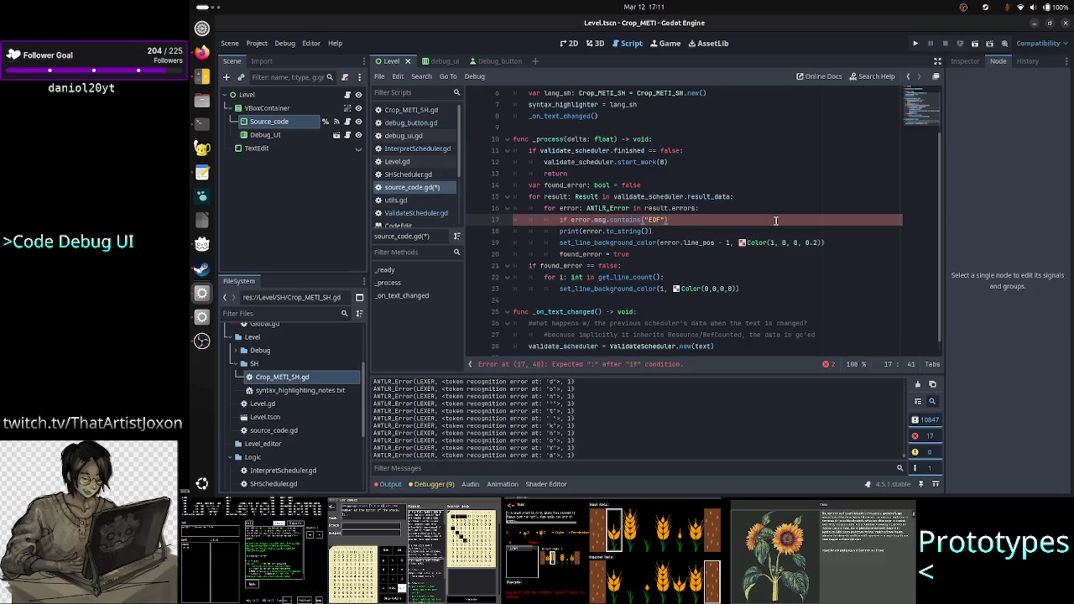
{"action": "key", "text": "BackSpace"}
{"action": "type", "text": ":"}
{"action": "key", "text": "Home"}
{"action": "key", "text": "Home"}
{"action": "key", "text": "Right"}
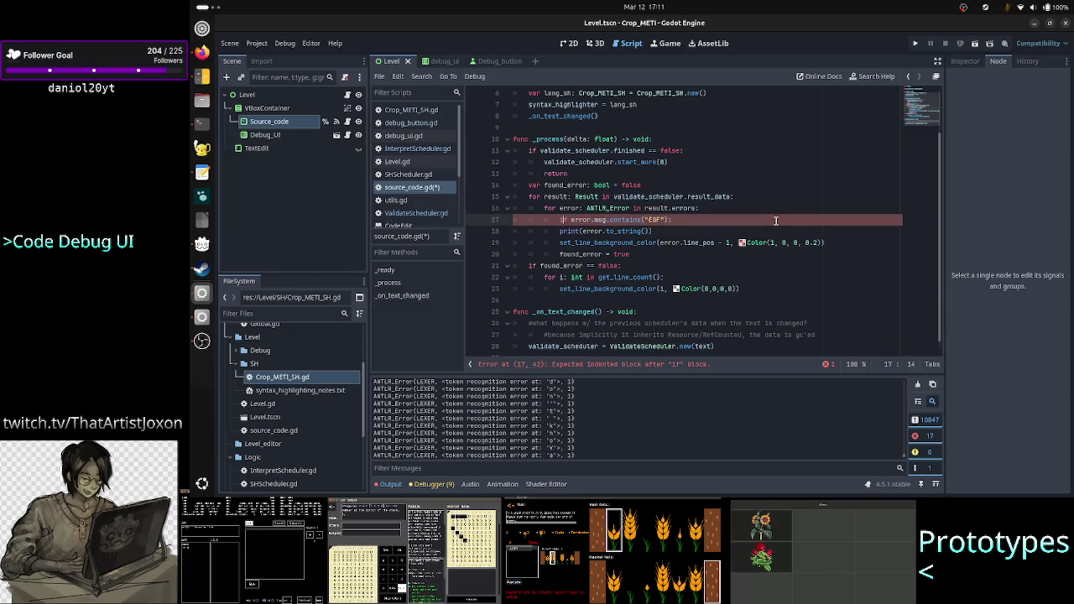
{"action": "key", "text": "Right"}
{"action": "key", "text": "Right"}
{"action": "key", "text": "Right"}
{"action": "type", "text": "("}
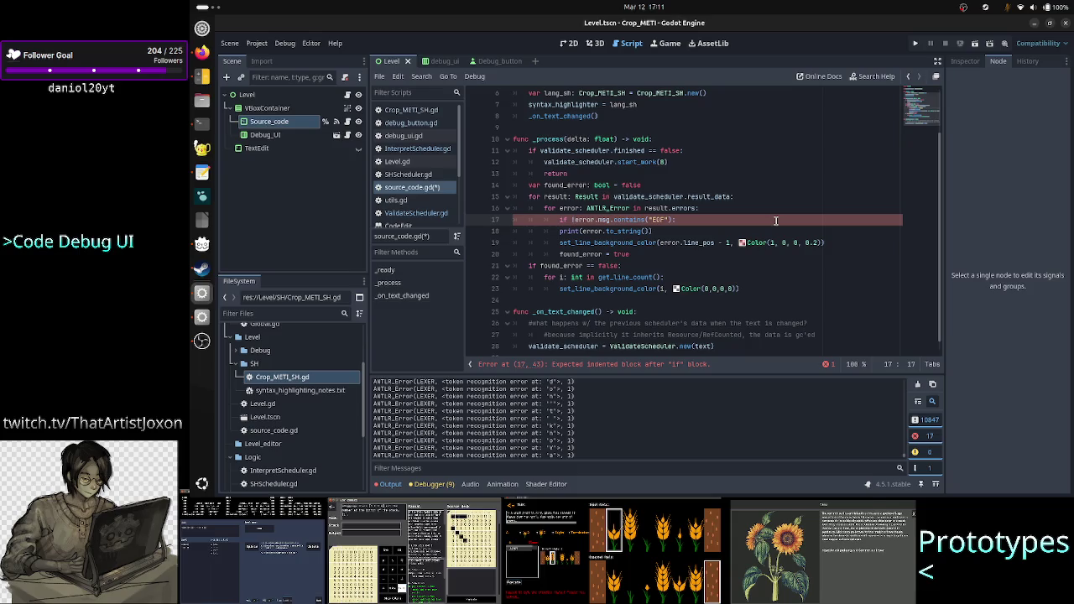
Indent the print, line-colouring and found_error = true lines under the EOF check
{"action": "key", "text": "Down"}
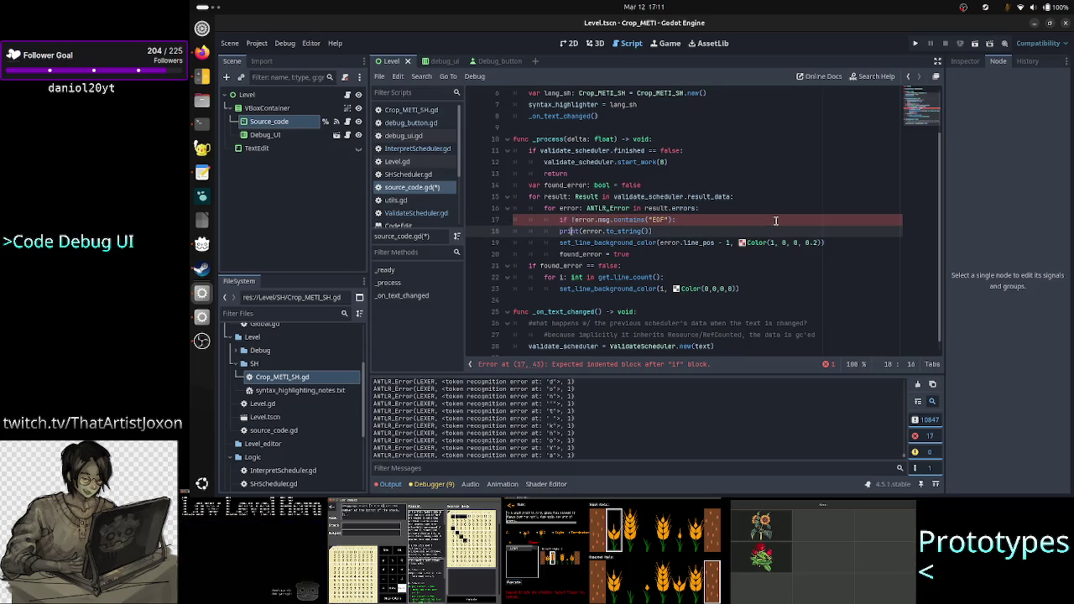
{"action": "key", "text": "Tab"}
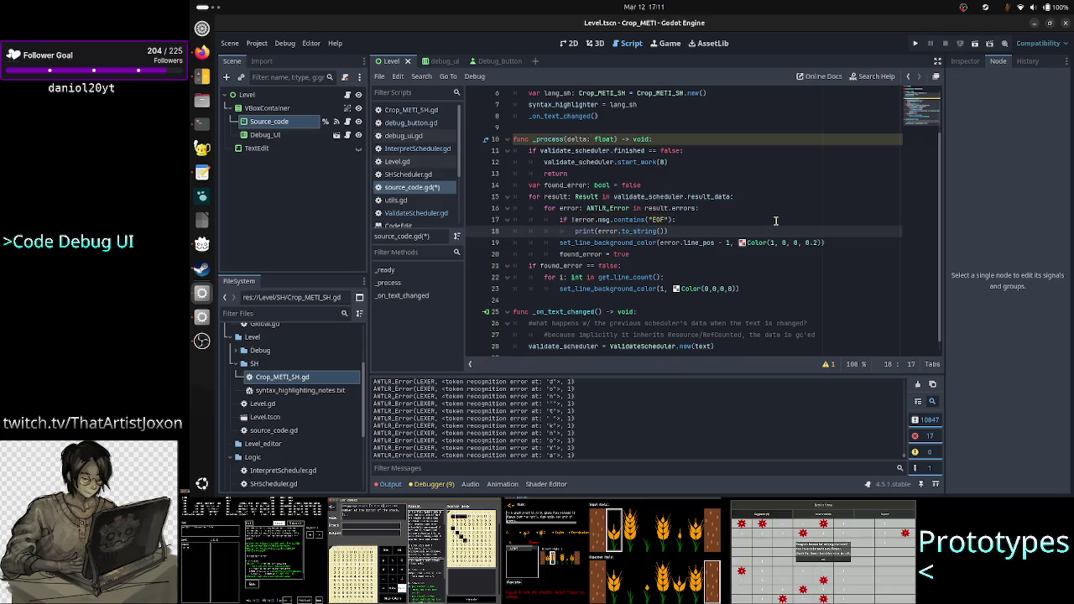
{"action": "key", "text": "Down"}
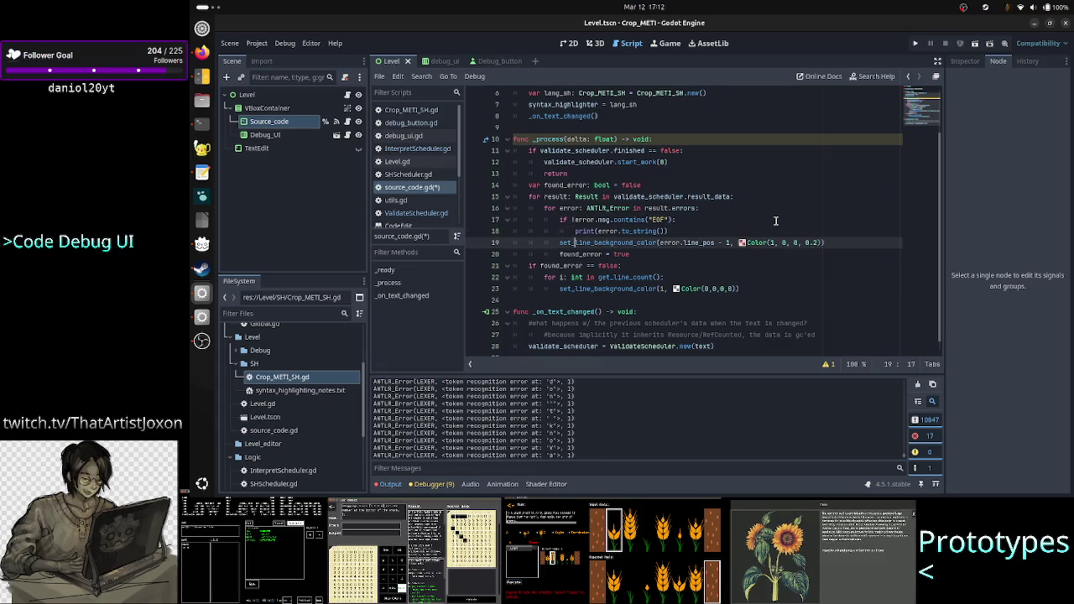
{"action": "key", "text": "Tab"}
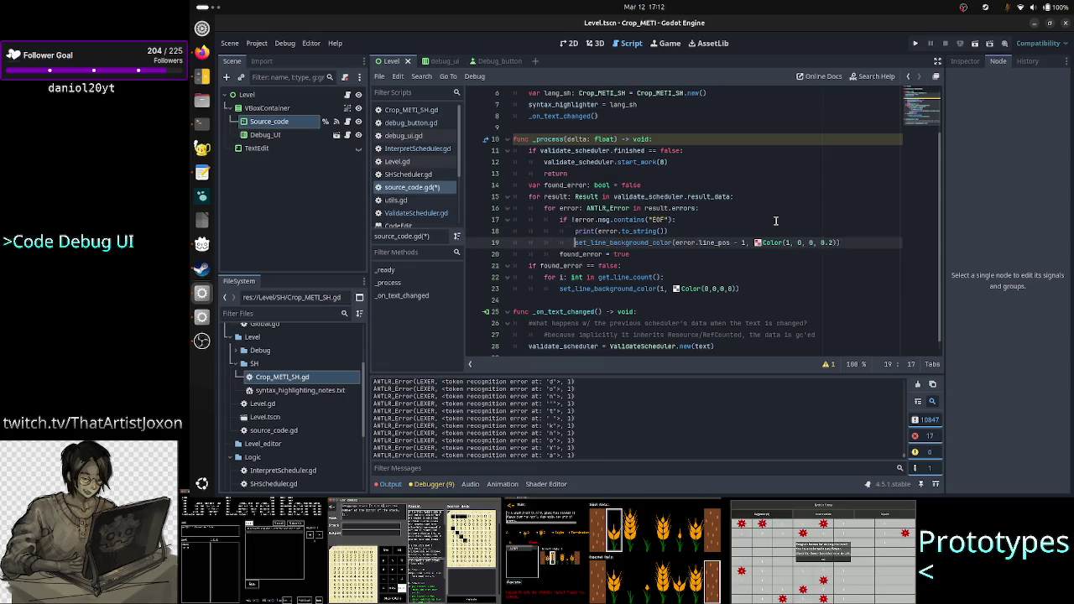
{"action": "key", "text": "Down"}
{"action": "key", "text": "Home"}
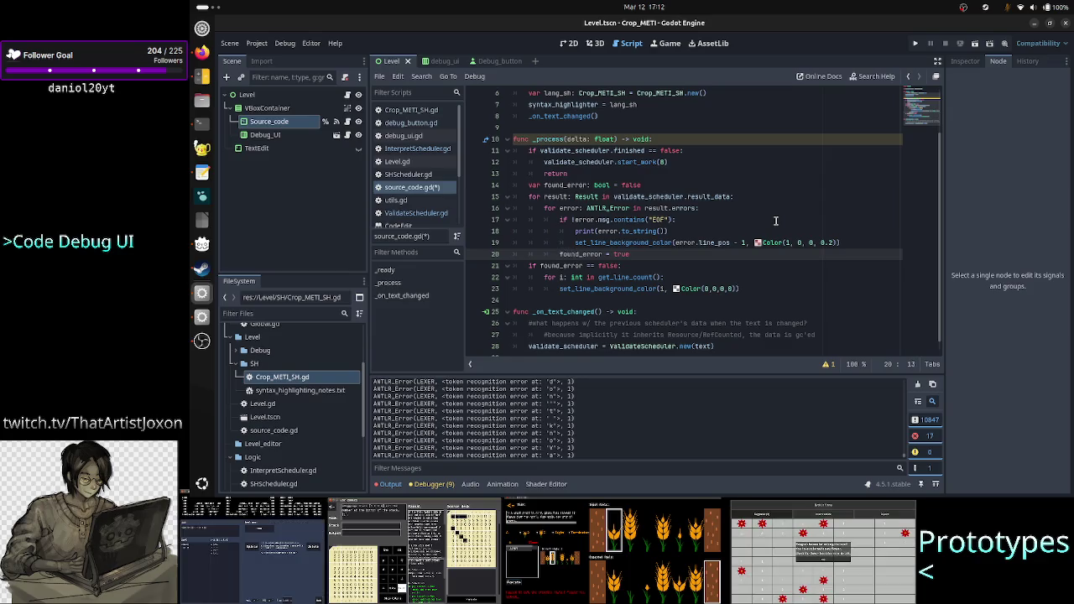
{"action": "key", "text": "Tab"}
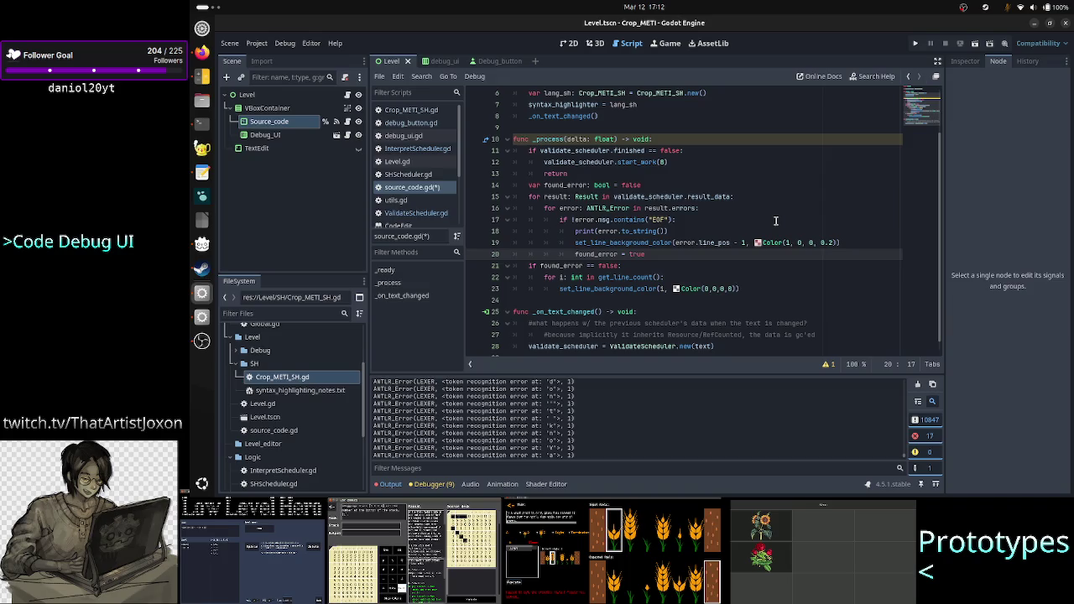
Select the EOF condition and the if block on lines 17–20 to verify the nesting
{"action": "key", "text": "Up"}
{"action": "key", "text": "Up"}
{"action": "key", "text": "Up"}
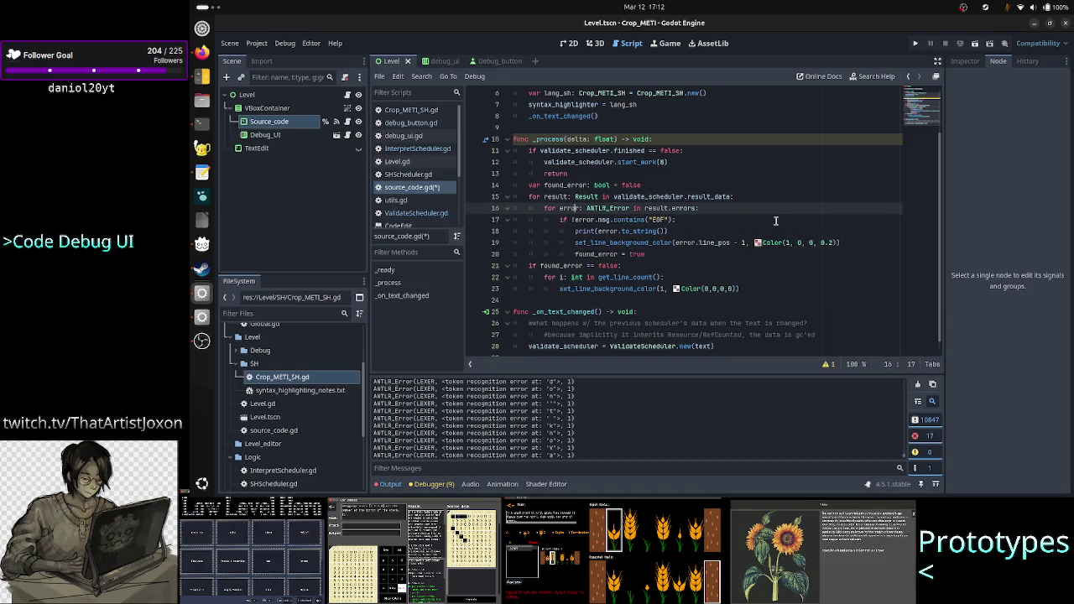
{"action": "key", "text": "shift+Right"}
{"action": "key", "text": "shift+Right"}
{"action": "key", "text": "shift+Right"}
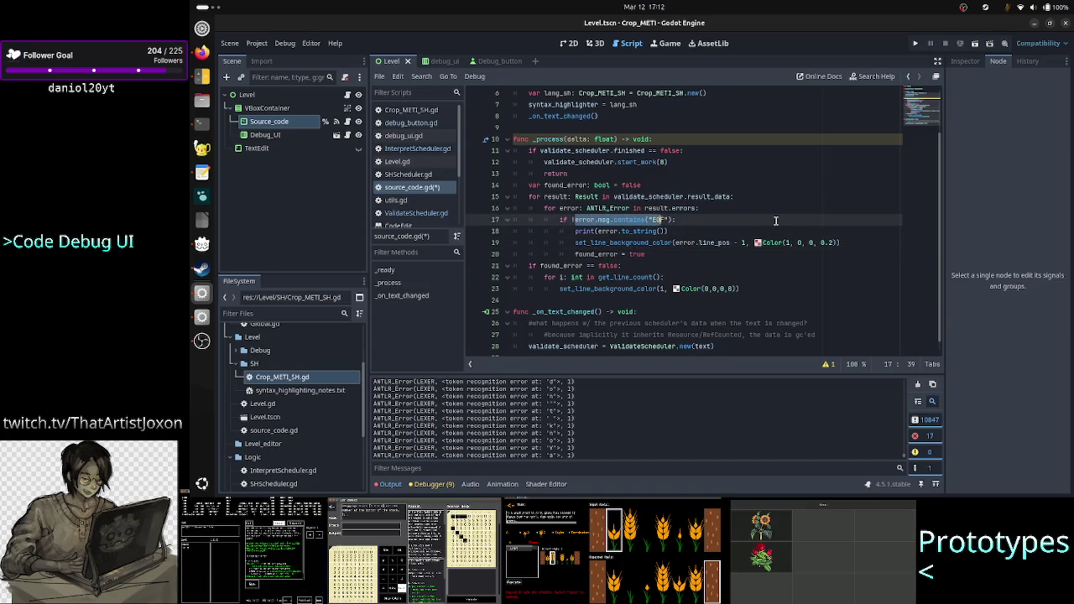
{"action": "key", "text": "shift+Right"}
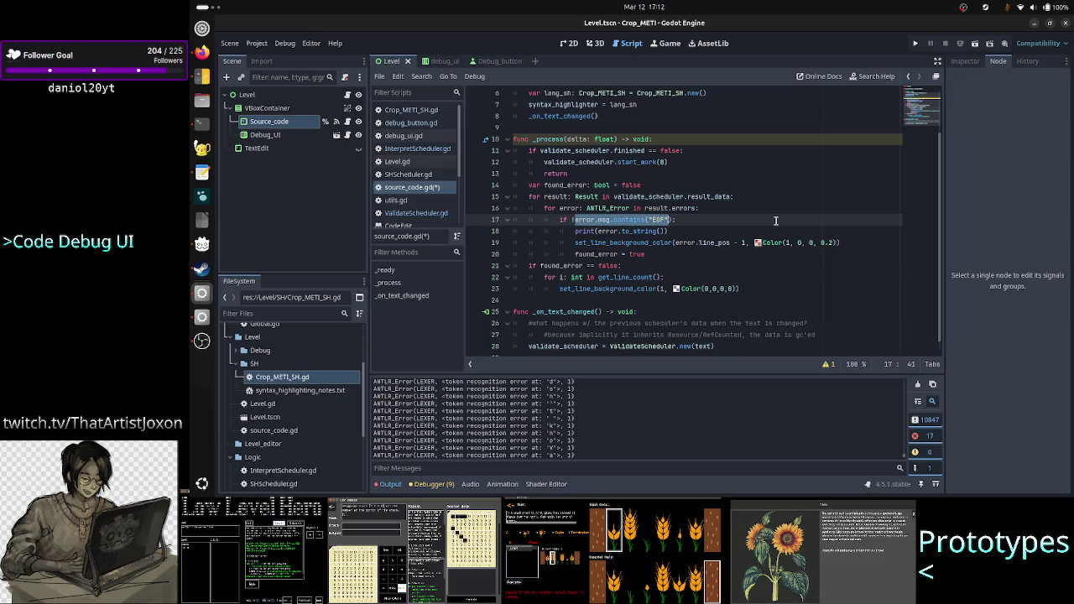
{"action": "key", "text": "Right"}
{"action": "key", "text": "shift+Left"}
{"action": "key", "text": "shift+Left"}
{"action": "key", "text": "shift+Left"}
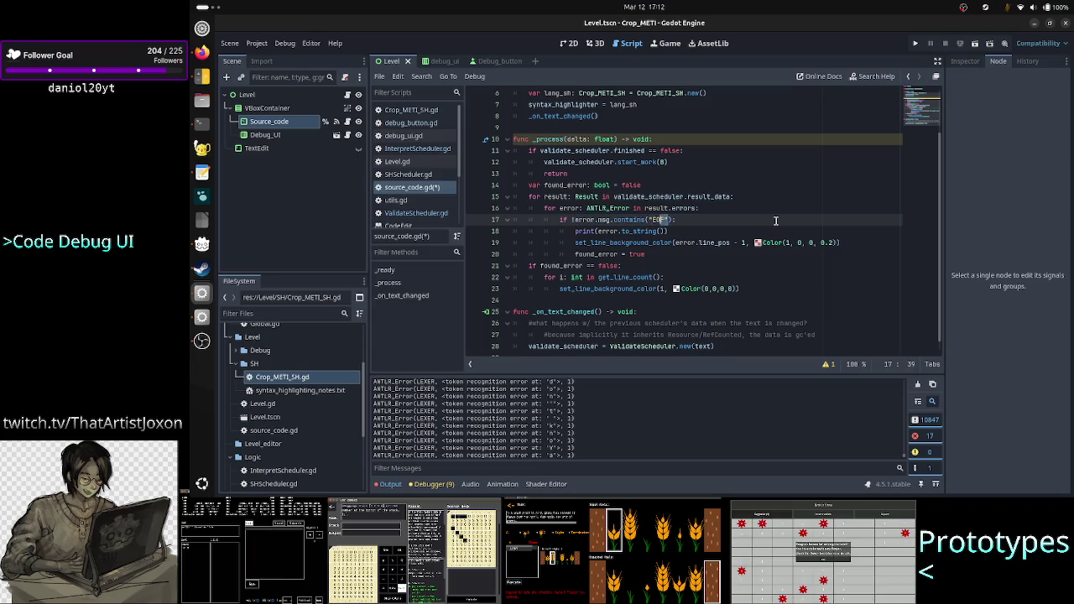
{"action": "key", "text": "shift+Left"}
{"action": "key", "text": "shift+Left"}
{"action": "key", "text": "shift+Left"}
{"action": "key", "text": "Left"}
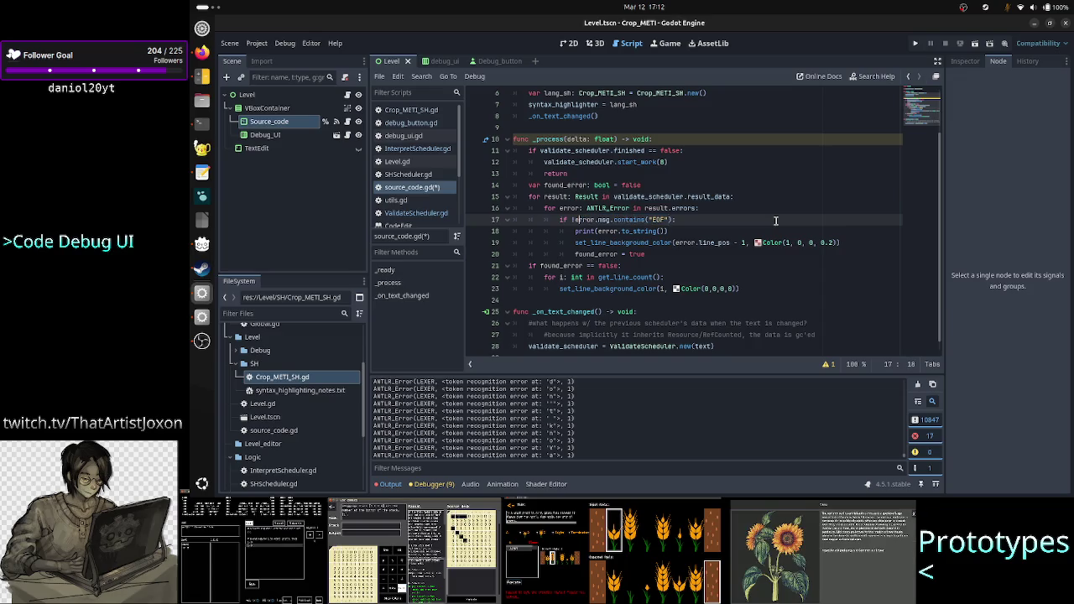
{"action": "key", "text": "Home"}
{"action": "key", "text": "shift+Down"}
{"action": "key", "text": "shift+Down"}
{"action": "key", "text": "shift+Down"}
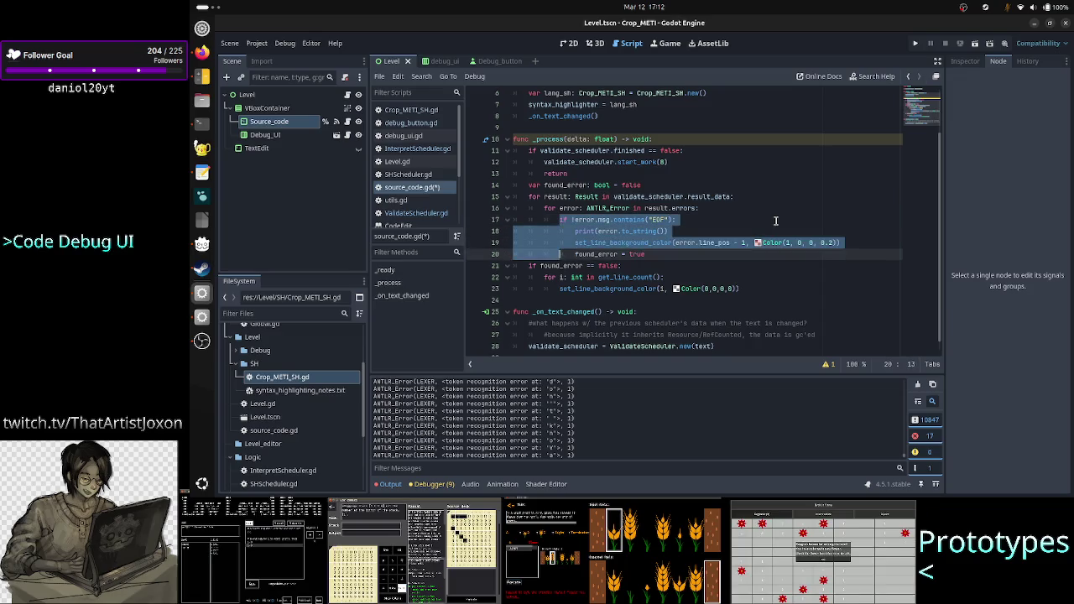
{"action": "key", "text": "shift+Left"}
{"action": "key", "text": "shift+Left"}
{"action": "key", "text": "shift+Left"}
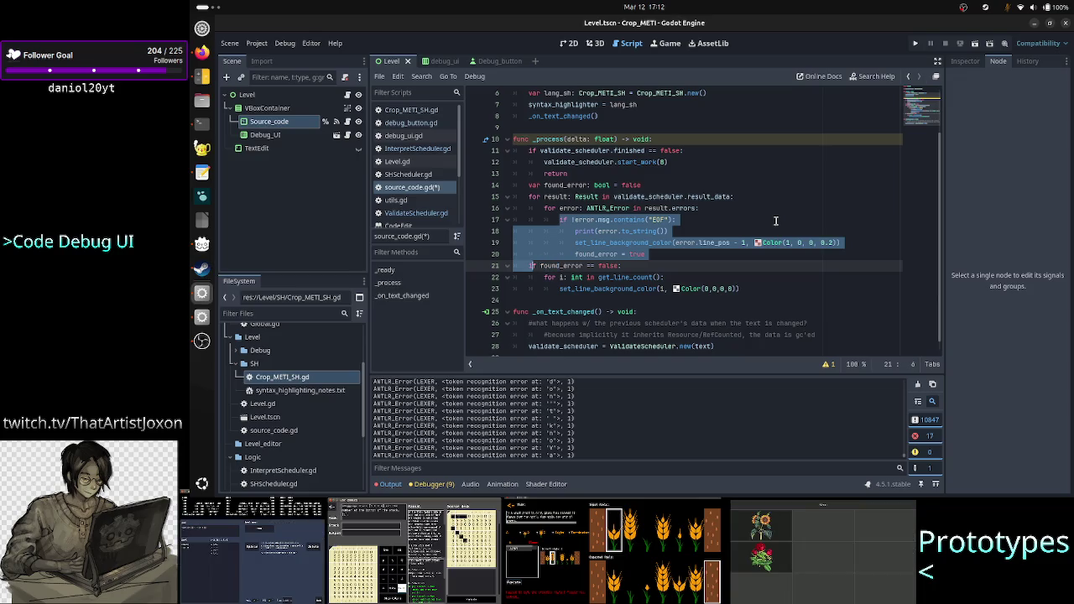
{"action": "key", "text": "shift+Left"}
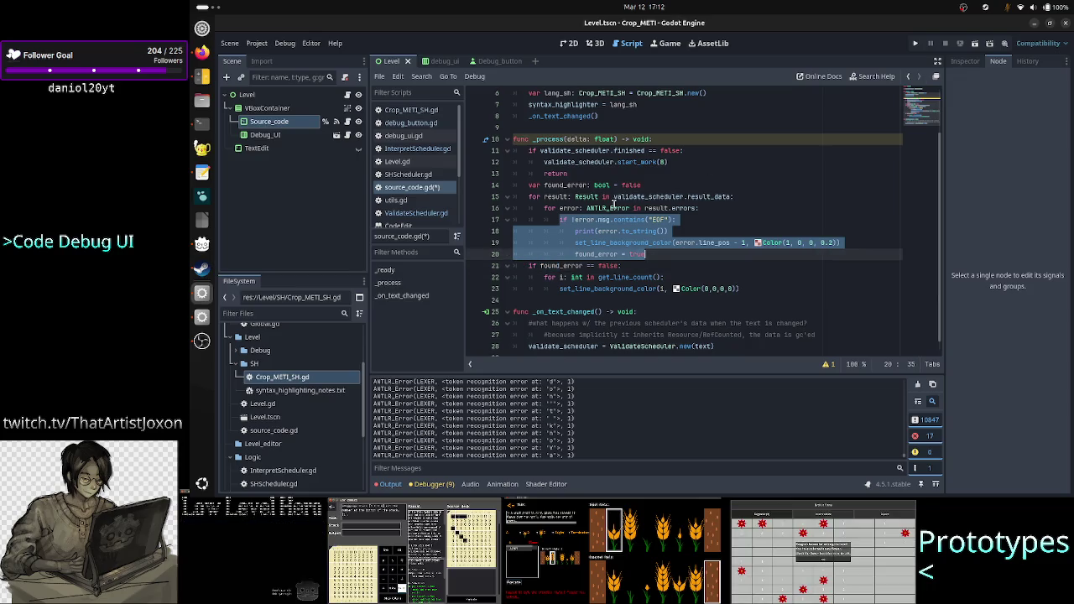
Save source_code.gd with Ctrl+S and launch the project to test the highlighting
{"action": "left_click", "coordinate": [571, 207]}
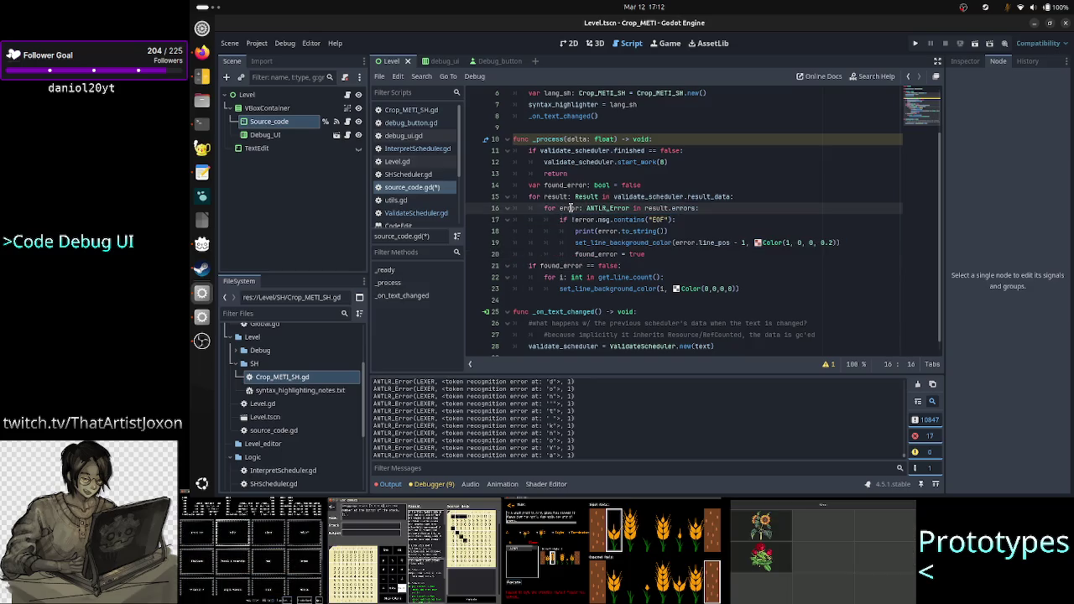
{"action": "left_click", "coordinate": [681, 221]}
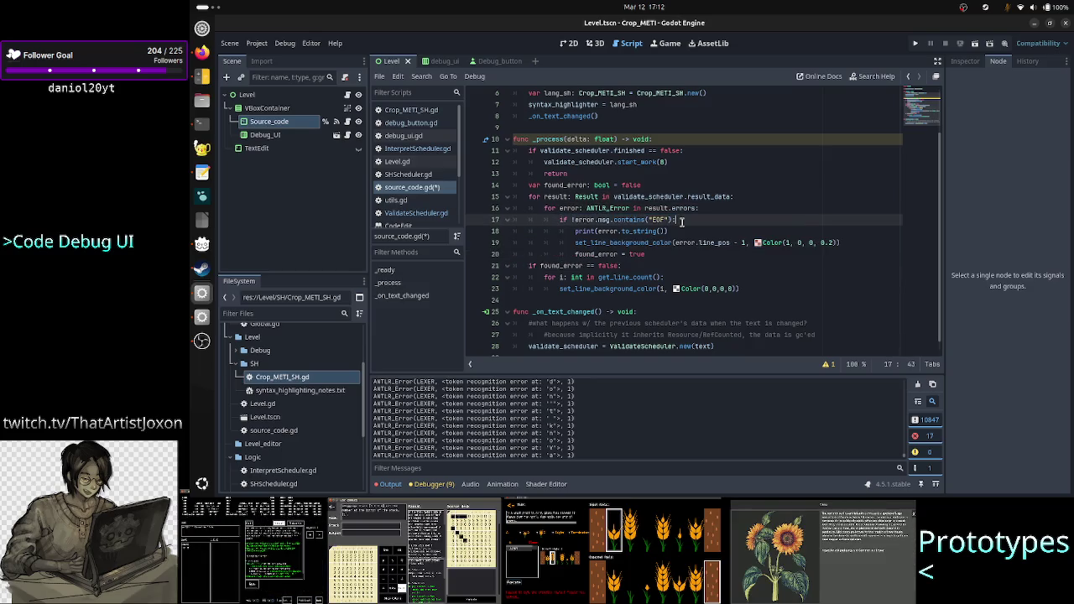
{"action": "key", "text": "Down"}
{"action": "key", "text": "Down"}
{"action": "key", "text": "Down"}
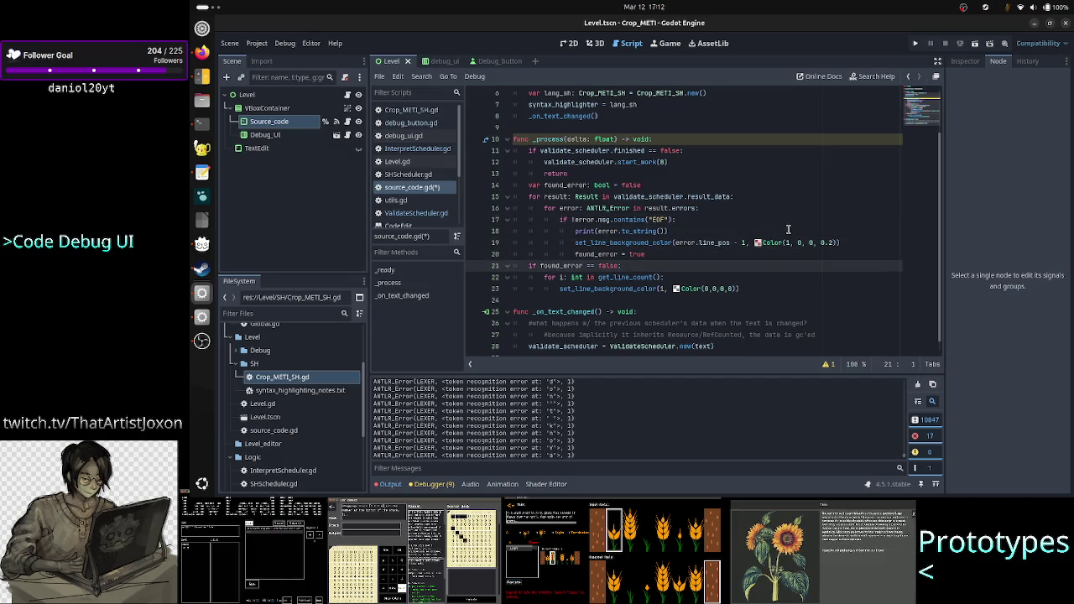
{"action": "key", "text": "Down"}
{"action": "key", "text": "Down"}
{"action": "key", "text": "Down"}
{"action": "key", "text": "ctrl+s"}
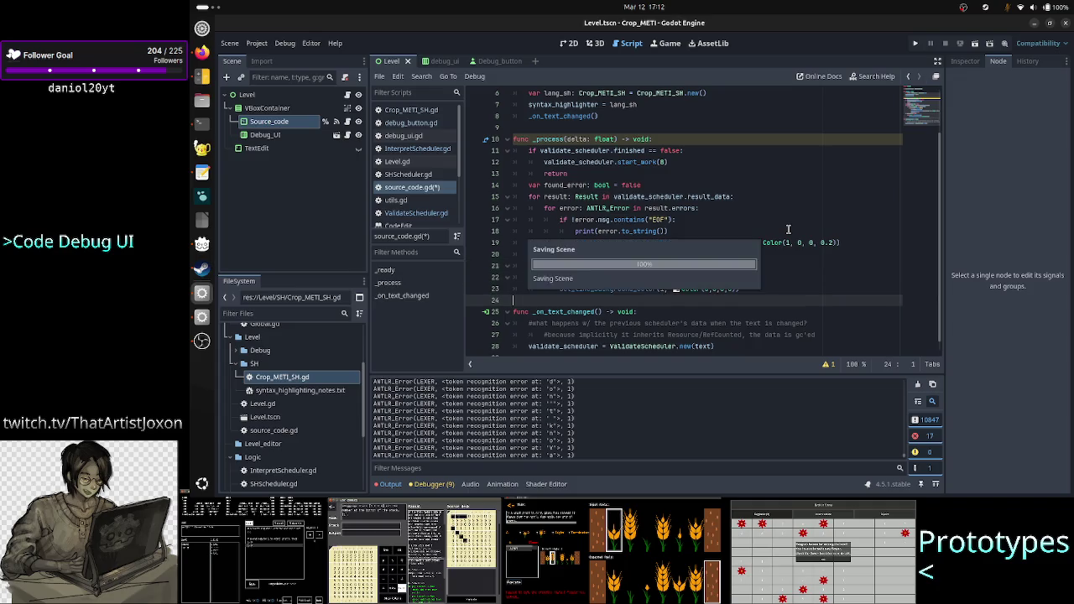
{"action": "left_click", "coordinate": [918, 386]}
Run the game, move its window, and type then delete '/2R' to trigger red first-line highlighting
{"action": "left_click", "coordinate": [976, 43]}
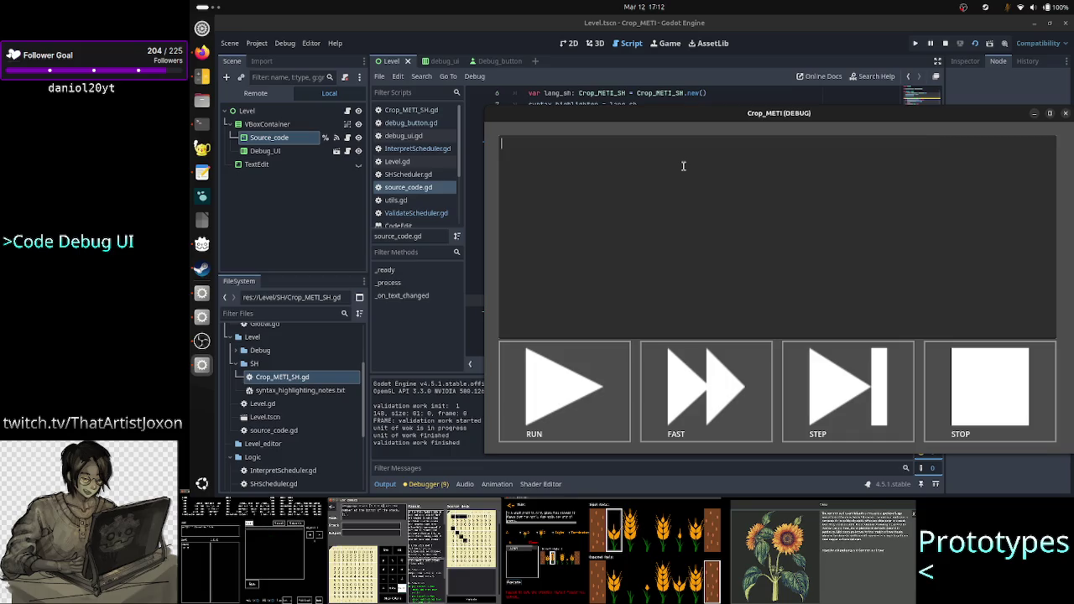
{"action": "mouse_move", "coordinate": [747, 128]}
{"action": "left_mouse_down"}
{"action": "mouse_move", "coordinate": [637, 92]}
{"action": "mouse_move", "coordinate": [636, 70]}
{"action": "left_mouse_up"}
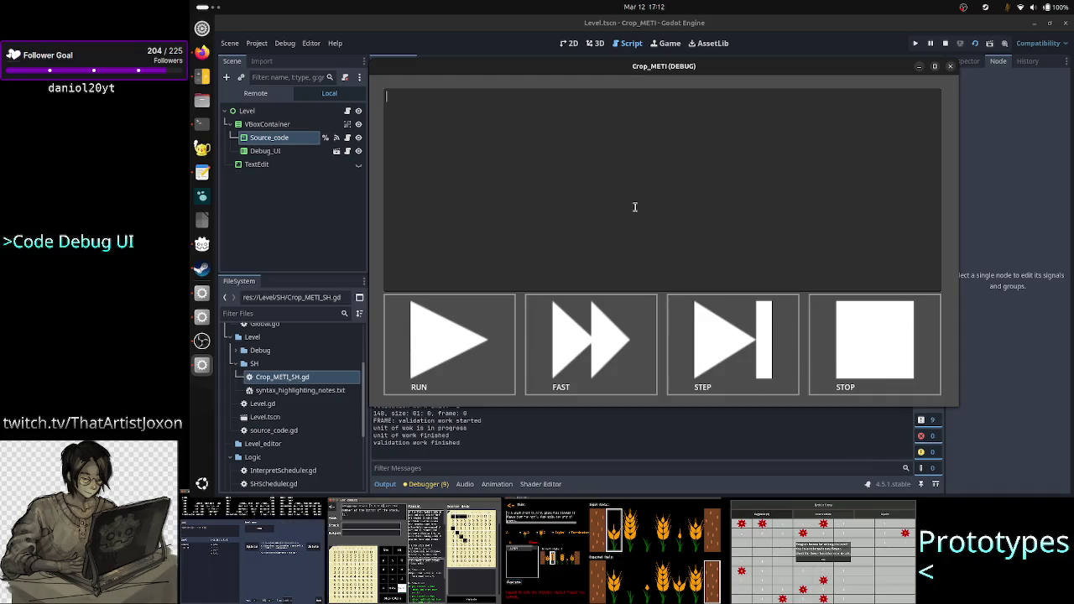
{"action": "type", "text": "/"}
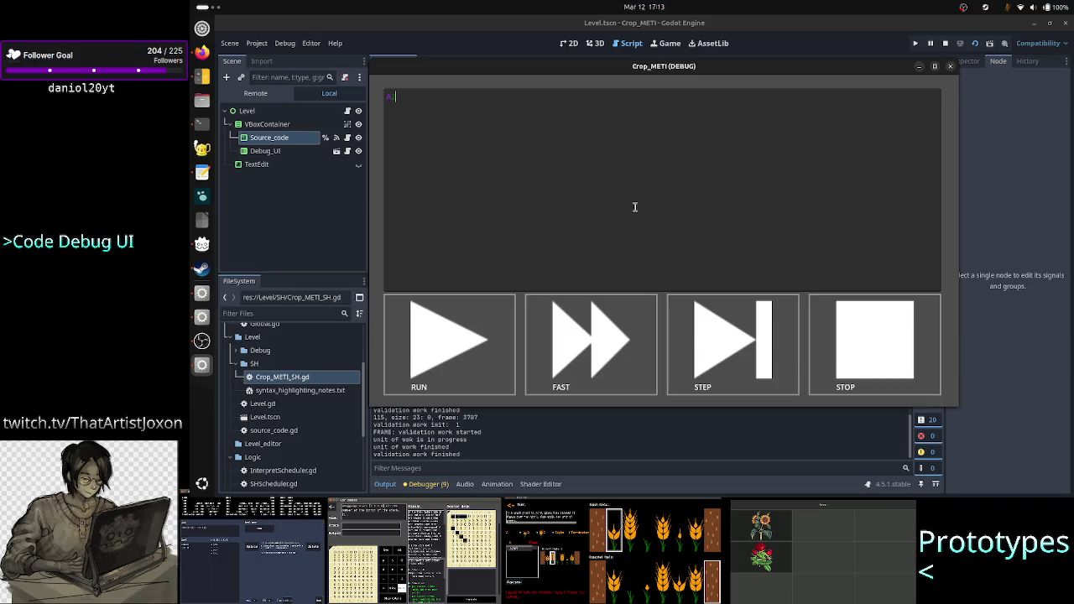
{"action": "type", "text": "2R"}
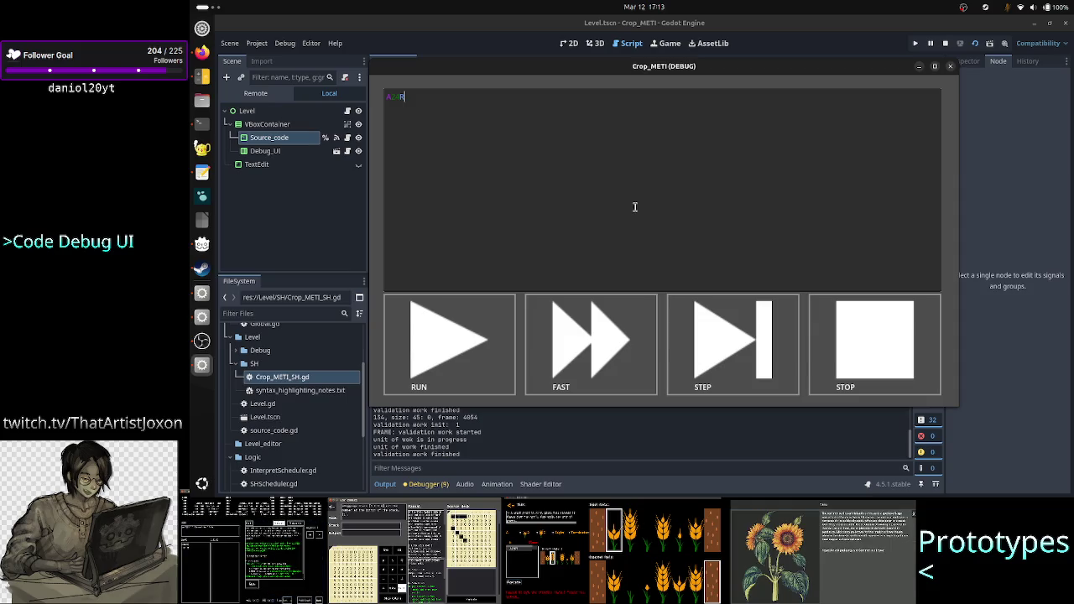
{"action": "key", "text": "BackSpace"}
{"action": "key", "text": "BackSpace"}
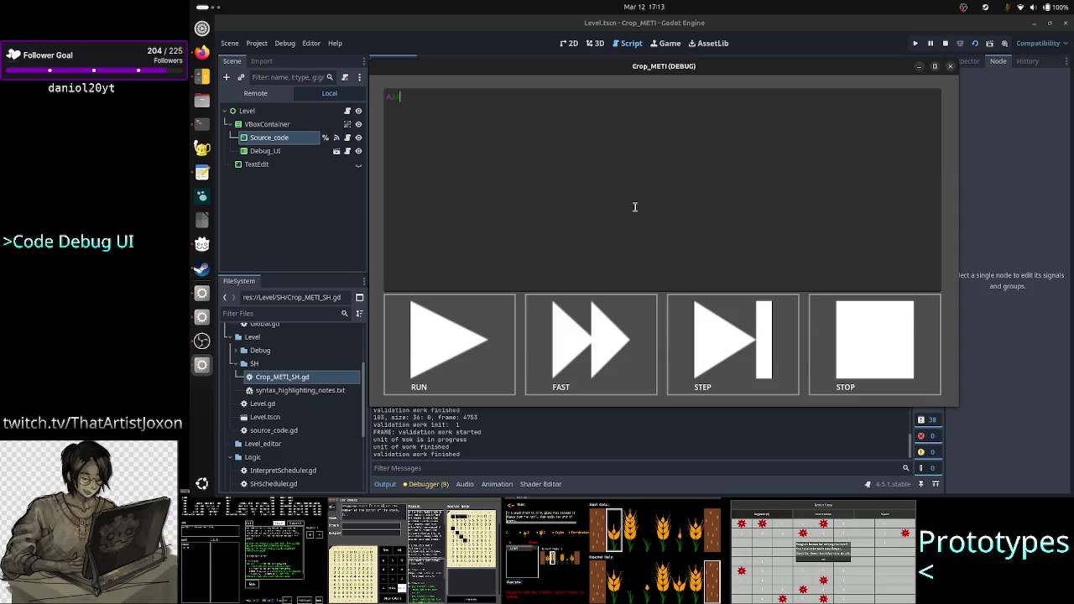
{"action": "key", "text": "BackSpace"}
{"action": "key", "text": "BackSpace"}
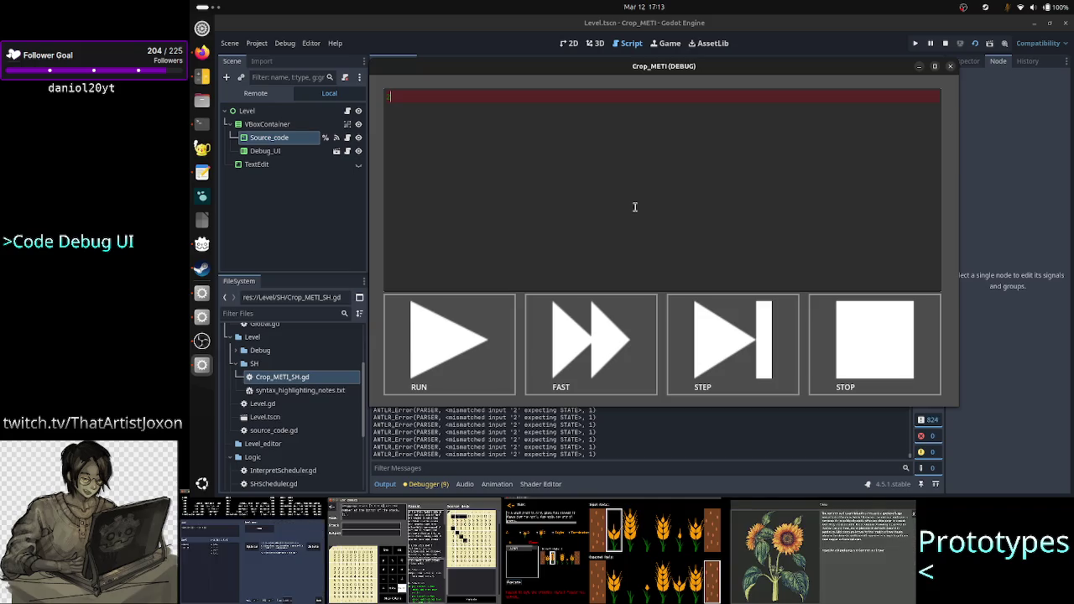
{"action": "left_click", "coordinate": [755, 440]}
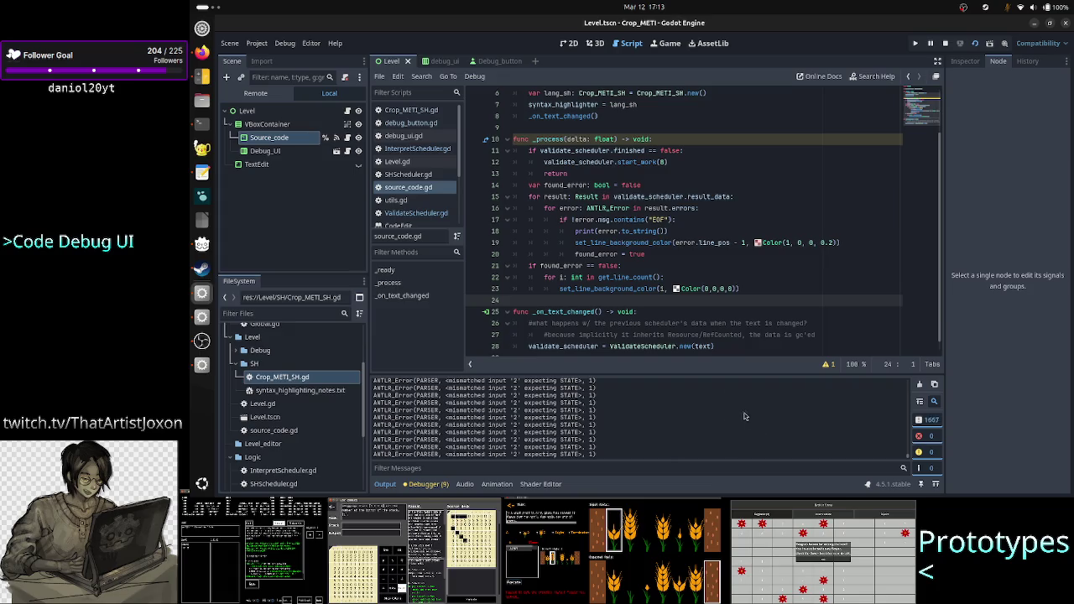
Stop the game and review the _process and _on_text_changed functions
{"action": "left_click", "coordinate": [946, 47]}
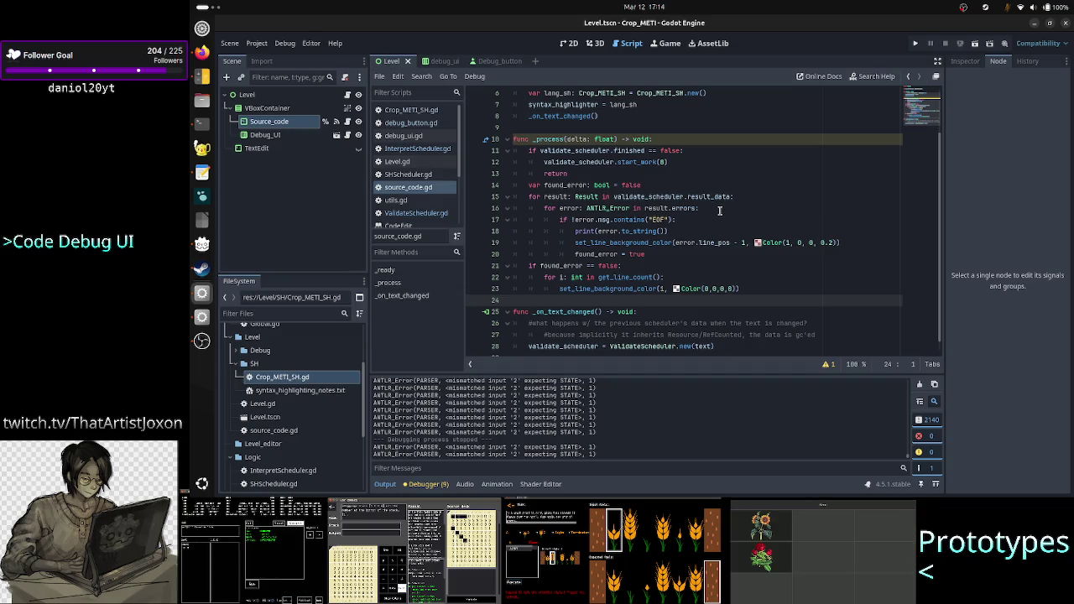
{"action": "double_click", "coordinate": [550, 139]}
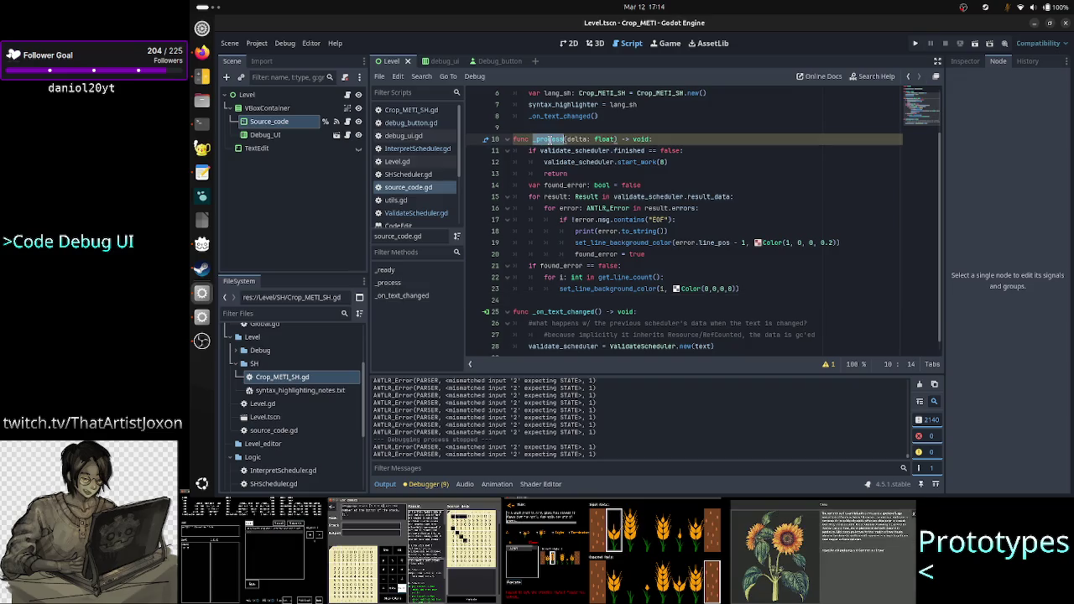
{"action": "double_click", "coordinate": [574, 312]}
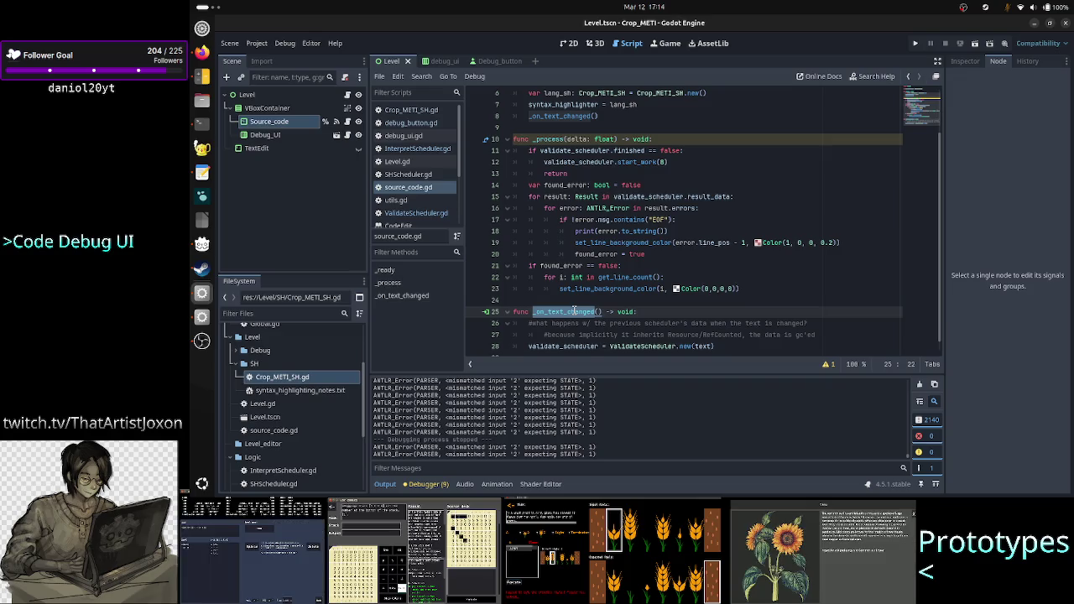
{"action": "scroll", "coordinate": [574, 252], "scroll_direction": "up", "scroll_amount": 2}
Insert a blank line near the top of source_code.gd and begin a 'var' declaration on line 5
{"action": "left_click", "coordinate": [581, 126]}
{"action": "key", "text": "Return"}
{"action": "key", "text": "Return"}
{"action": "key", "text": "Up"}
{"action": "type", "text": "var"}
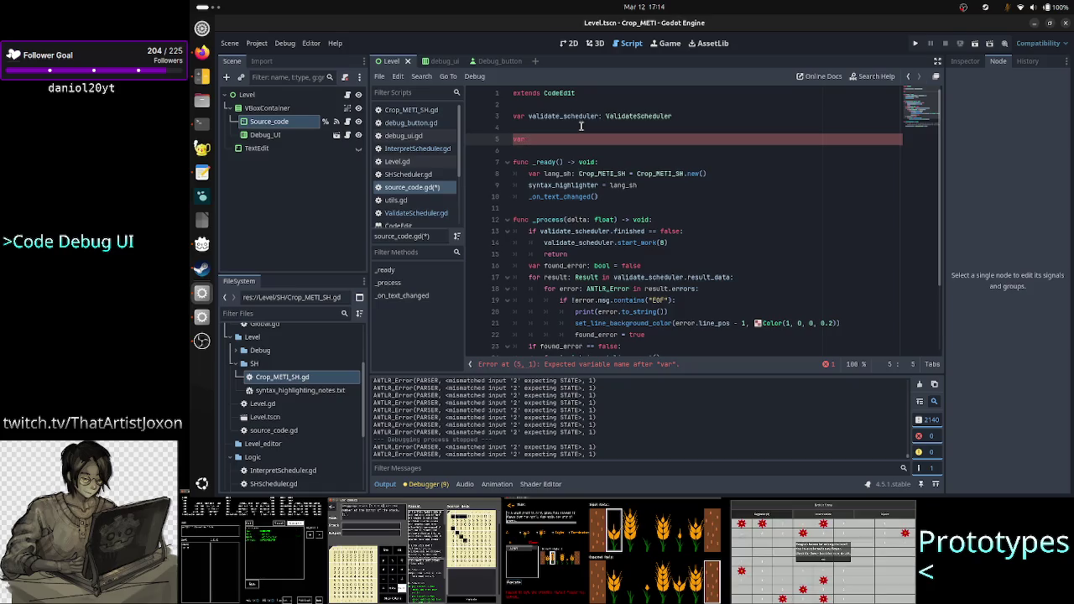
Complete line 5 as 'var errors_shown: bool = true' and indent the last line of _on_text_changed
{"action": "type", "text": "er"}
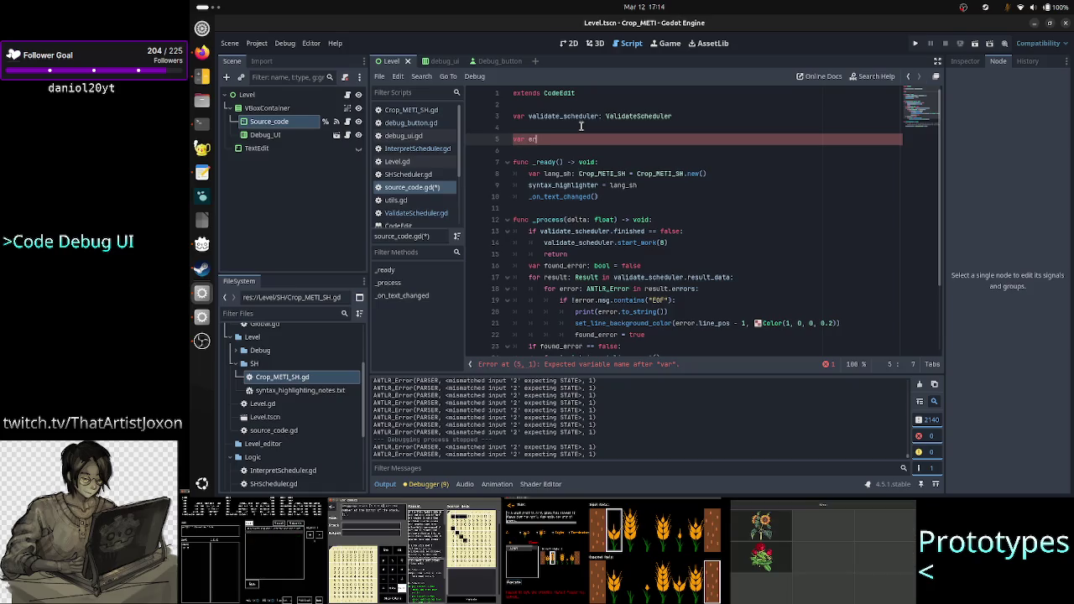
{"action": "type", "text": "rors"}
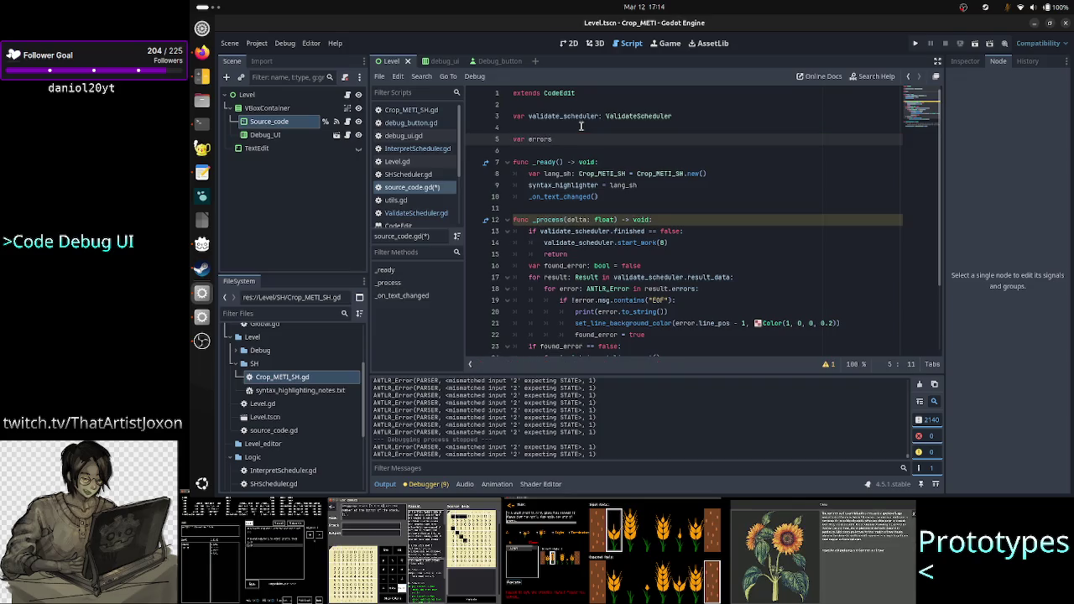
{"action": "type", "text": "_shown:"}
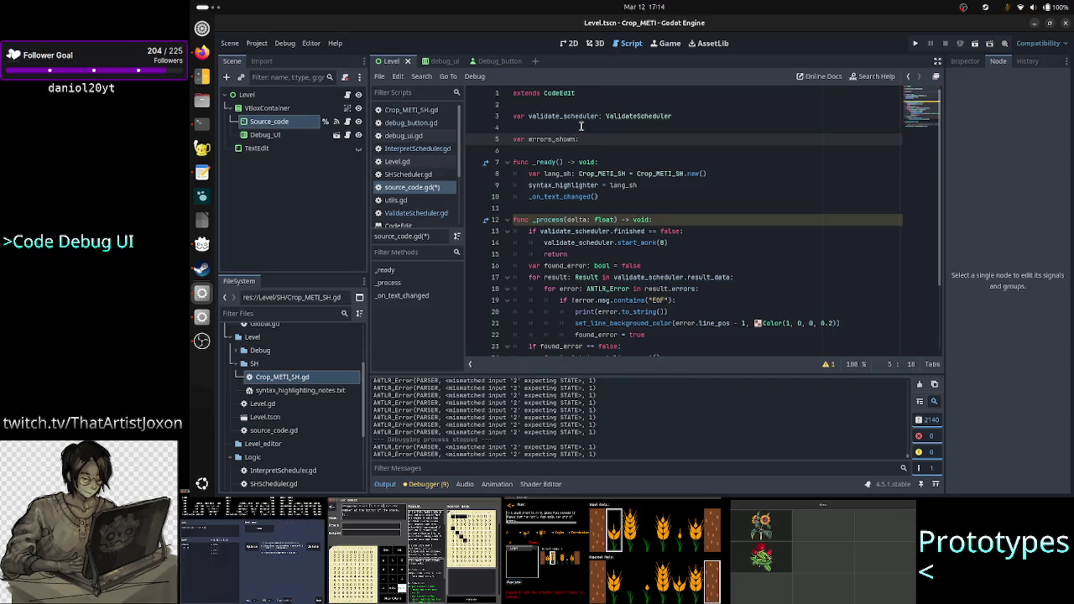
{"action": "type", "text": " t"}
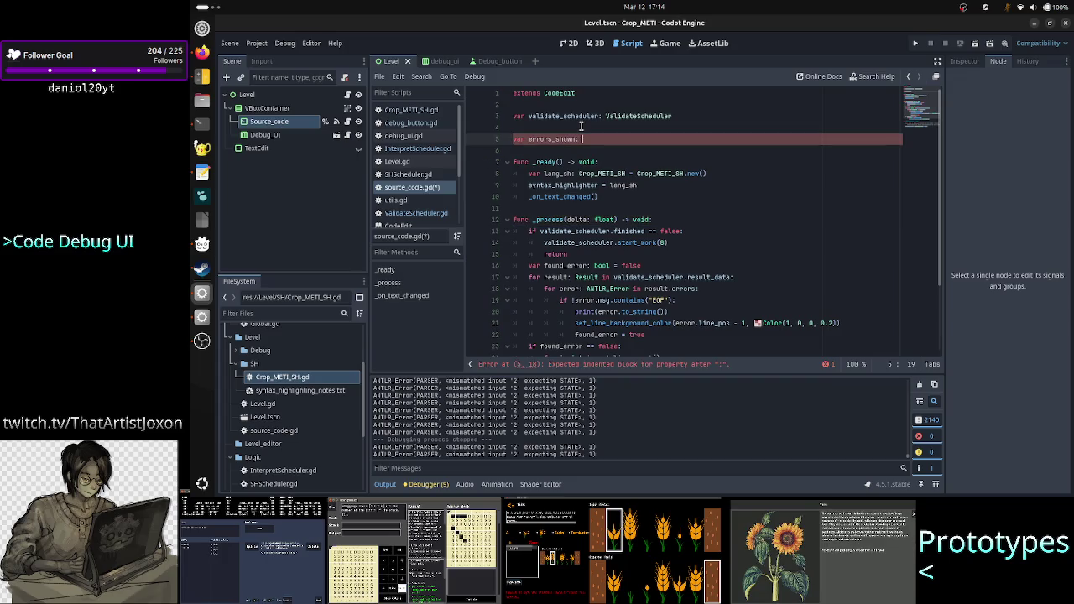
{"action": "key", "text": "BackSpace"}
{"action": "type", "text": "bool "}
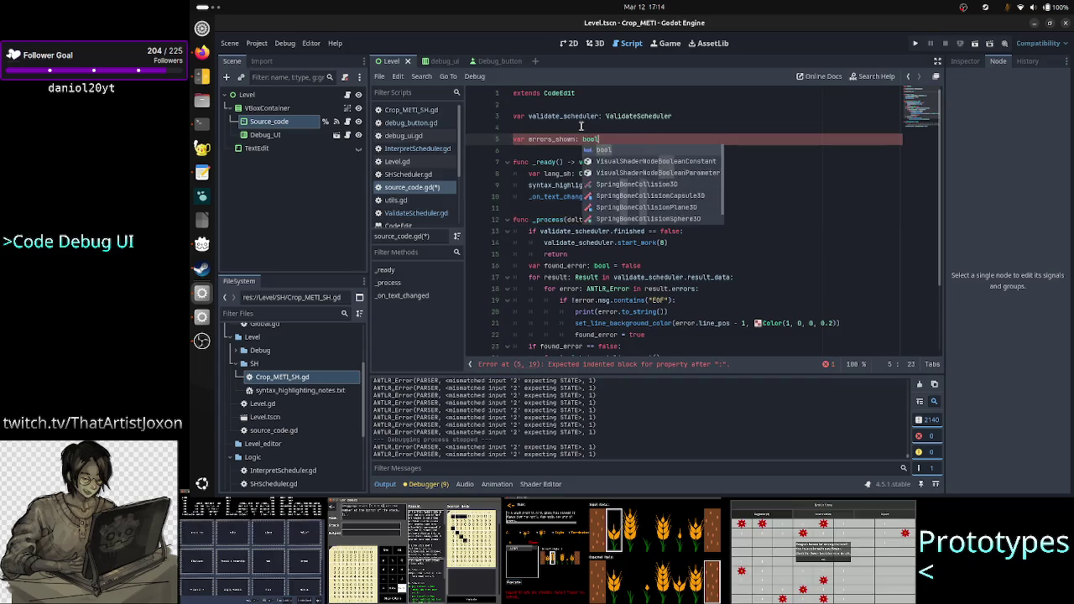
{"action": "type", "text": "="}
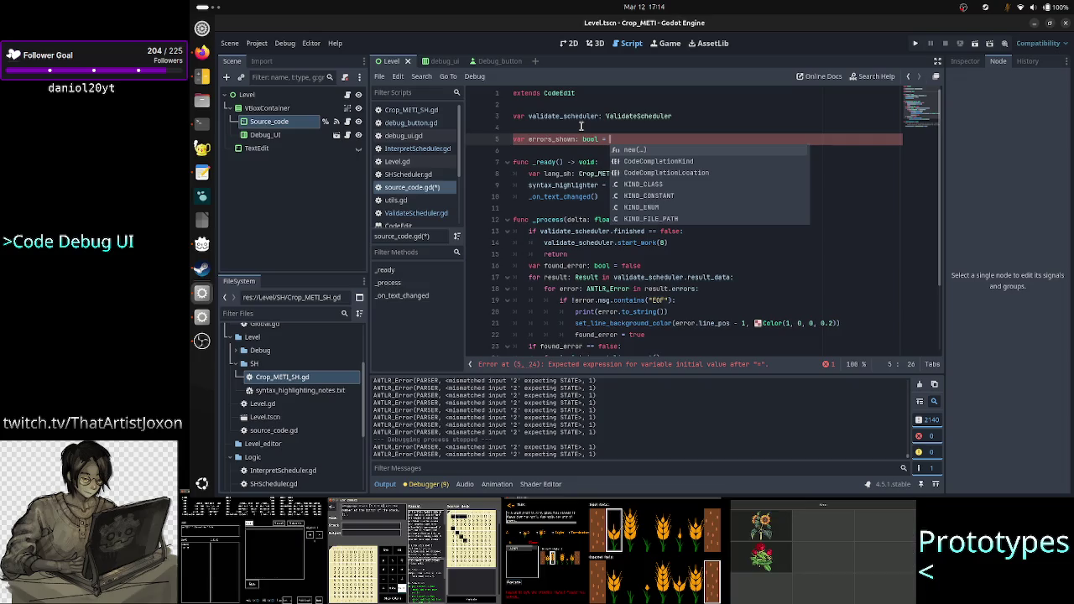
{"action": "type", "text": "true"}
{"action": "key", "text": "Down"}
{"action": "key", "text": "Down"}
{"action": "key", "text": "Down"}
{"action": "key", "text": "Down"}
{"action": "key", "text": "Down"}
{"action": "key", "text": "Down"}
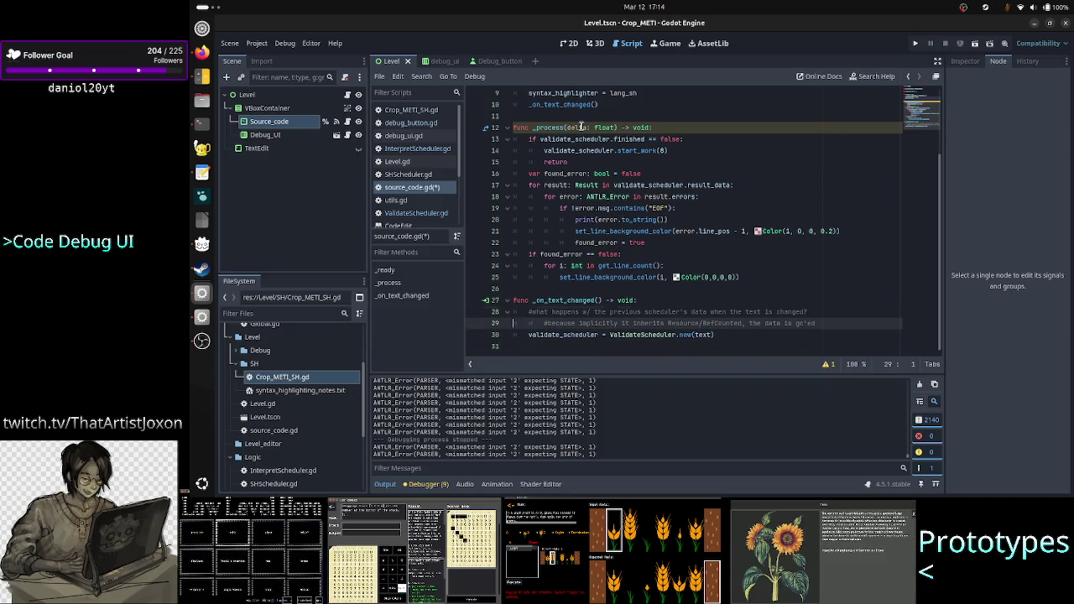
{"action": "key", "text": "Tab"}
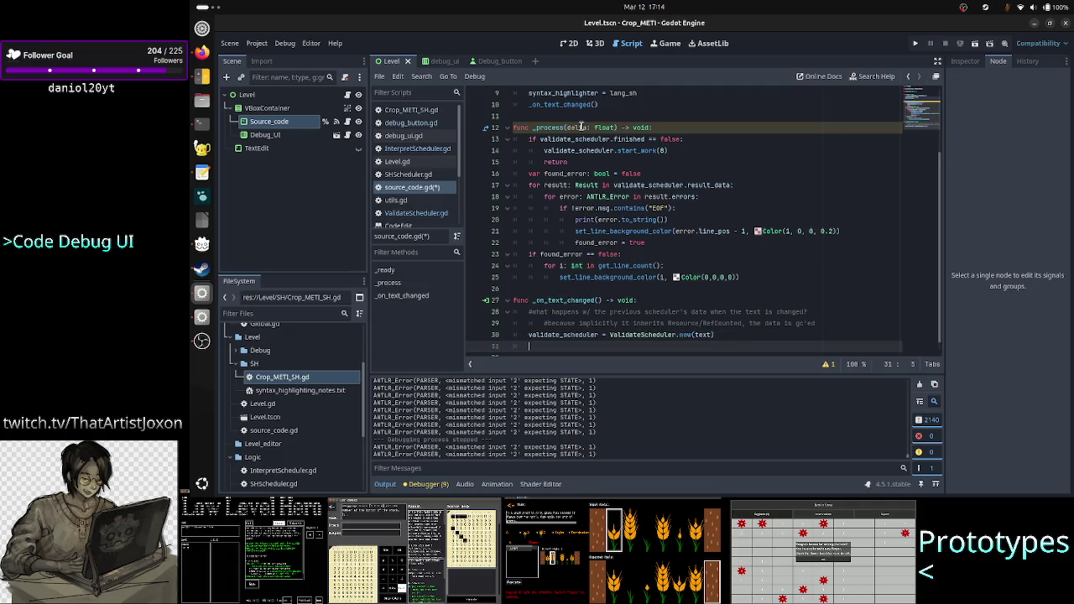
Add 'errors_shown = false' at the end of _on_text_changed
{"action": "type", "text": "error"}
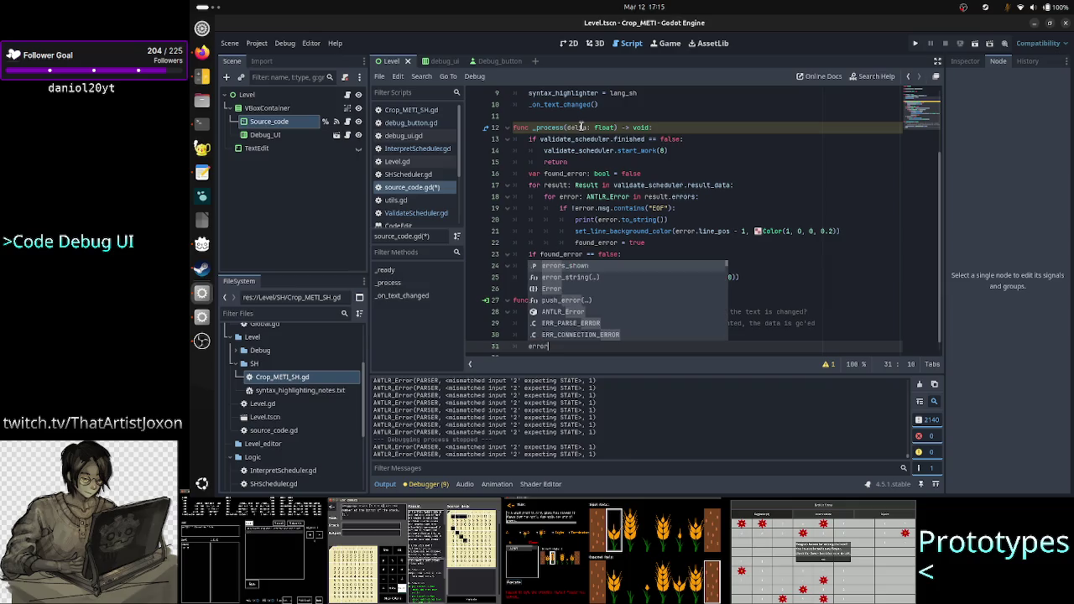
{"action": "key", "text": "Return"}
{"action": "type", "text": "fale"}
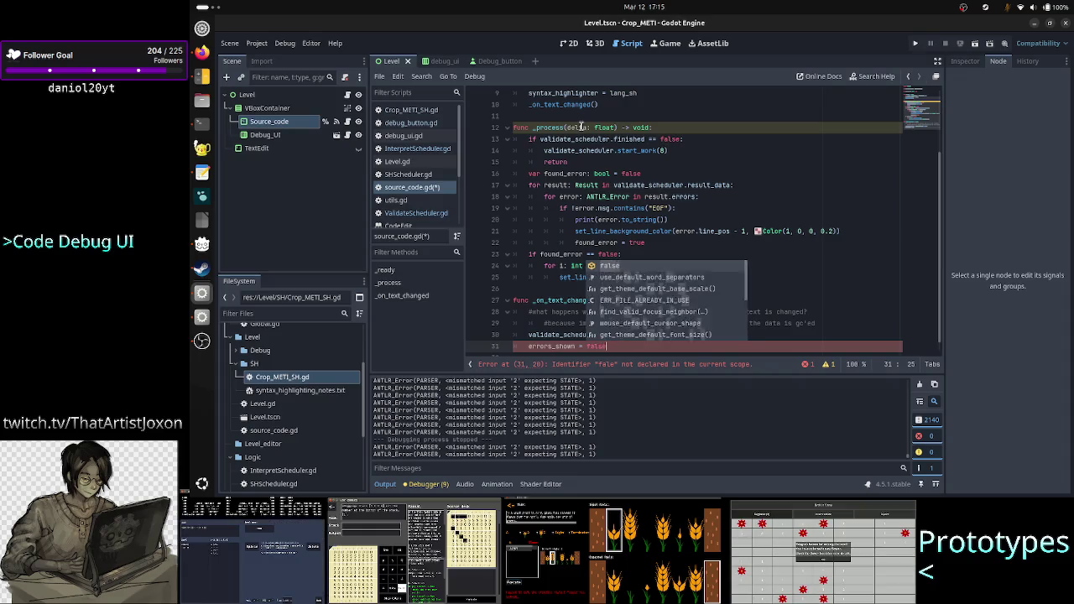
{"action": "key", "text": "Return"}
{"action": "key", "text": "Return"}
Select the finished check and early return lines at the start of _process
{"action": "key", "text": "Up"}
{"action": "key", "text": "Up"}
{"action": "key", "text": "Up"}
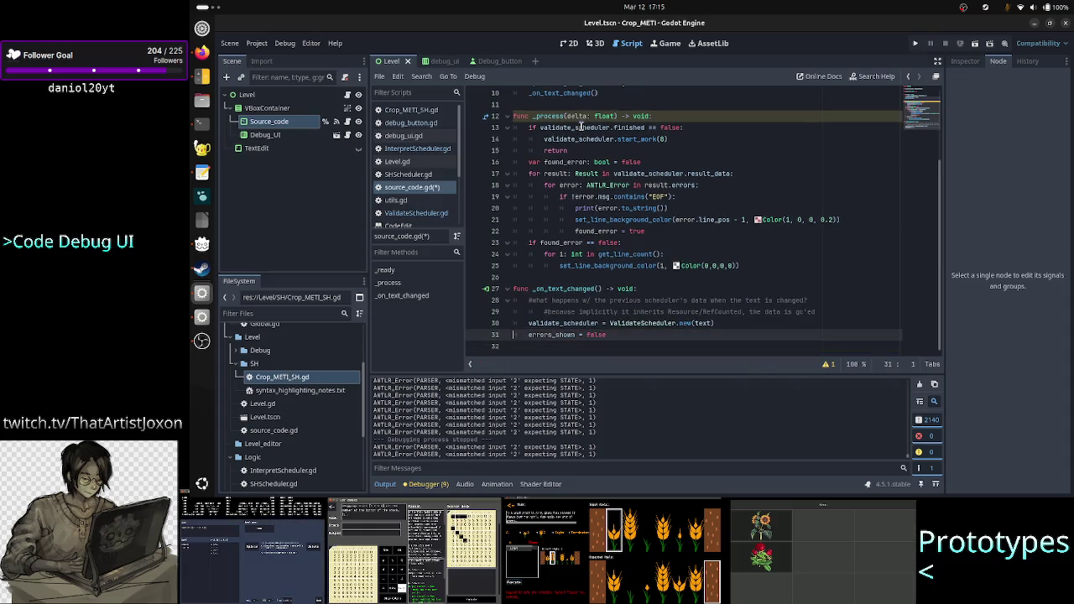
{"action": "key", "text": "Up"}
{"action": "key", "text": "Up"}
{"action": "key", "text": "Up"}
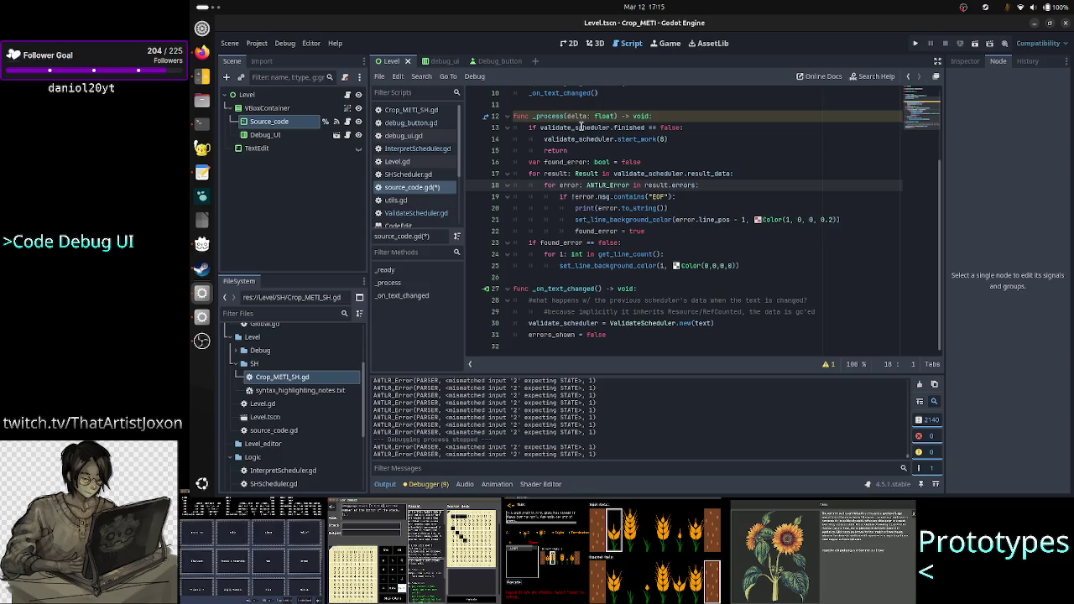
{"action": "key", "text": "Up"}
{"action": "key", "text": "Up"}
{"action": "key", "text": "Up"}
{"action": "key", "text": "Up"}
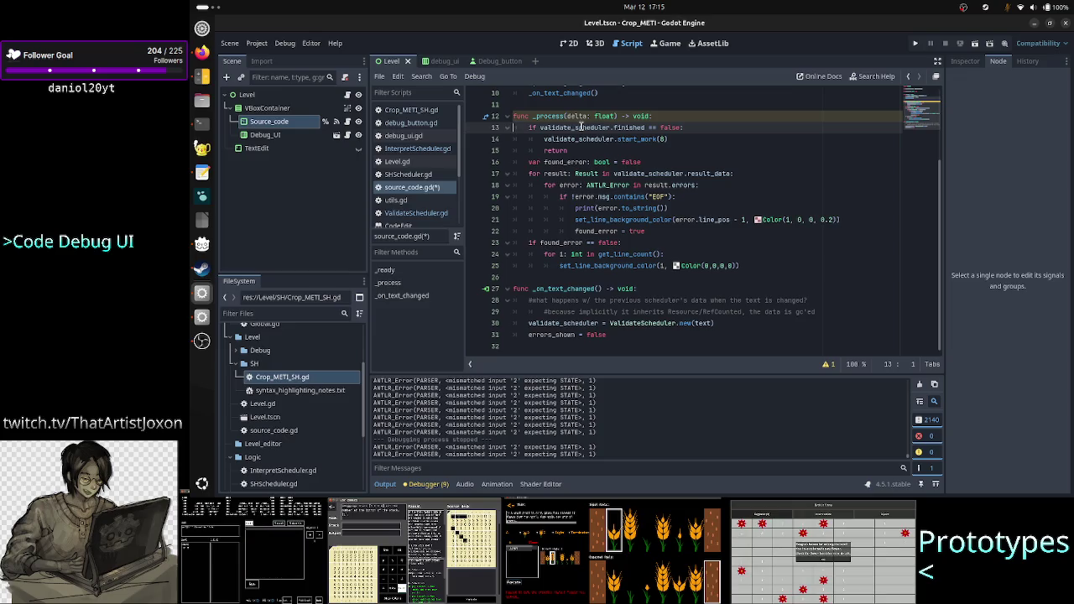
{"action": "key", "text": "Down"}
{"action": "key", "text": "Down"}
{"action": "key", "text": "Down"}
{"action": "key", "text": "Up"}
{"action": "key", "text": "Up"}
{"action": "key", "text": "Up"}
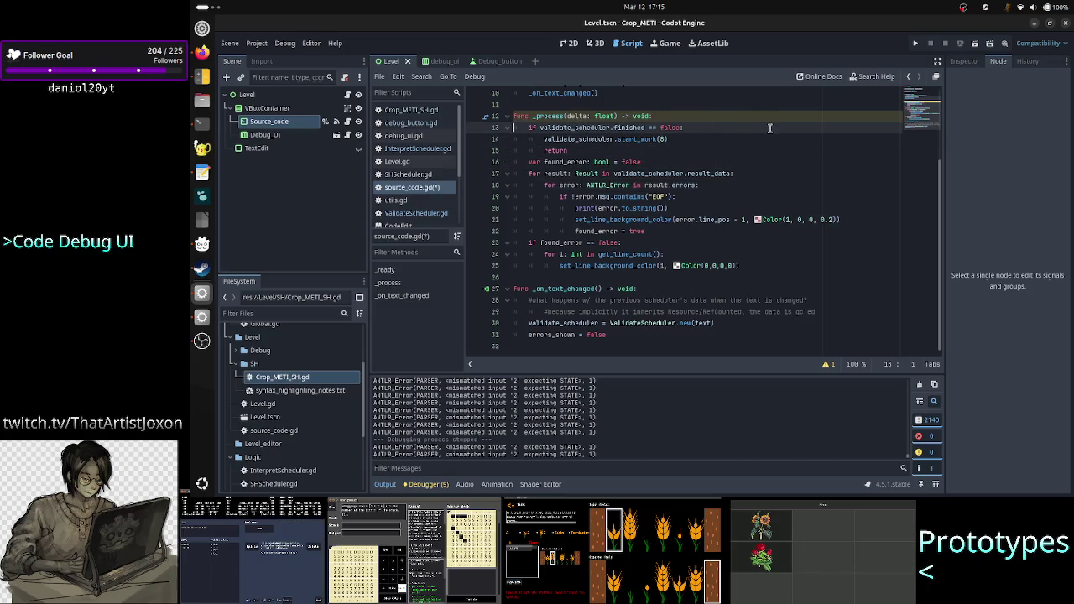
{"action": "key", "text": "End"}
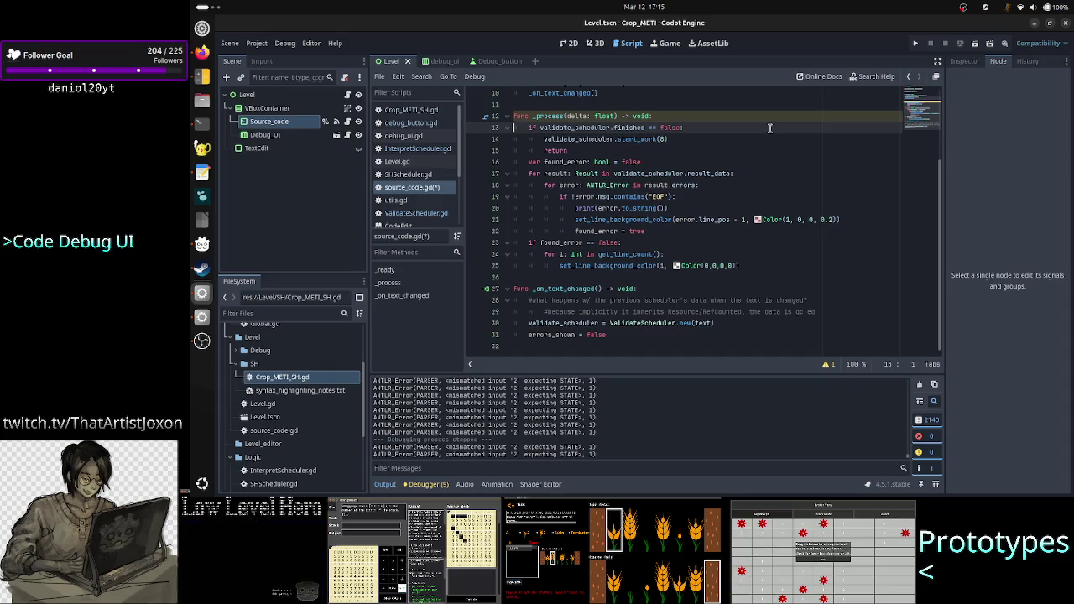
{"action": "key", "text": "Home"}
{"action": "key", "text": "shift+Down"}
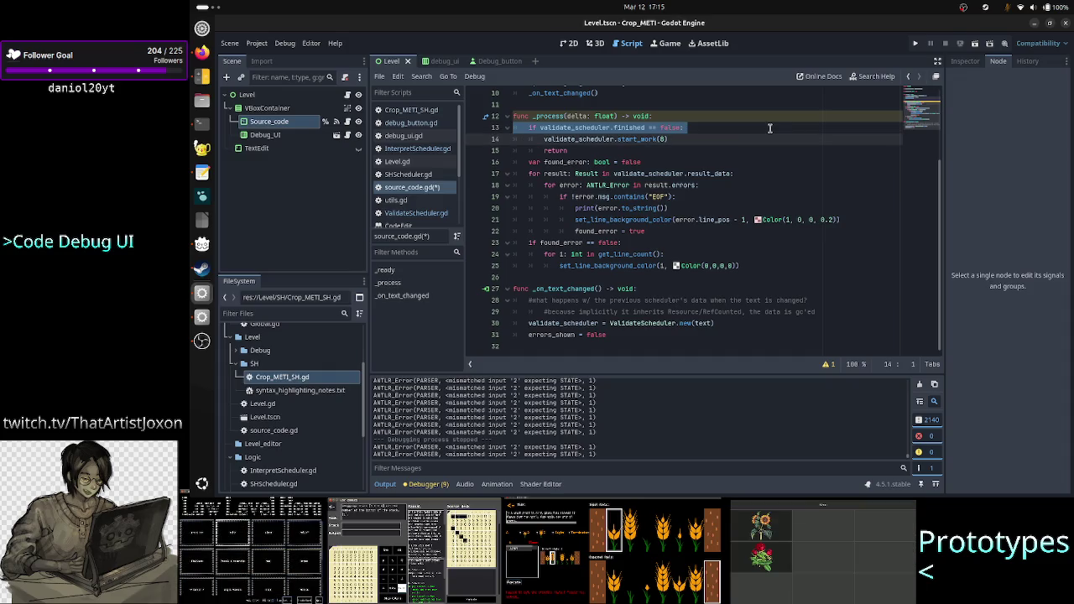
{"action": "key", "text": "Down"}
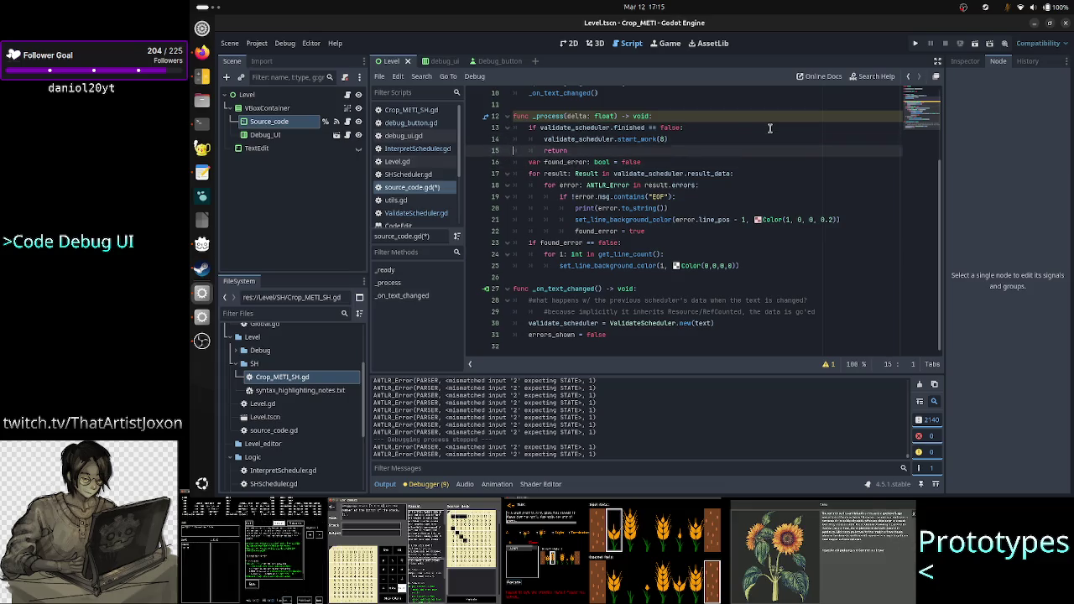
{"action": "key", "text": "shift+End"}
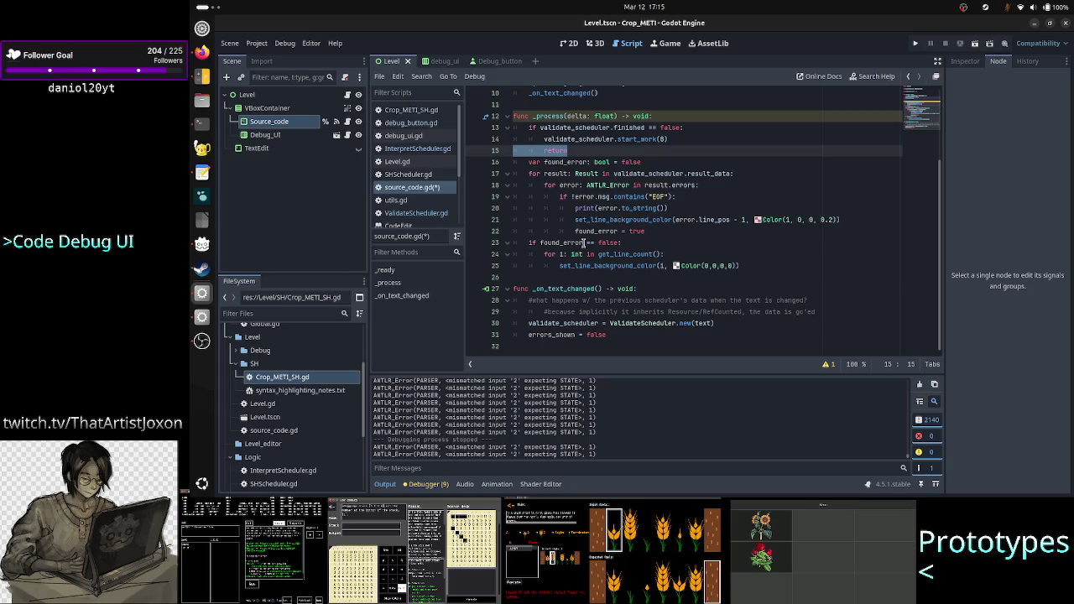
{"action": "mouse_move", "coordinate": [606, 232]}
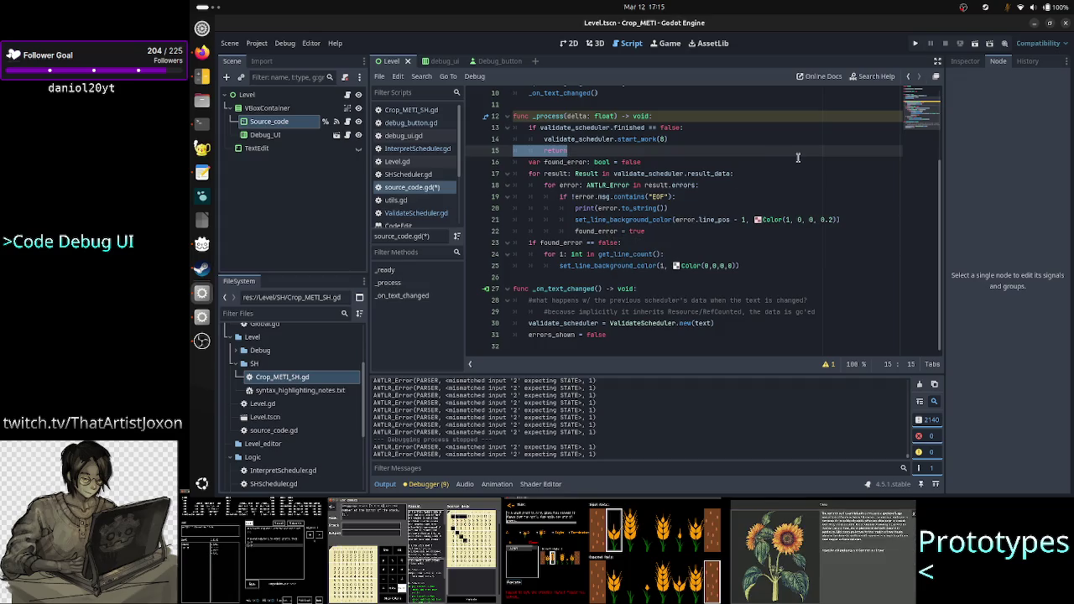
Open a blank line after the background-reset loop in _process
{"action": "key", "text": "Down"}
{"action": "key", "text": "Down"}
{"action": "key", "text": "Down"}
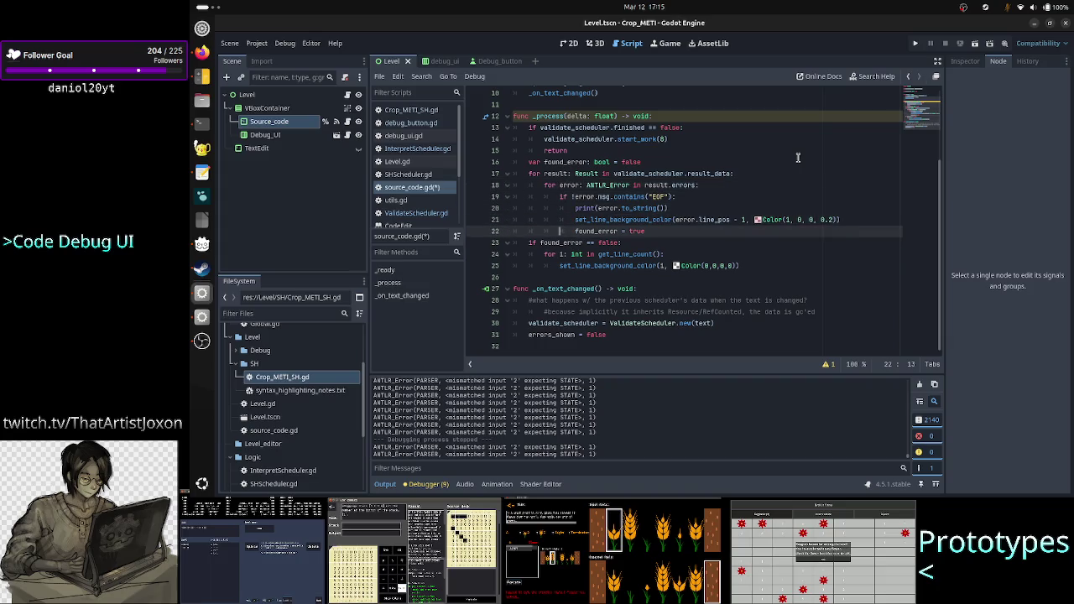
{"action": "key", "text": "Up"}
{"action": "key", "text": "Up"}
{"action": "key", "text": "Up"}
{"action": "key", "text": "Down"}
{"action": "key", "text": "Down"}
{"action": "key", "text": "Down"}
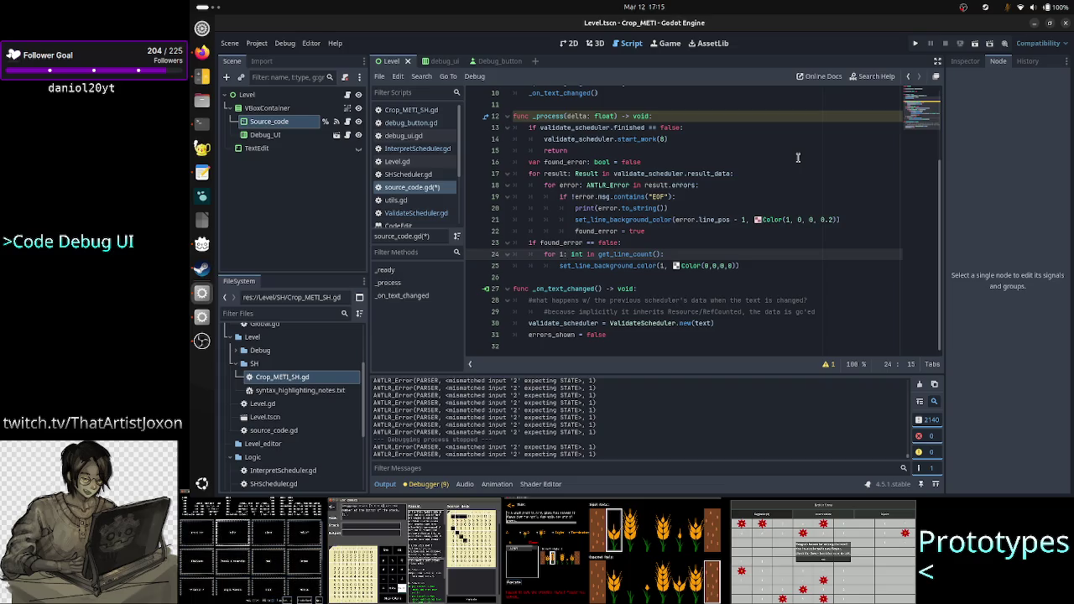
{"action": "key", "text": "Down"}
{"action": "key", "text": "End"}
{"action": "key", "text": "Return"}
{"action": "key", "text": "BackSpace"}
{"action": "key", "text": "BackSpace"}
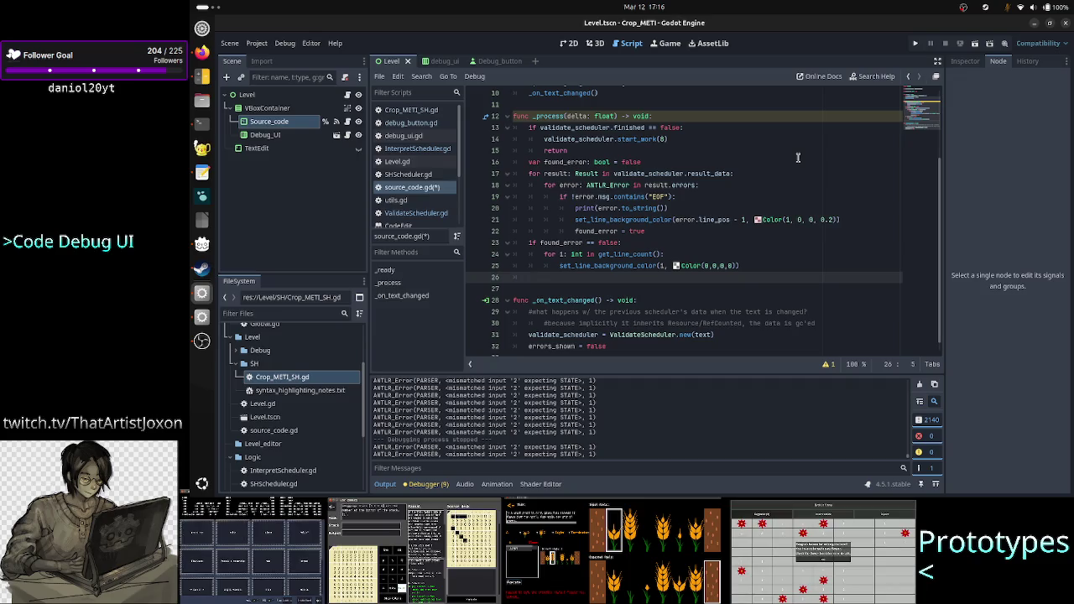
Add 'errors_shown = true' after the highlight reset loop
{"action": "scroll", "coordinate": [804, 165], "scroll_direction": "up", "scroll_amount": 3}
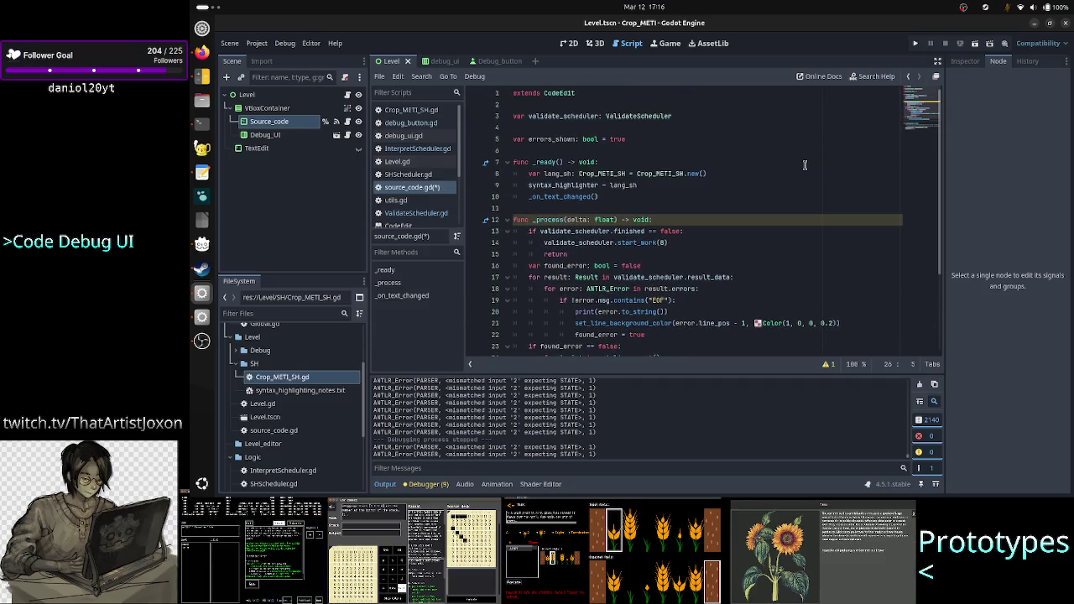
{"action": "scroll", "coordinate": [804, 165], "scroll_direction": "down", "scroll_amount": 3}
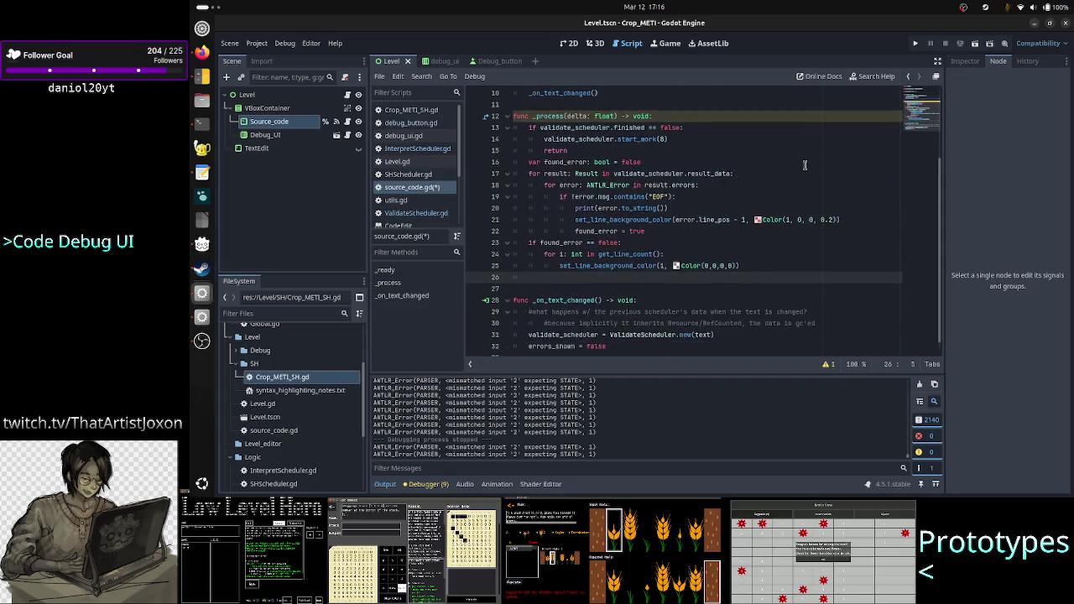
{"action": "type", "text": "error"}
{"action": "key", "text": "Return"}
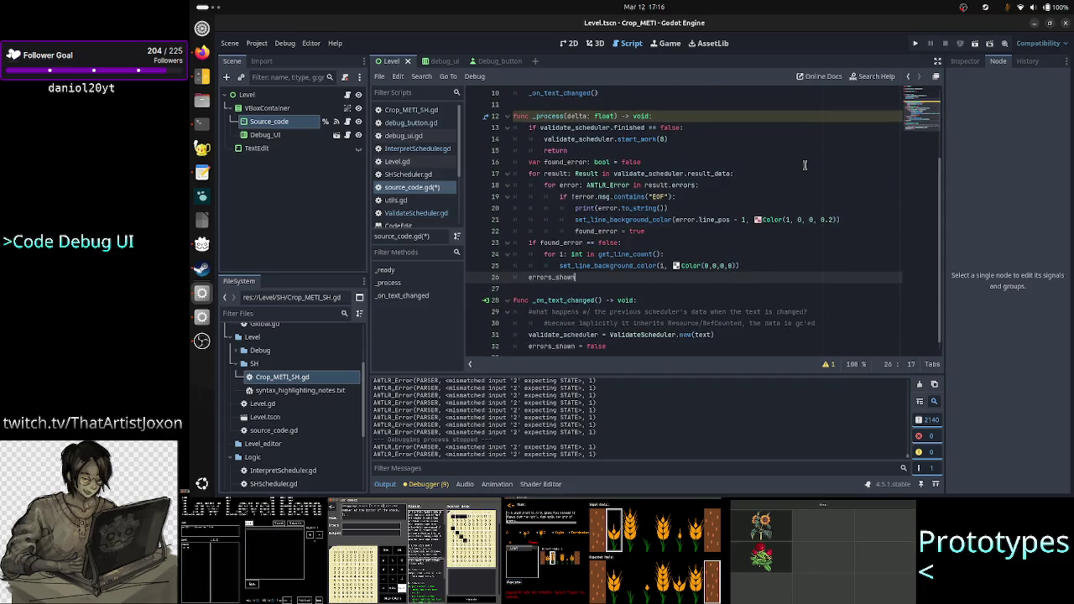
{"action": "type", "text": "= true"}
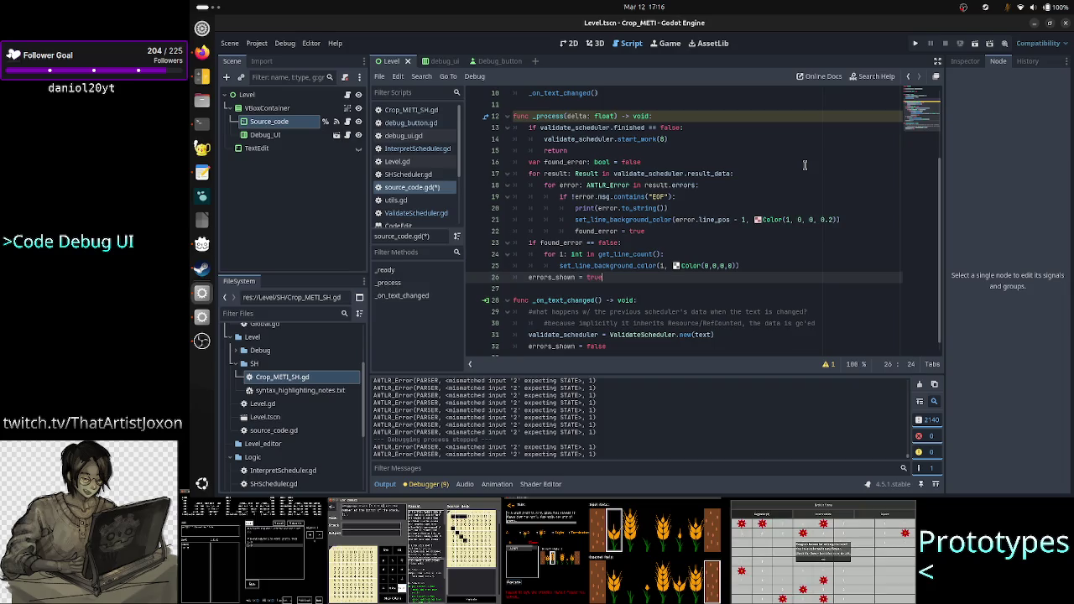
Insert 'if errors_shown:' with an indented return below the early return, then run the project
{"action": "key", "text": "Up"}
{"action": "key", "text": "Up"}
{"action": "key", "text": "Up"}
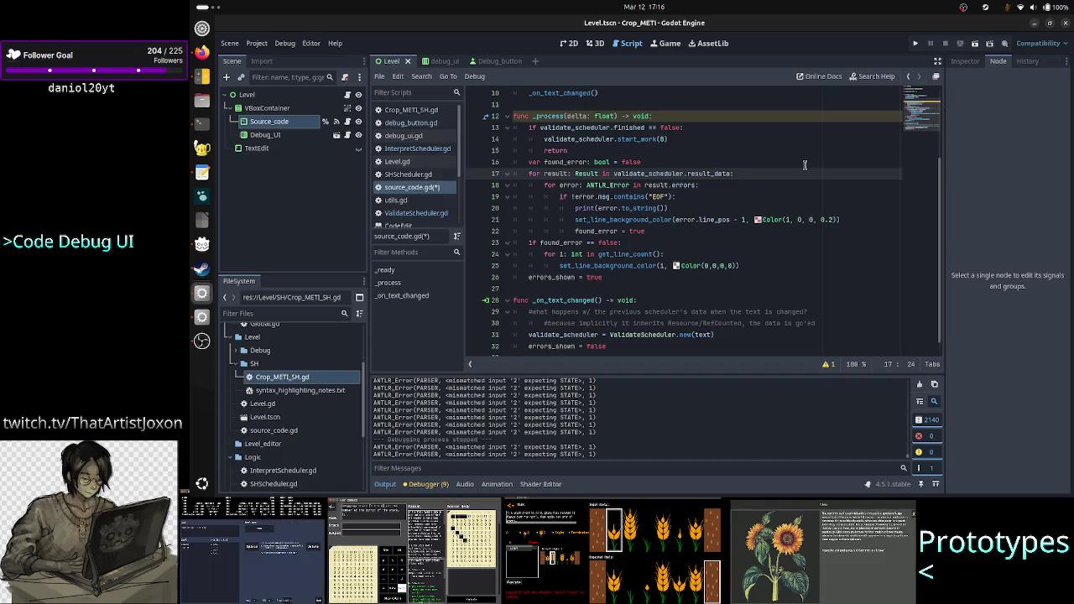
{"action": "key", "text": "Up"}
{"action": "key", "text": "Up"}
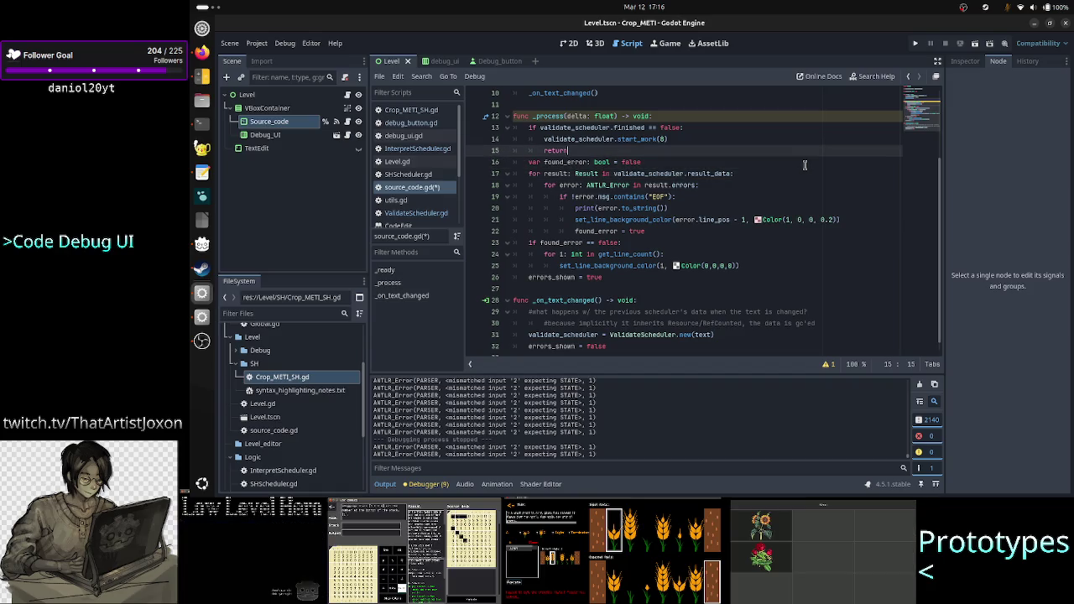
{"action": "key", "text": "Return"}
{"action": "type", "text": "if"}
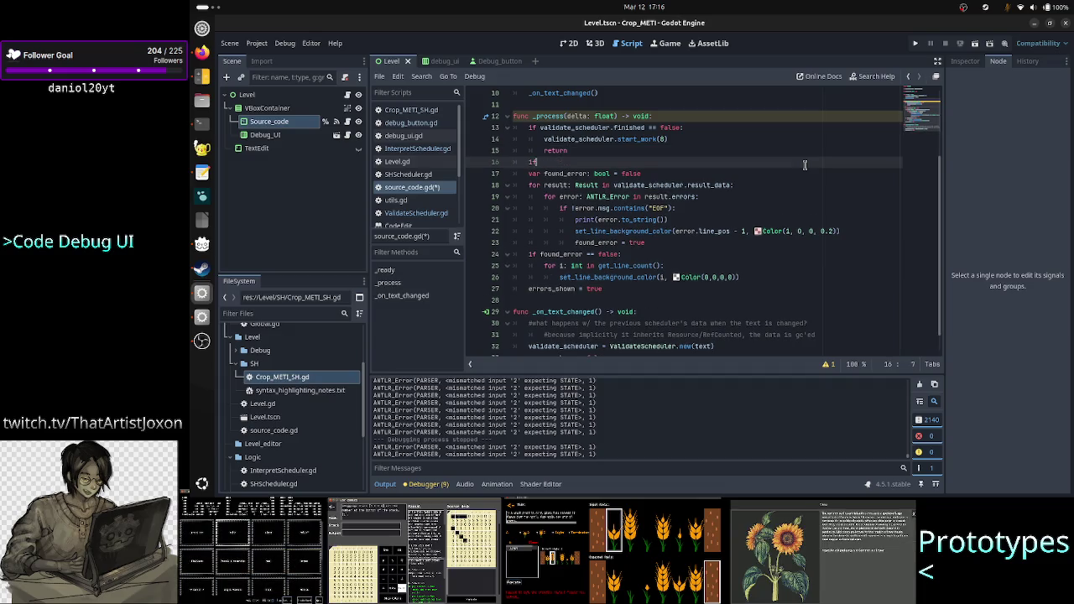
{"action": "type", "text": " errors_shown "}
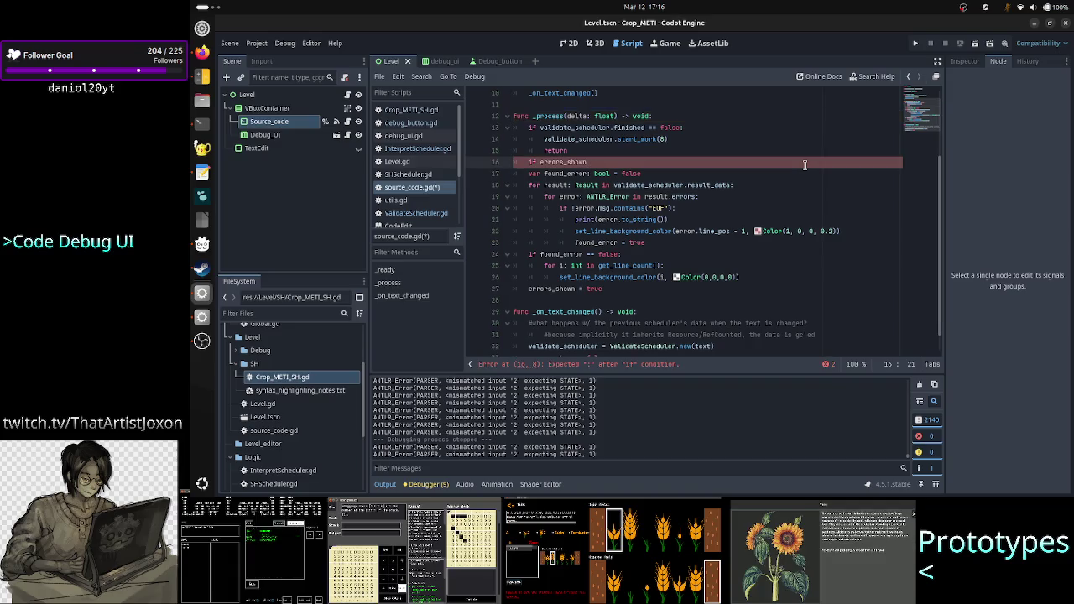
{"action": "type", "text": ":"}
{"action": "key", "text": "Return"}
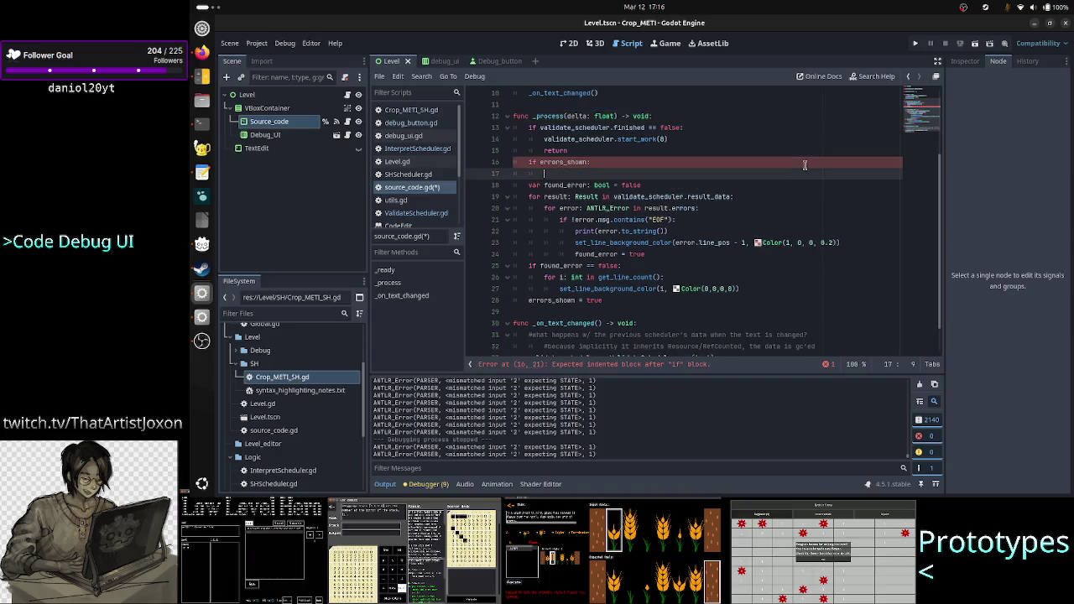
{"action": "type", "text": "return"}
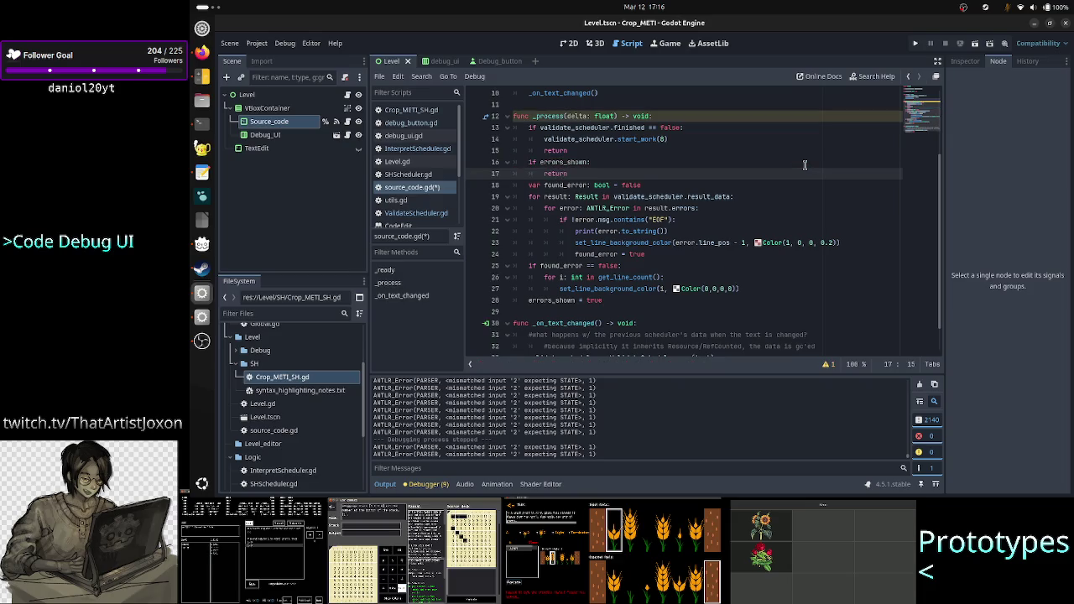
{"action": "left_click", "coordinate": [977, 44]}
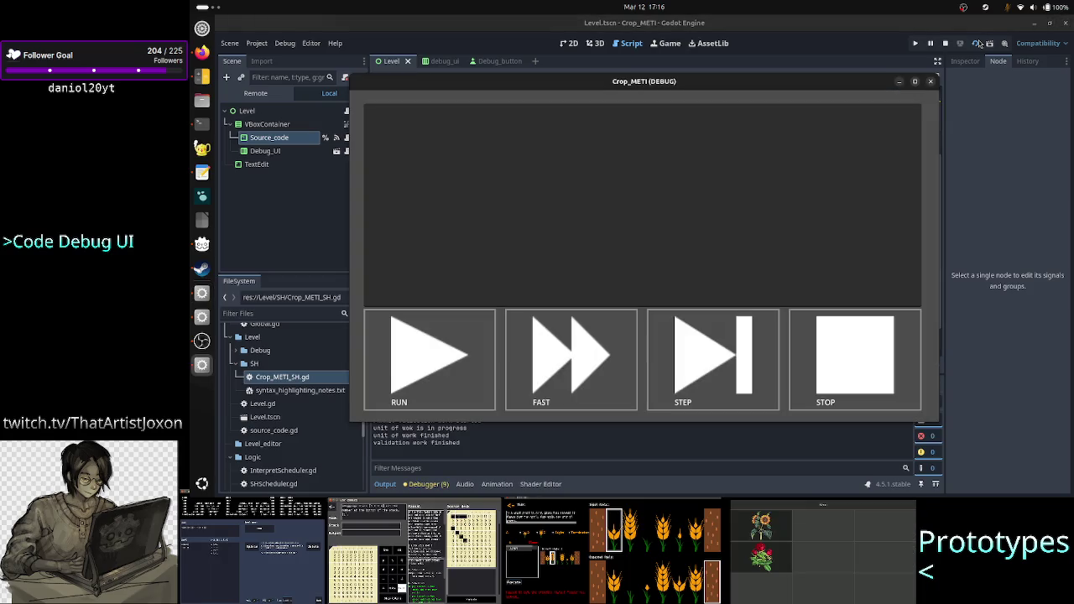
Type 2 and 4 into the debug program, close it with F8, and mark ', 1)' in Output
{"action": "mouse_move", "coordinate": [814, 87]}
{"action": "left_mouse_down"}
{"action": "mouse_move", "coordinate": [930, 67]}
{"action": "mouse_move", "coordinate": [900, 50]}
{"action": "left_mouse_up"}
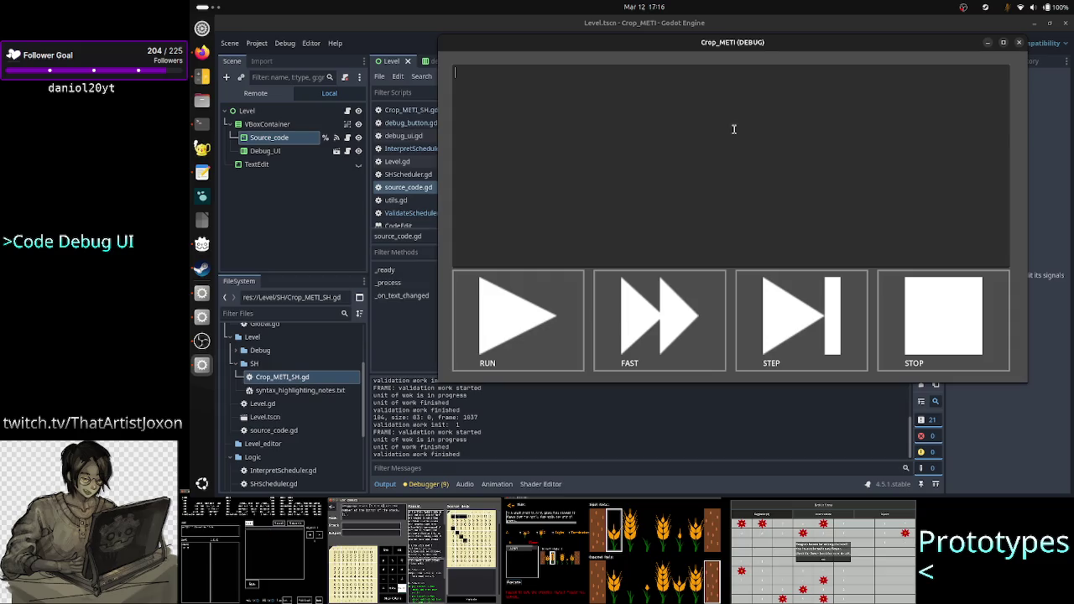
{"action": "type", "text": "2"}
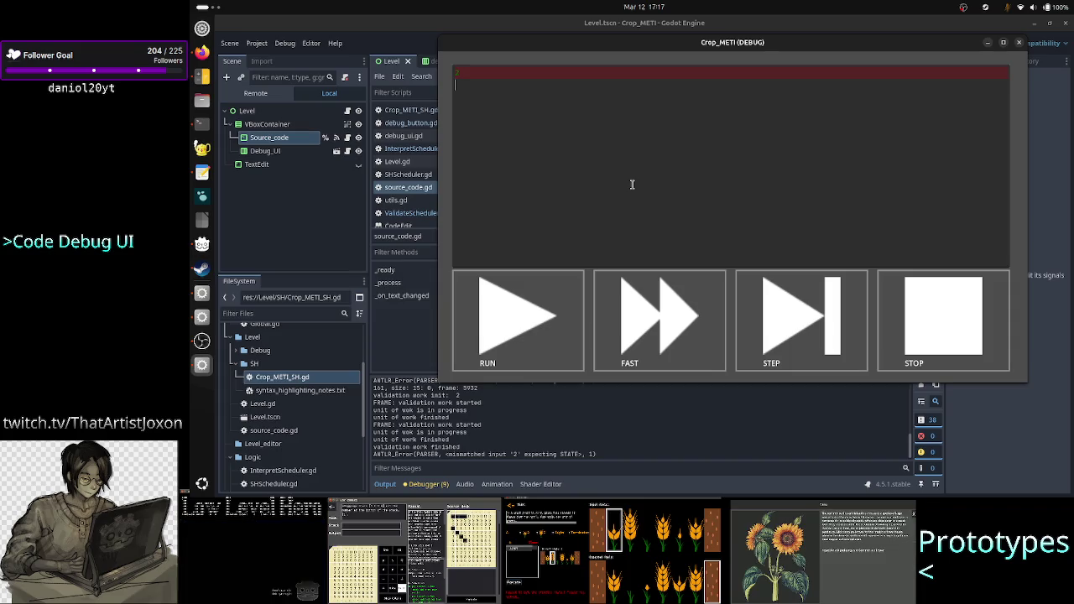
{"action": "type", "text": "4"}
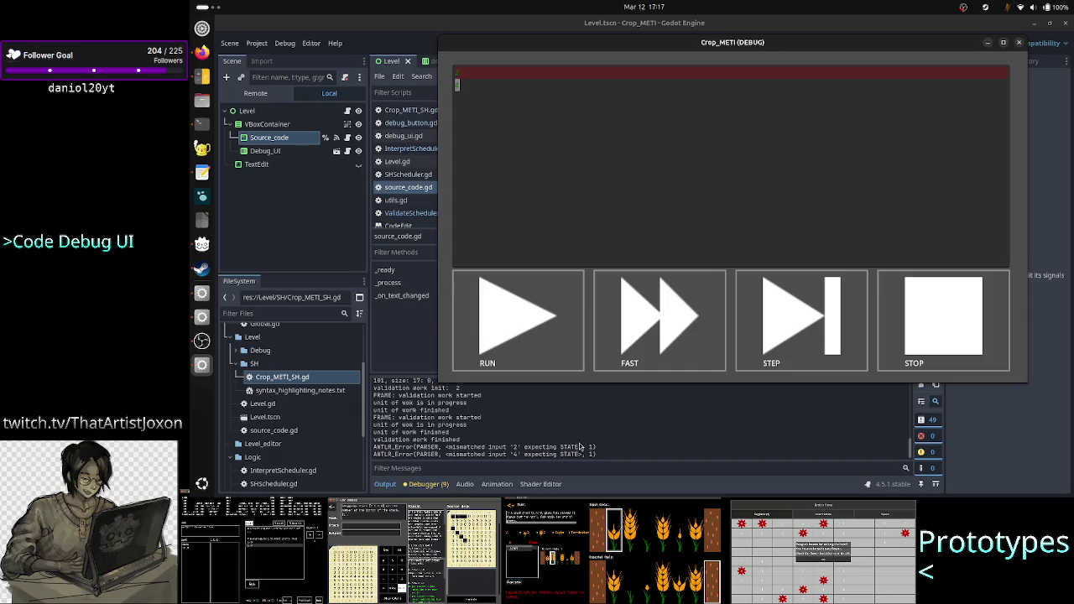
{"action": "key", "text": "F8"}
{"action": "left_click_drag", "start_coordinate": [592, 447], "coordinate": [580, 447]}
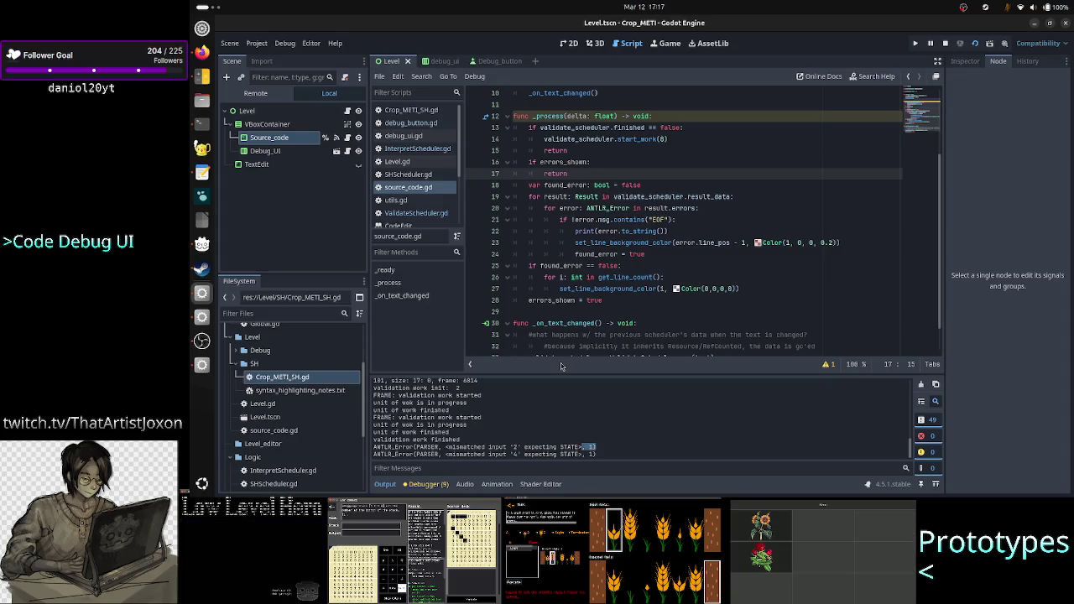
View ANTLR_Error.h with less, selecting its 'origin' field, then return to Godot
{"action": "left_click", "coordinate": [201, 124]}
{"action": "type", "text": "less A"}
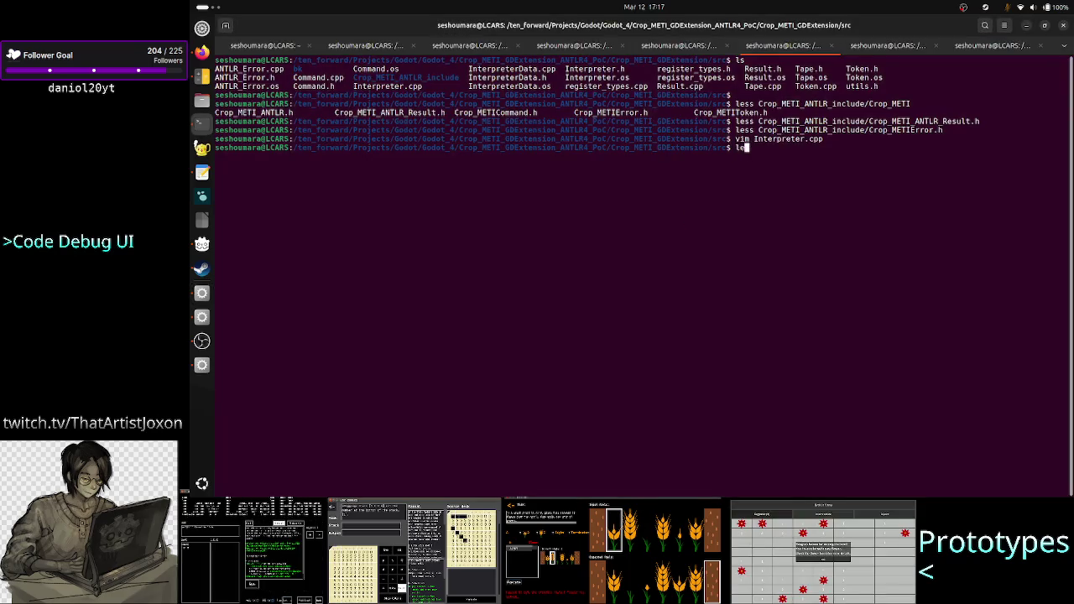
{"action": "key", "text": "Tab"}
{"action": "type", "text": "h"}
{"action": "key", "text": "Return"}
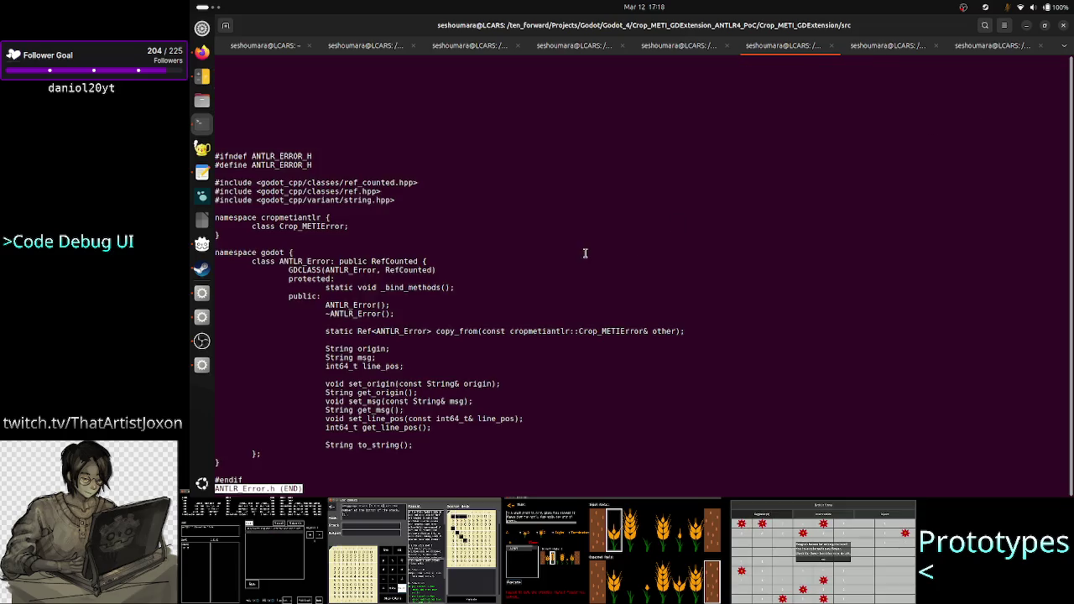
{"action": "double_click", "coordinate": [372, 349]}
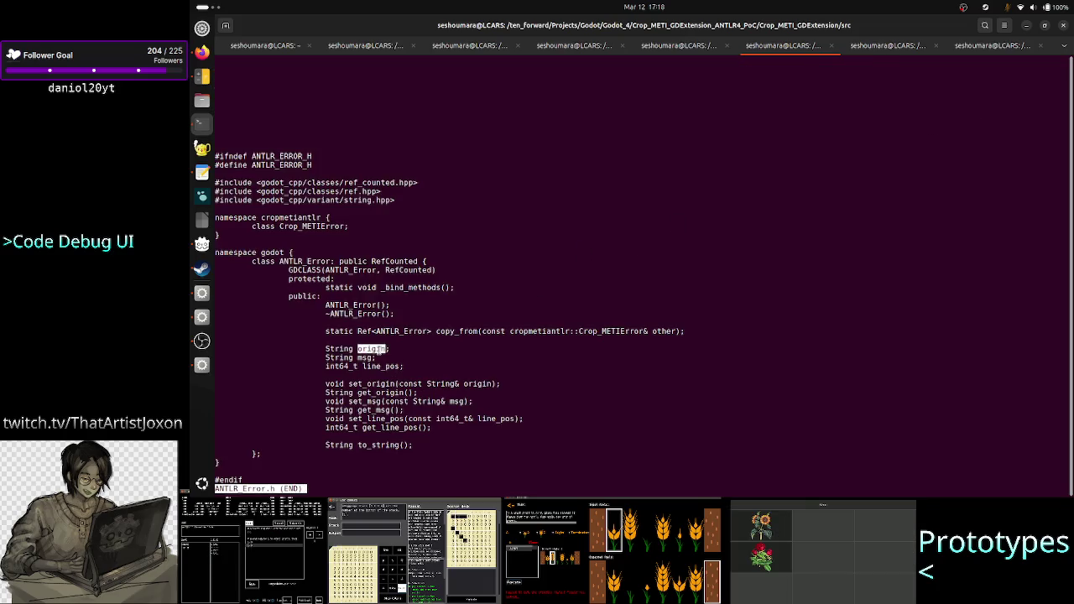
{"action": "key", "text": "q"}
{"action": "key", "text": "alt+Tab"}
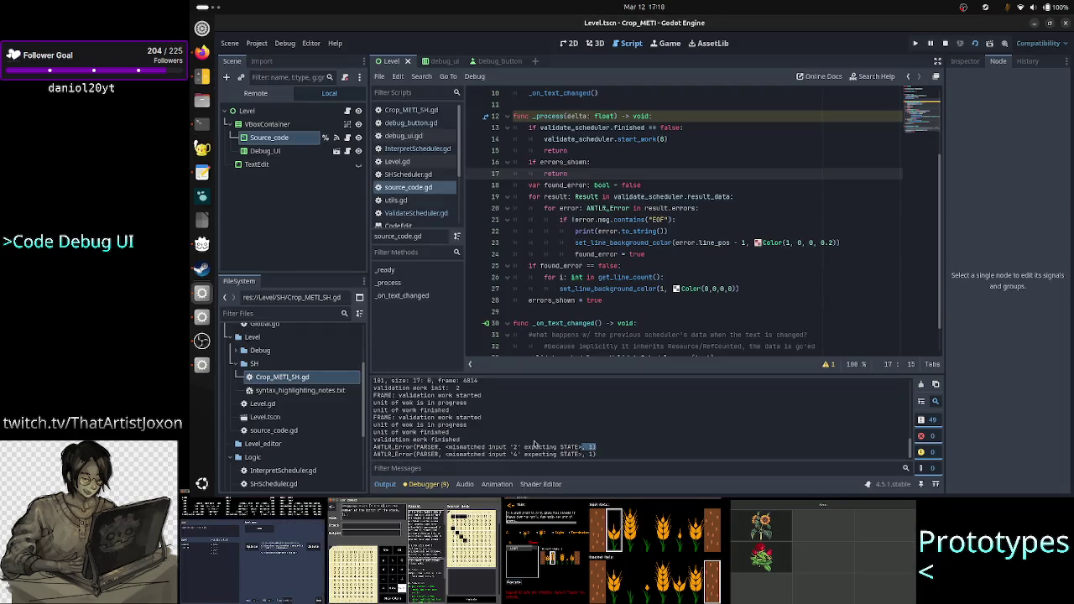
Clear the Output selection and cycle windows to the Crop_METI debug game, then the terminal
{"action": "left_click", "coordinate": [593, 456]}
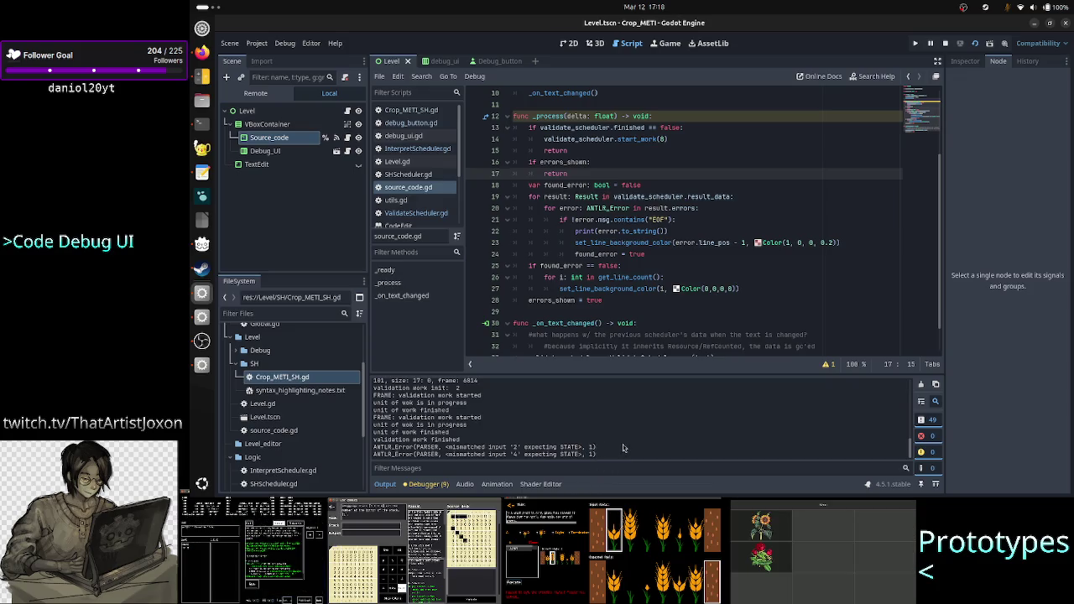
{"action": "key", "text": "alt+Tab"}
{"action": "key", "text": "alt+Tab"}
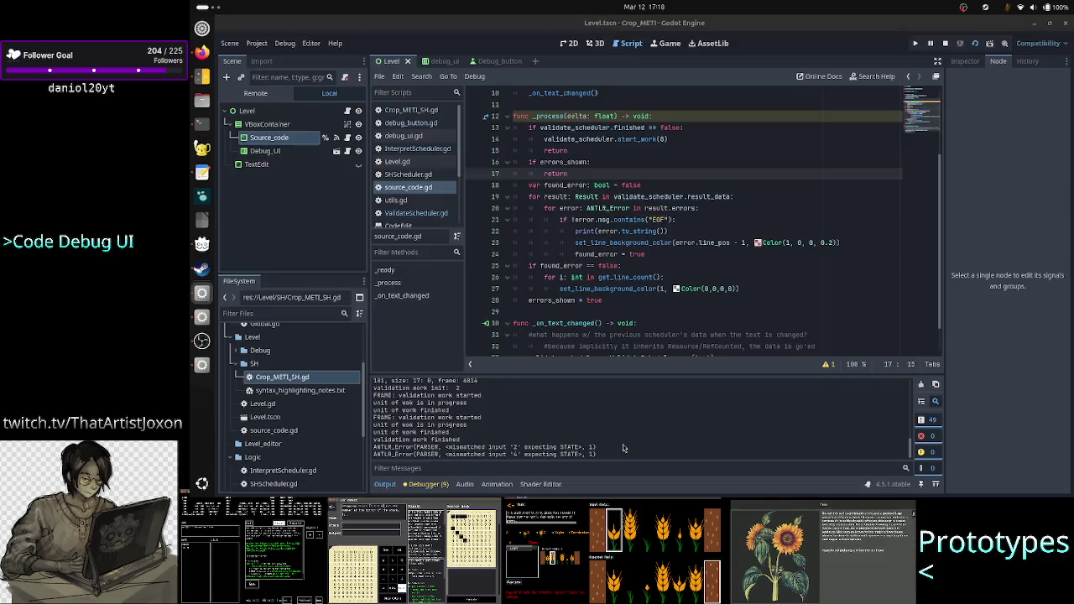
{"action": "key", "text": "alt+Tab"}
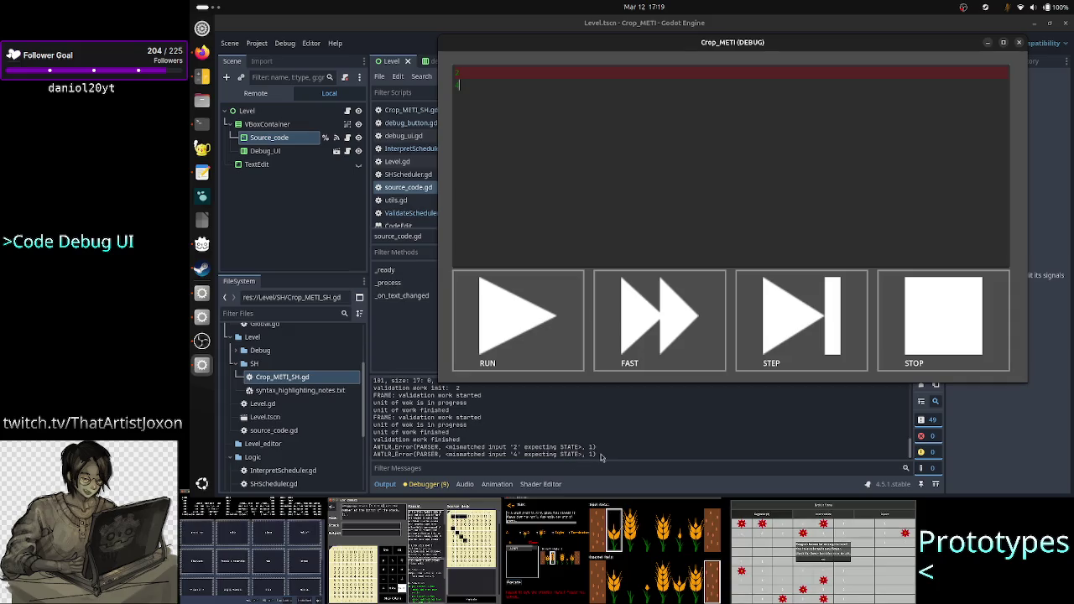
{"action": "key", "text": "alt+Tab"}
{"action": "key", "text": "alt+Tab"}
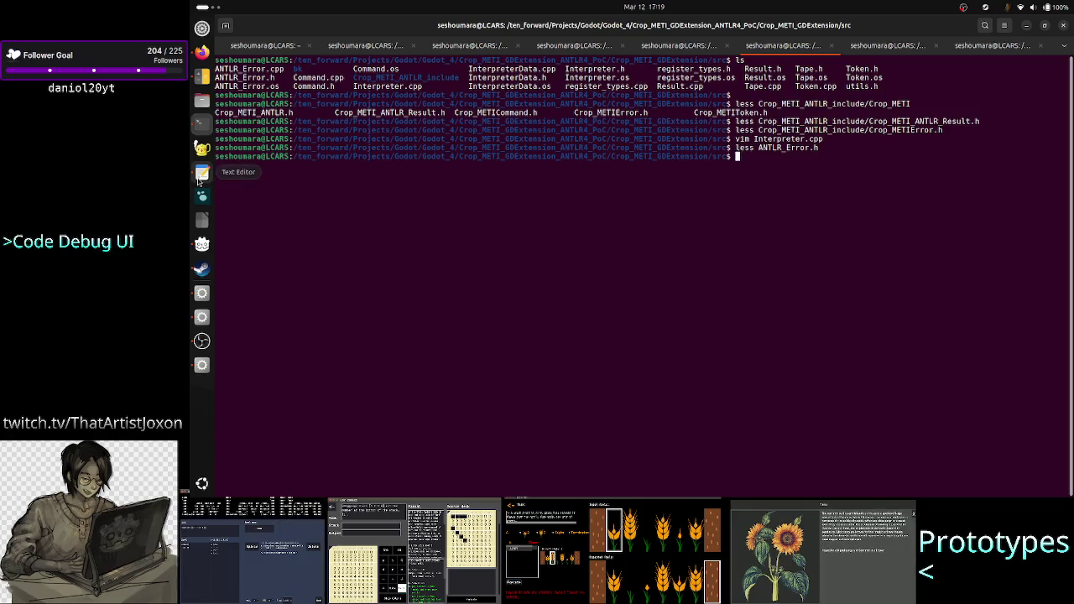
Above func _process, start a TODO/FIX comment saying ANTLR reports line 1 for consecutive-line errors
{"action": "left_click", "coordinate": [202, 172]}
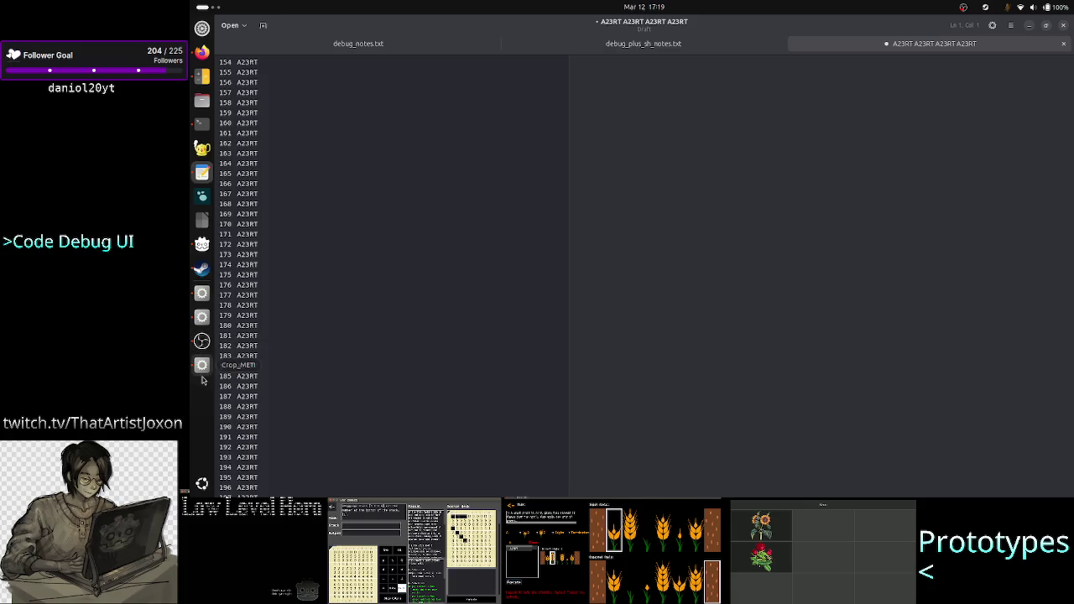
{"action": "left_click", "coordinate": [201, 293]}
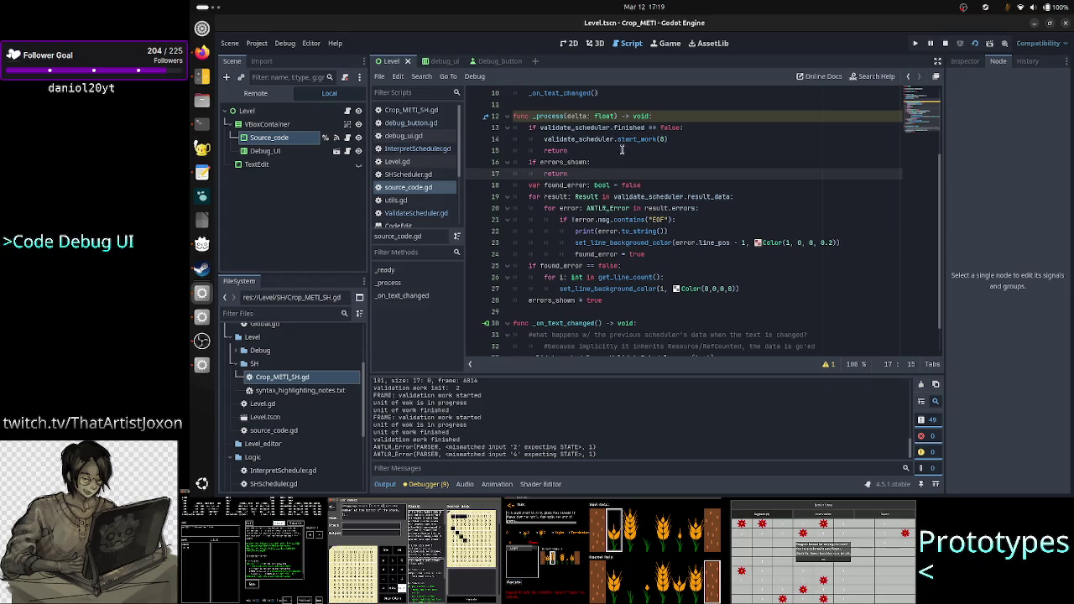
{"action": "scroll", "coordinate": [604, 210], "scroll_direction": "down", "scroll_amount": 1}
{"action": "scroll", "coordinate": [605, 211], "scroll_direction": "up", "scroll_amount": 4}
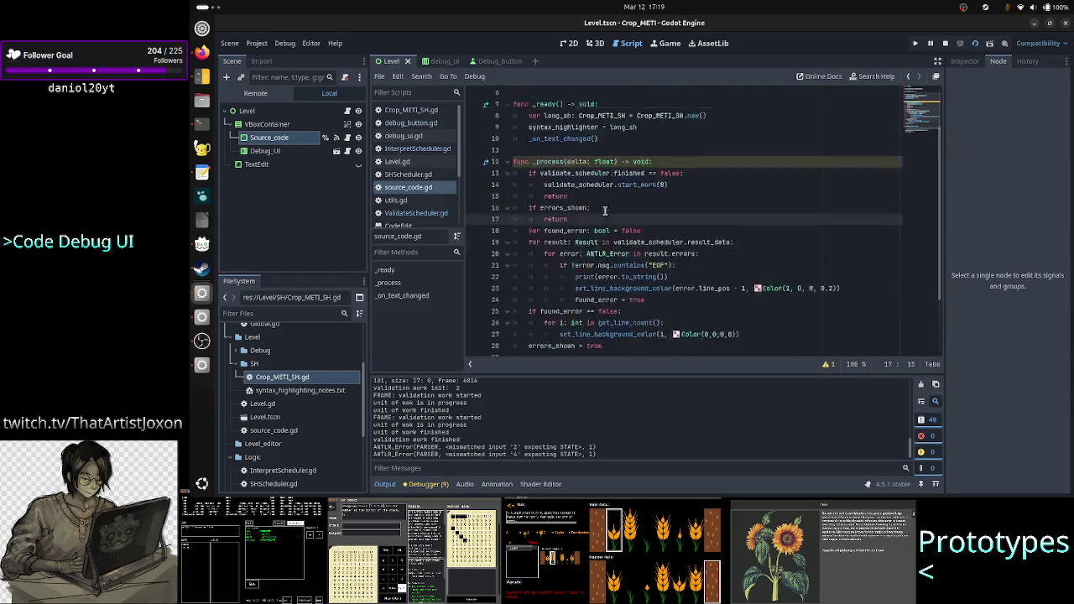
{"action": "left_click", "coordinate": [588, 208]}
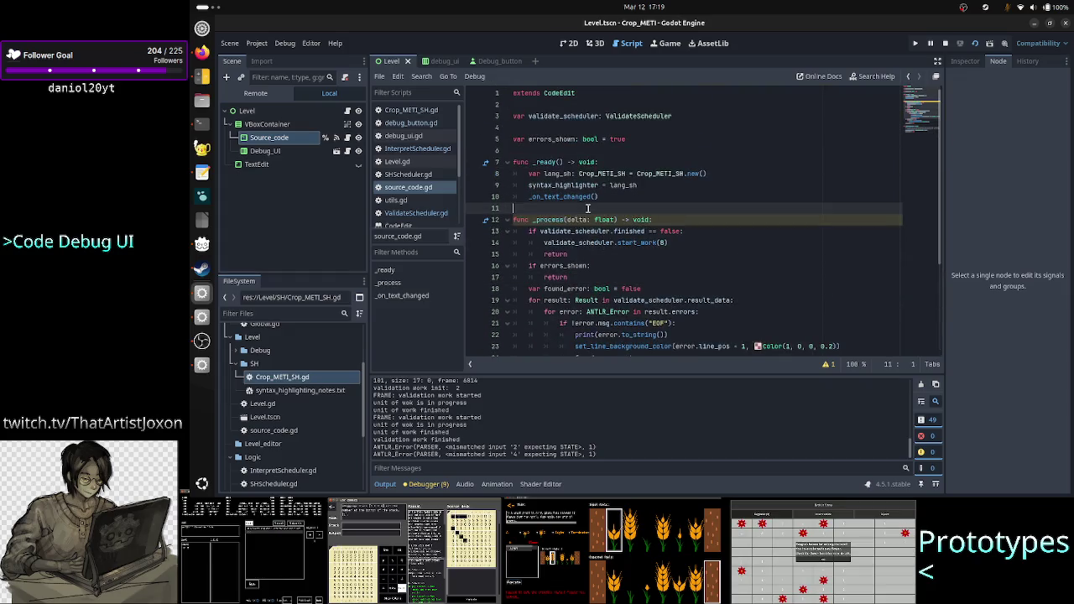
{"action": "key", "text": "Return"}
{"action": "type", "text": "#T"}
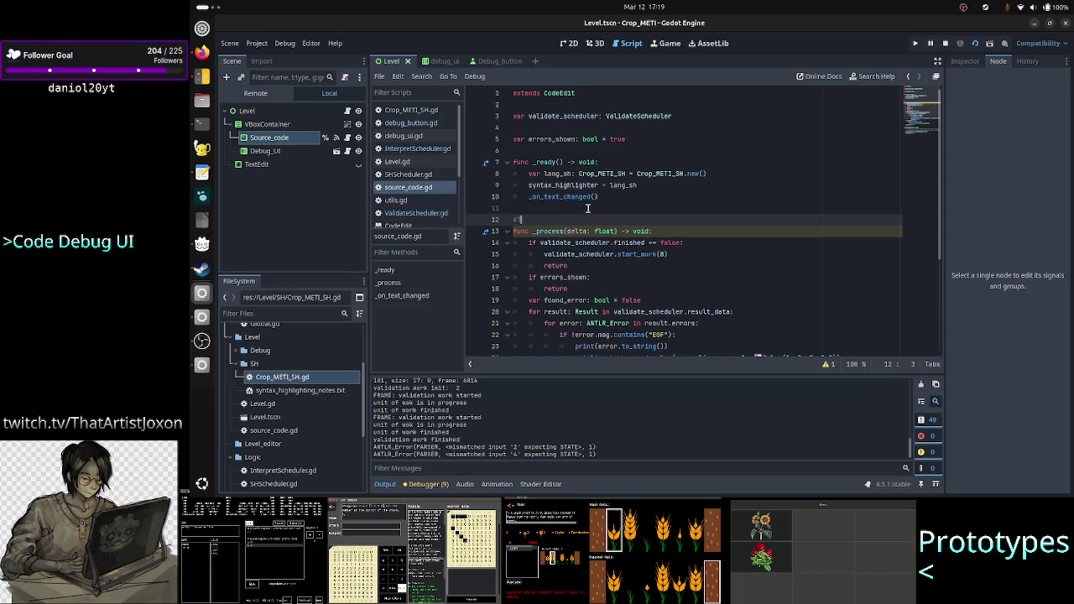
{"action": "type", "text": "ODO/F"}
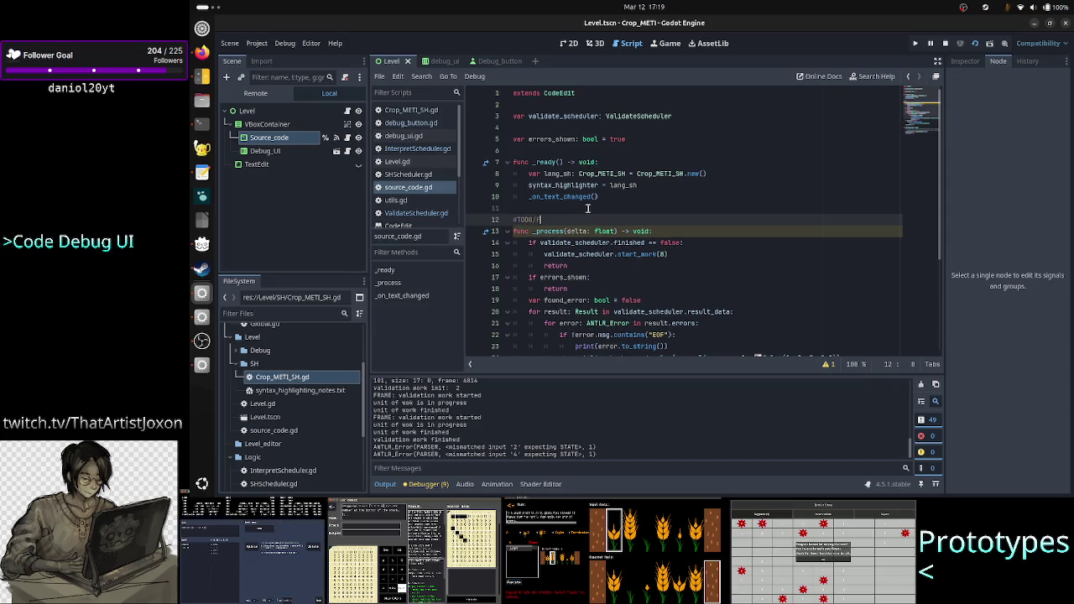
{"action": "type", "text": "IX: "}
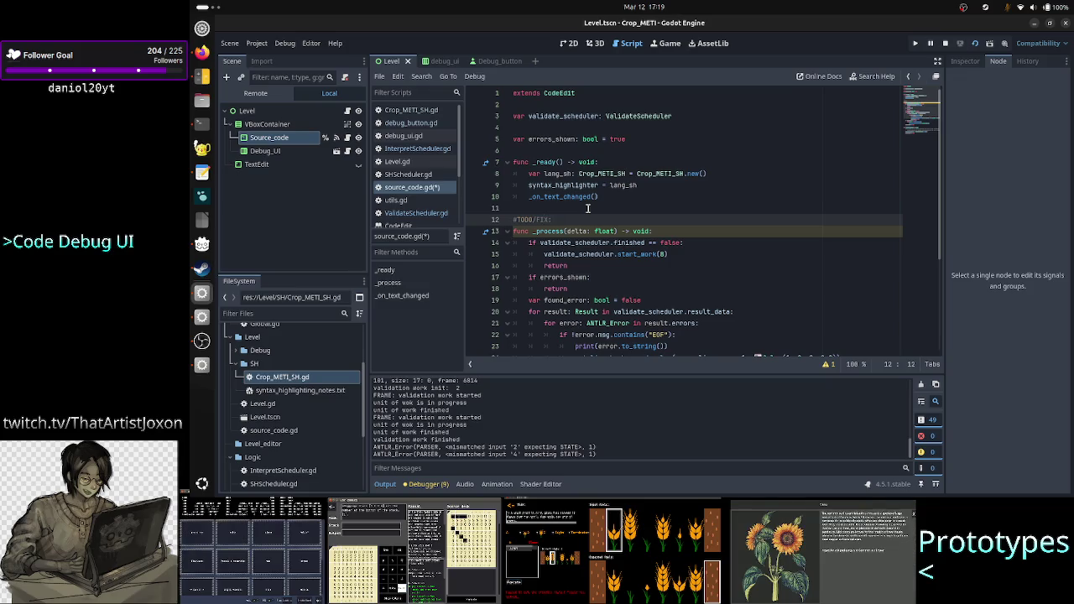
{"action": "type", "text": "if there's"}
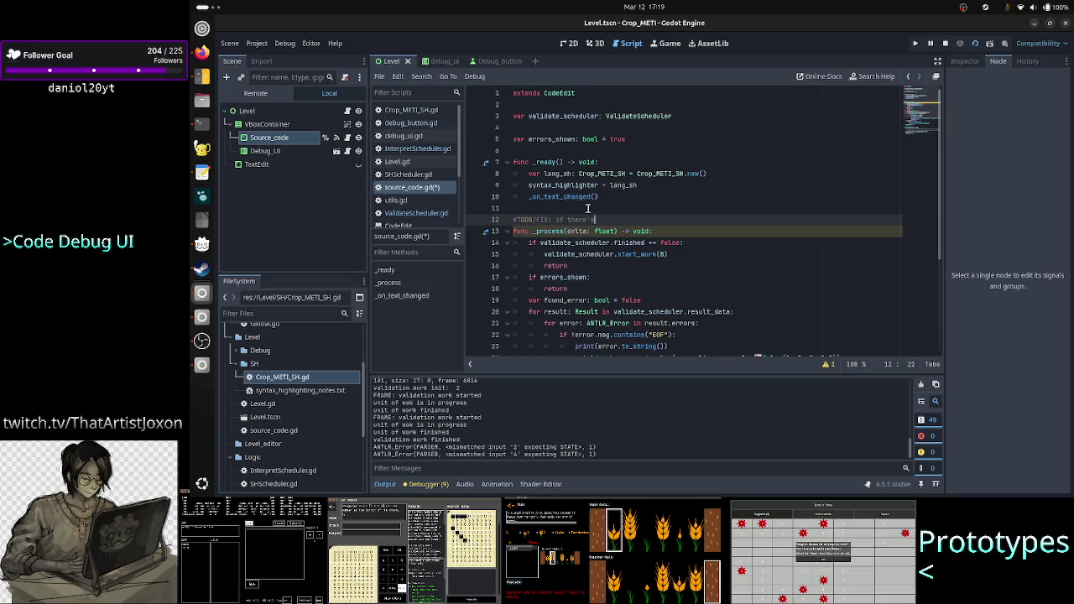
{"action": "type", "text": " an error on two consecutive"}
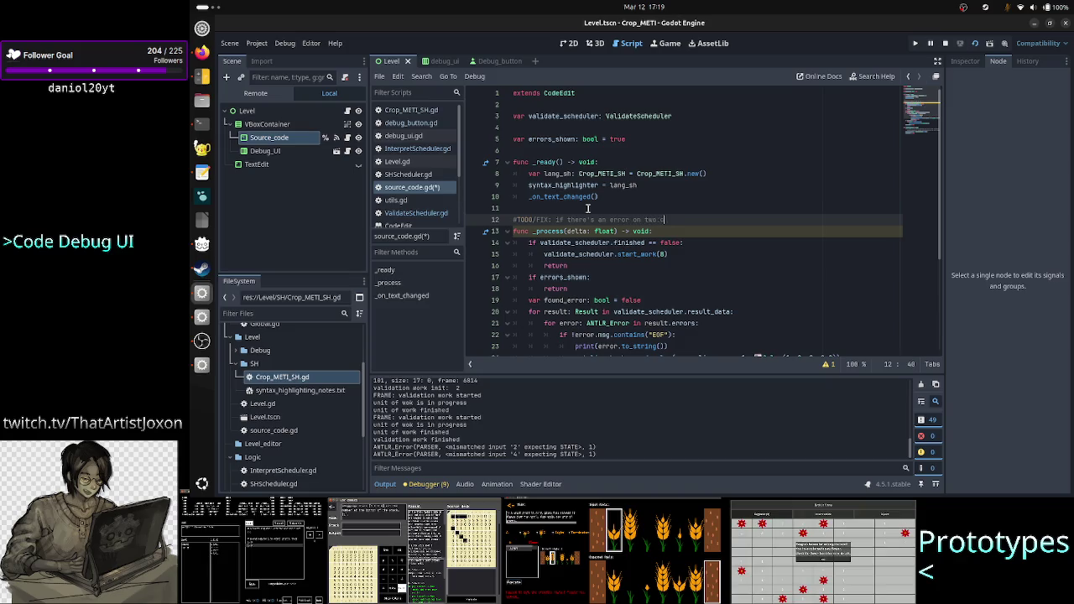
{"action": "type", "text": " l"}
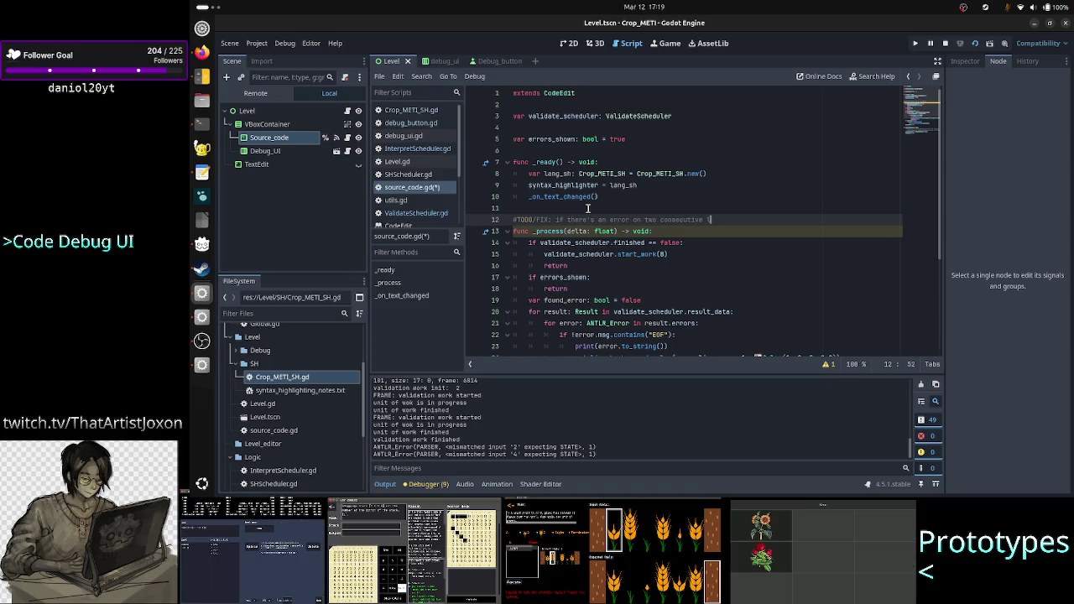
{"action": "type", "text": "inesA"}
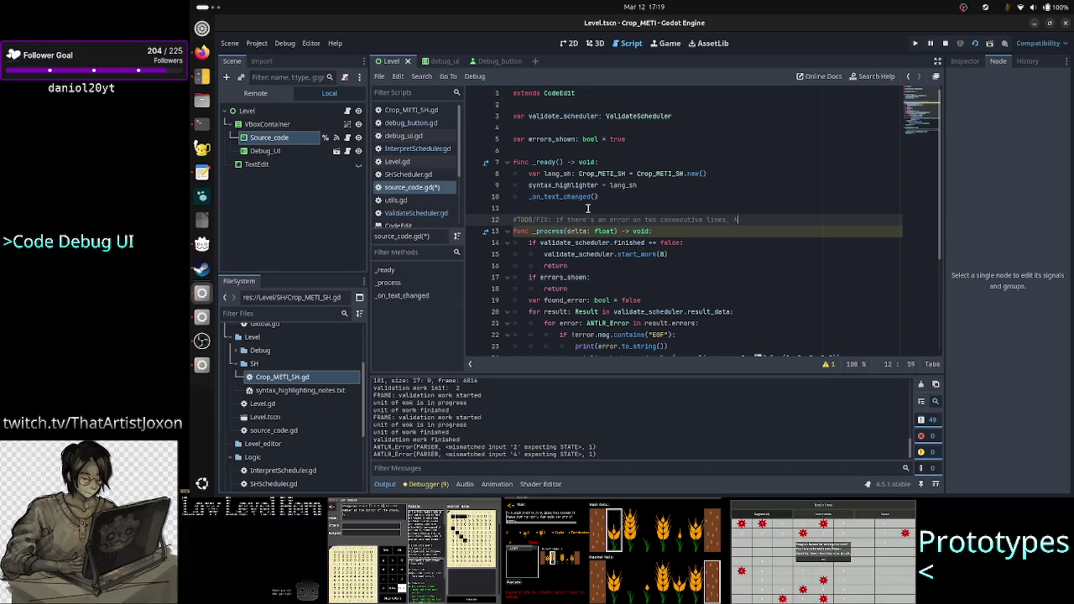
{"action": "type", "text": "NTLR ce"}
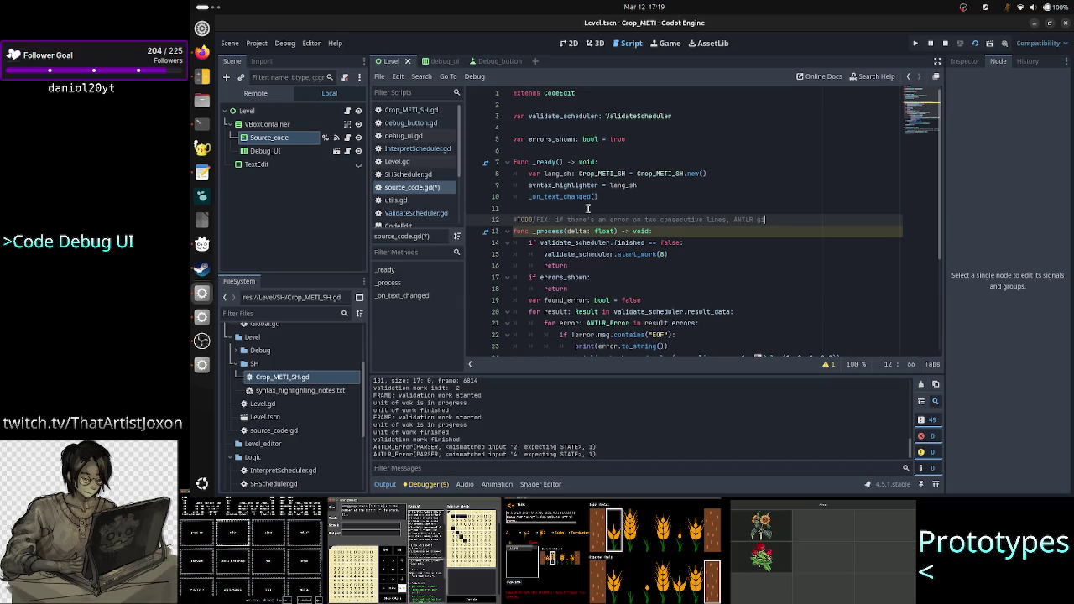
{"action": "type", "text": "ves li"}
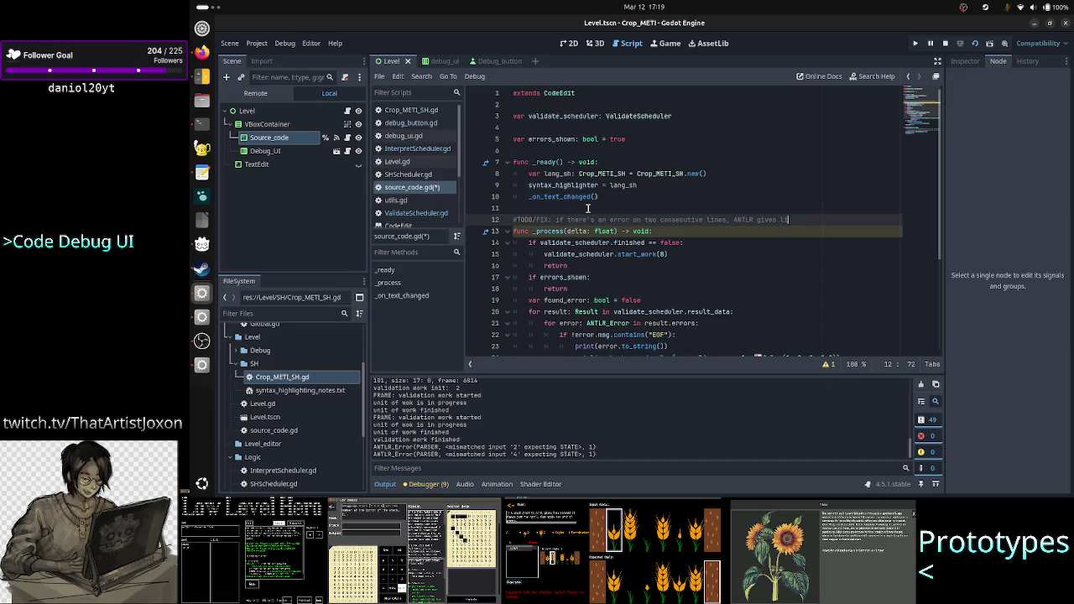
{"action": "type", "text": "nr n1 for"}
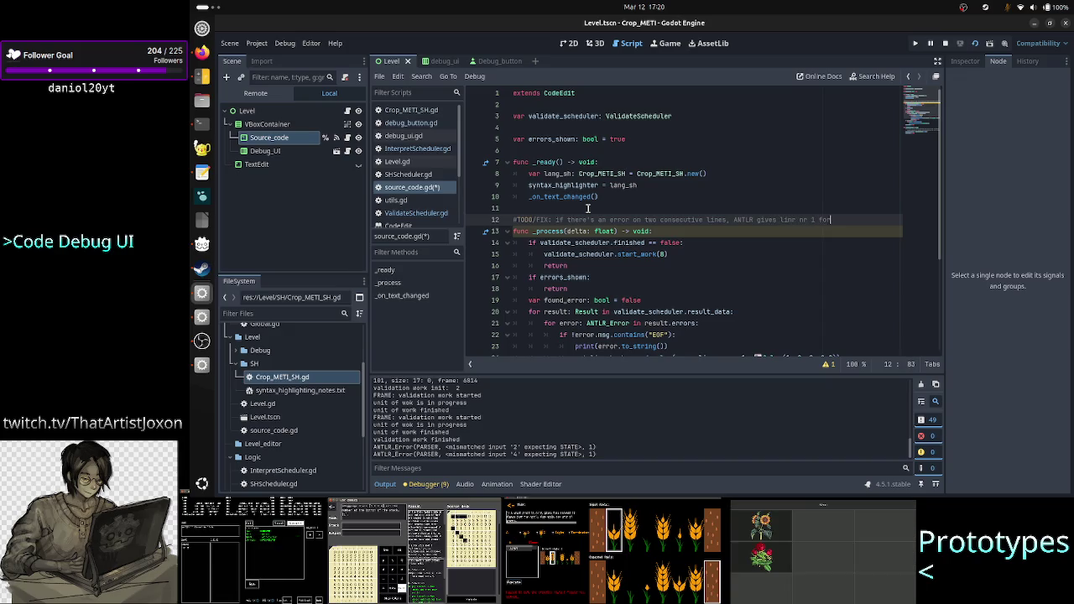
{"action": "type", "text": " the 2nd line"}
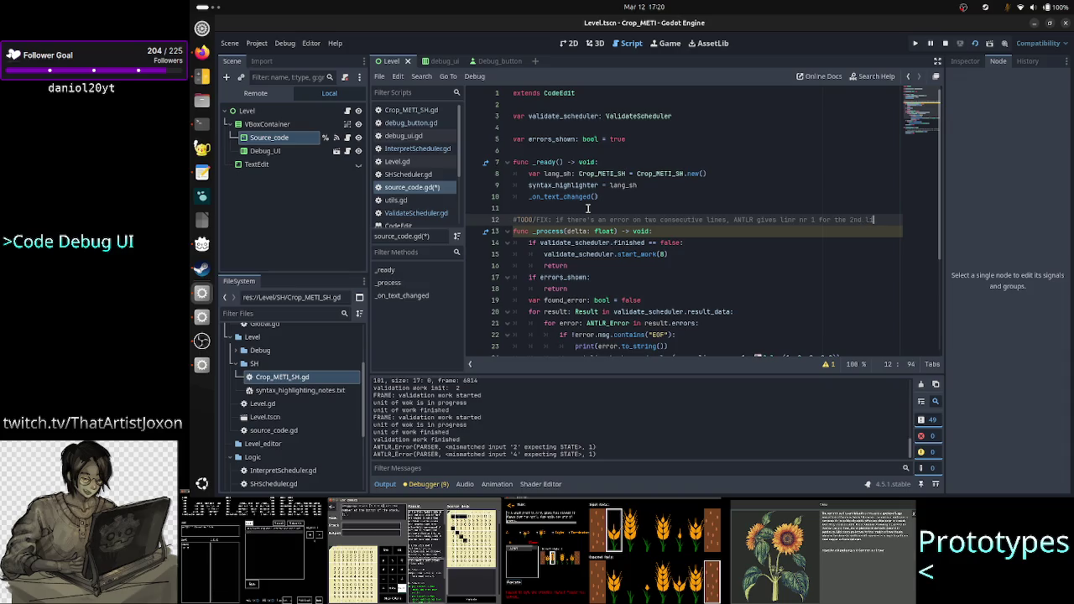
Add the comment line '#therefore Godot doesn't highlight in red the 2nd bad line.'
{"action": "key", "text": "Return"}
{"action": "type", "text": "#t"}
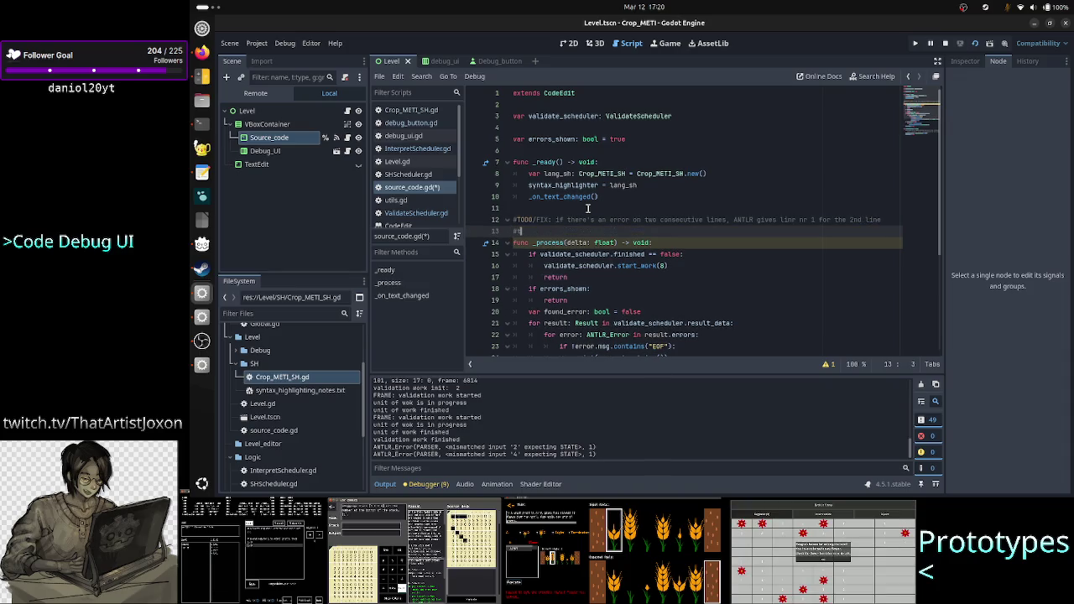
{"action": "type", "text": "herefore"}
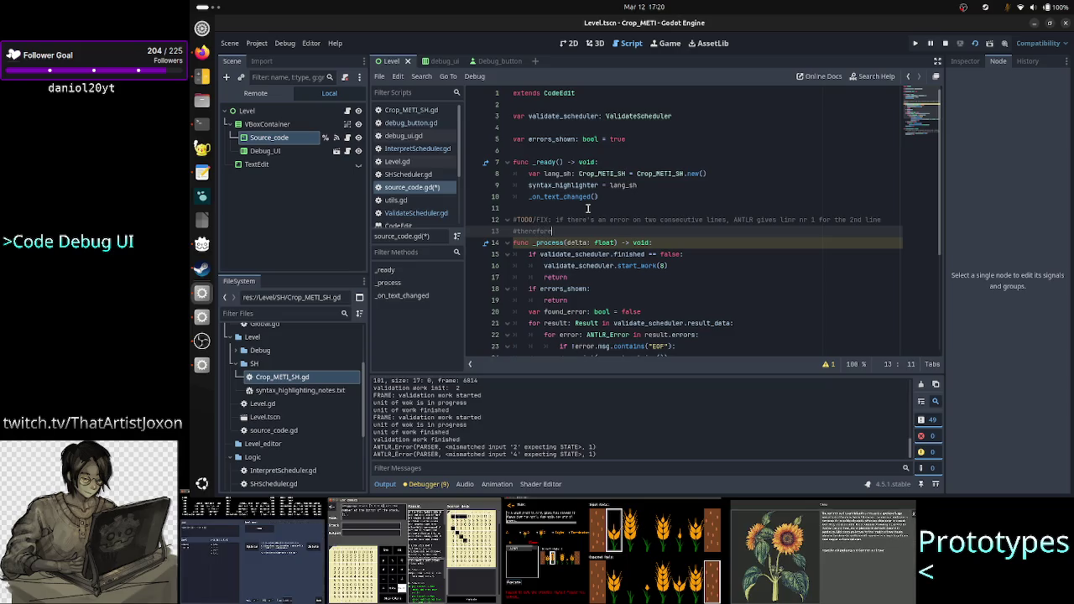
{"action": "type", "text": " Godot doesn't high"}
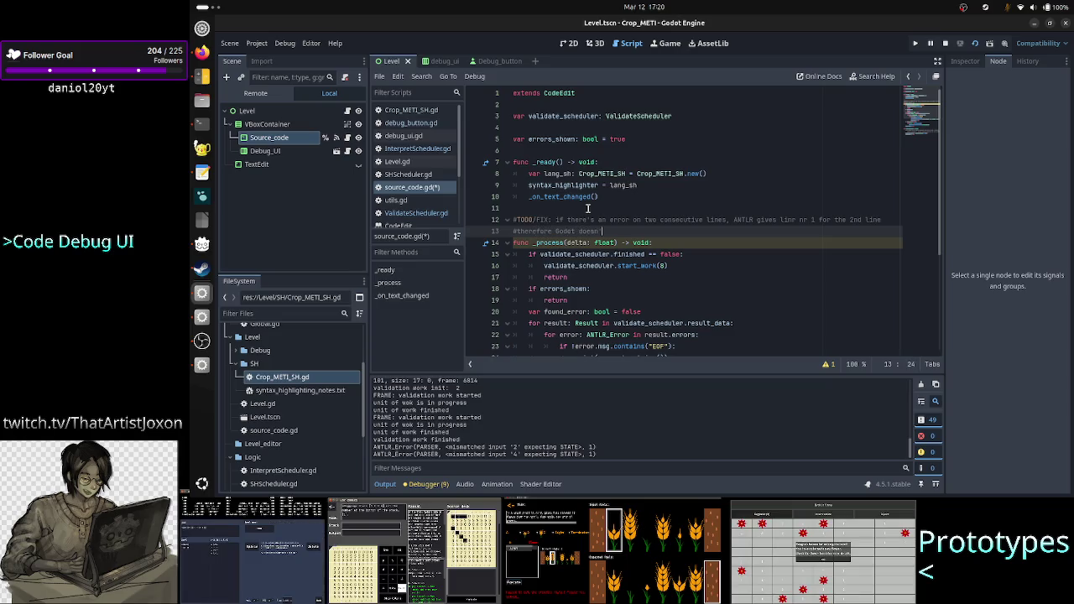
{"action": "type", "text": "light in i"}
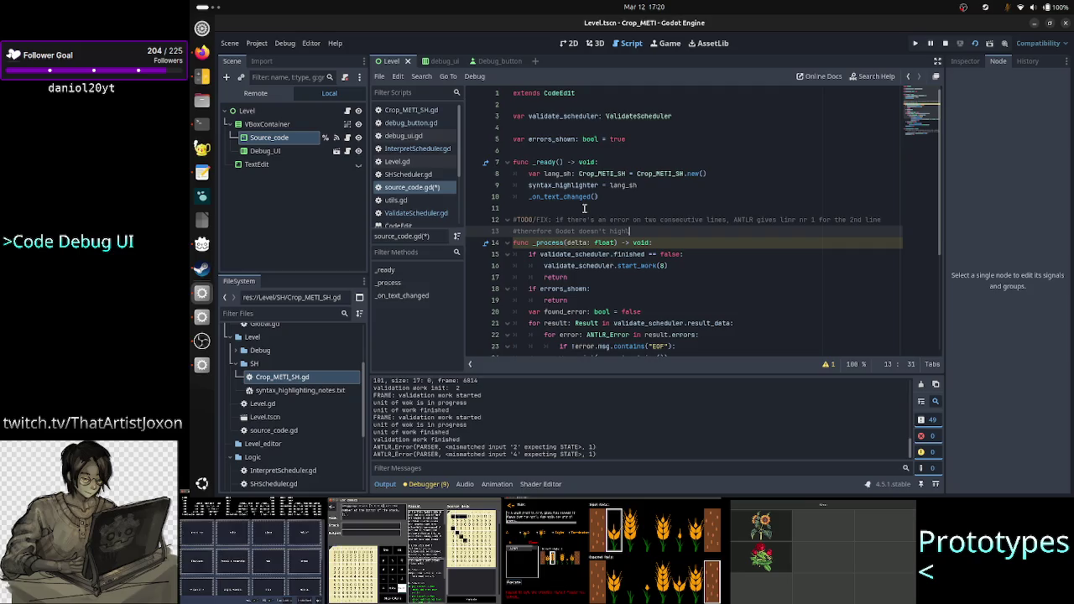
{"action": "key", "text": "BackSpace"}
{"action": "type", "text": "red "}
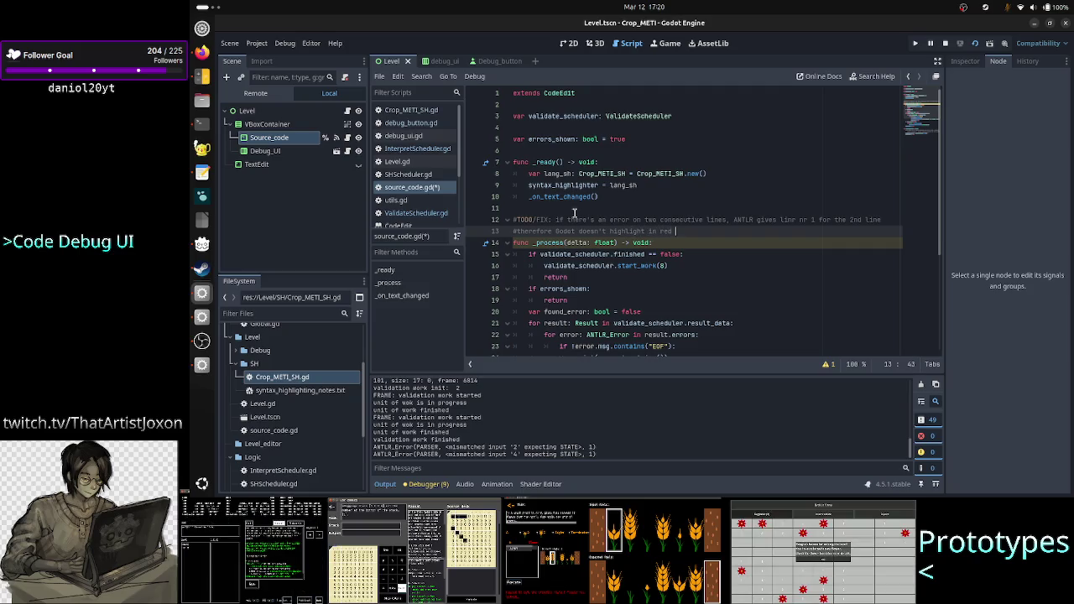
{"action": "type", "text": "the 2nd "}
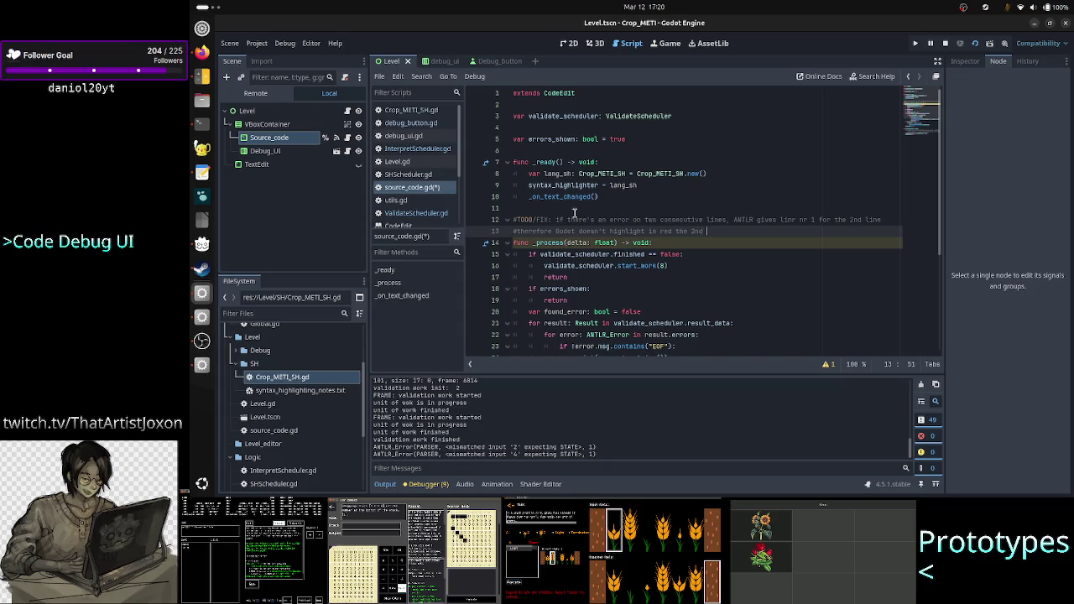
{"action": "type", "text": "bad line."}
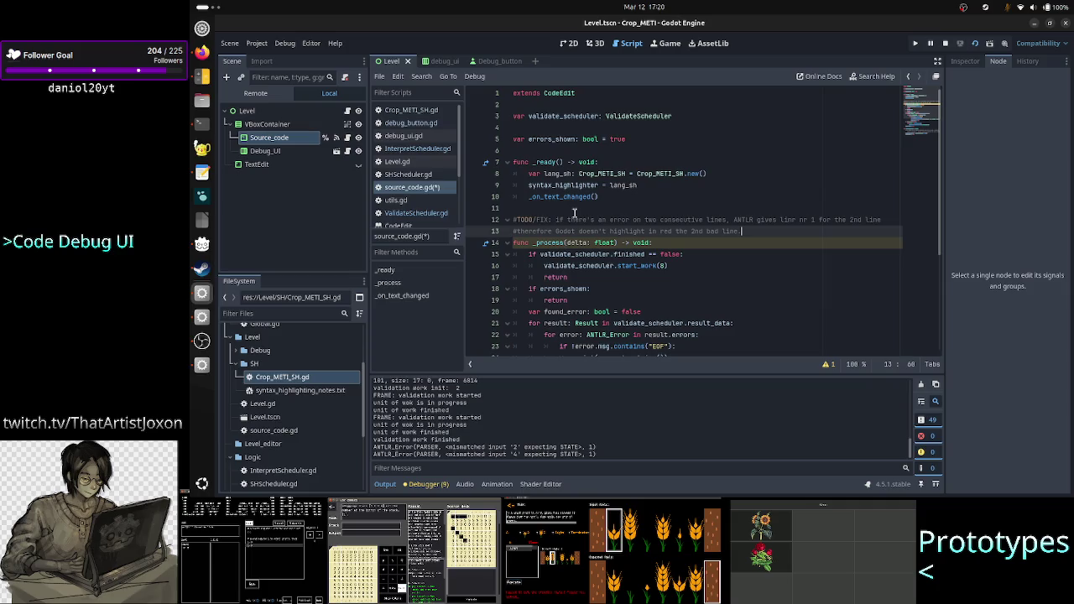
Dismiss a context menu on the comment, return to its end, and bring up the window switcher
{"action": "right_click", "coordinate": [772, 220]}
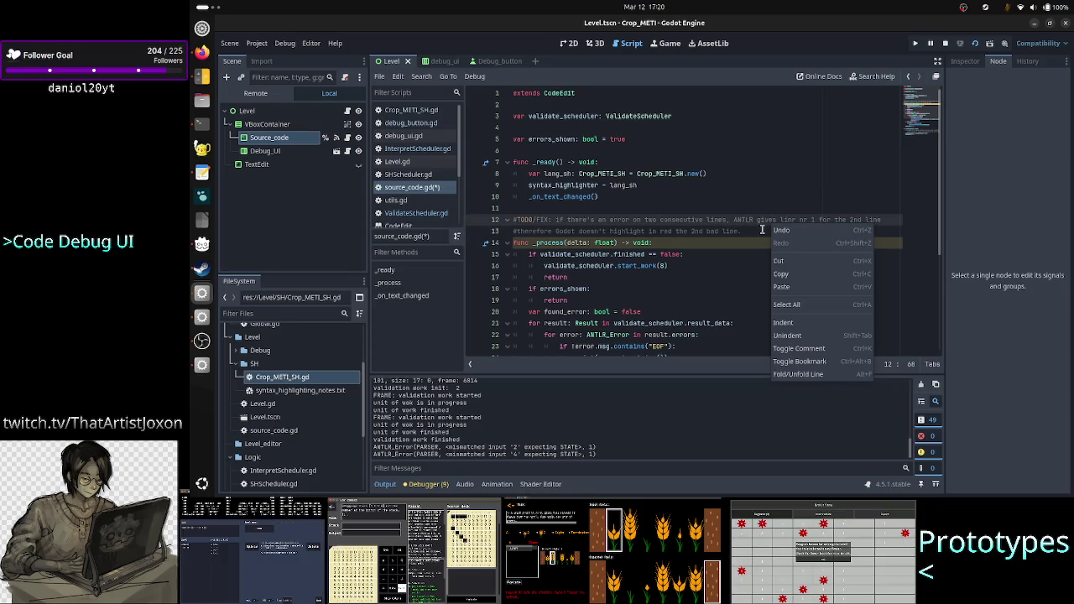
{"action": "left_click", "coordinate": [755, 232]}
{"action": "left_click", "coordinate": [780, 232]}
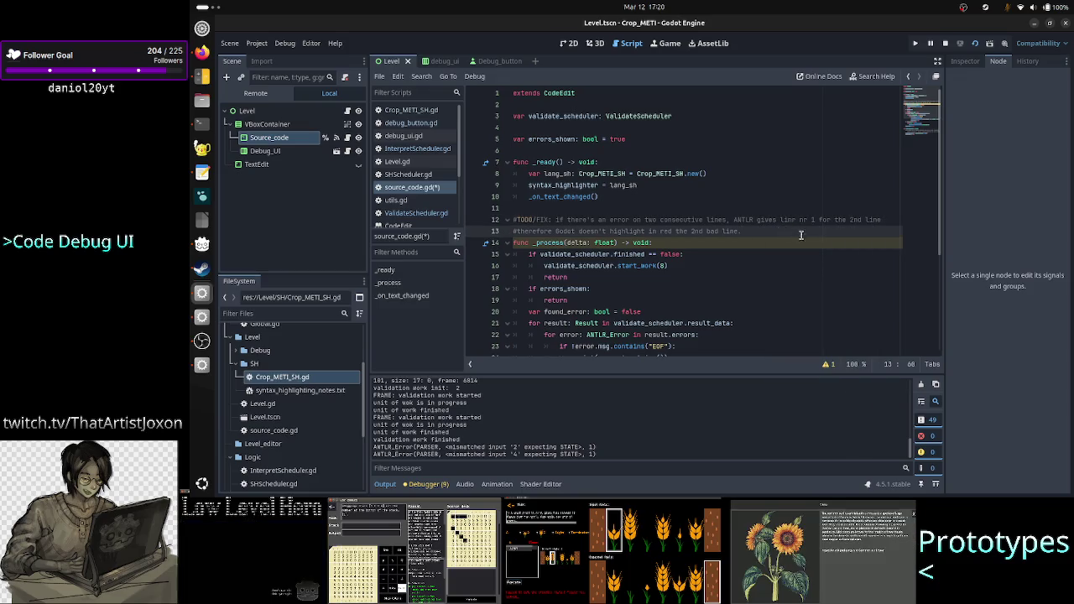
{"action": "key", "text": "alt+Tab"}
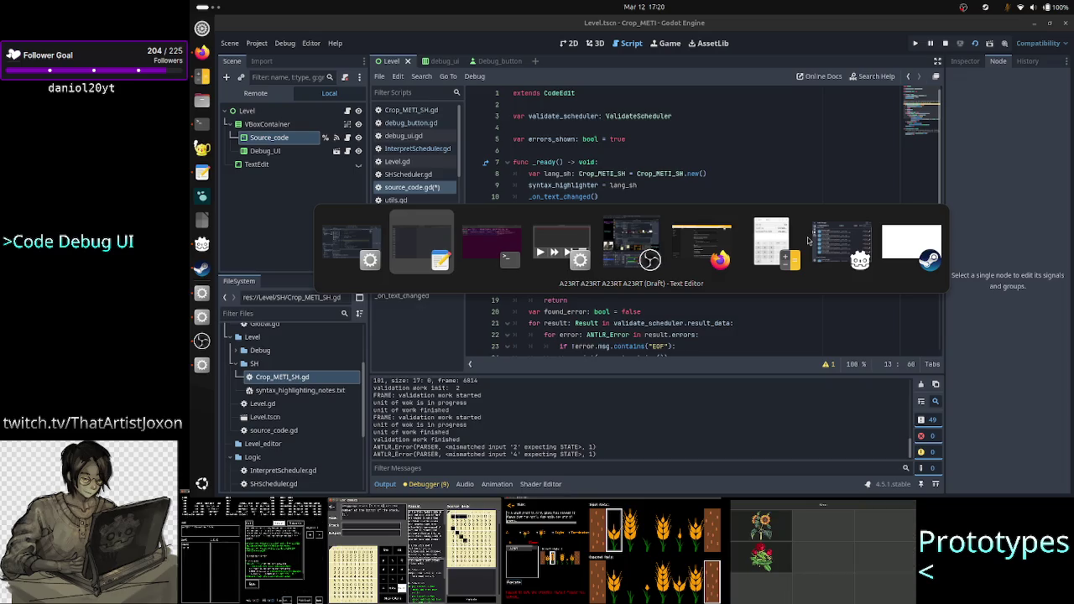
Cycle the window switcher until the Crop_METI (DEBUG) window is in front
{"action": "key", "text": "alt+Tab"}
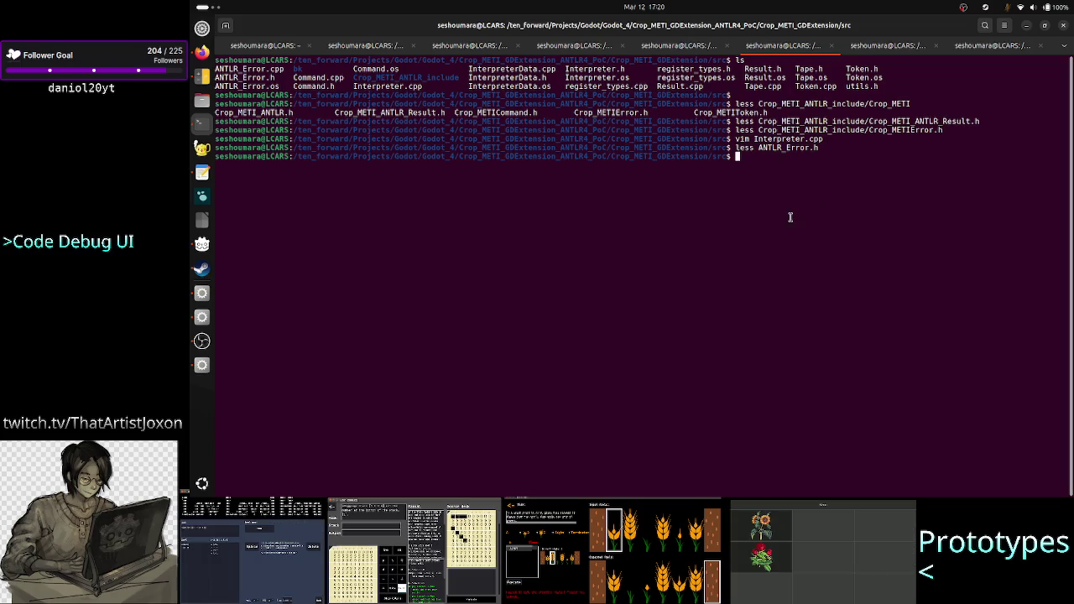
{"action": "key", "text": "alt+Tab"}
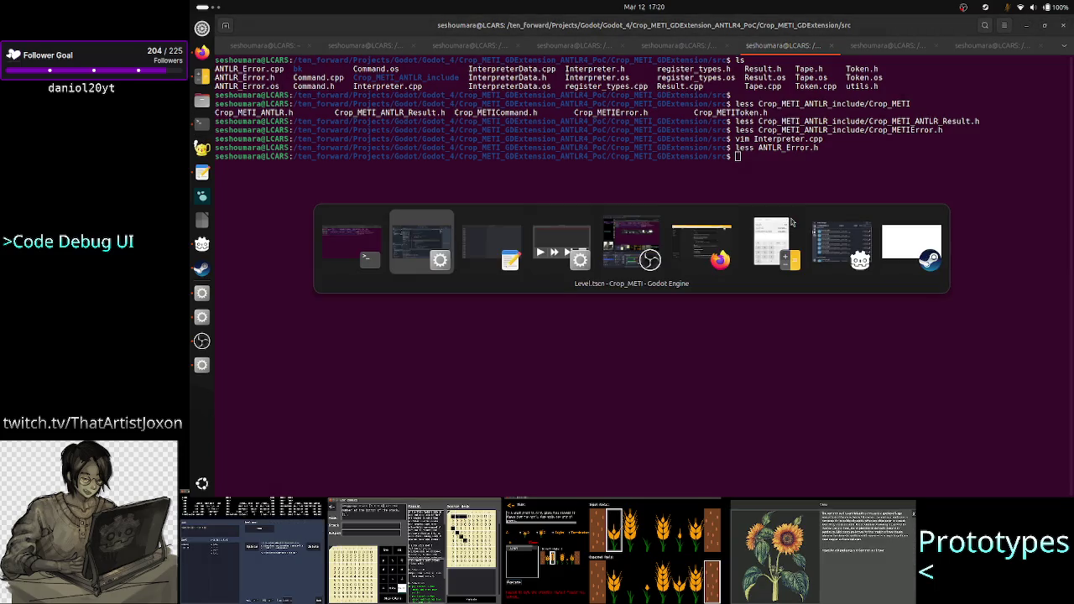
{"action": "key", "text": "alt+Tab"}
{"action": "key", "text": "alt+Tab"}
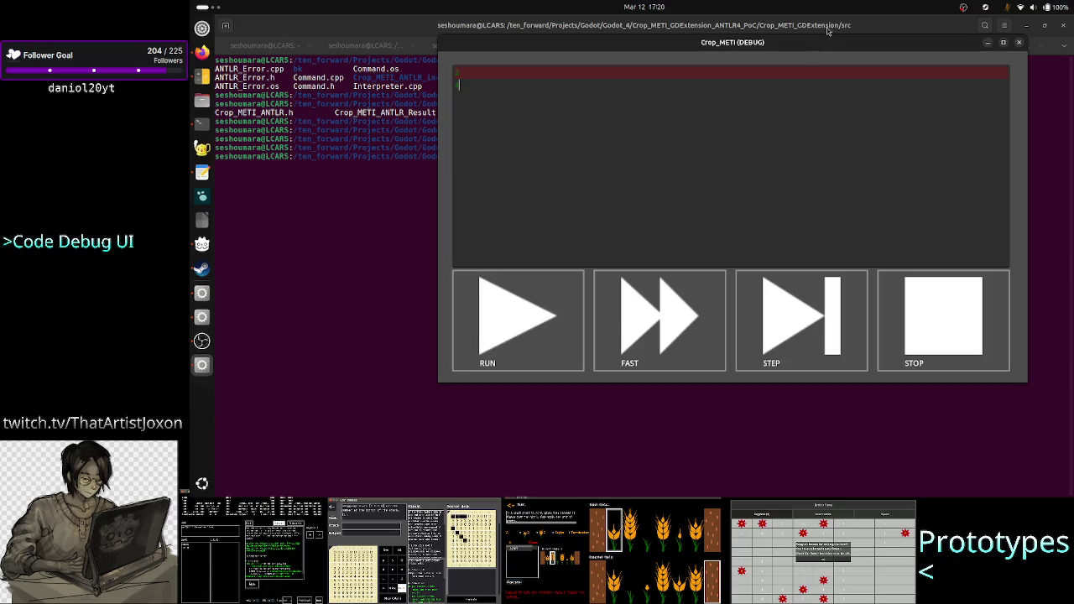
Move the debug window lower, add a new line to its program, and bring Godot forward
{"action": "mouse_move", "coordinate": [823, 45]}
{"action": "left_mouse_down"}
{"action": "mouse_move", "coordinate": [836, 115]}
{"action": "mouse_move", "coordinate": [824, 145]}
{"action": "mouse_move", "coordinate": [854, 131]}
{"action": "left_mouse_up"}
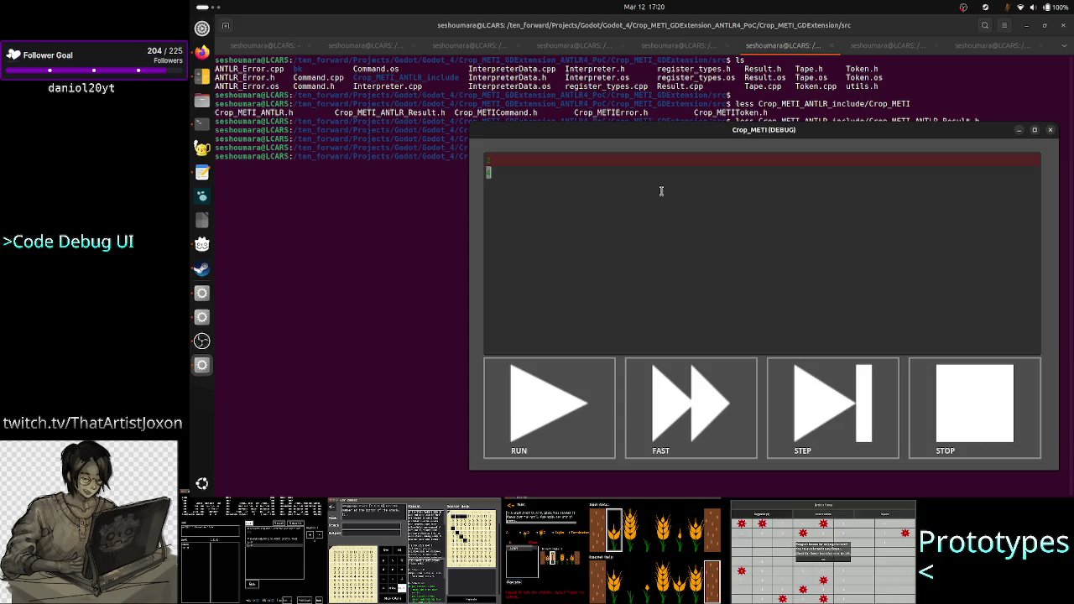
{"action": "key", "text": "Return"}
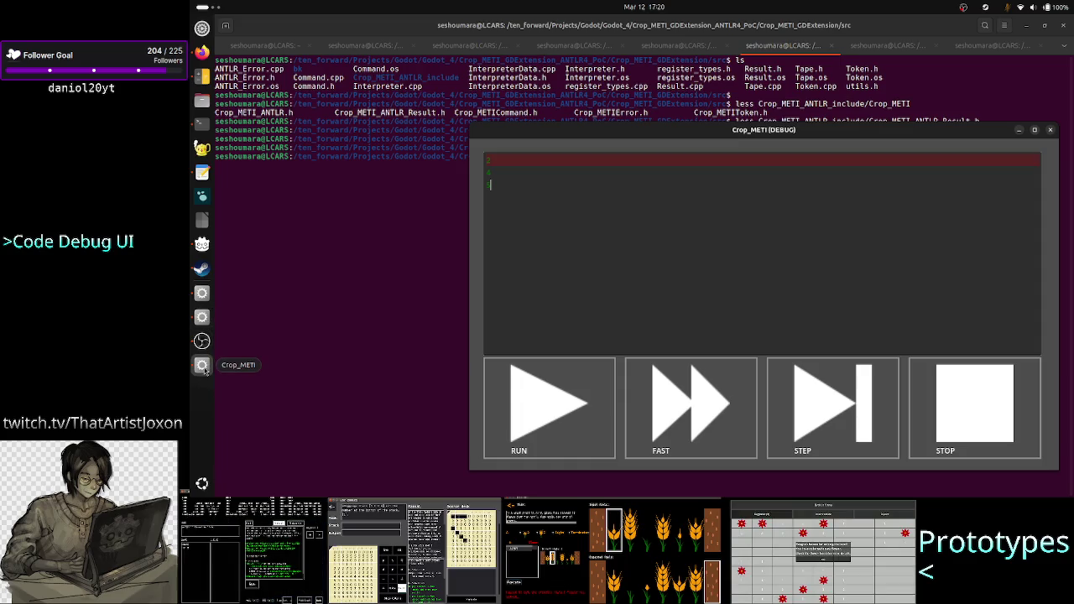
{"action": "left_click", "coordinate": [201, 293]}
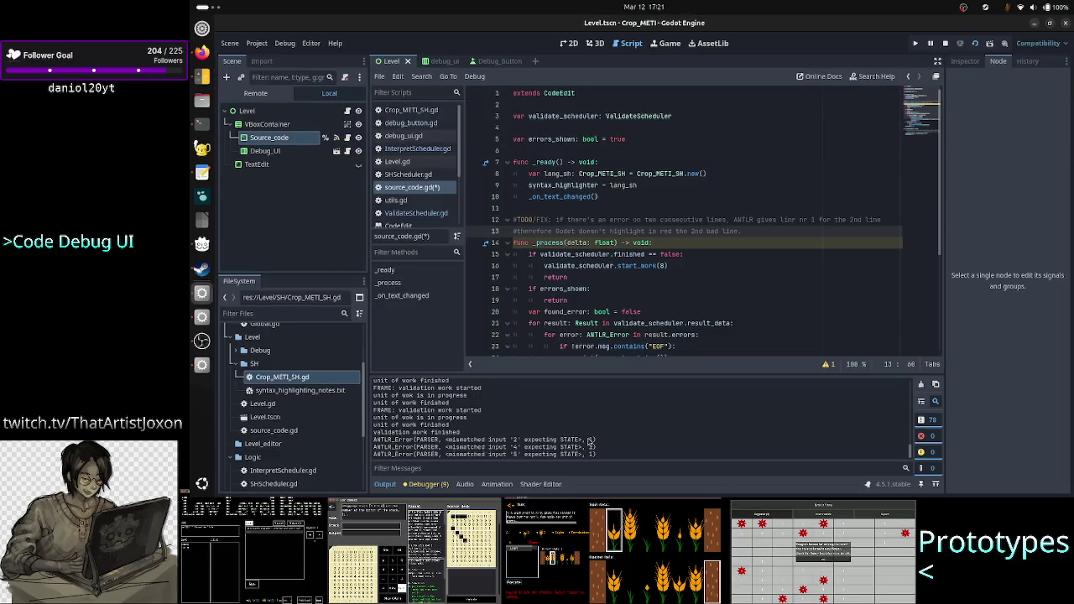
Select the three ANTLR mismatched-input errors for '2', '4' and '8' in the Output log
{"action": "left_click_drag", "start_coordinate": [589, 440], "coordinate": [623, 456]}
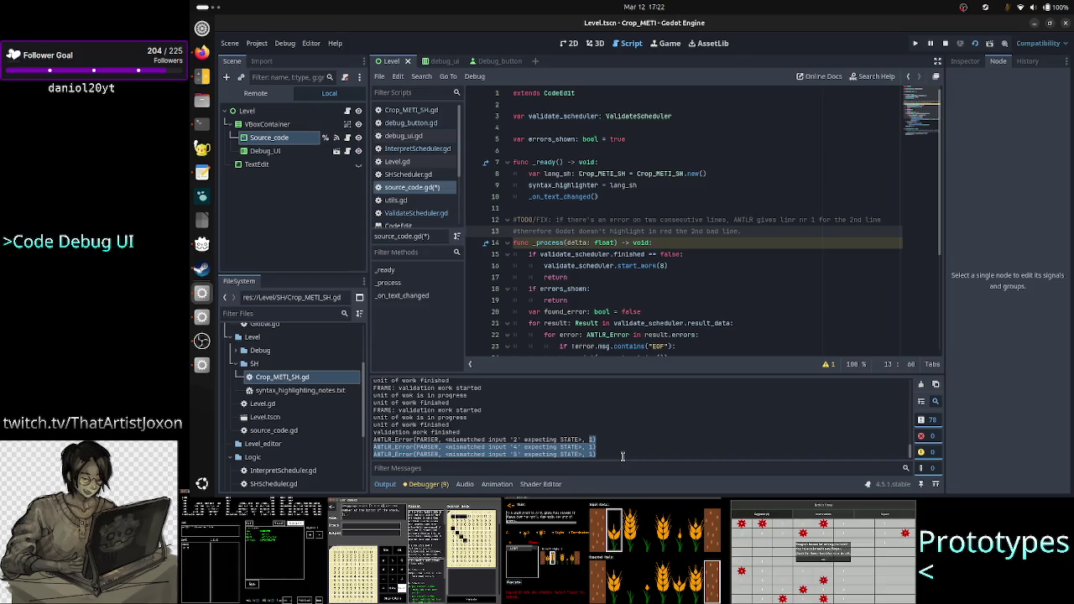
Step down two lines in the Crop_METI debug window, then return to the script editor
{"action": "key", "text": "F5"}
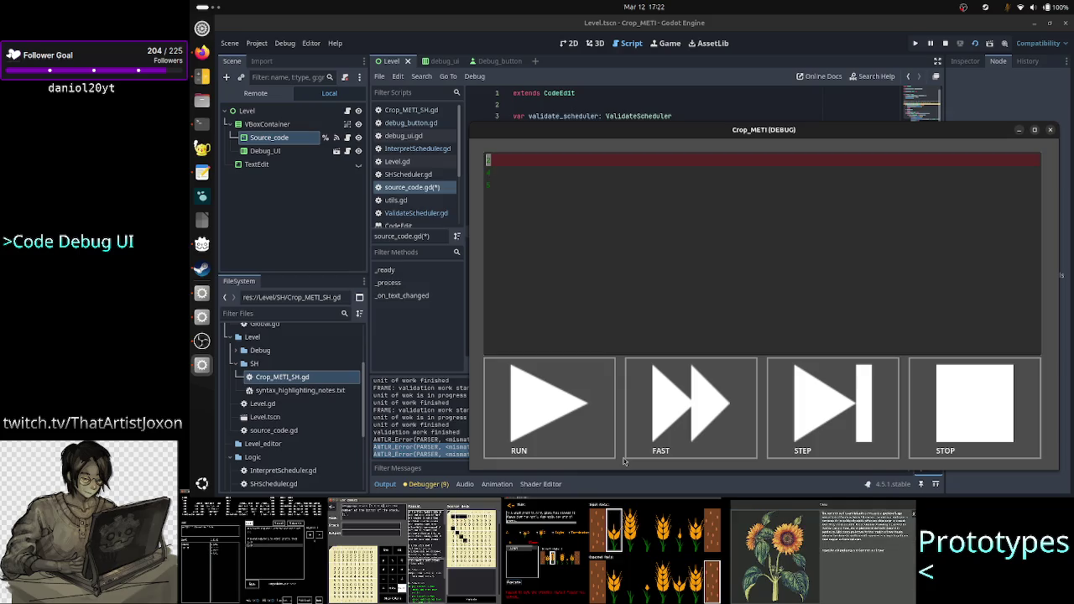
{"action": "key", "text": "Return"}
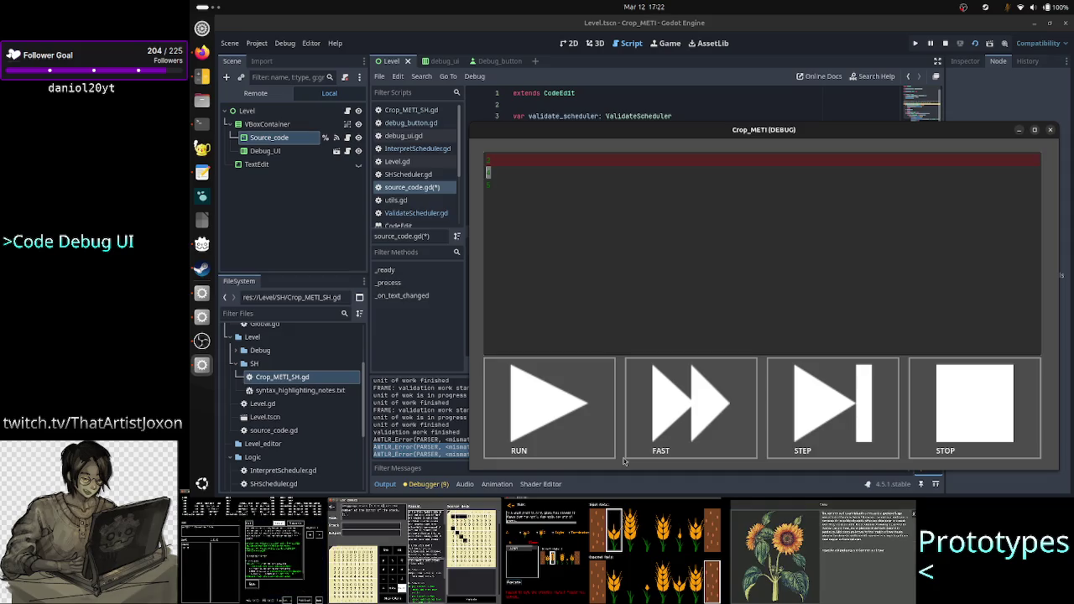
{"action": "key", "text": "Return"}
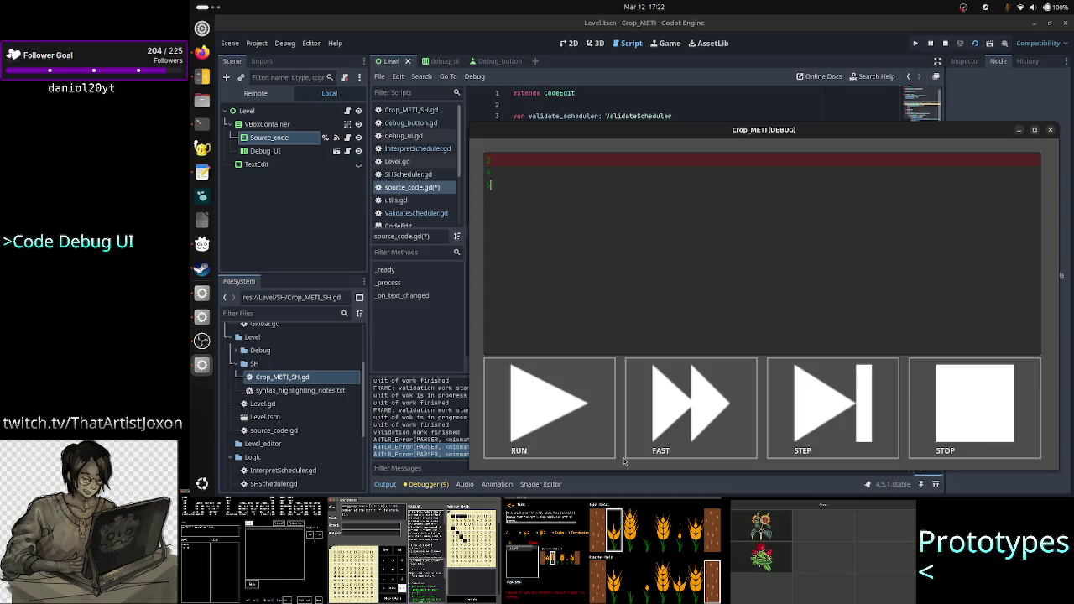
{"action": "key", "text": "F8"}
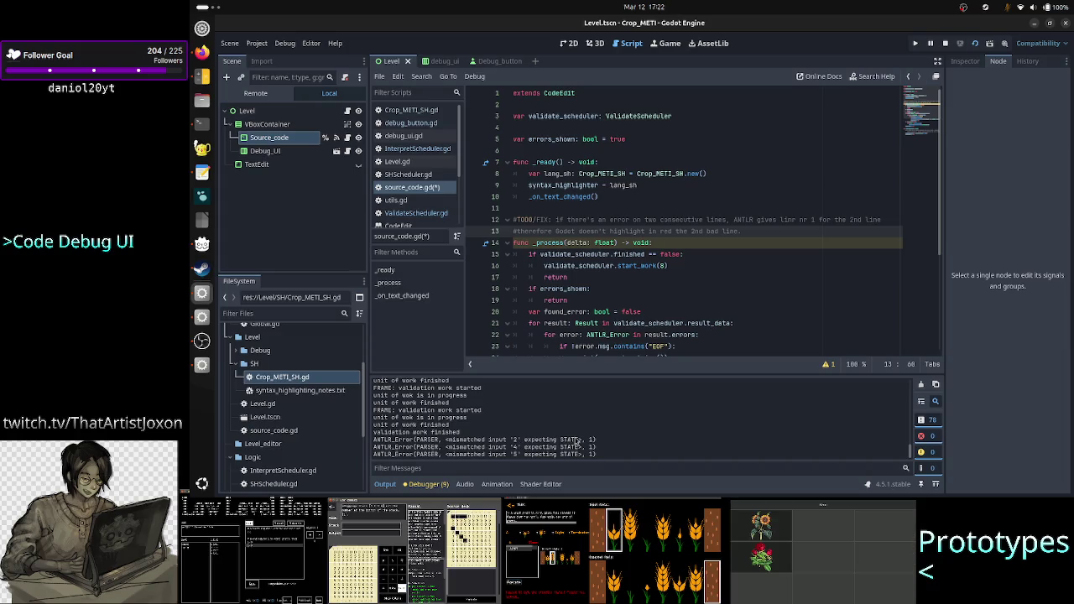
Pick out the first ANTLR error's message text and reported line number in Output
{"action": "left_click_drag", "start_coordinate": [580, 440], "coordinate": [411, 439]}
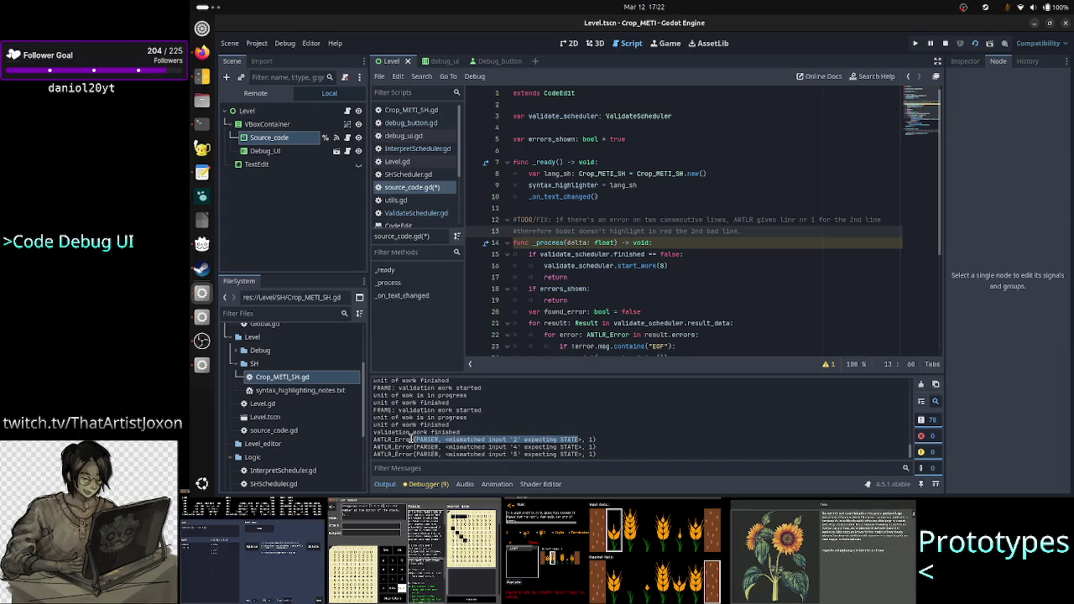
{"action": "left_click", "coordinate": [412, 440]}
{"action": "left_click_drag", "start_coordinate": [595, 439], "coordinate": [578, 440]}
{"action": "key", "text": "alt+Tab"}
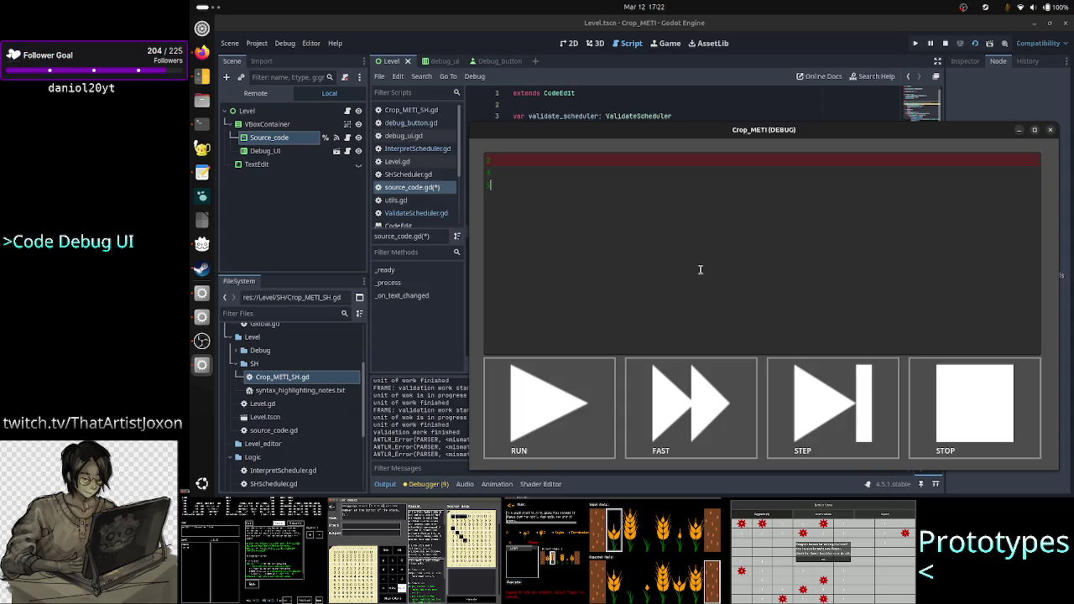
{"action": "left_click", "coordinate": [451, 449]}
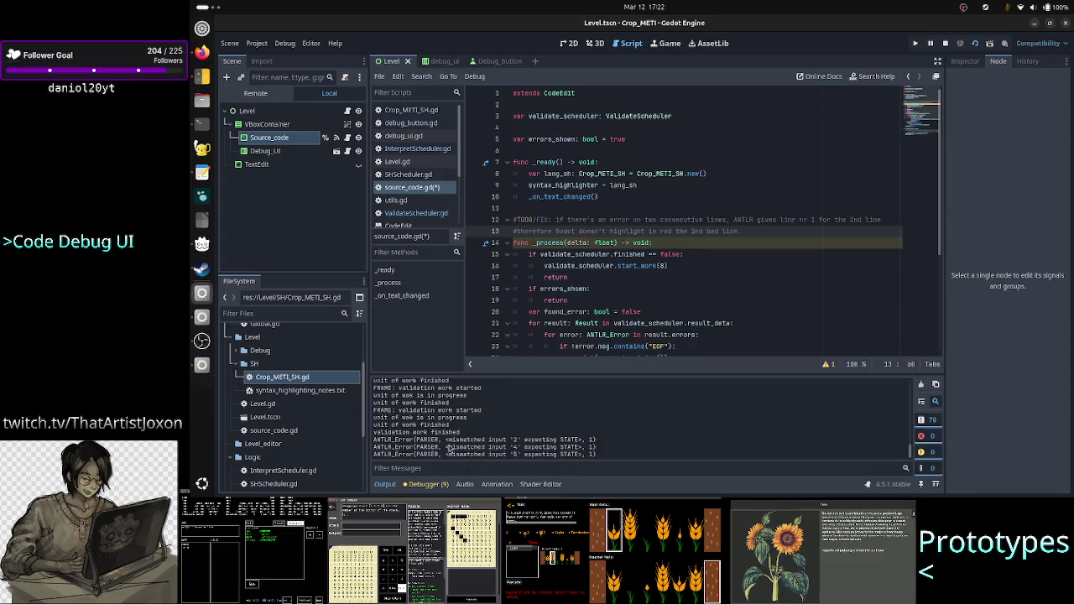
{"action": "left_click_drag", "start_coordinate": [578, 439], "coordinate": [549, 438]}
{"action": "left_click", "coordinate": [549, 438]}
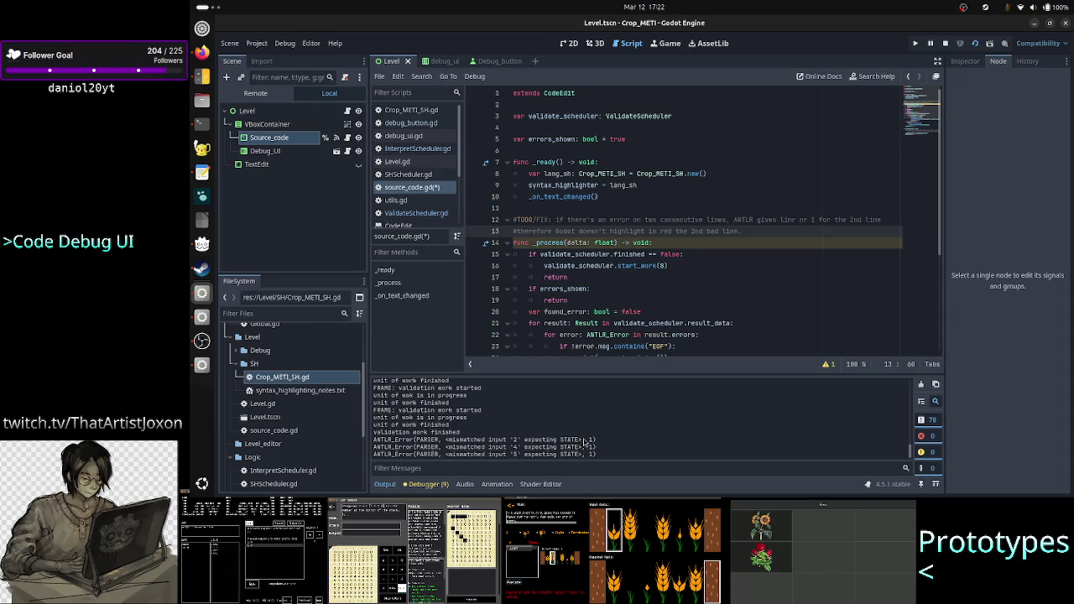
{"action": "key", "text": "alt+Tab"}
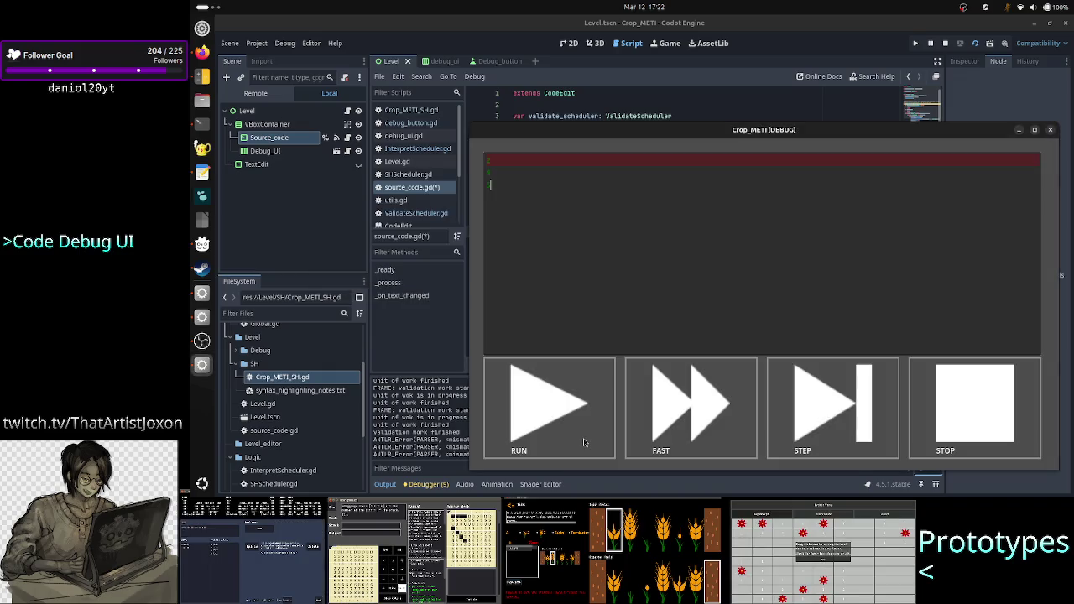
Enter 8 and 4 on new lines in the debug program, then delete the added 3
{"action": "left_click_drag", "start_coordinate": [667, 130], "coordinate": [750, 96]}
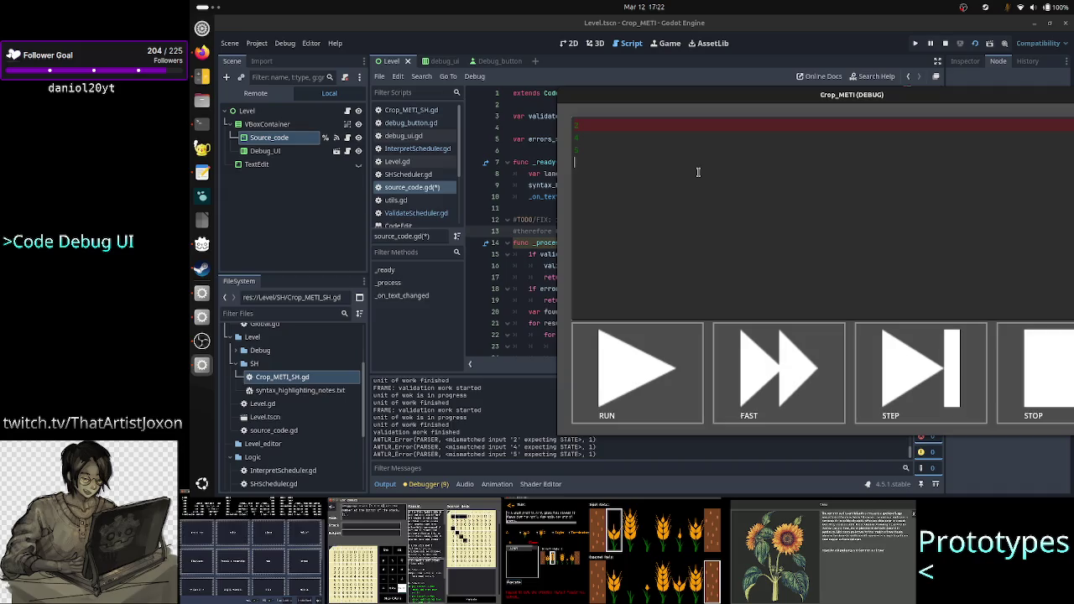
{"action": "type", "text": "8"}
{"action": "key", "text": "Return"}
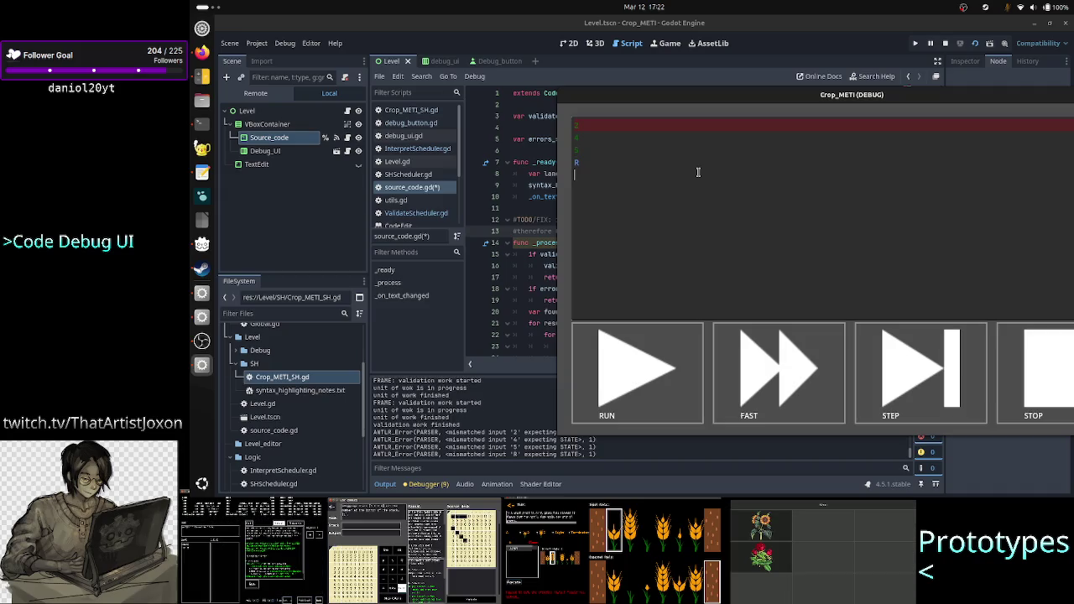
{"action": "type", "text": "4"}
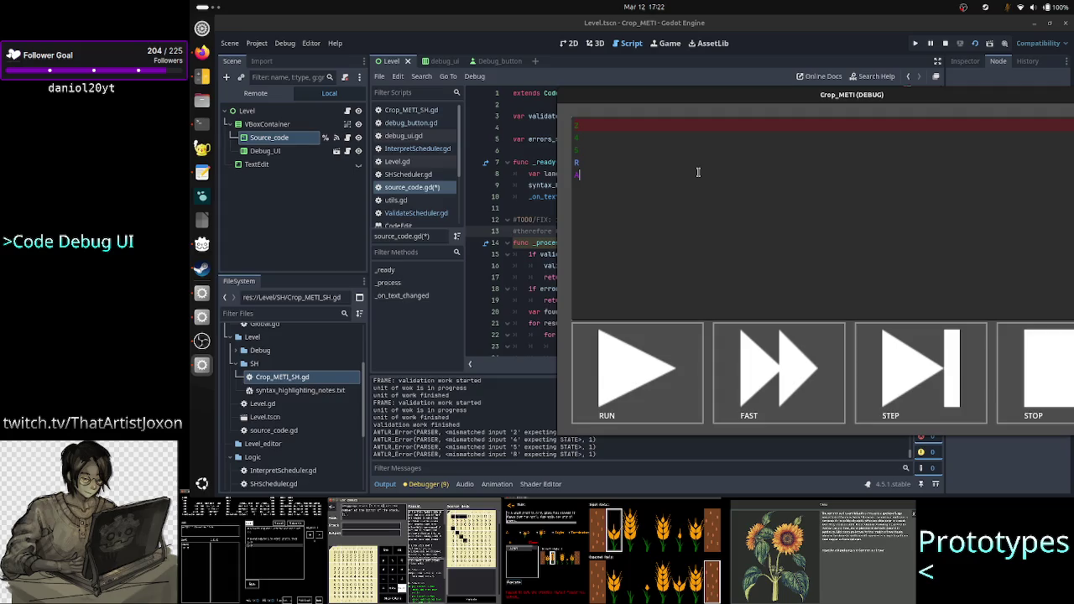
{"action": "key", "text": "Return"}
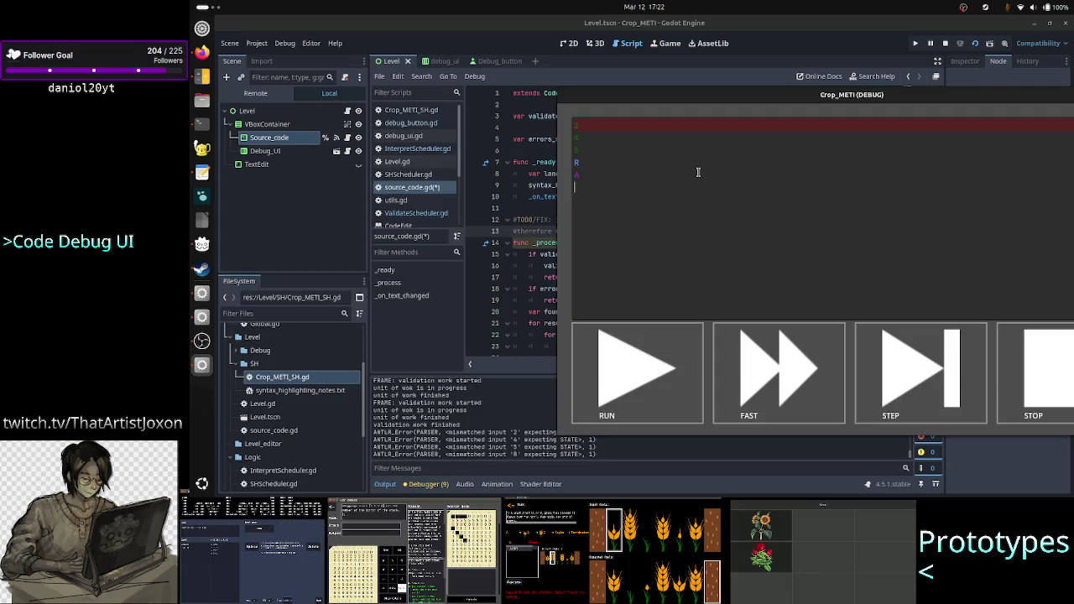
{"action": "type", "text": "3"}
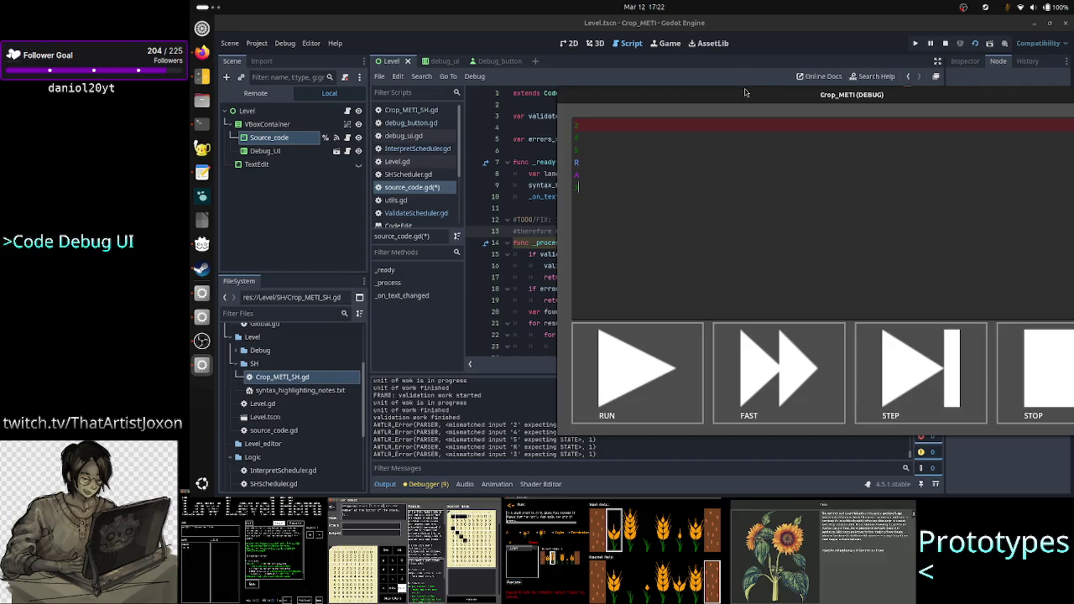
{"action": "left_click_drag", "start_coordinate": [745, 95], "coordinate": [731, 34]}
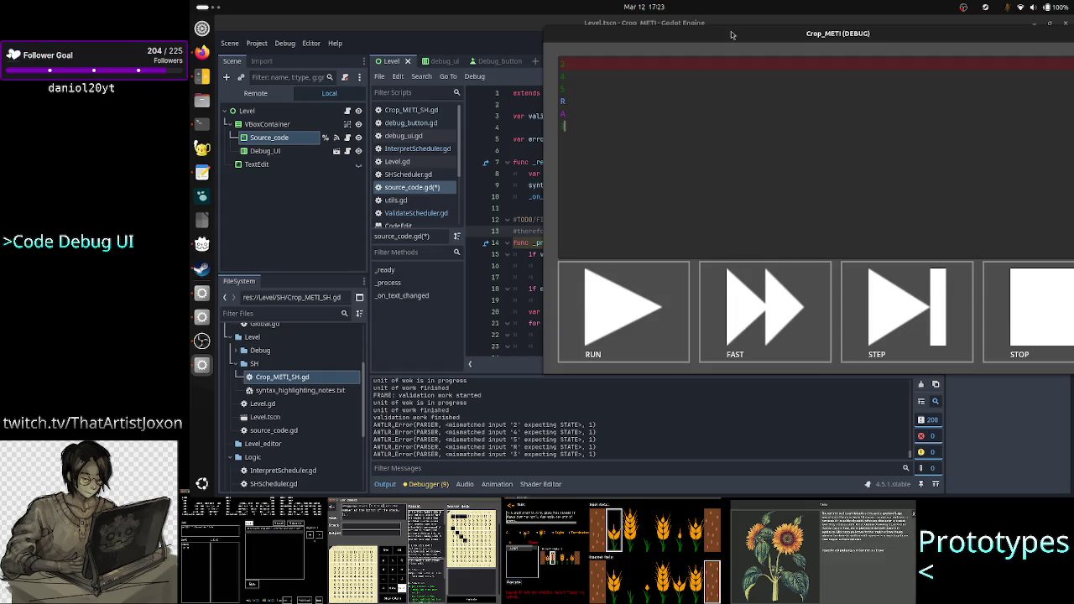
{"action": "key", "text": "BackSpace"}
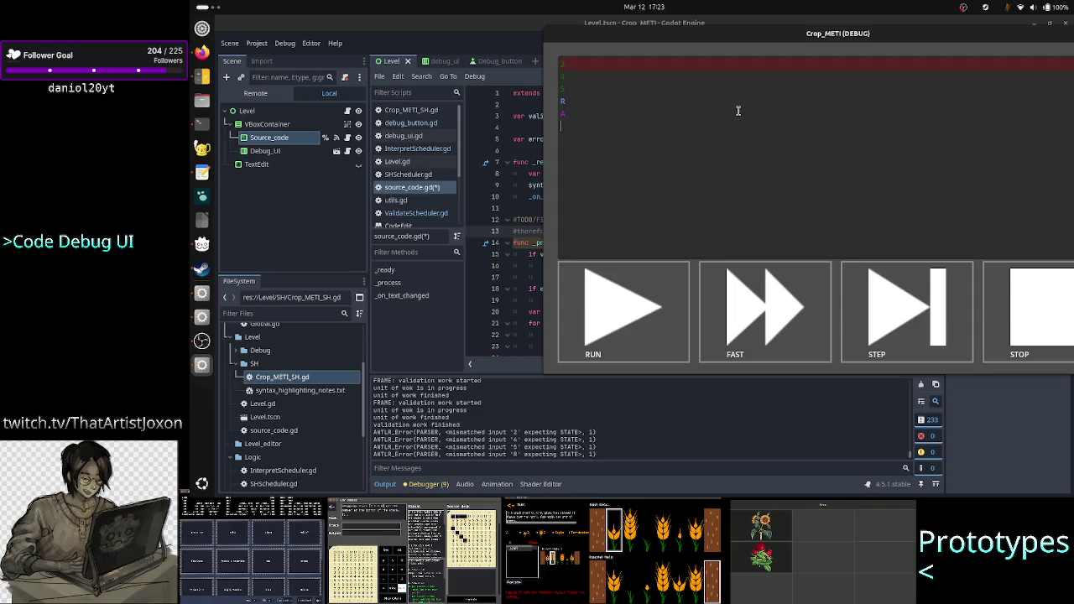
Write the plain-English note 'Stops after the first one' on the red first line
{"action": "type", "text": "L"}
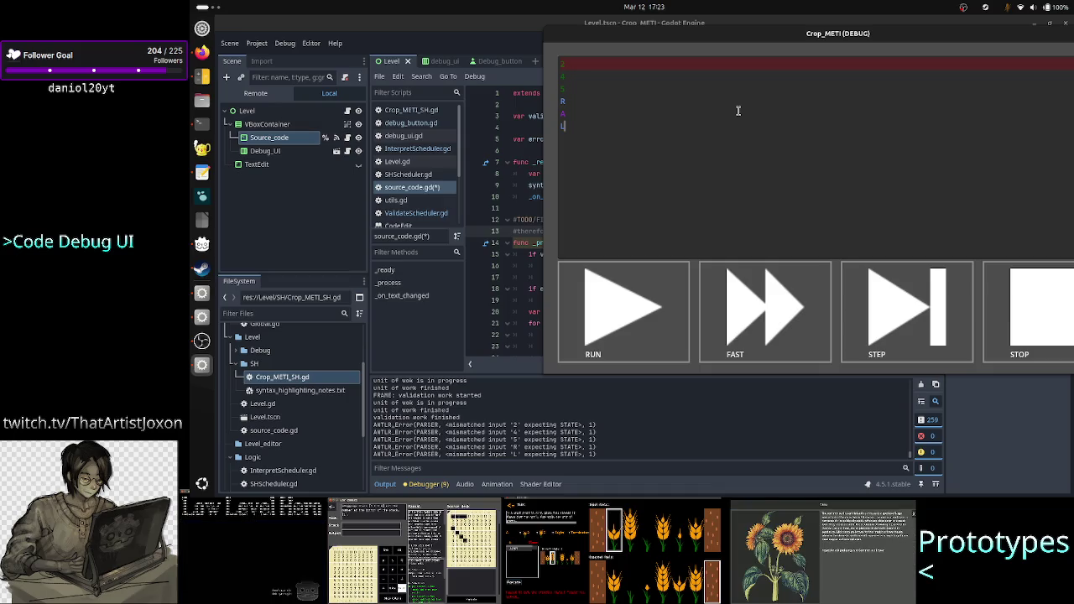
{"action": "key", "text": "BackSpace"}
{"action": "key", "text": "BackSpace"}
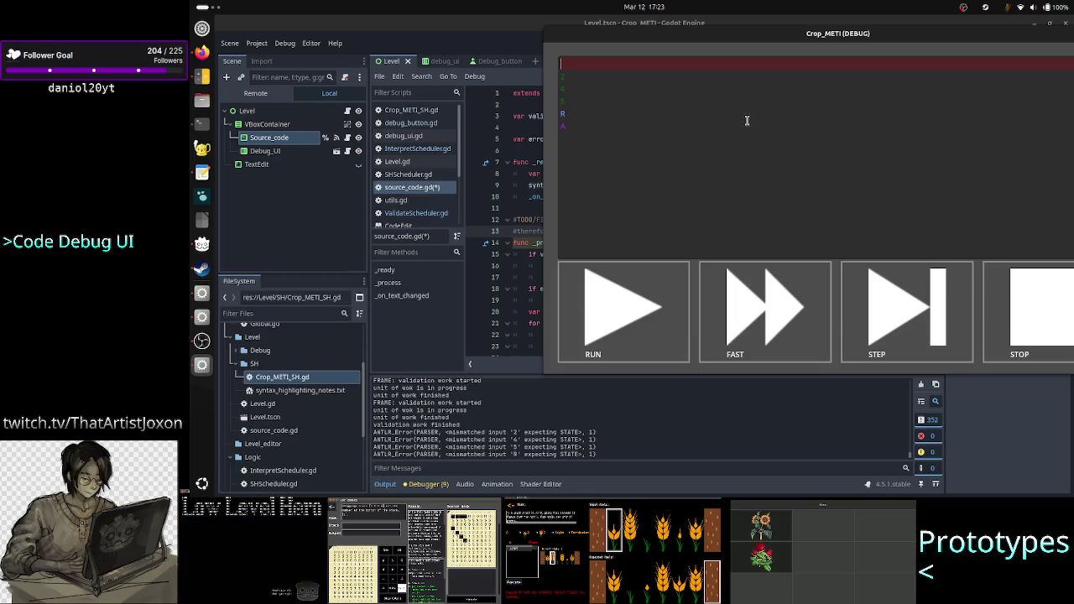
{"action": "type", "text": "Prepare only "}
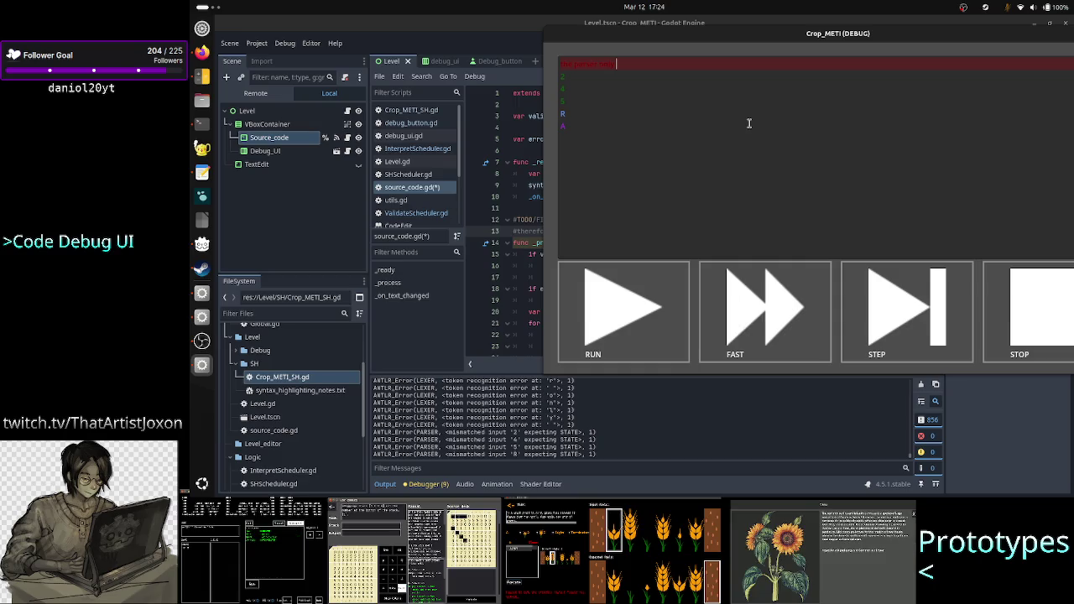
{"action": "type", "text": "g"}
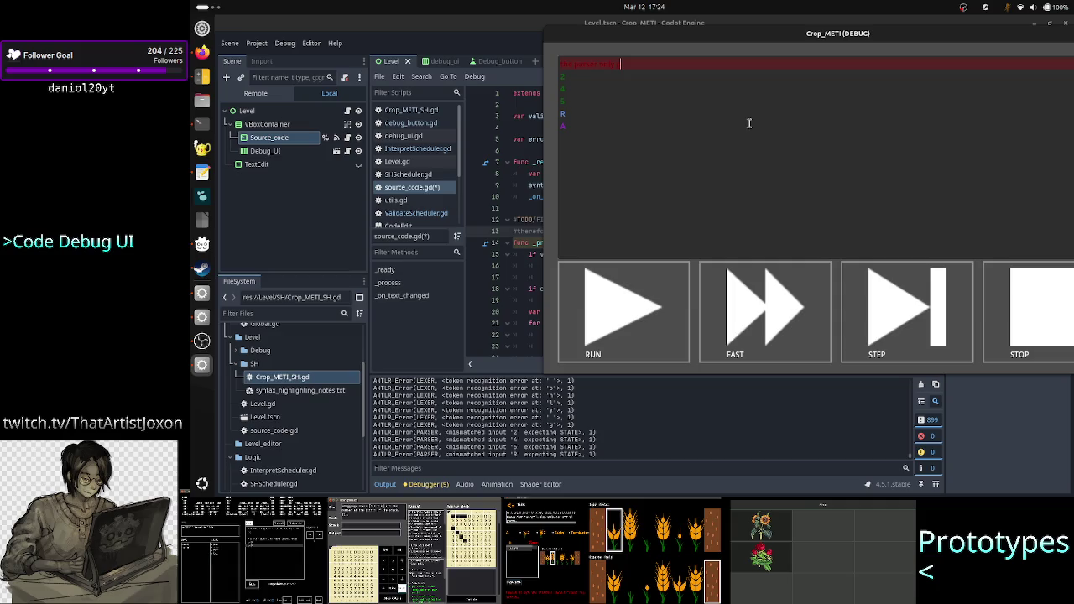
{"action": "key", "text": "BackSpace"}
{"action": "key", "text": "BackSpace"}
{"action": "key", "text": "BackSpace"}
{"action": "type", "text": "Stop"}
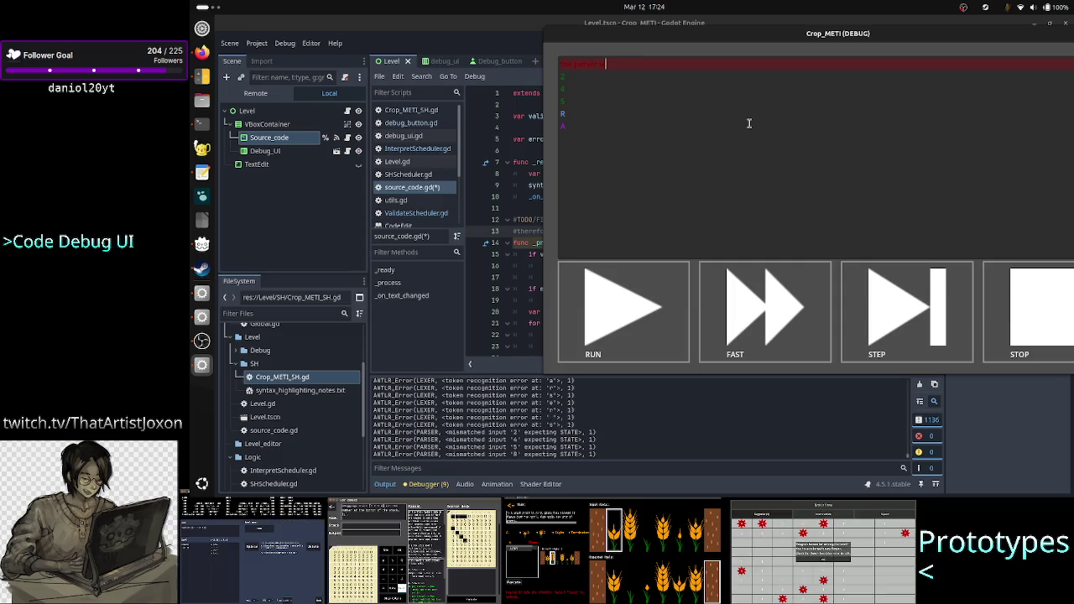
{"action": "type", "text": "s after the"}
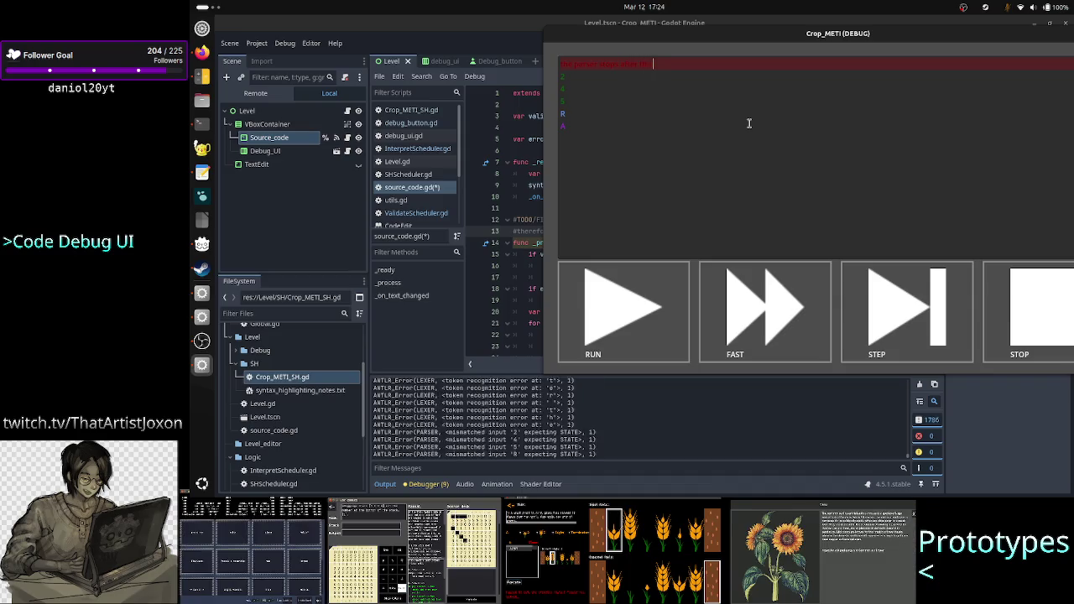
{"action": "type", "text": " first one"}
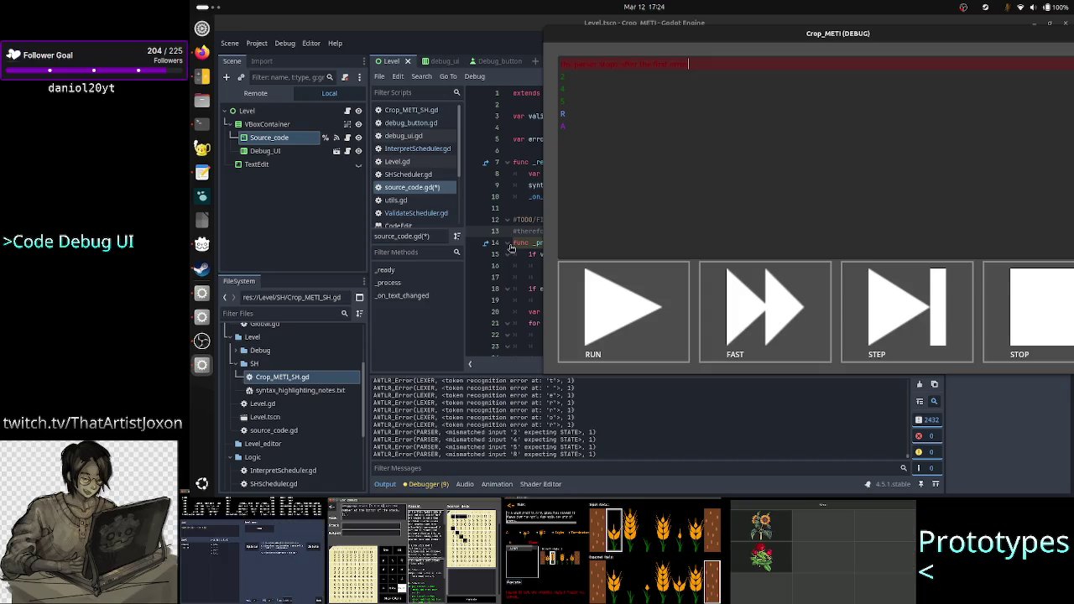
Open ValidateScheduler.gd and mark the Result and PackedStringArray types of result_data and work_data
{"action": "left_click", "coordinate": [526, 220]}
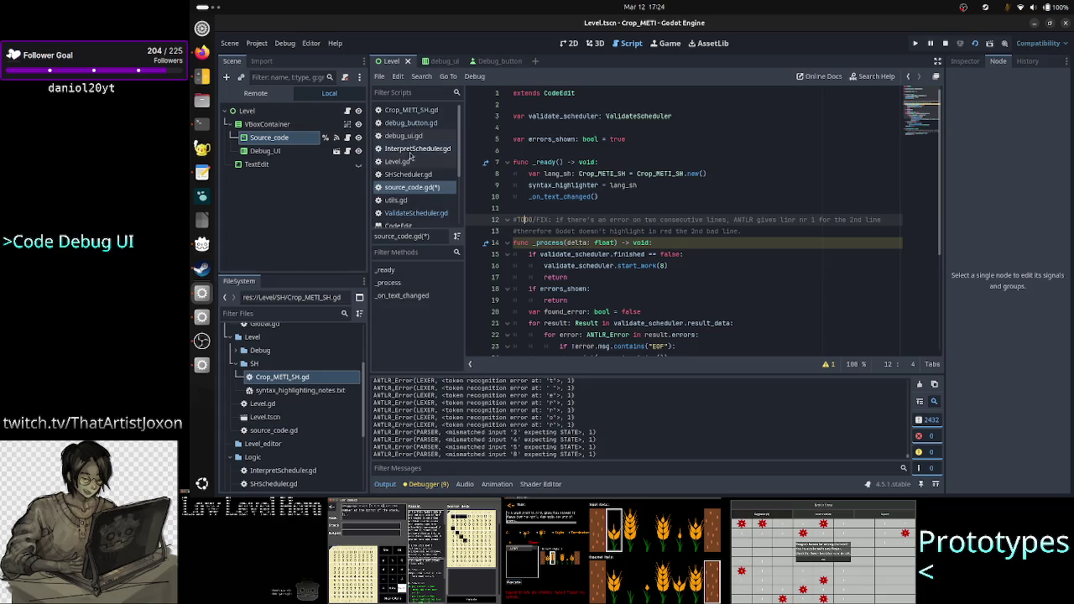
{"action": "left_click", "coordinate": [416, 212]}
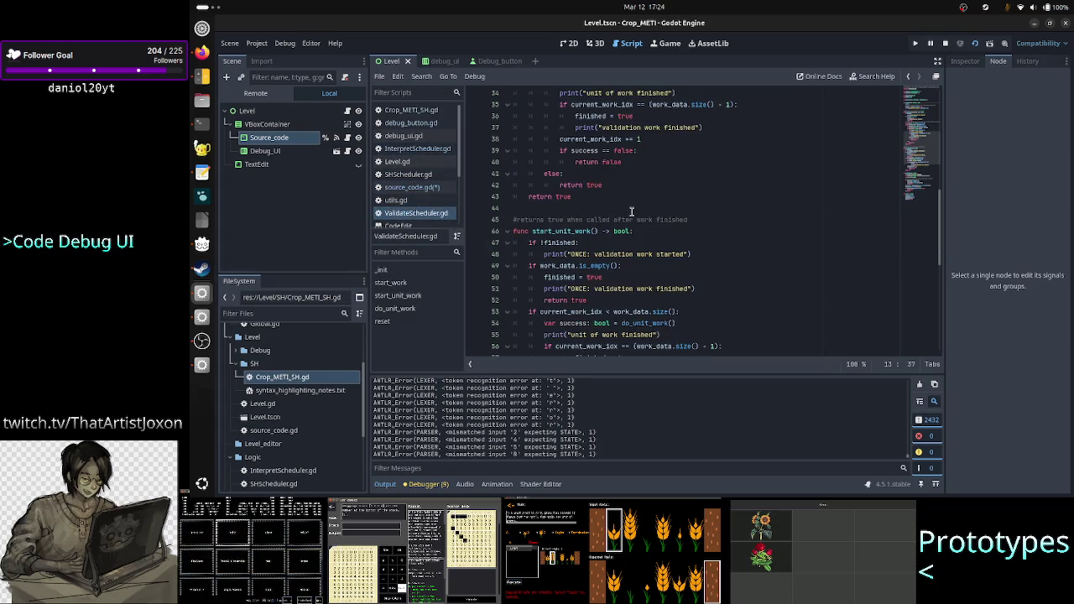
{"action": "scroll", "coordinate": [632, 212], "scroll_direction": "up", "scroll_amount": 2}
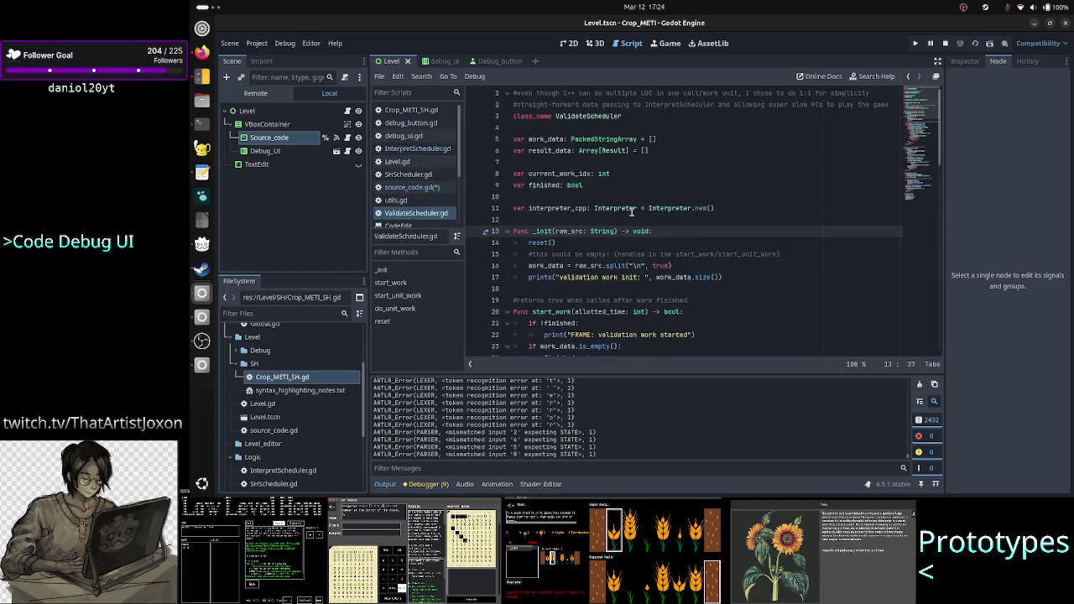
{"action": "double_click", "coordinate": [614, 150]}
{"action": "double_click", "coordinate": [608, 138]}
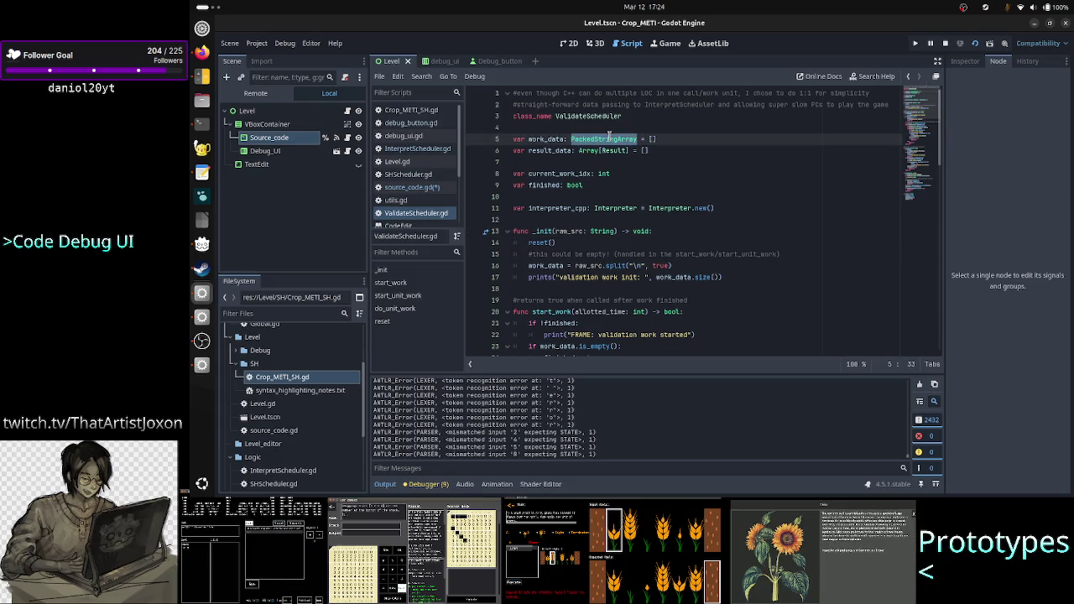
Scroll to line 73 in do_unit_work and mark the interpreter_cpp.get_commands call
{"action": "scroll", "coordinate": [643, 217], "scroll_direction": "down", "scroll_amount": 3}
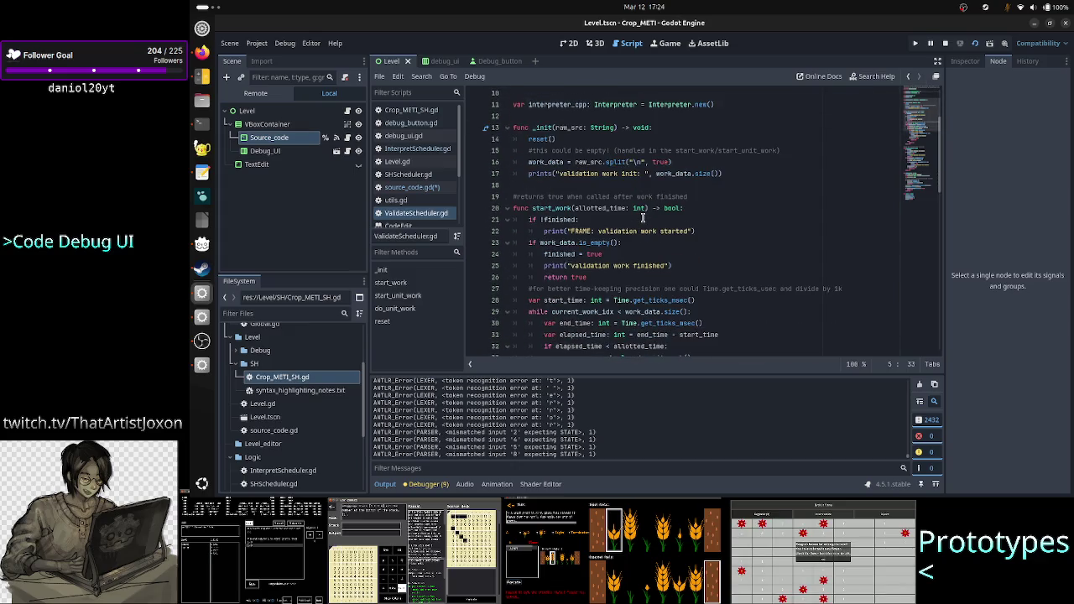
{"action": "scroll", "coordinate": [643, 217], "scroll_direction": "down", "scroll_amount": 1}
{"action": "scroll", "coordinate": [643, 218], "scroll_direction": "down", "scroll_amount": 8}
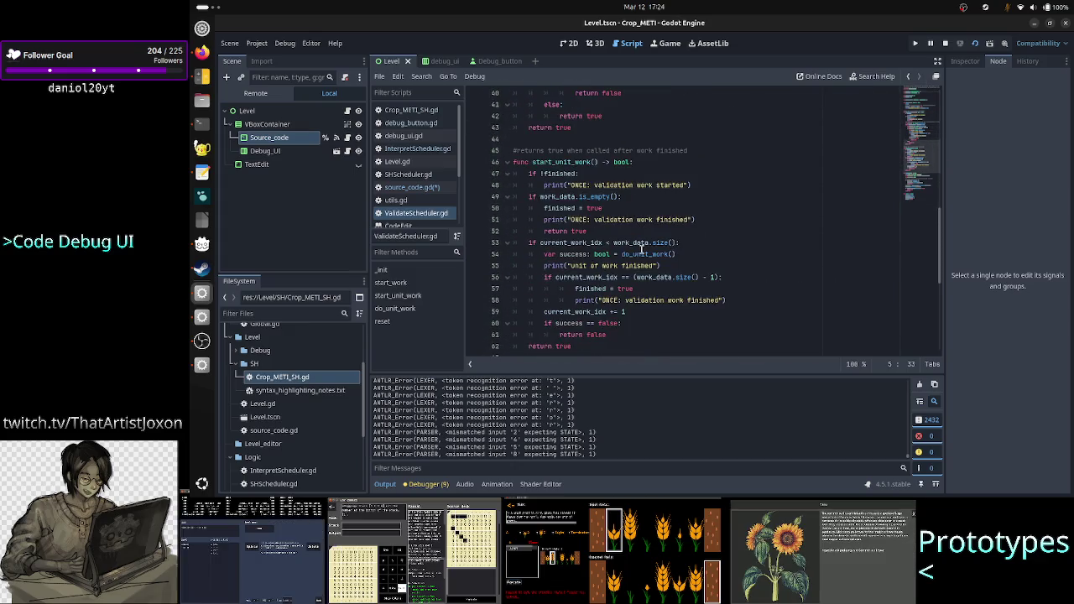
{"action": "scroll", "coordinate": [642, 251], "scroll_direction": "down", "scroll_amount": 3}
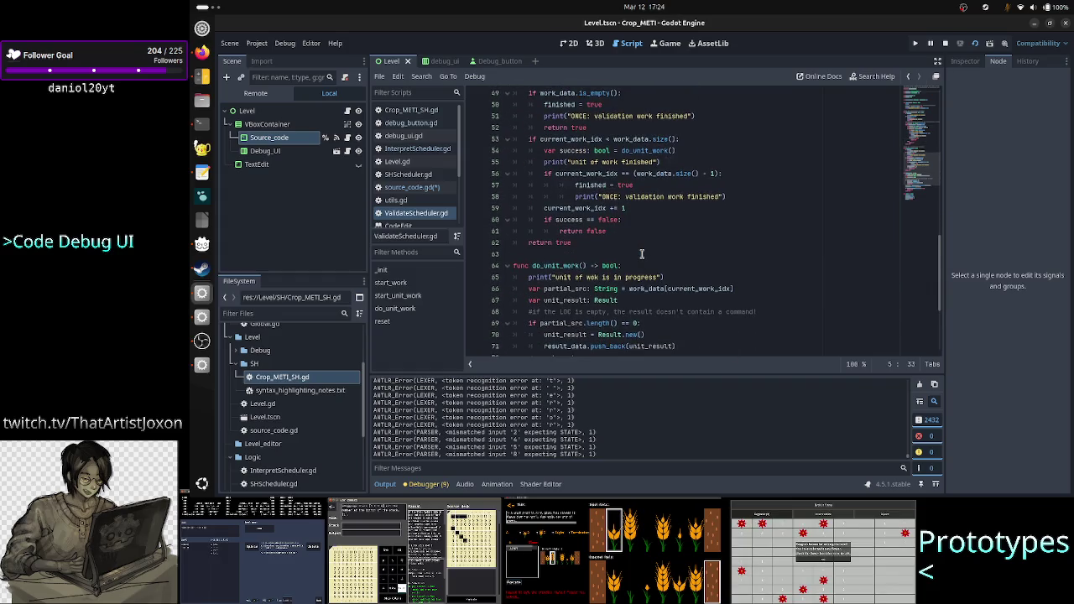
{"action": "scroll", "coordinate": [642, 253], "scroll_direction": "down", "scroll_amount": 3}
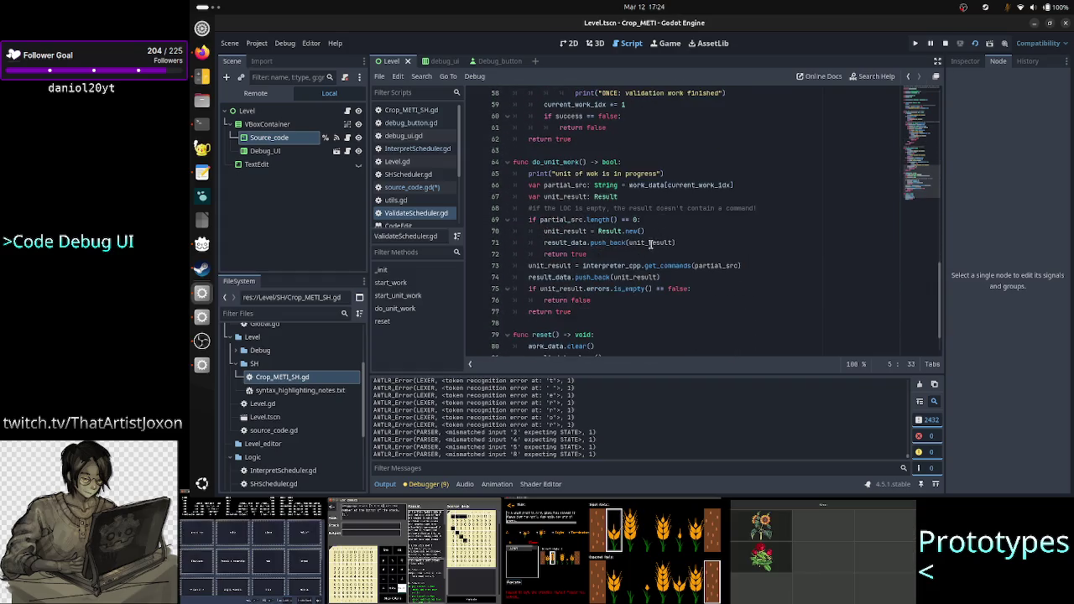
{"action": "double_click", "coordinate": [621, 267]}
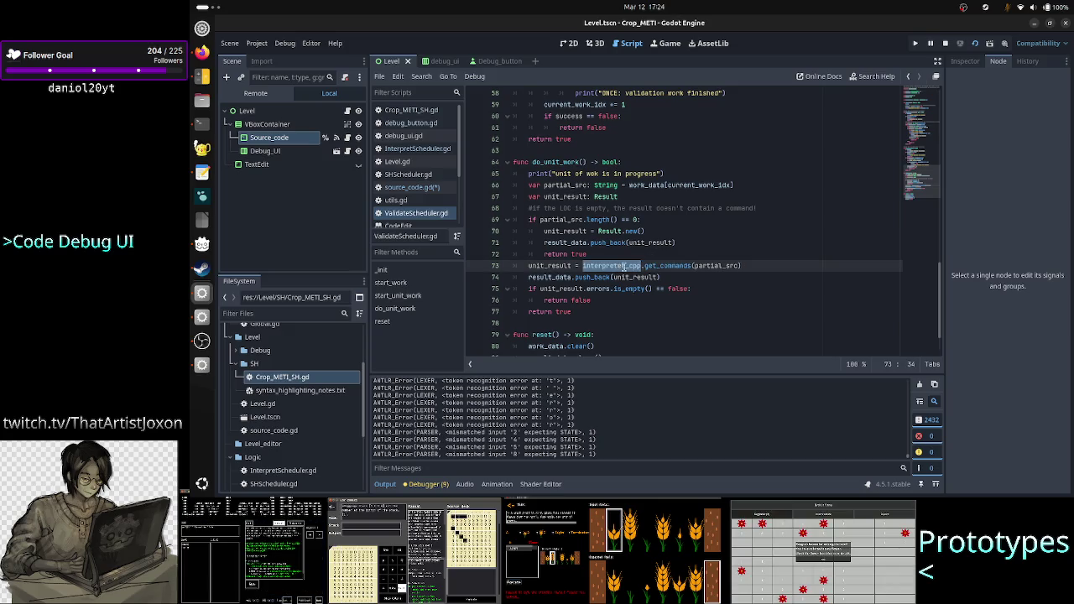
{"action": "double_click", "coordinate": [680, 266]}
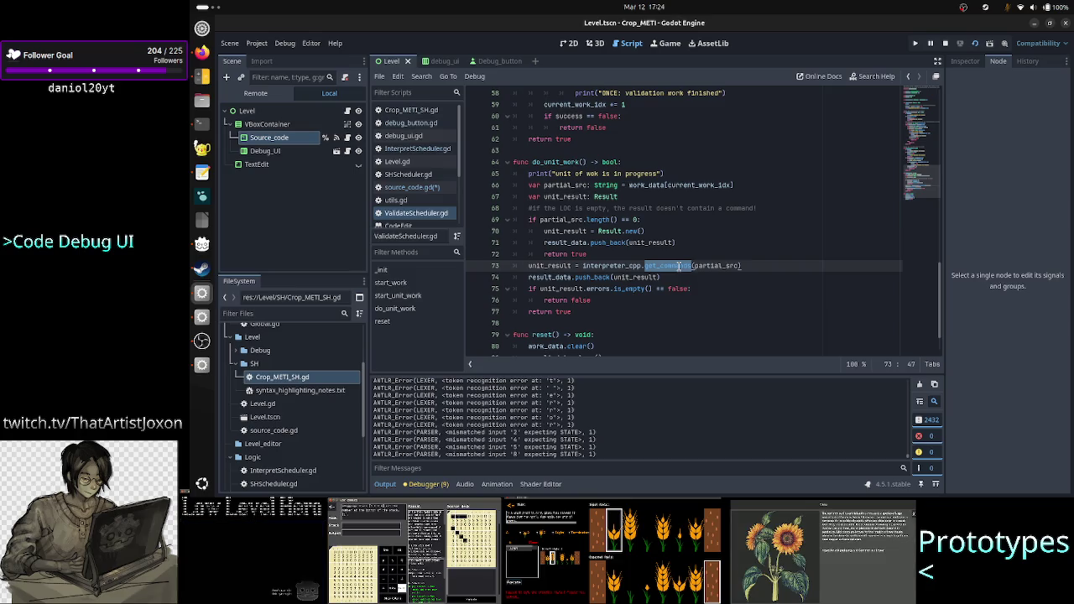
{"action": "left_click", "coordinate": [191, 126]}
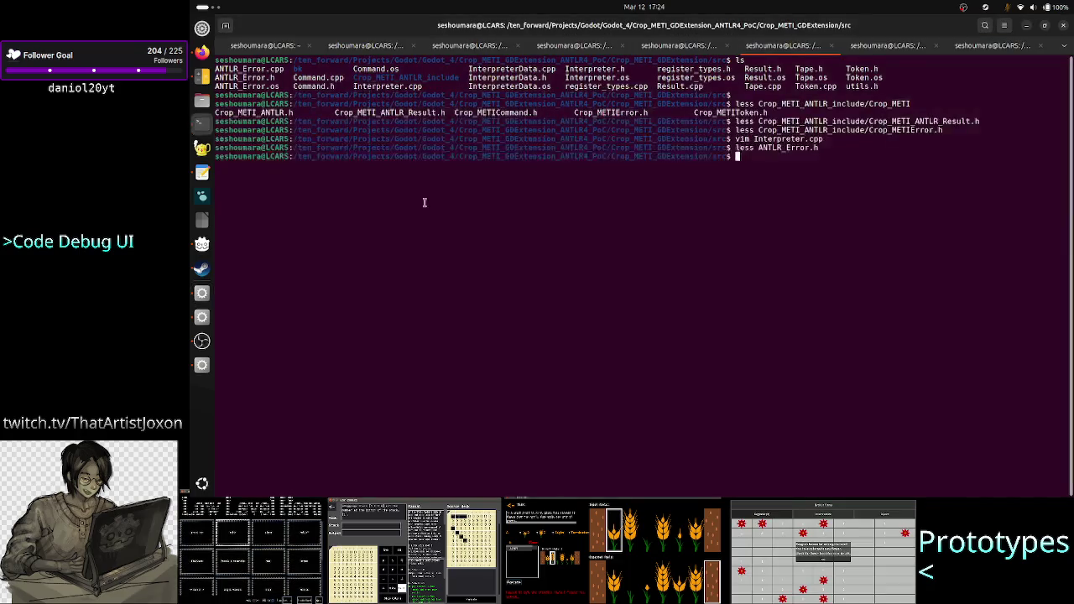
Open Interpreter.cpp with less and mark get_commands and its Crop_METI_ANTLR_impl call
{"action": "type", "text": "less In"}
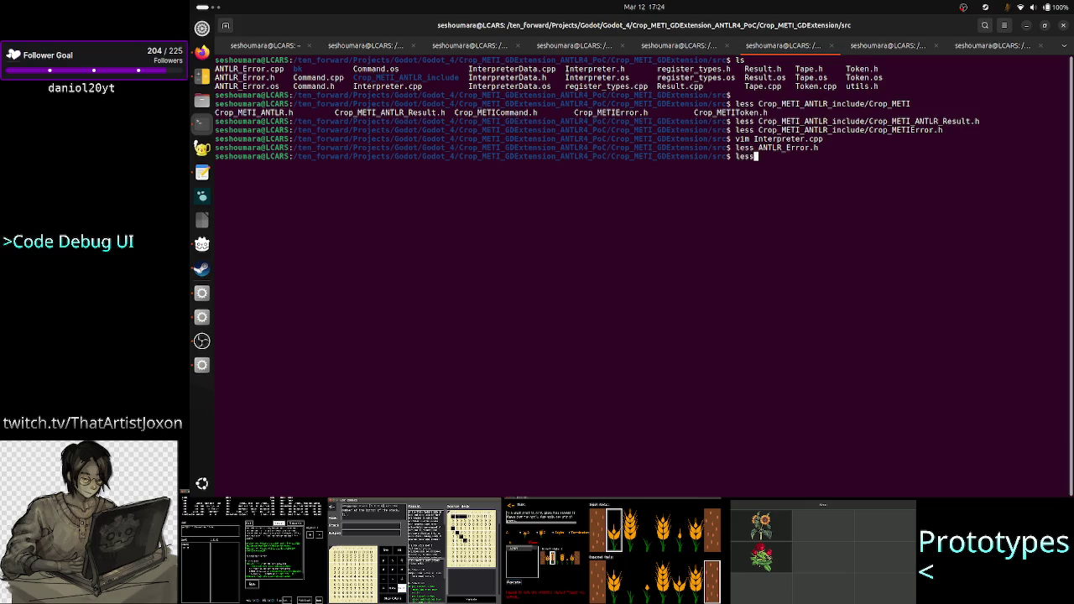
{"action": "key", "text": "Tab"}
{"action": "type", "text": ".cpp"}
{"action": "key", "text": "Return"}
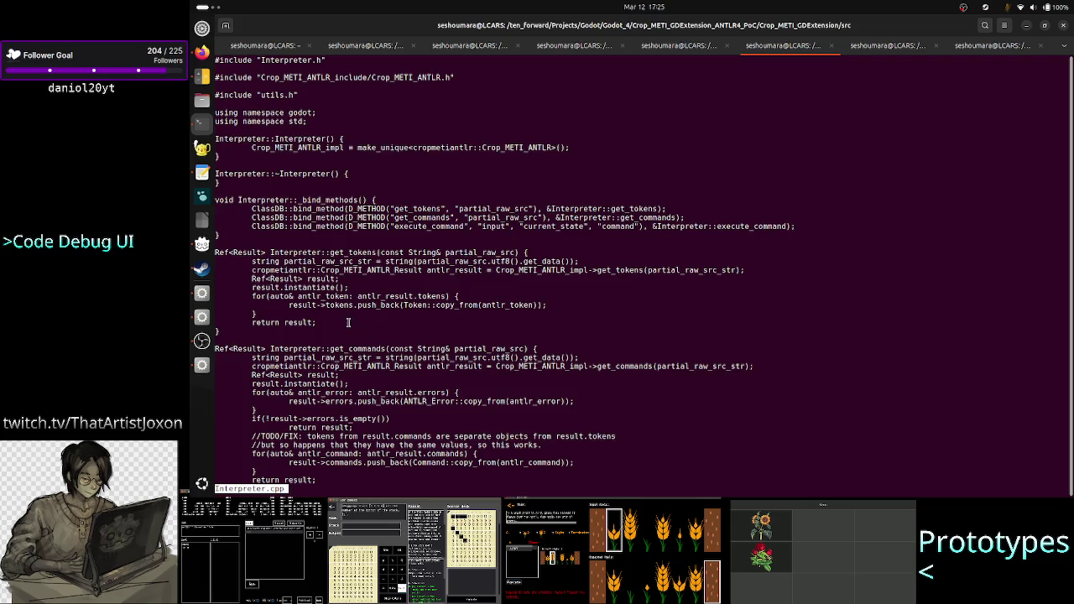
{"action": "double_click", "coordinate": [358, 348]}
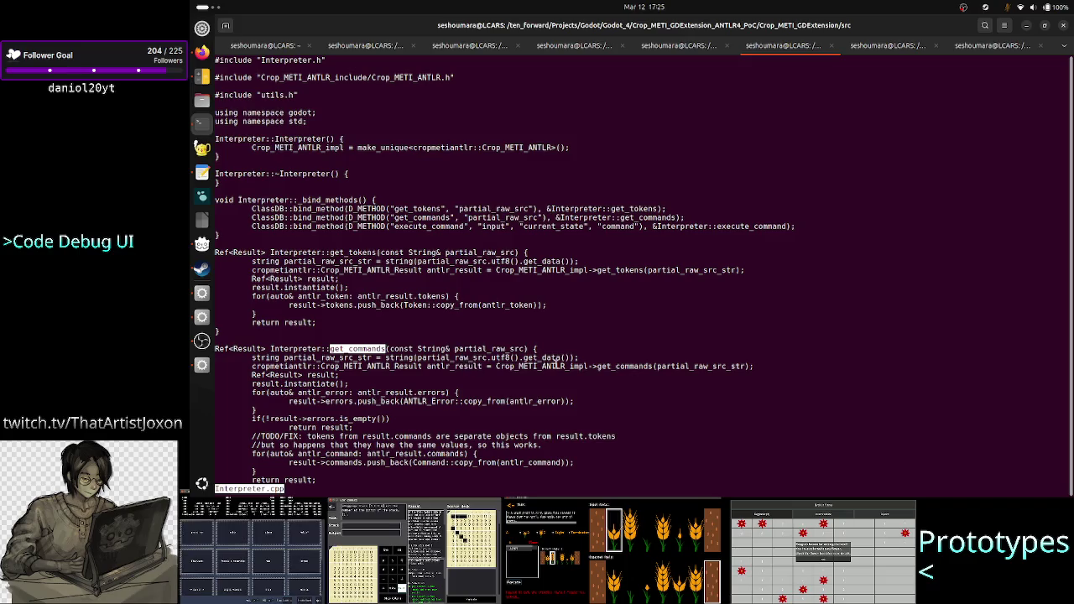
{"action": "left_click_drag", "start_coordinate": [589, 367], "coordinate": [494, 367]}
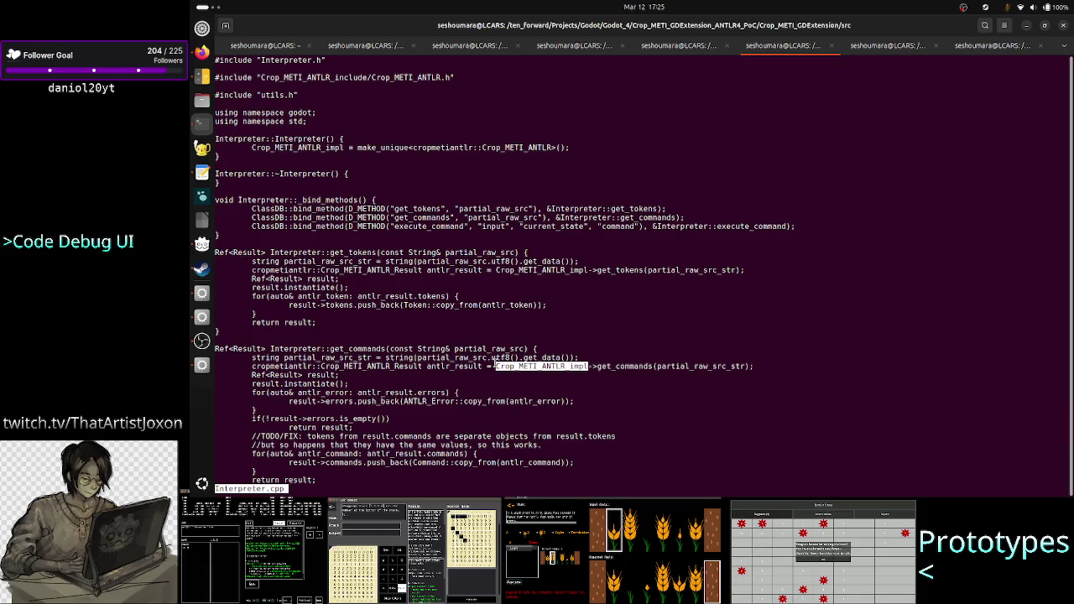
Examine the constructor's make_unique Crop_METI_ANTLR construction, then quit less
{"action": "left_click_drag", "start_coordinate": [329, 147], "coordinate": [568, 144]}
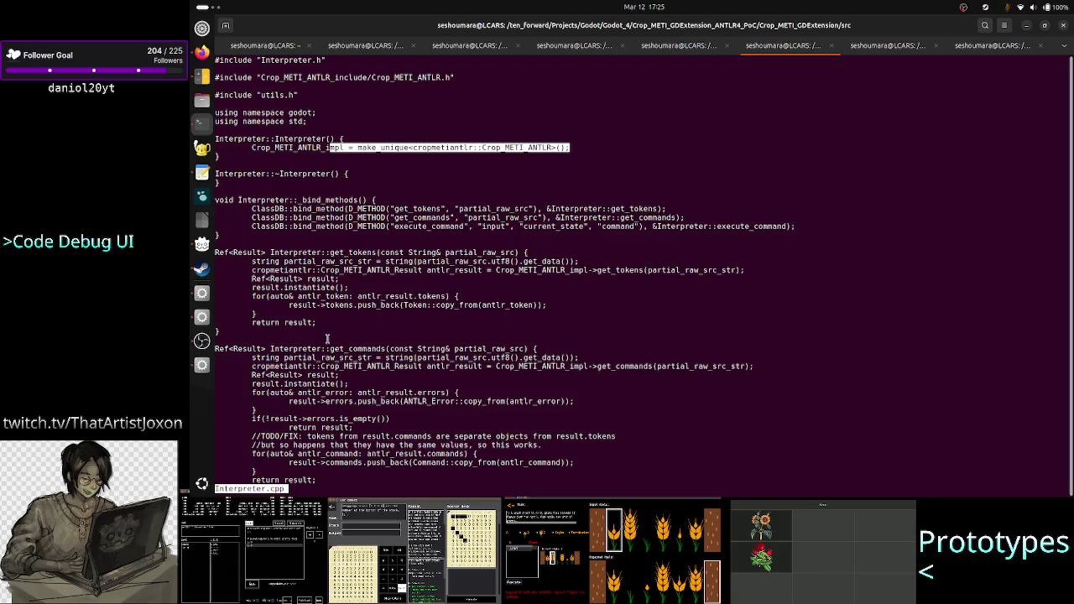
{"action": "left_click_drag", "start_coordinate": [329, 348], "coordinate": [386, 349]}
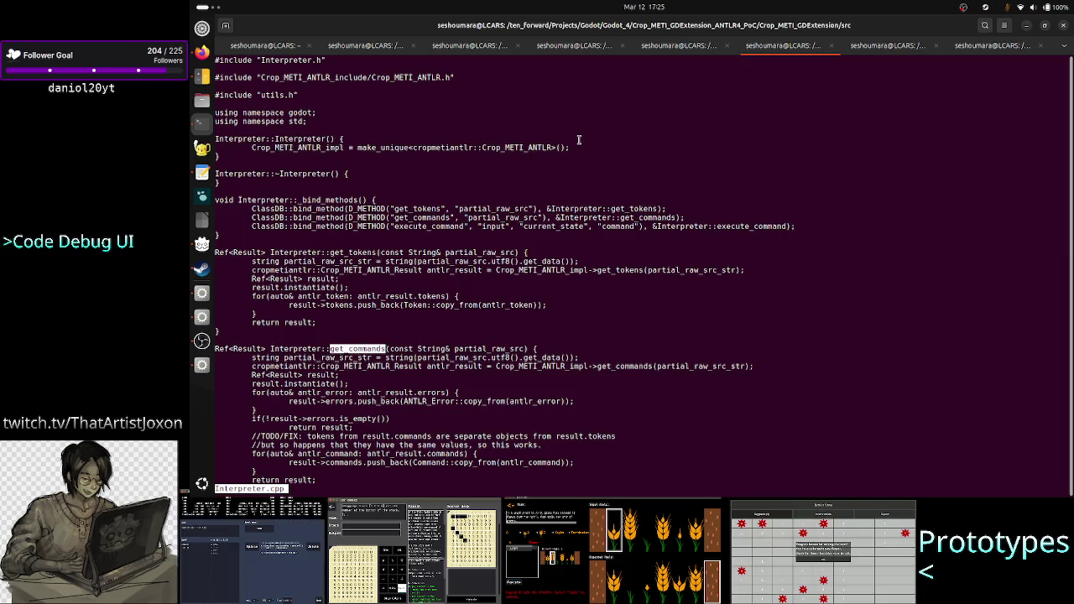
{"action": "left_click_drag", "start_coordinate": [574, 147], "coordinate": [354, 148]}
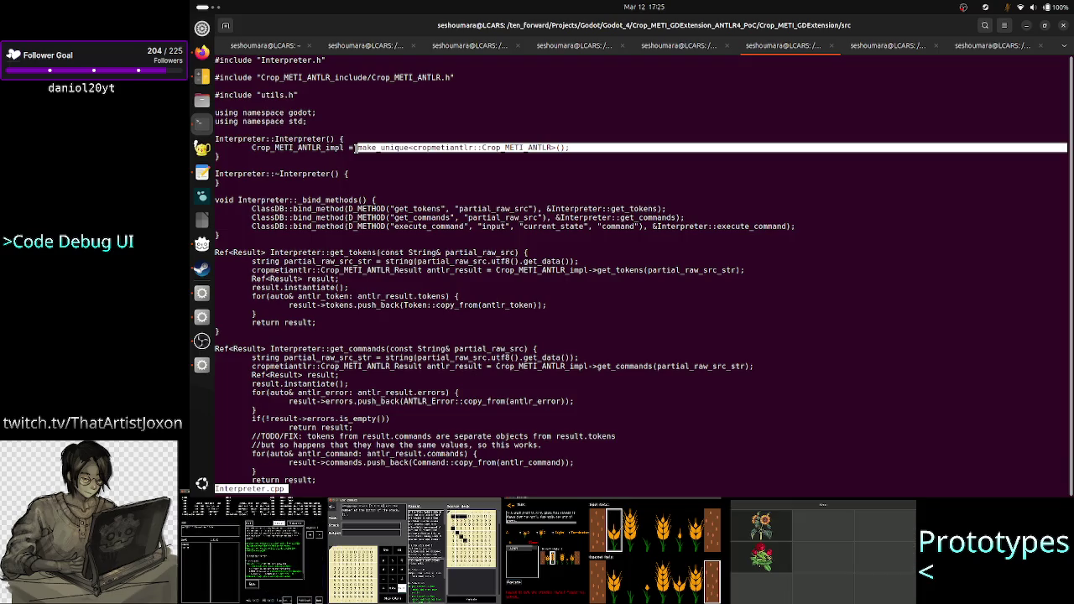
{"action": "left_click", "coordinate": [568, 147]}
{"action": "left_click_drag", "start_coordinate": [569, 147], "coordinate": [356, 148]}
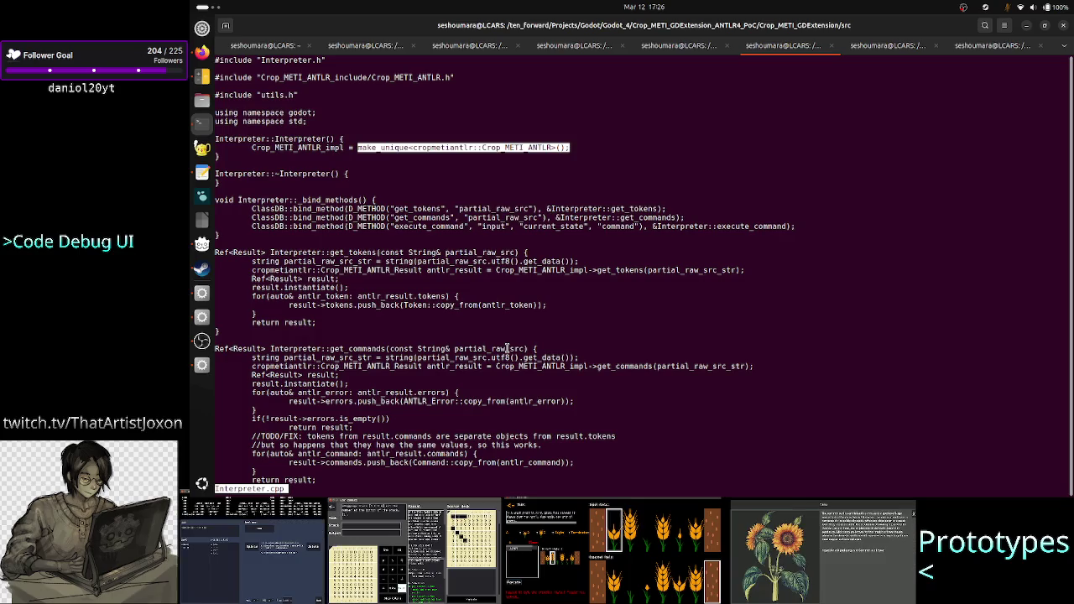
{"action": "left_click", "coordinate": [552, 356]}
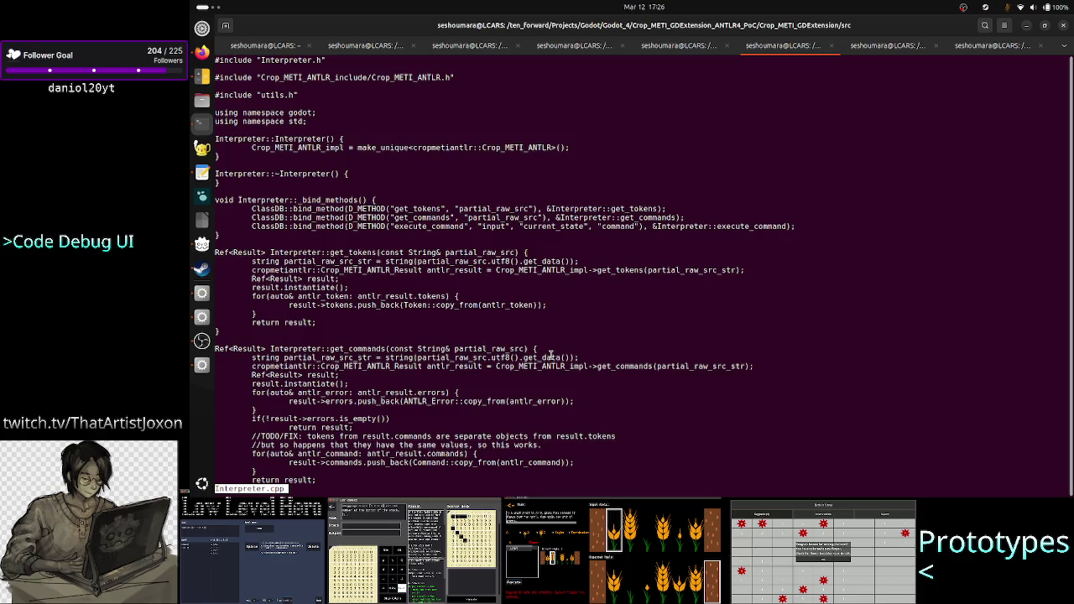
{"action": "double_click", "coordinate": [528, 147]}
{"action": "left_click", "coordinate": [748, 265]}
{"action": "key", "text": "q"}
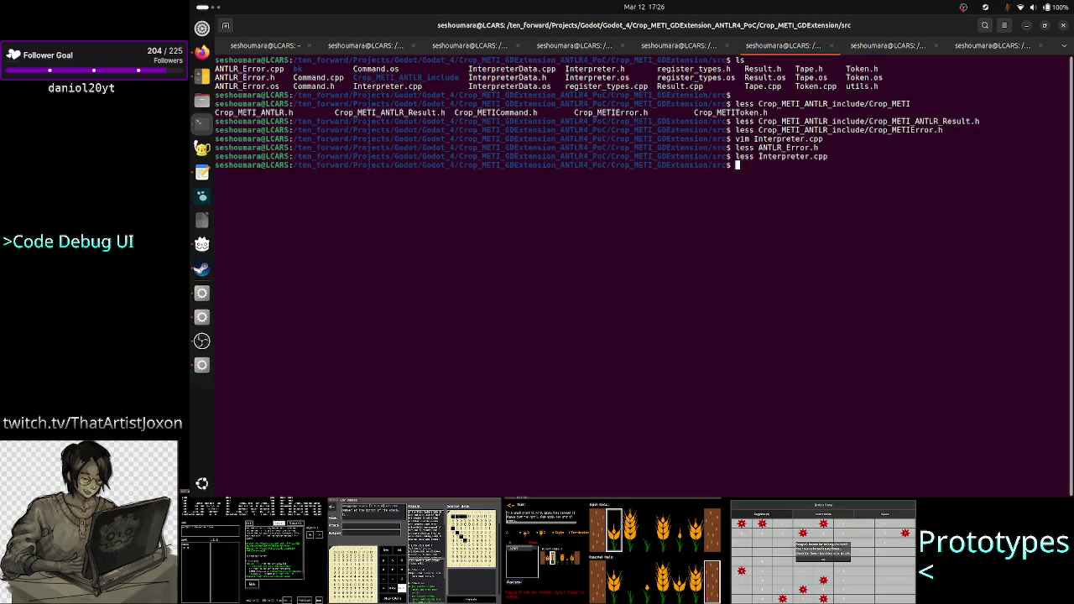
{"action": "left_click", "coordinate": [689, 48]}
{"action": "type", "text": "qls"}
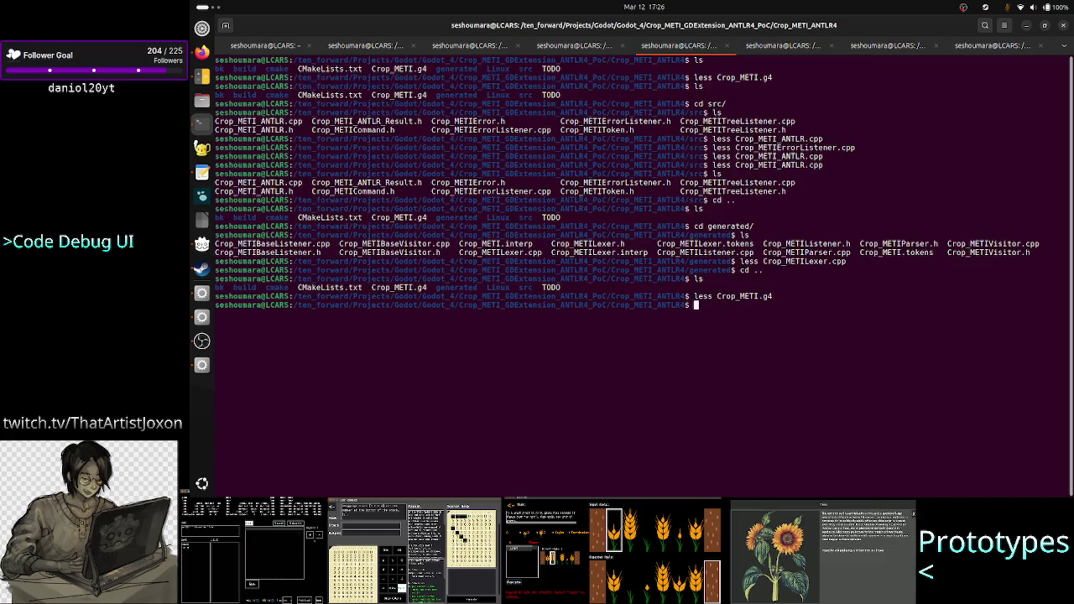
{"action": "key", "text": "Return"}
{"action": "type", "text": "cd src/"}
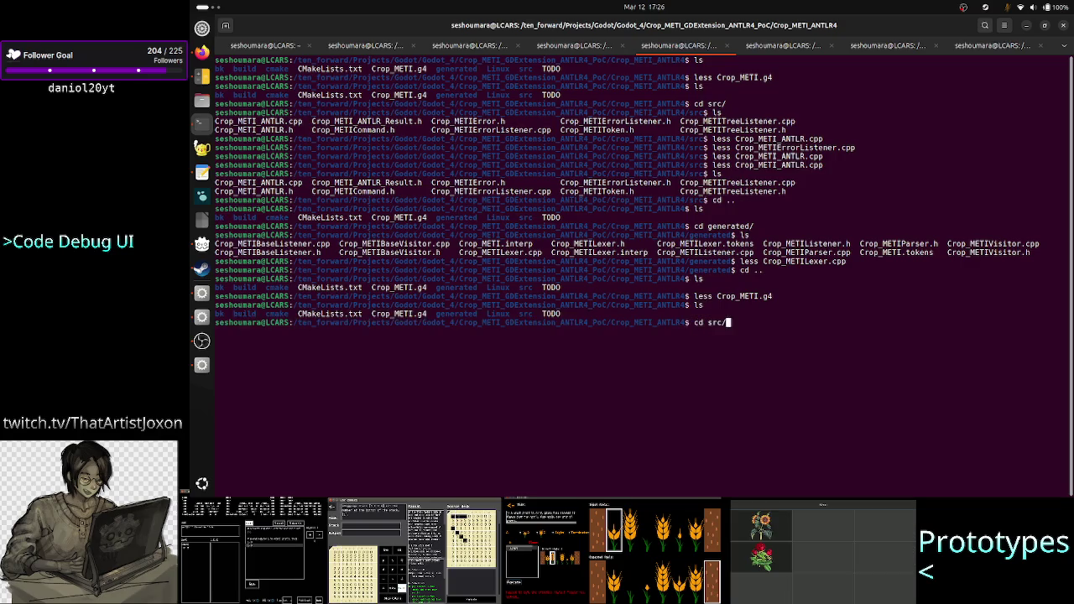
{"action": "key", "text": "Return"}
{"action": "type", "text": "ls"}
{"action": "key", "text": "Return"}
{"action": "type", "text": "less "}
{"action": "type", "text": "Crop_METI"}
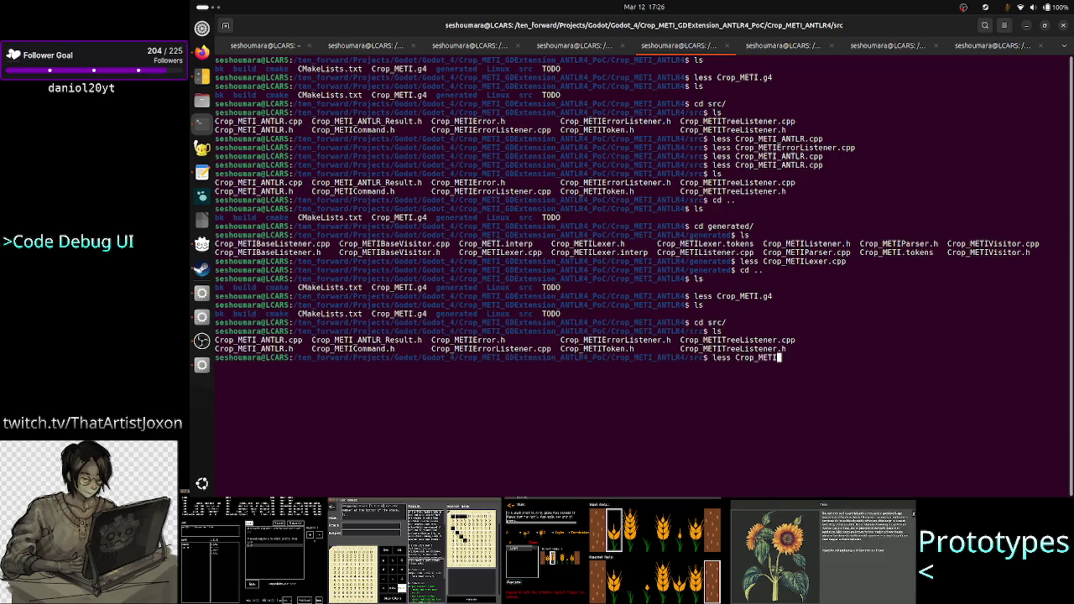
{"action": "type", "text": "_ANTLR"}
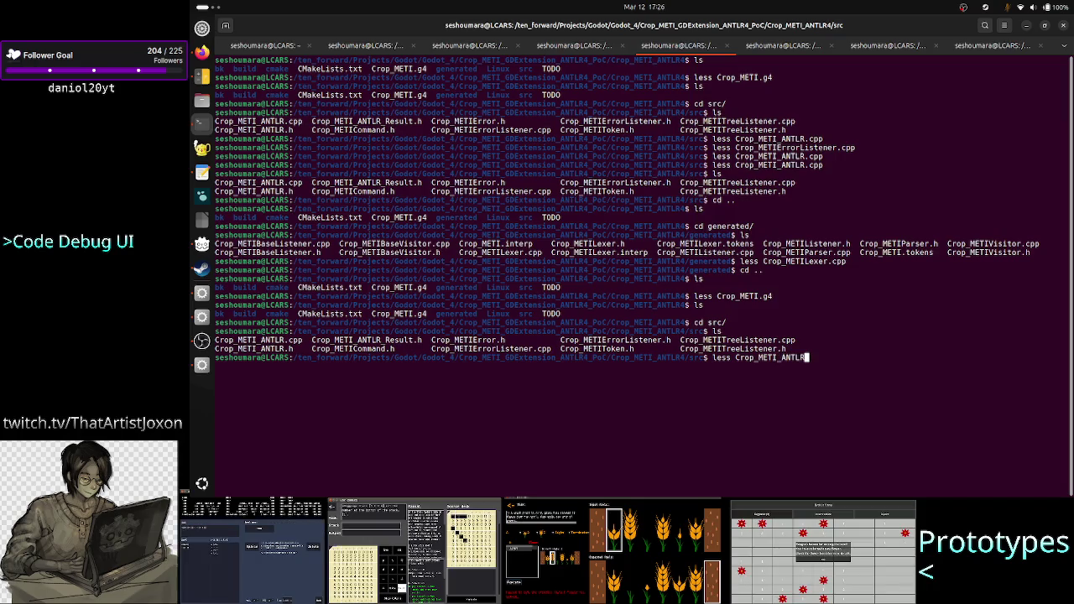
{"action": "type", "text": "."}
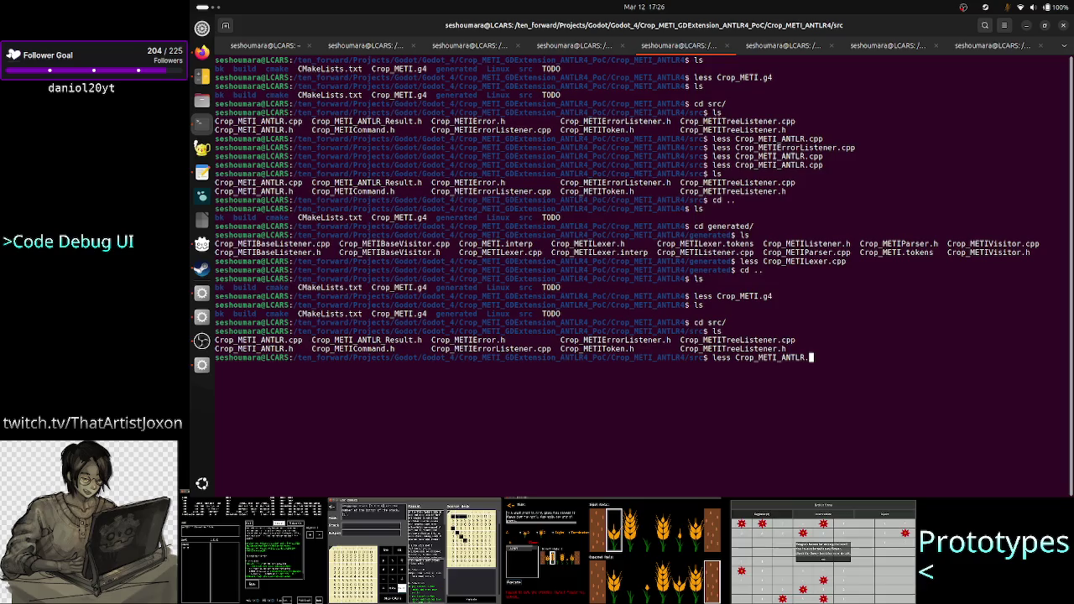
{"action": "key", "text": "BackSpace"}
{"action": "key", "text": "BackSpace"}
{"action": "key", "text": "BackSpace"}
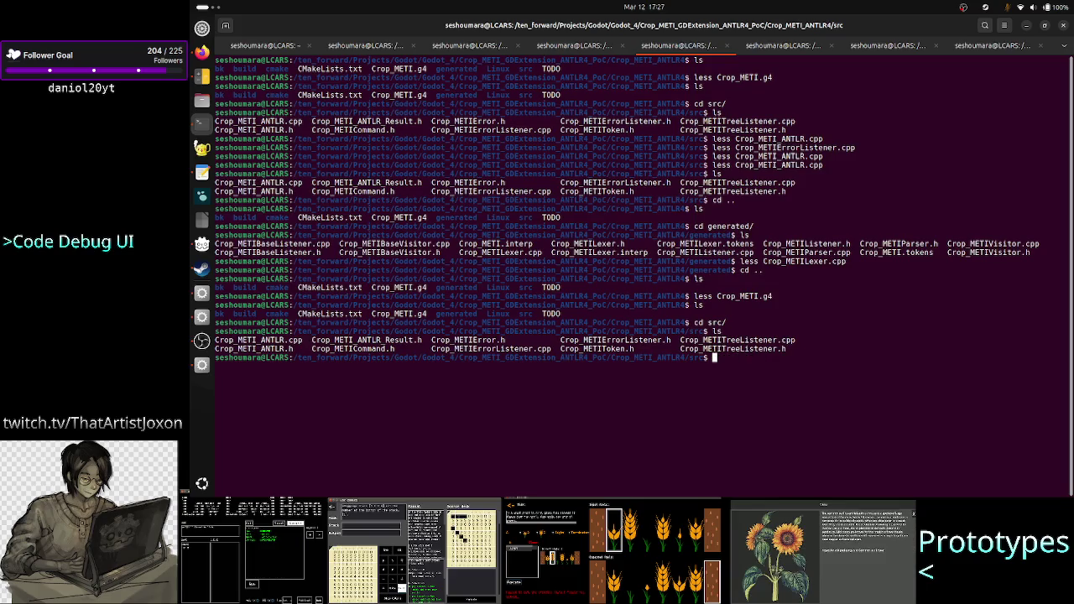
{"action": "type", "text": "GDScript -> G"}
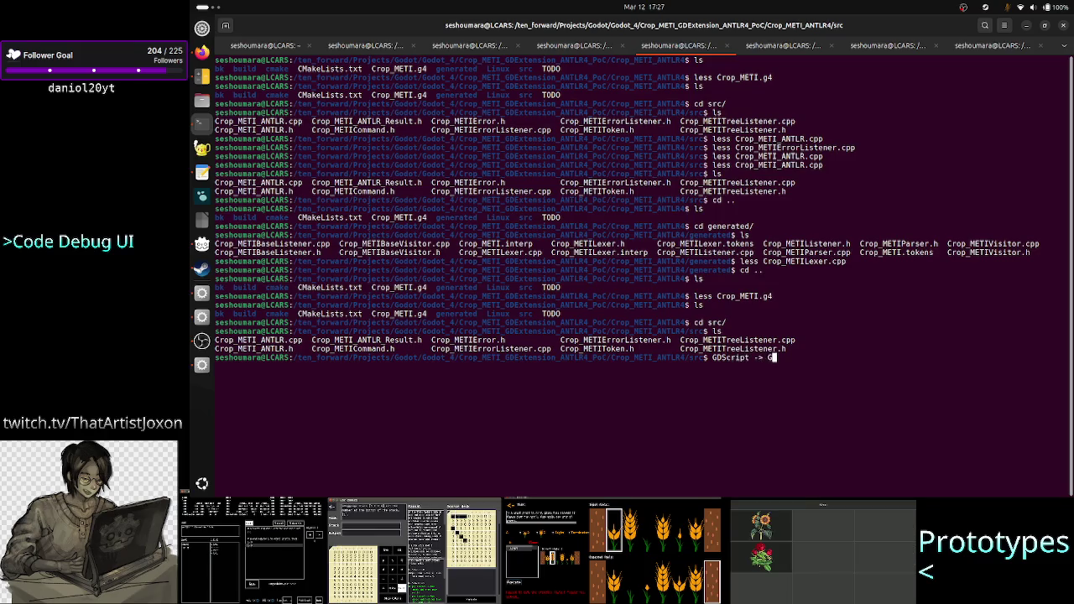
{"action": "type", "text": "DExtension "}
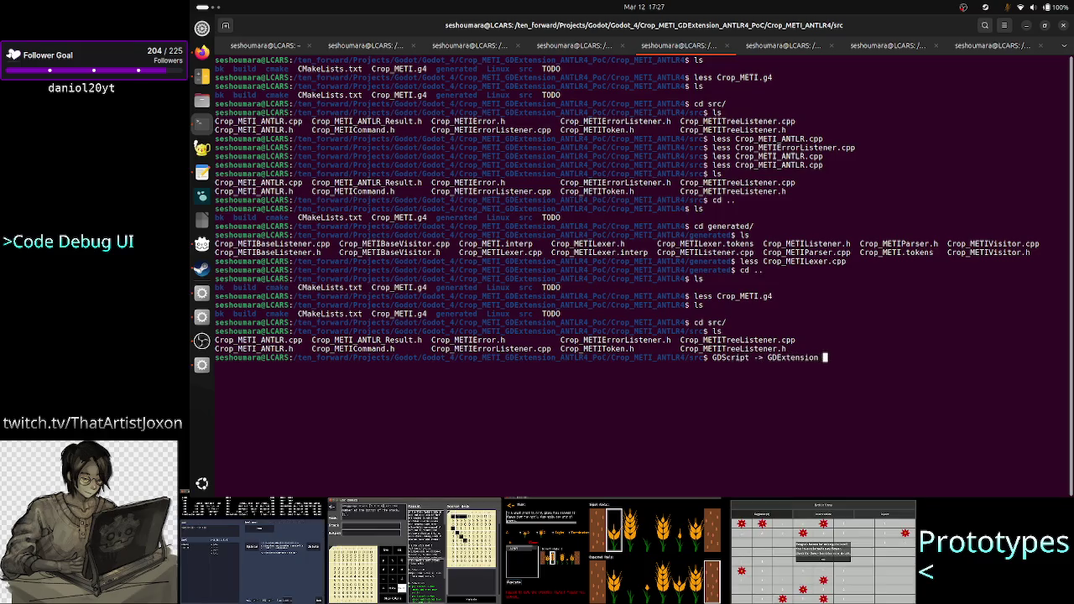
{"action": "type", "text": "-> "}
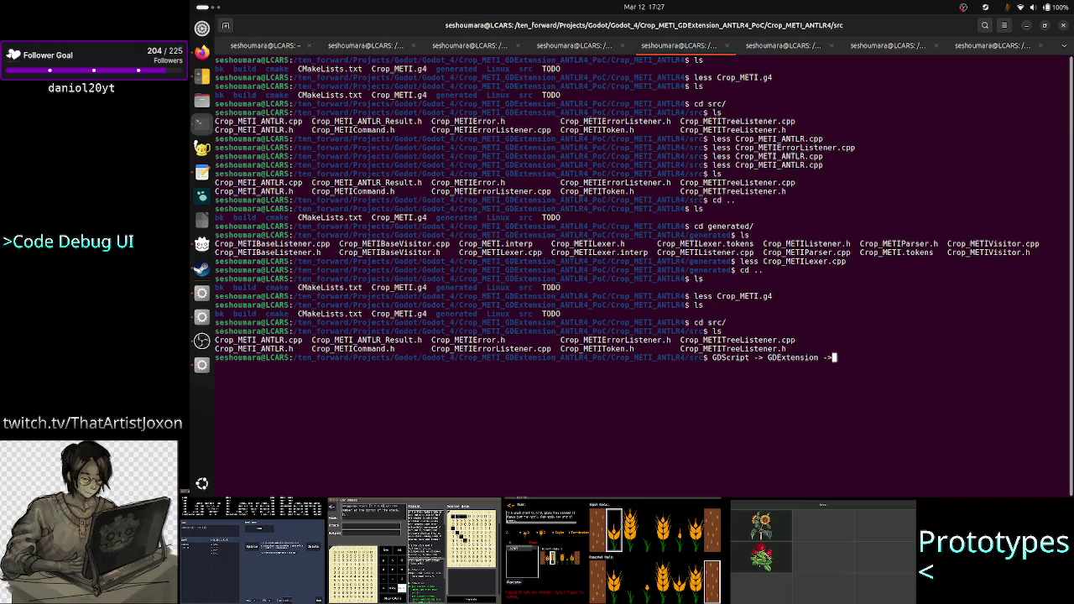
{"action": "type", "text": "ANTR"}
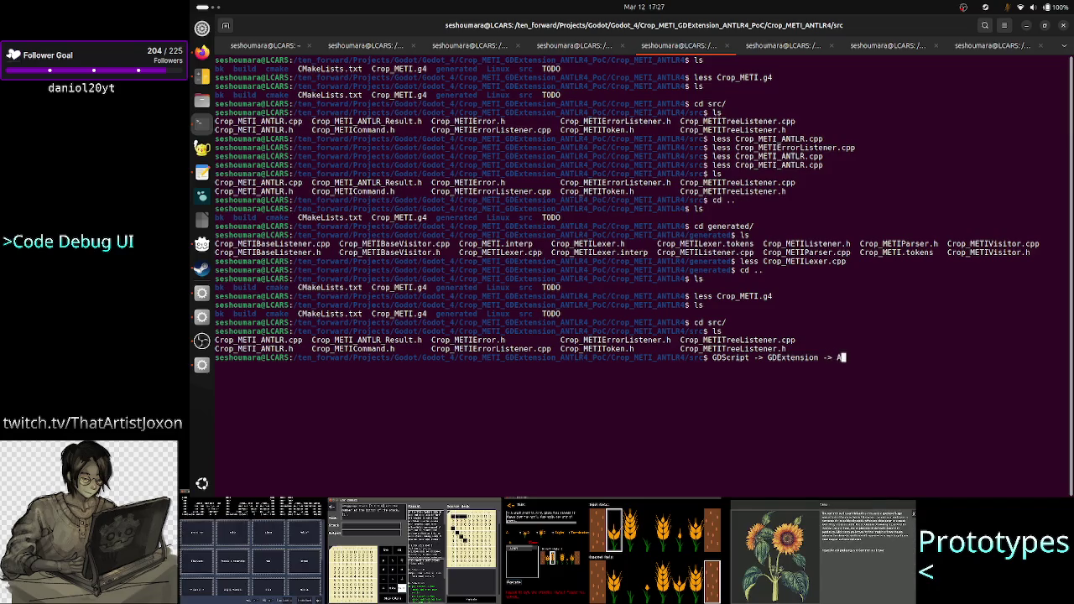
{"action": "key", "text": "BackSpace"}
{"action": "type", "text": "LR ->"}
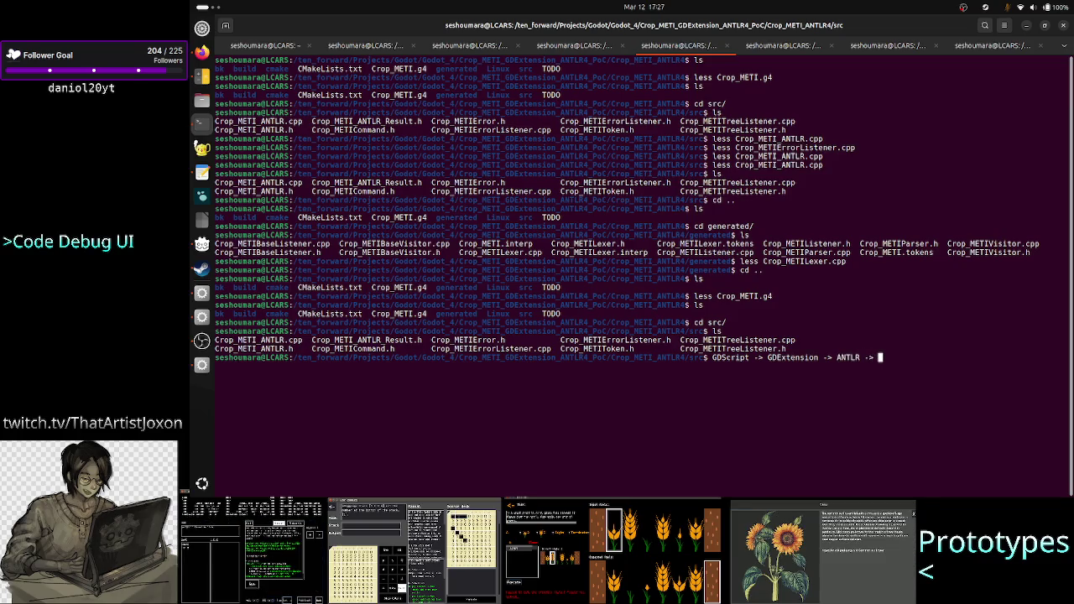
{"action": "type", "text": " GDE"}
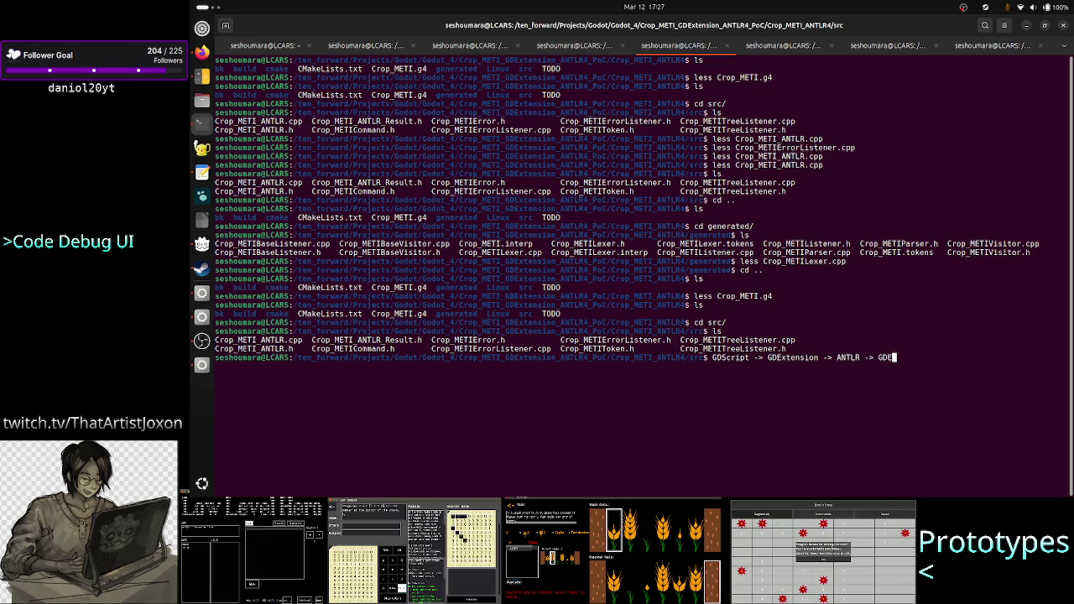
{"action": "type", "text": "xtension -"}
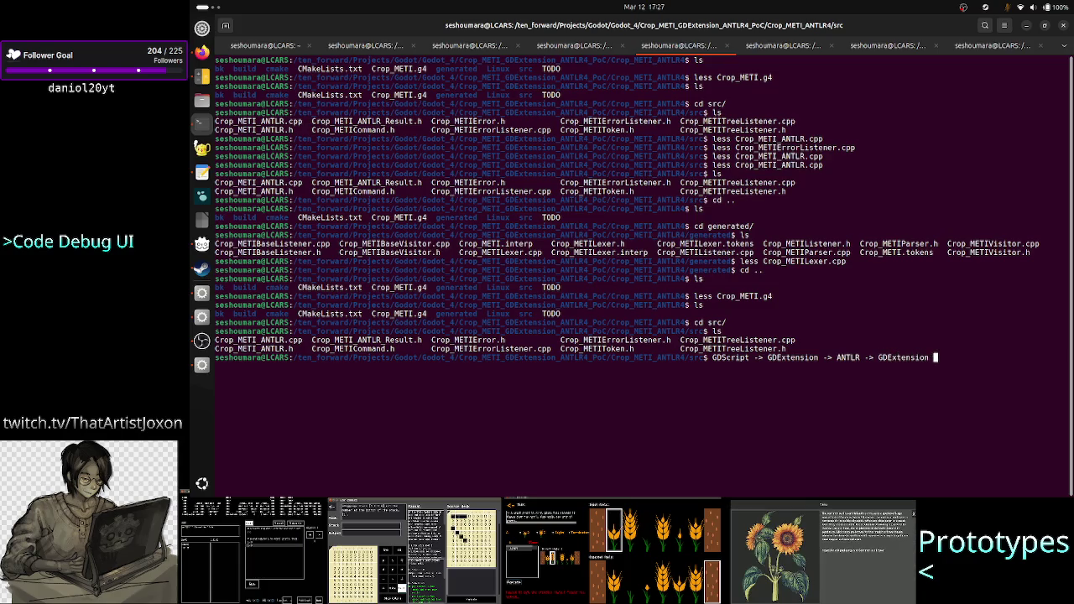
{"action": "type", "text": "> GDScri"}
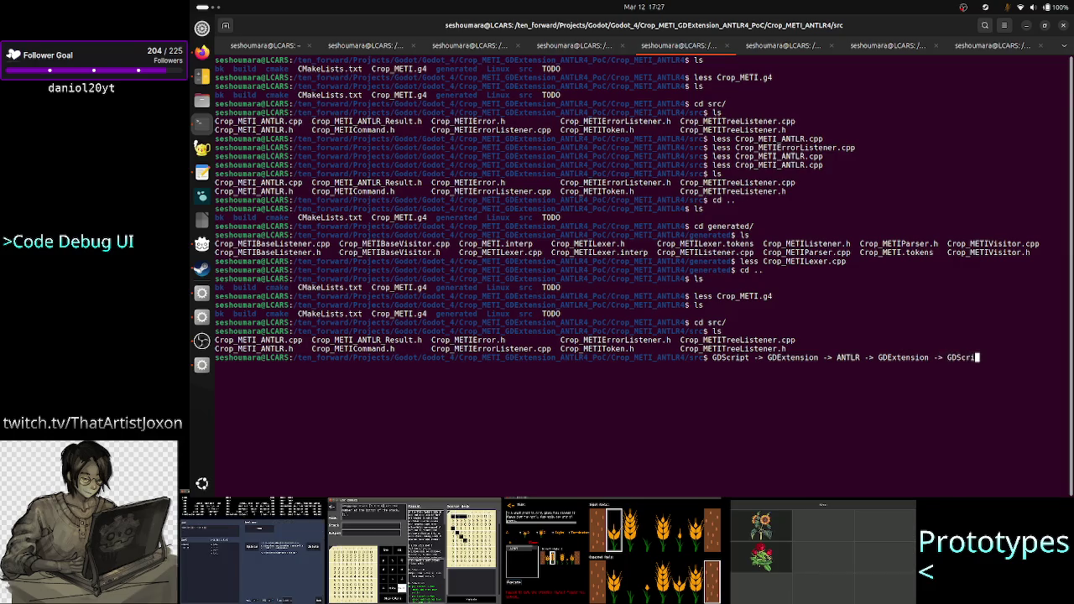
{"action": "type", "text": "pt"}
{"action": "key", "text": "BackSpace"}
{"action": "key", "text": "BackSpace"}
{"action": "key", "text": "BackSpace"}
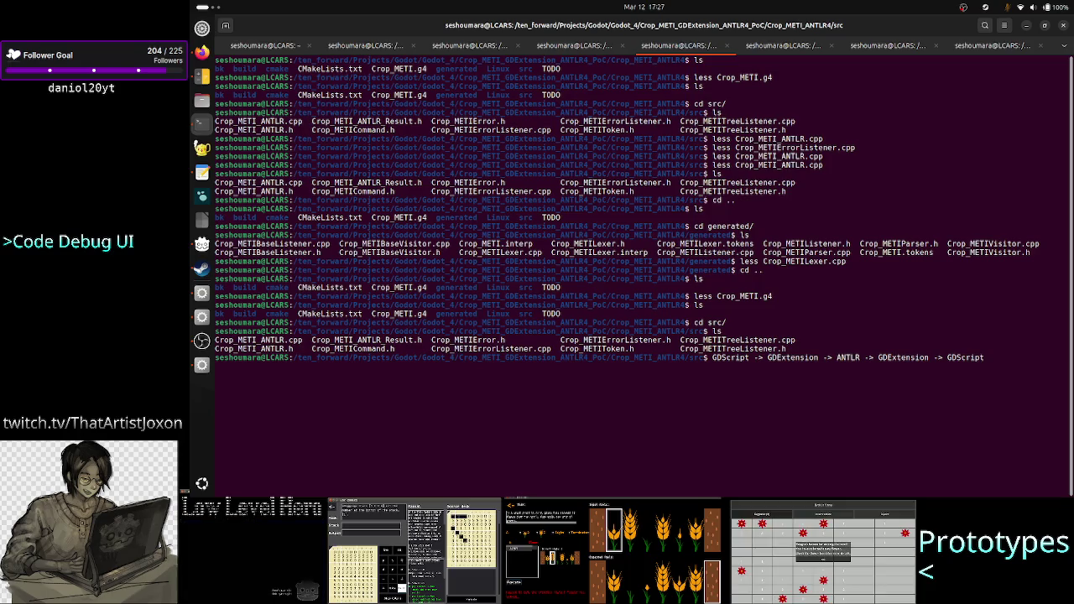
{"action": "key", "text": "BackSpace"}
{"action": "key", "text": "BackSpace"}
{"action": "key", "text": "BackSpace"}
{"action": "key", "text": "BackSpace"}
{"action": "key", "text": "BackSpace"}
{"action": "key", "text": "BackSpace"}
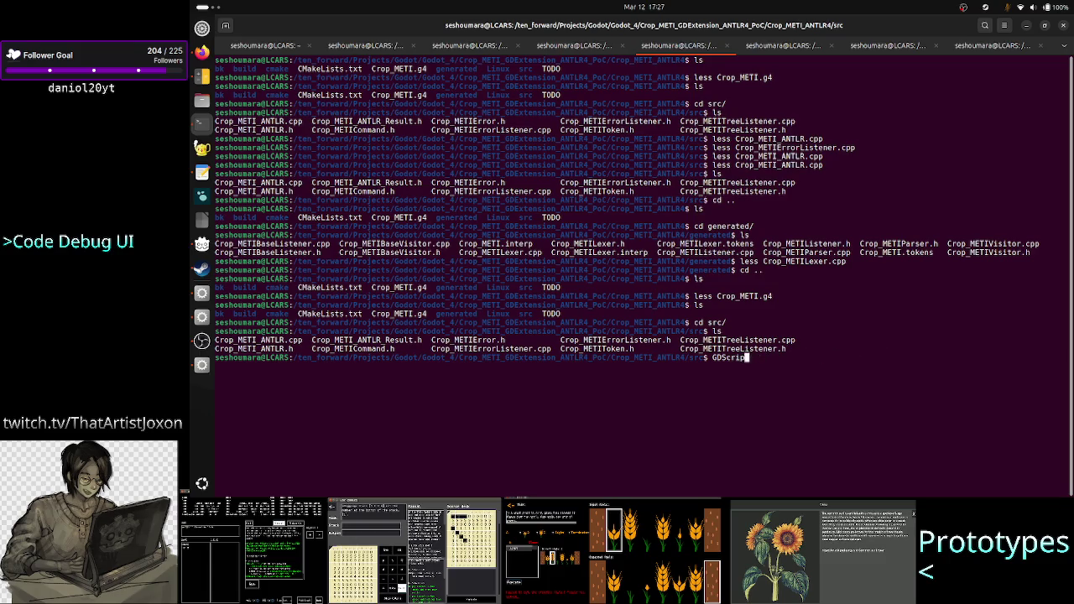
{"action": "left_click", "coordinate": [776, 46]}
{"action": "key", "text": "Up"}
{"action": "key", "text": "Return"}
{"action": "mouse_move", "coordinate": [217, 148]}
{"action": "left_mouse_down"}
{"action": "mouse_move", "coordinate": [336, 157]}
{"action": "mouse_move", "coordinate": [555, 148]}
{"action": "left_mouse_up"}
{"action": "double_click", "coordinate": [519, 147]}
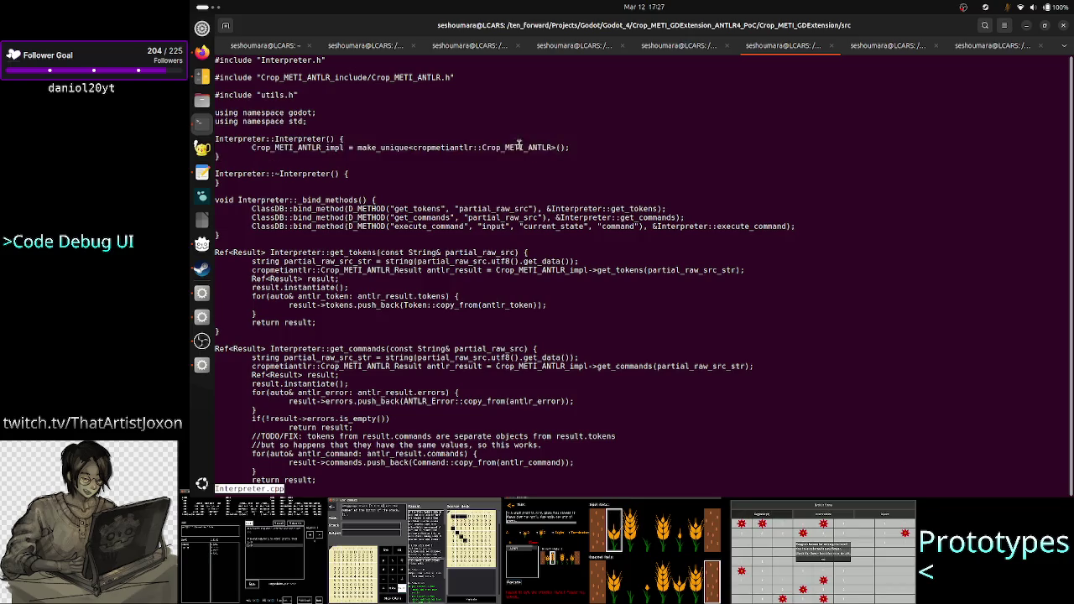
{"action": "key", "text": "ctrl+Page_Up"}
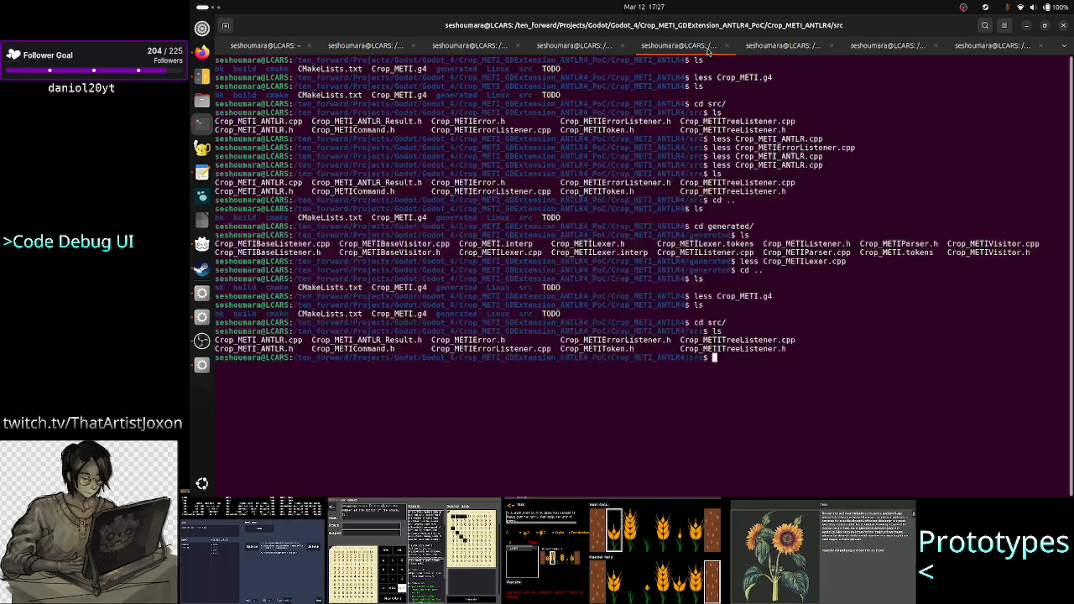
{"action": "type", "text": "les"}
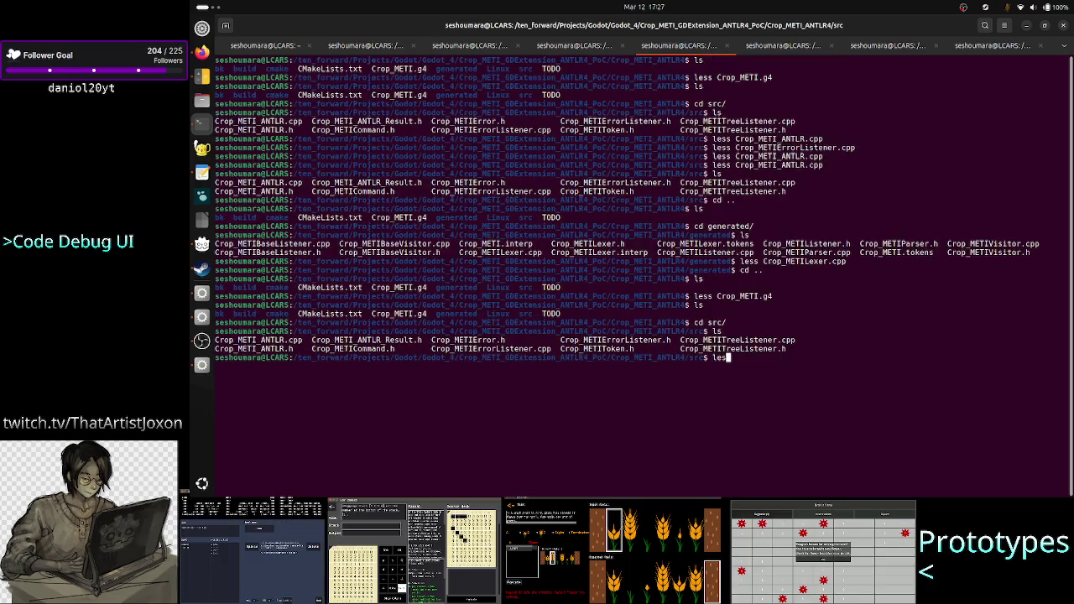
{"action": "type", "text": "s Crop_METI_ANTLR.c"}
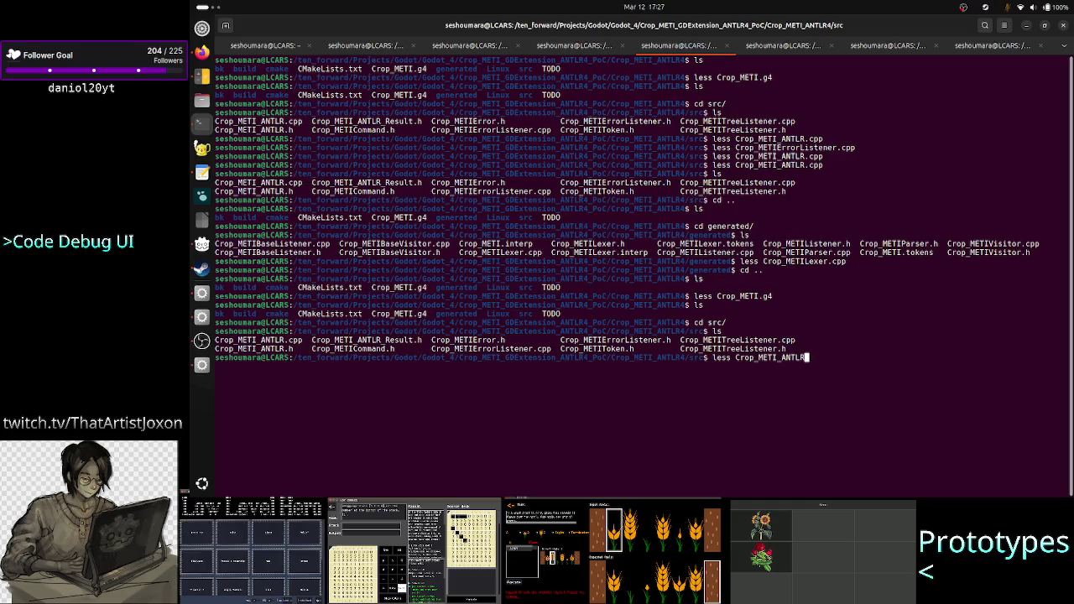
Open Crop_METI_ANTLR.cpp with less and scroll through it
{"action": "key", "text": "Tab"}
{"action": "key", "text": "Return"}
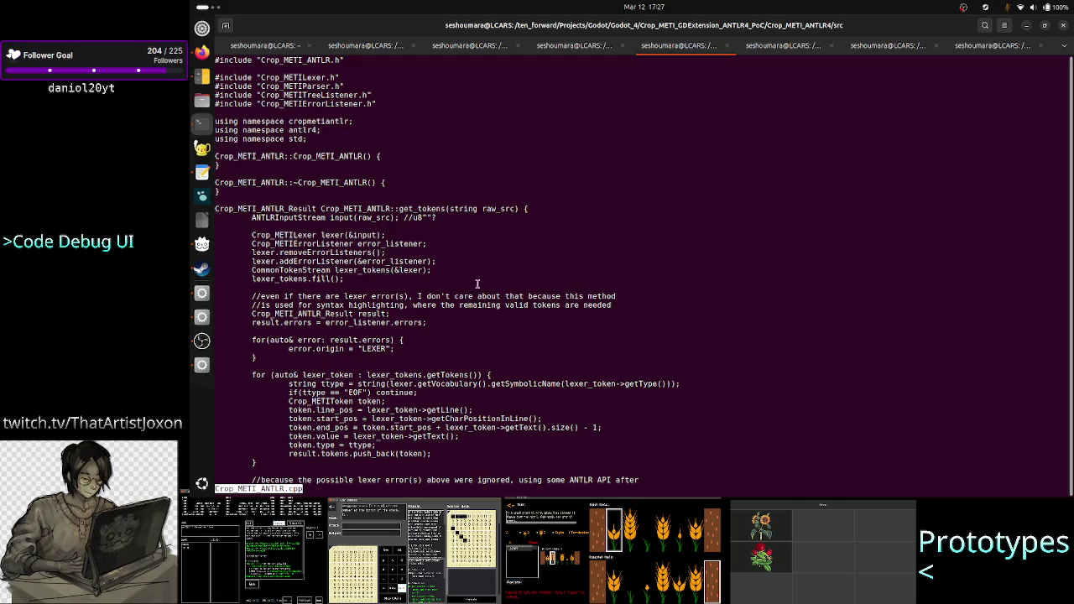
{"action": "scroll", "coordinate": [413, 248], "scroll_direction": "down", "scroll_amount": 2}
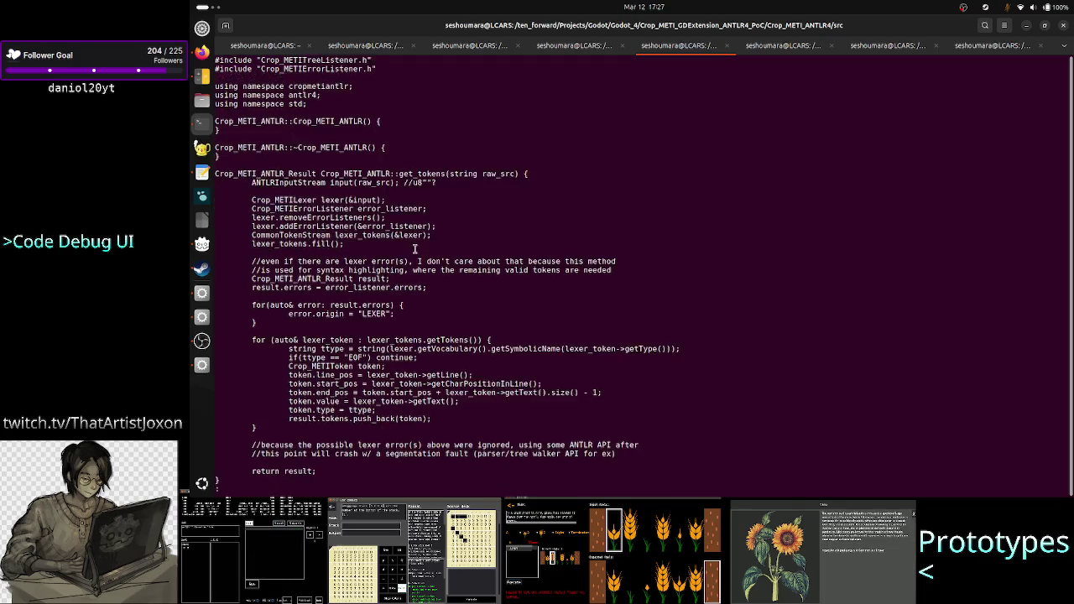
{"action": "scroll", "coordinate": [414, 249], "scroll_direction": "down", "scroll_amount": 5}
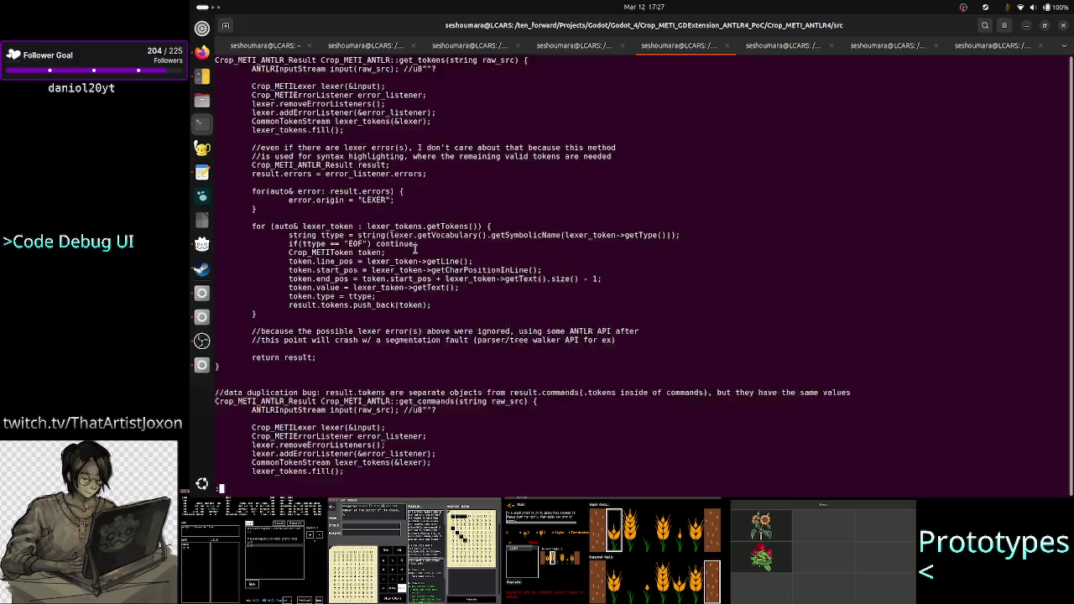
{"action": "scroll", "coordinate": [414, 249], "scroll_direction": "up", "scroll_amount": 8}
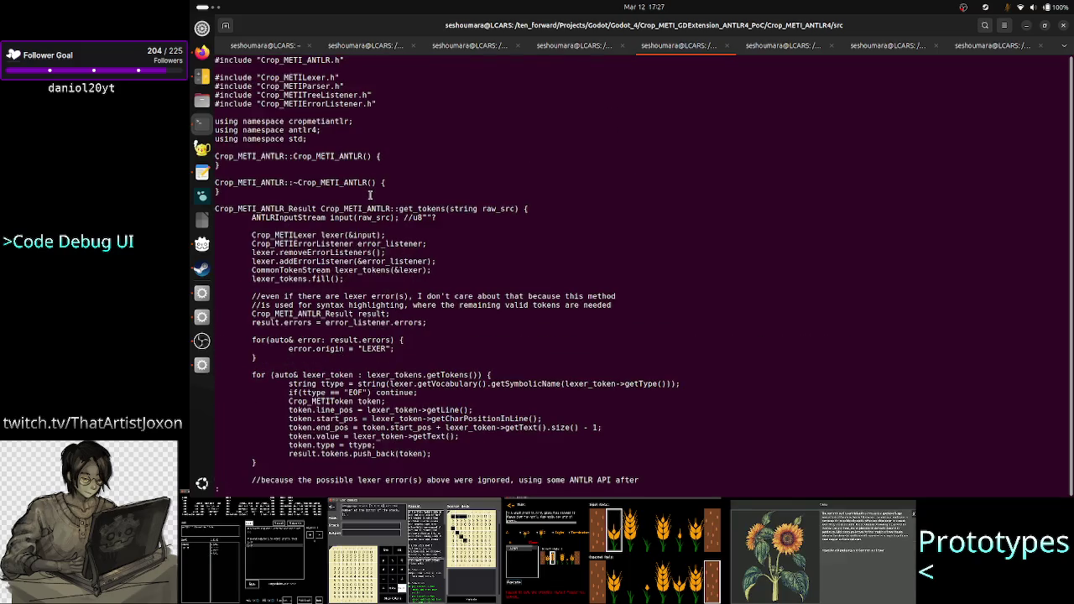
{"action": "key", "text": "q"}
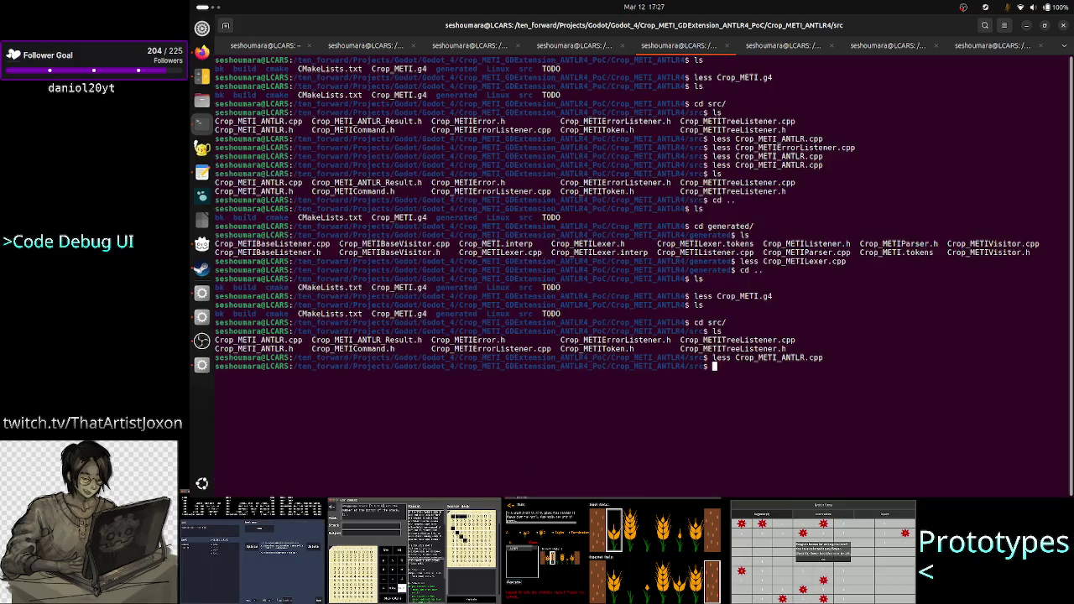
Open Crop_METI_ANTLR.h and mark the class with its get_tokens and get_commands declarations
{"action": "key", "text": "Up"}
{"action": "key", "text": "BackSpace"}
{"action": "key", "text": "BackSpace"}
{"action": "key", "text": "BackSpace"}
{"action": "type", "text": "h"}
{"action": "key", "text": "Return"}
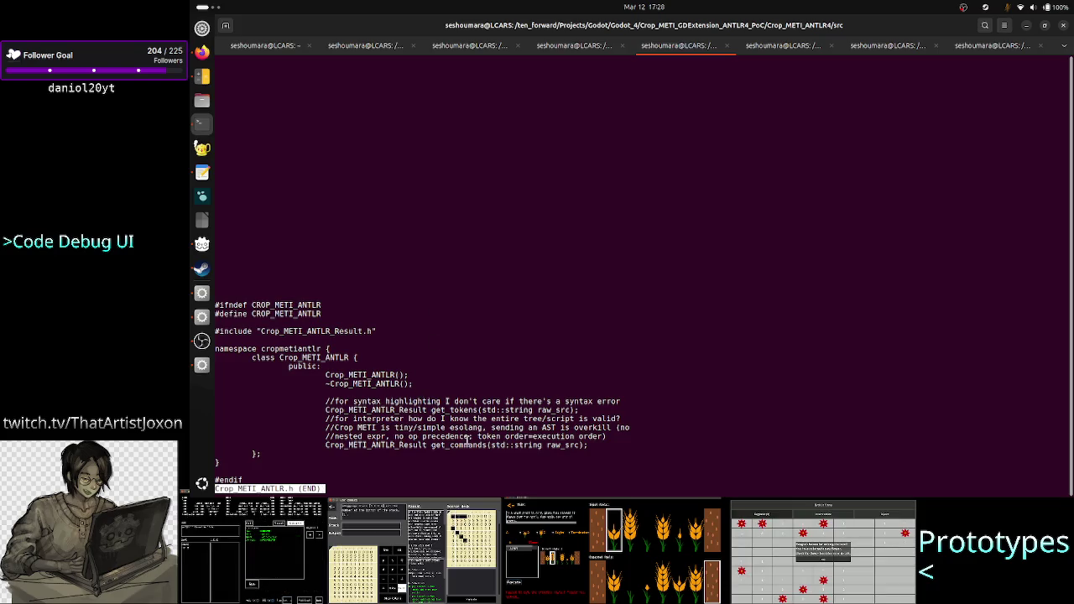
{"action": "mouse_move", "coordinate": [275, 356]}
{"action": "left_mouse_down"}
{"action": "mouse_move", "coordinate": [332, 428]}
{"action": "mouse_move", "coordinate": [340, 459]}
{"action": "left_mouse_up"}
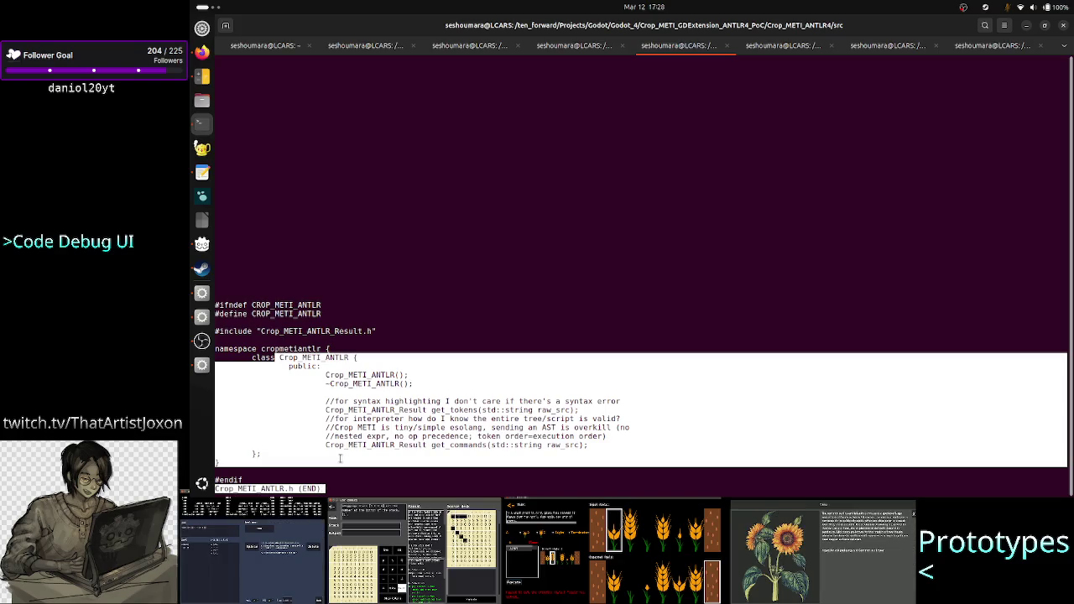
{"action": "left_click", "coordinate": [340, 458]}
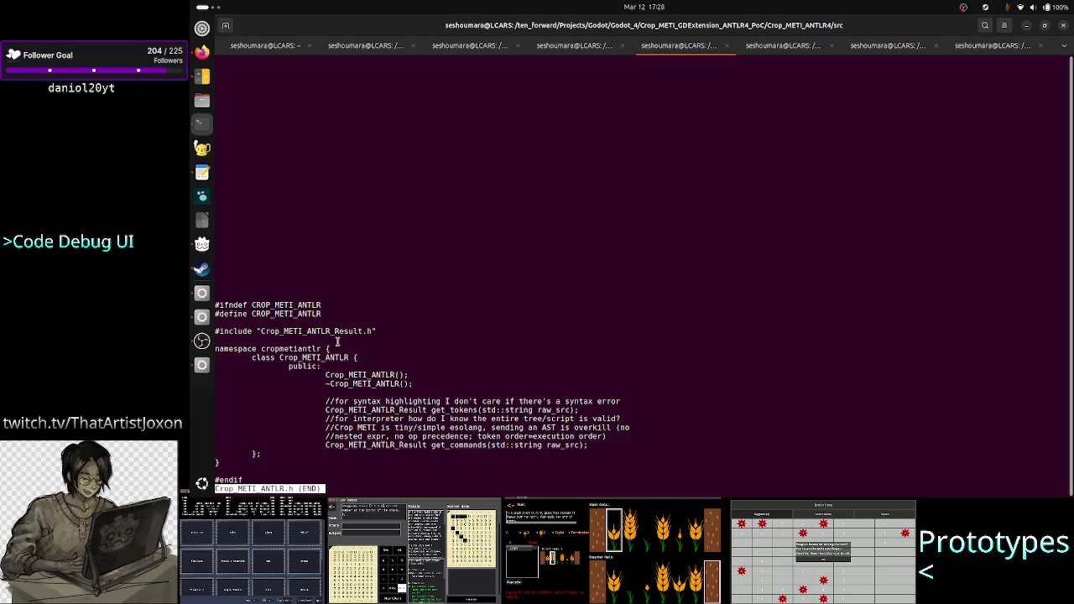
{"action": "mouse_move", "coordinate": [319, 409]}
{"action": "left_mouse_down"}
{"action": "mouse_move", "coordinate": [507, 427]}
{"action": "mouse_move", "coordinate": [519, 445]}
{"action": "left_mouse_up"}
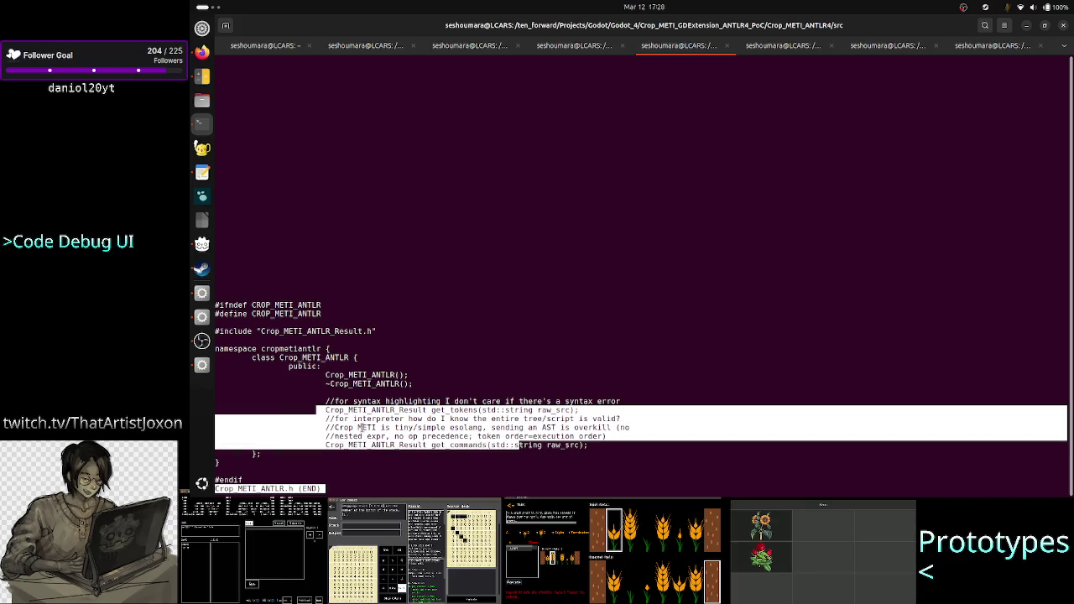
{"action": "left_click", "coordinate": [481, 362]}
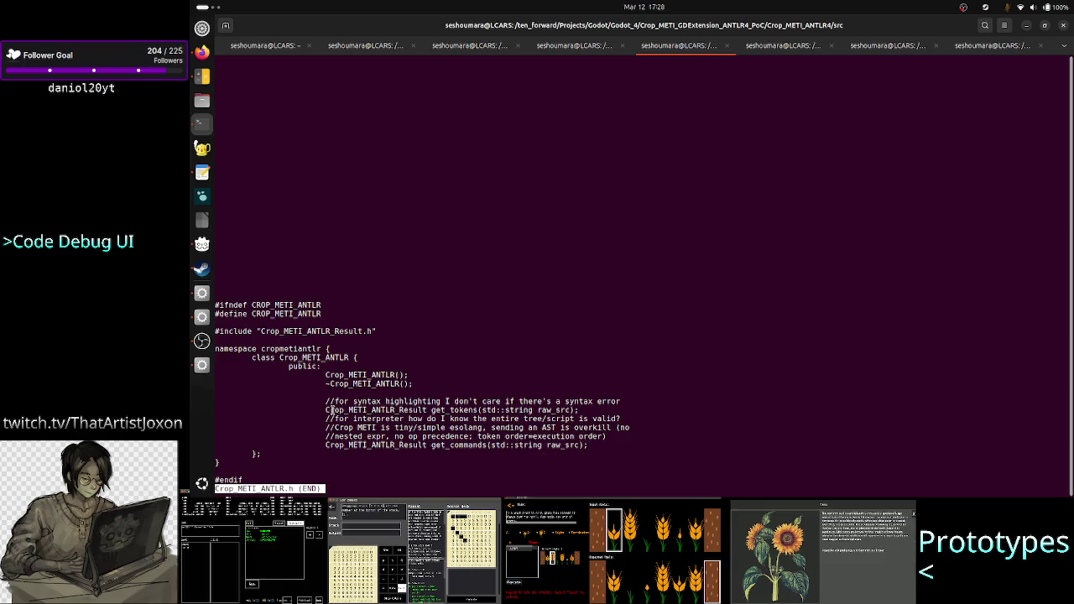
{"action": "left_click_drag", "start_coordinate": [327, 410], "coordinate": [527, 411]}
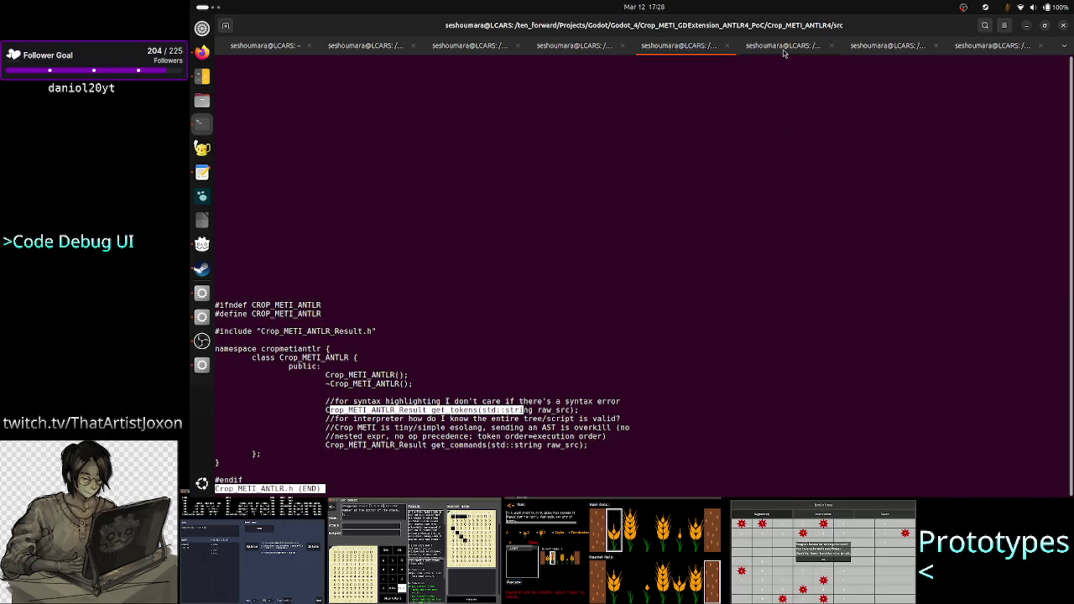
Compare Interpreter.cpp's Crop_METI_ANTLR_impl member with the header's get_tokens declaration and Crop_METI_ANTLR_Result type
{"action": "key", "text": "ctrl+Page_Down"}
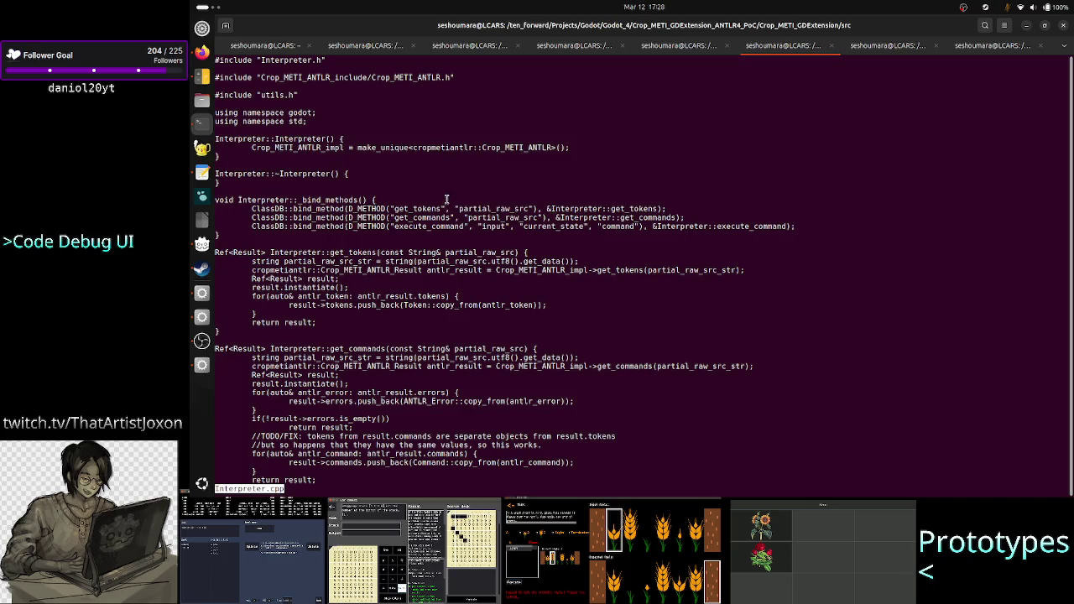
{"action": "double_click", "coordinate": [310, 149]}
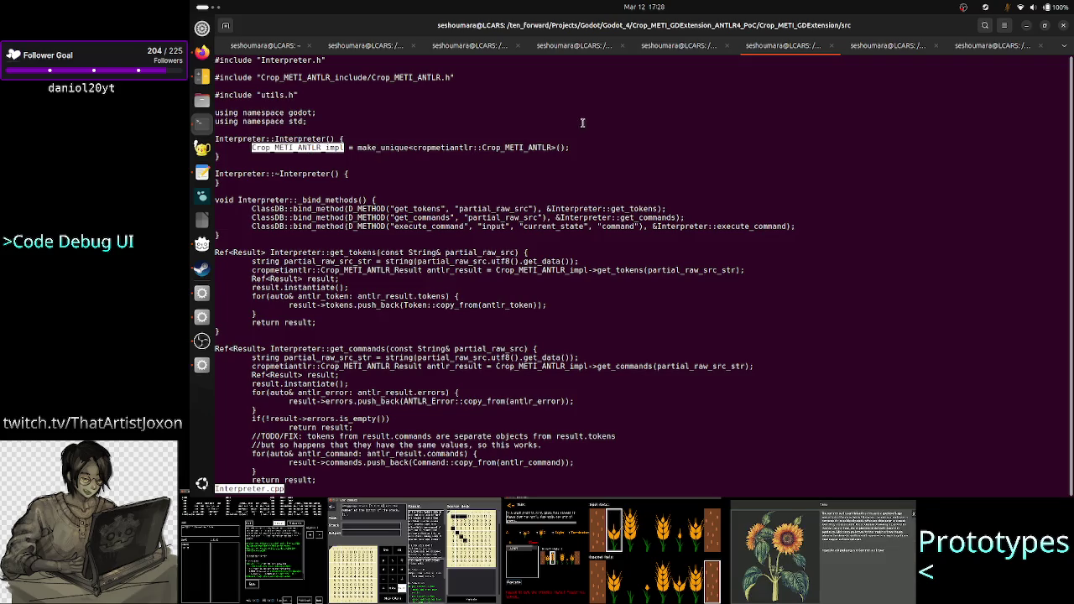
{"action": "key", "text": "ctrl+Page_Up"}
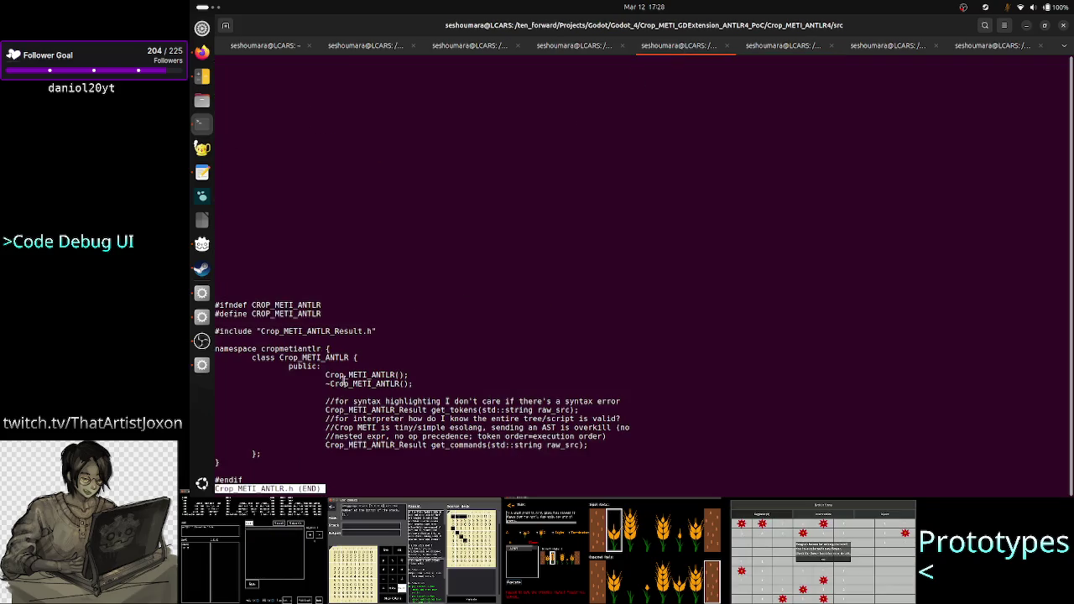
{"action": "left_click_drag", "start_coordinate": [328, 410], "coordinate": [521, 410]}
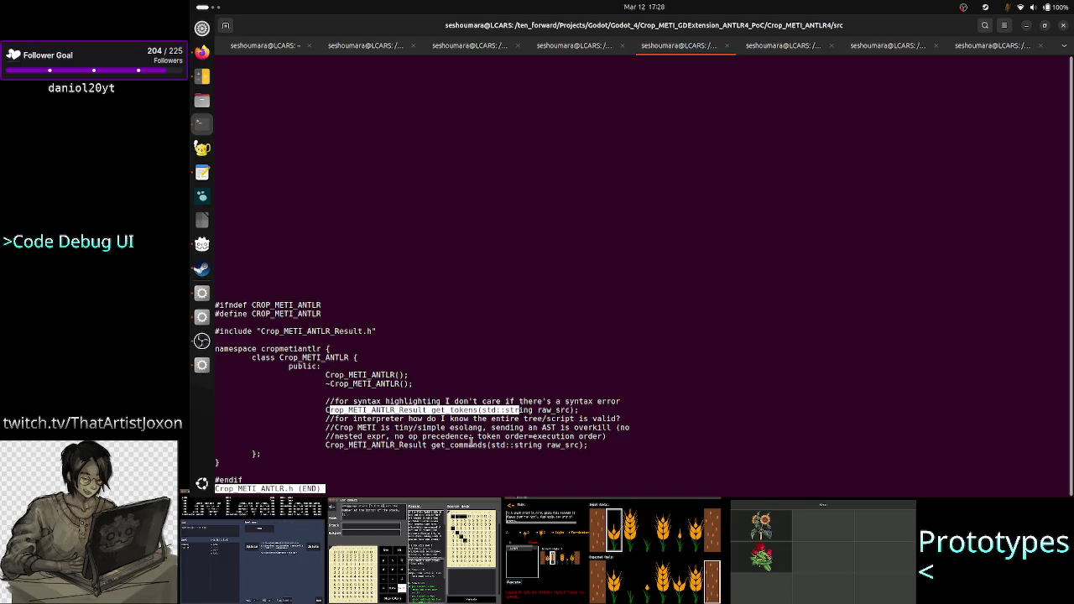
{"action": "left_click_drag", "start_coordinate": [316, 410], "coordinate": [409, 411]}
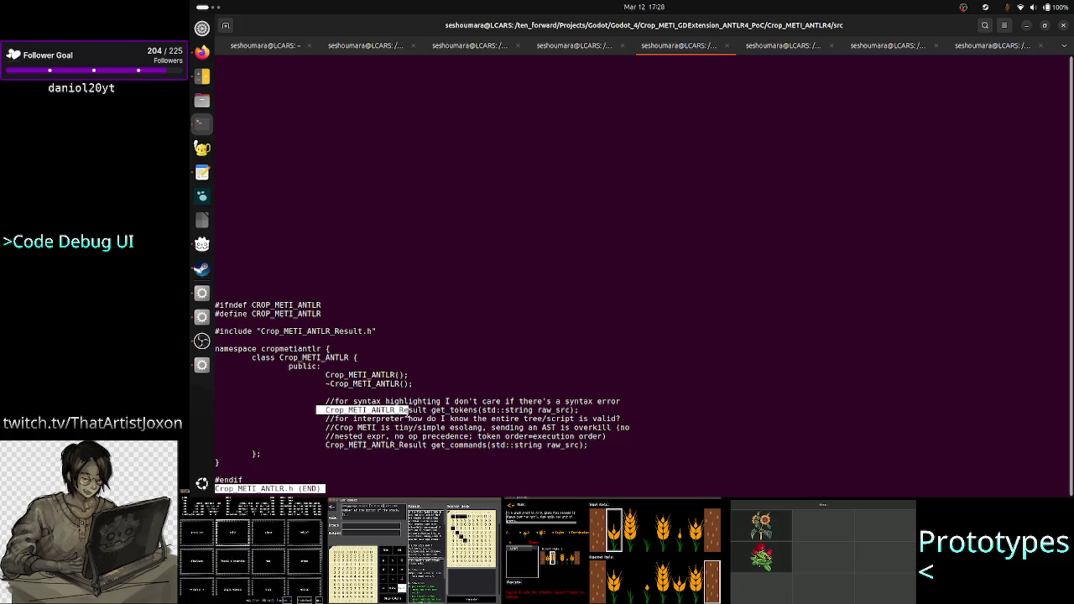
{"action": "left_click", "coordinate": [409, 412]}
{"action": "double_click", "coordinate": [449, 410]}
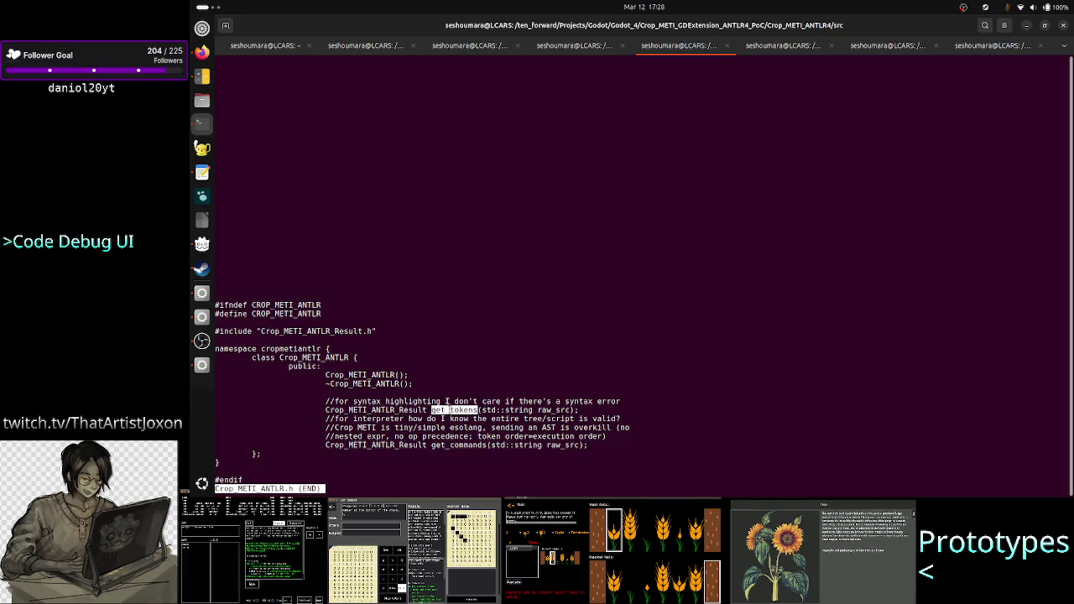
{"action": "left_click", "coordinate": [387, 401]}
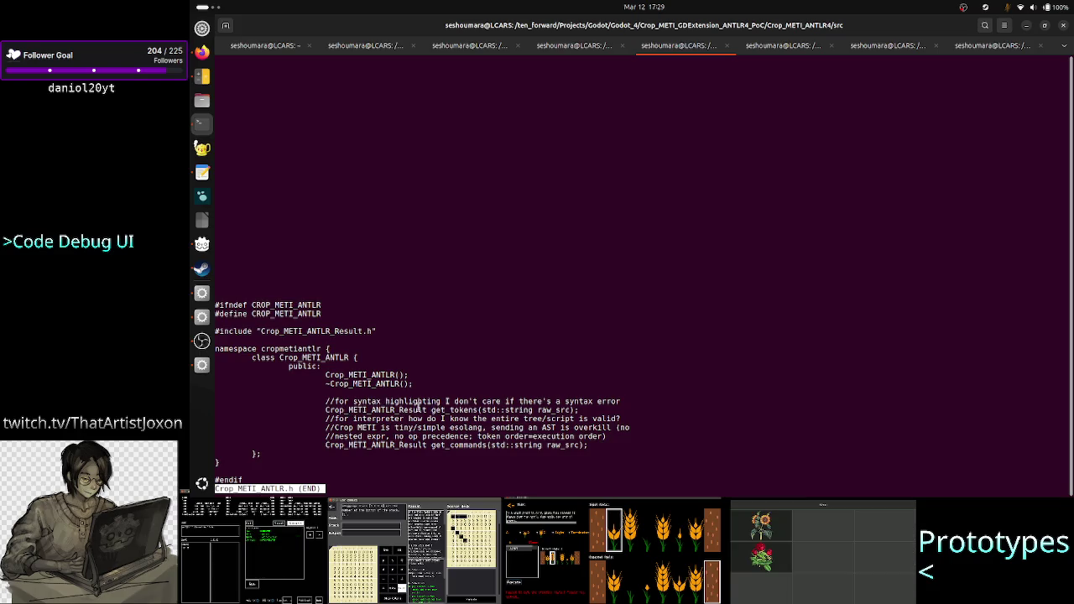
{"action": "double_click", "coordinate": [419, 410]}
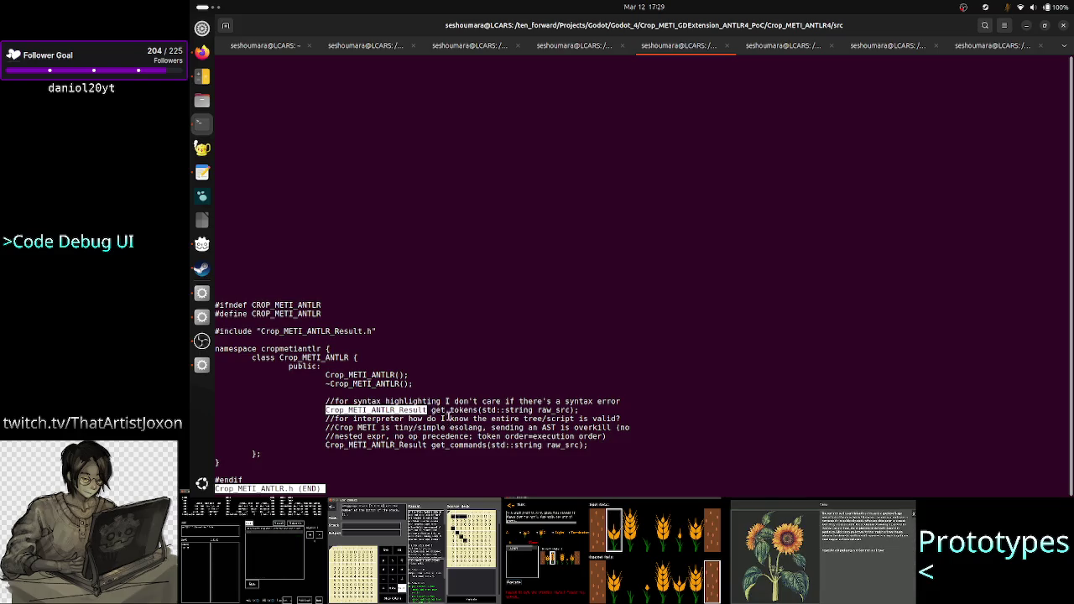
{"action": "left_click", "coordinate": [252, 451]}
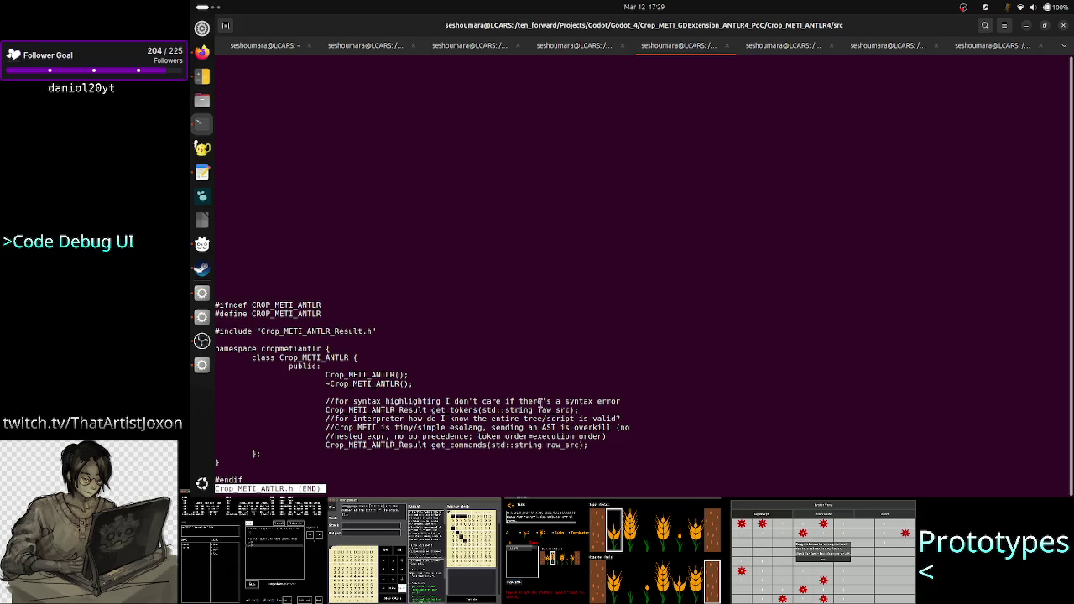
Switch the pager from Crop_METI_ANTLR.h to Crop_METI_ANTLR.cpp
{"action": "key", "text": "q"}
{"action": "key", "text": "Up"}
{"action": "key", "text": "BackSpace"}
{"action": "type", "text": "cpp"}
{"action": "key", "text": "Return"}
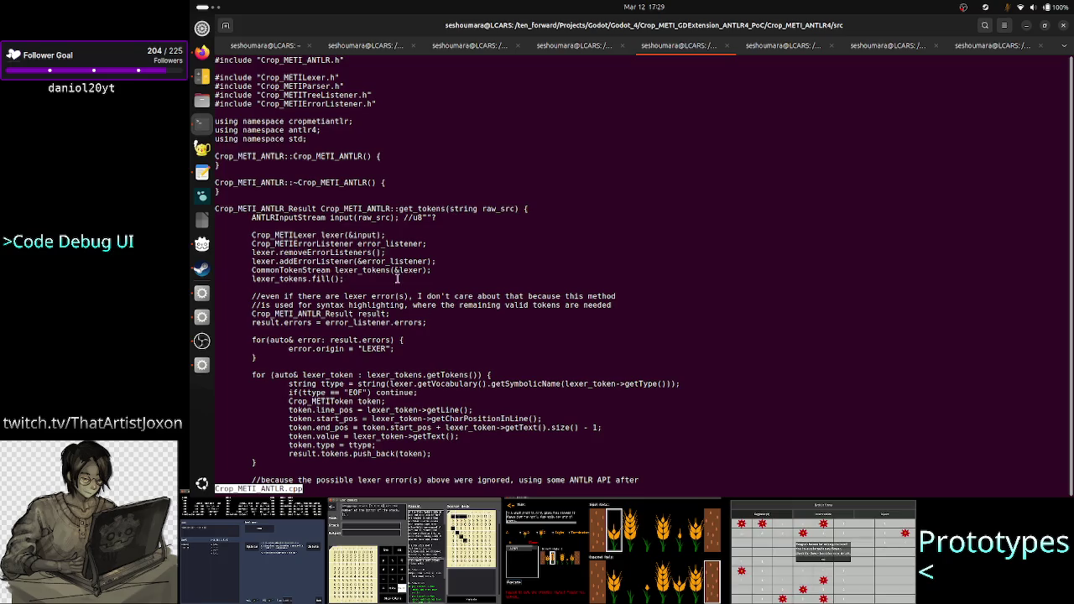
Mark the get_tokens signature and lexer setup lines, then scroll down toward get_commands
{"action": "left_click_drag", "start_coordinate": [344, 209], "coordinate": [276, 217]}
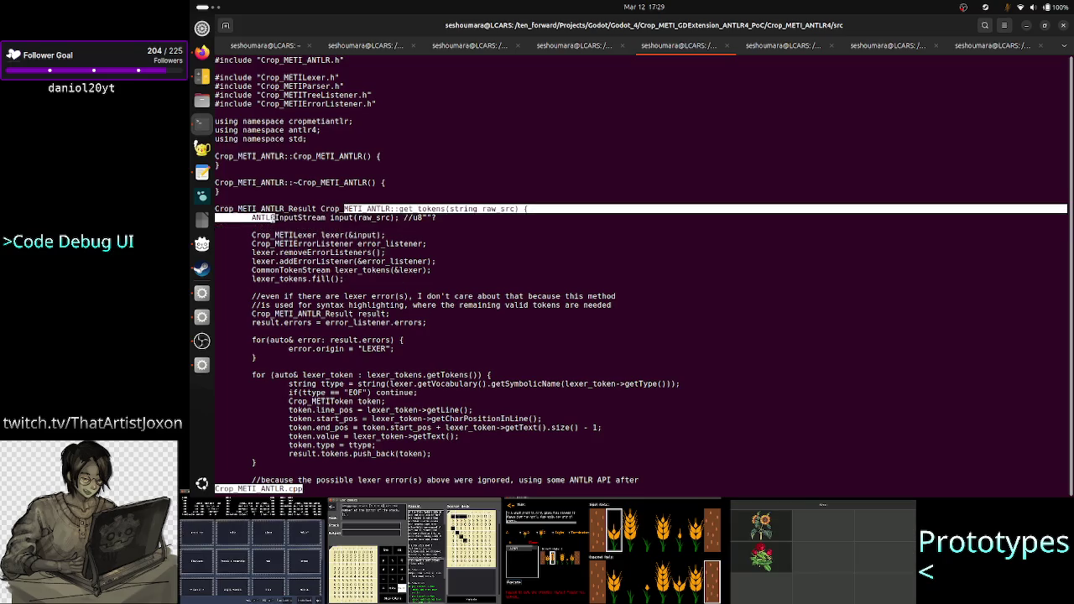
{"action": "left_click", "coordinate": [275, 218]}
{"action": "mouse_move", "coordinate": [344, 280]}
{"action": "left_mouse_down"}
{"action": "mouse_move", "coordinate": [268, 210]}
{"action": "mouse_move", "coordinate": [248, 218]}
{"action": "left_mouse_up"}
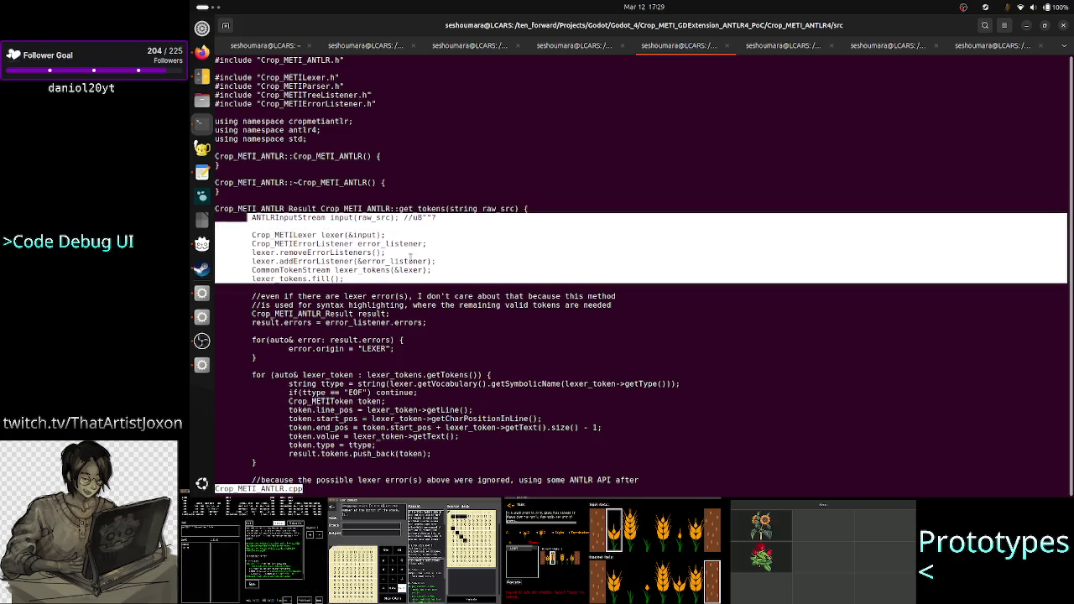
{"action": "double_click", "coordinate": [417, 209]}
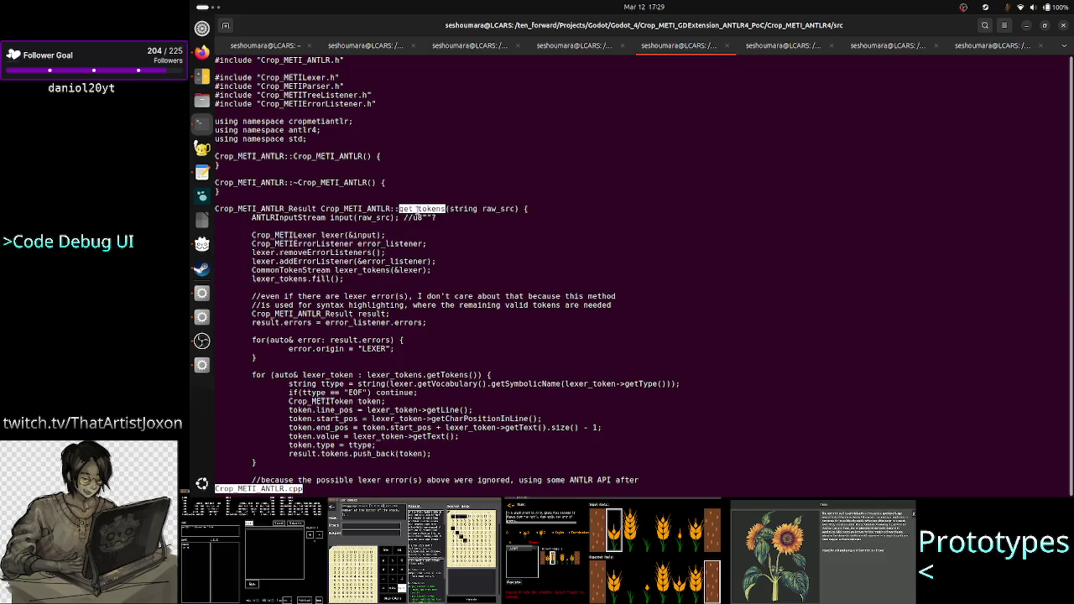
{"action": "scroll", "coordinate": [418, 209], "scroll_direction": "down", "scroll_amount": 15}
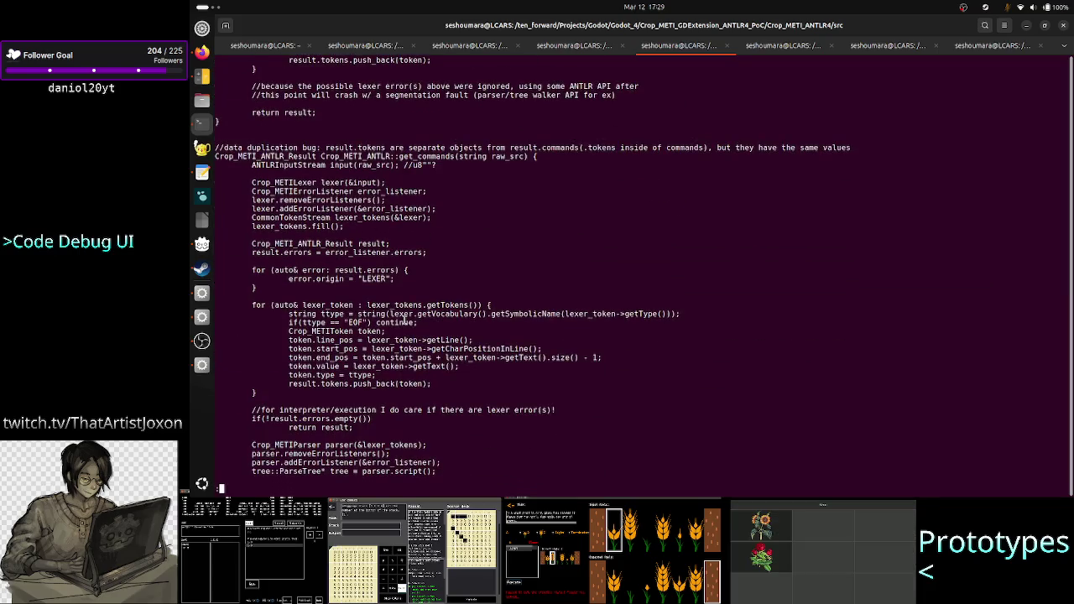
{"action": "left_click", "coordinate": [201, 366]}
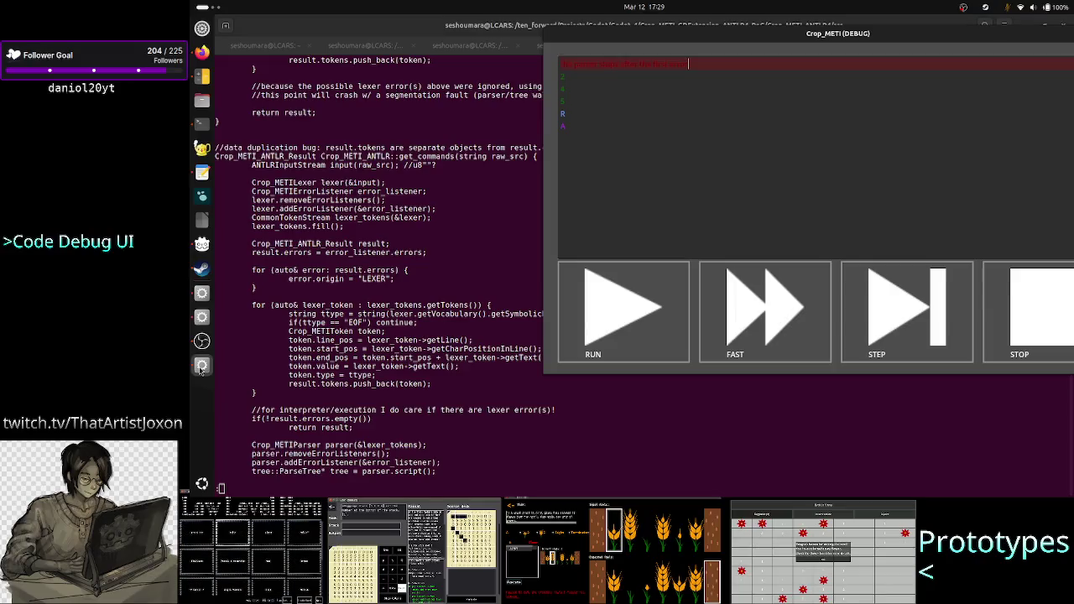
Erase the typed note and the leftover empty top line from the Crop_METI debug program
{"action": "left_click", "coordinate": [201, 295]}
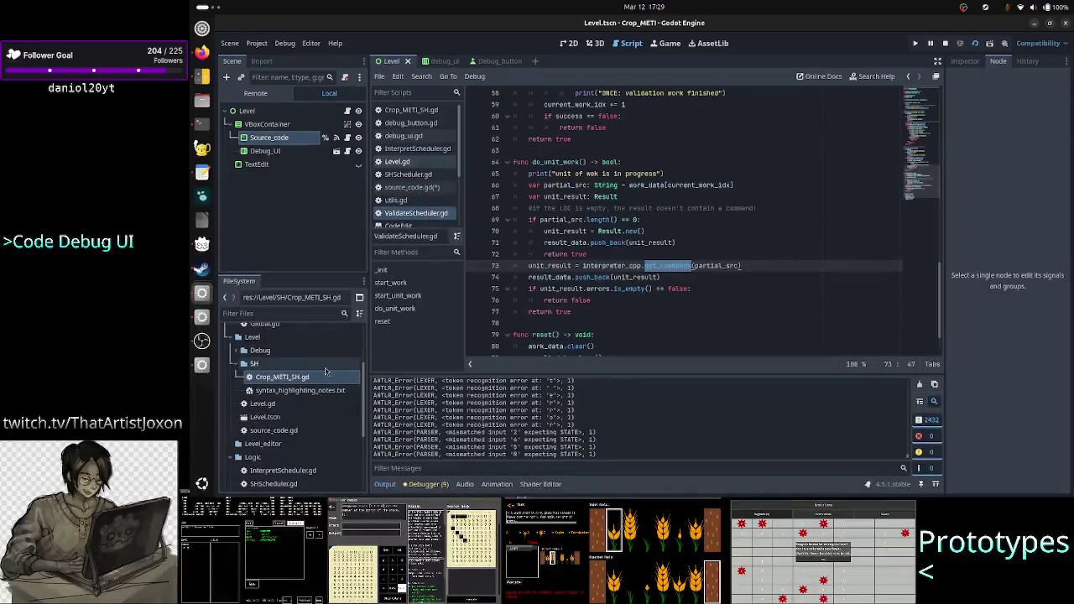
{"action": "left_click_drag", "start_coordinate": [598, 454], "coordinate": [531, 388]}
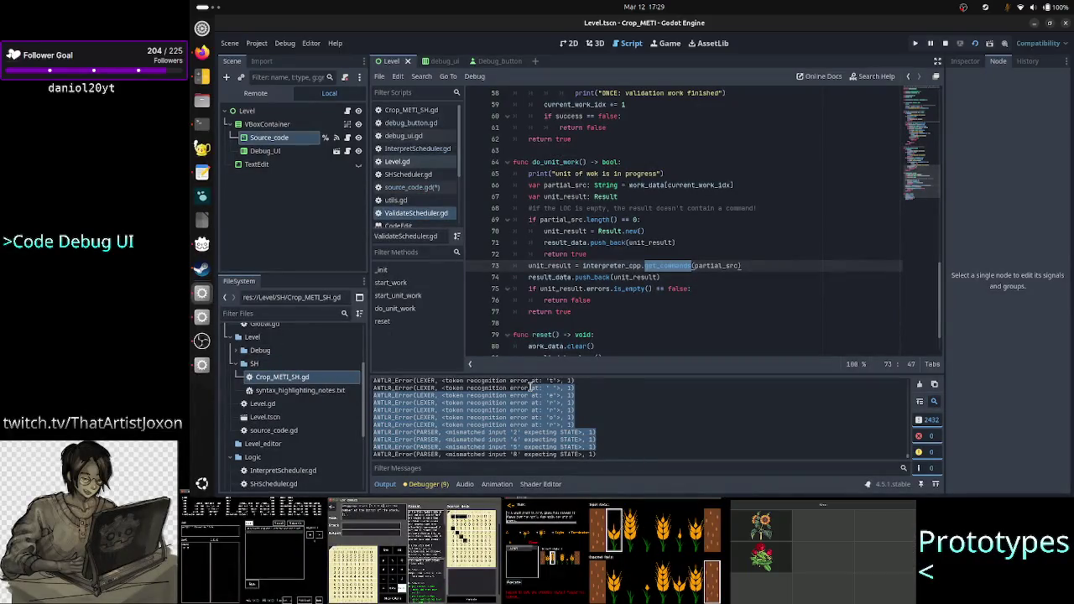
{"action": "key", "text": "alt+Tab"}
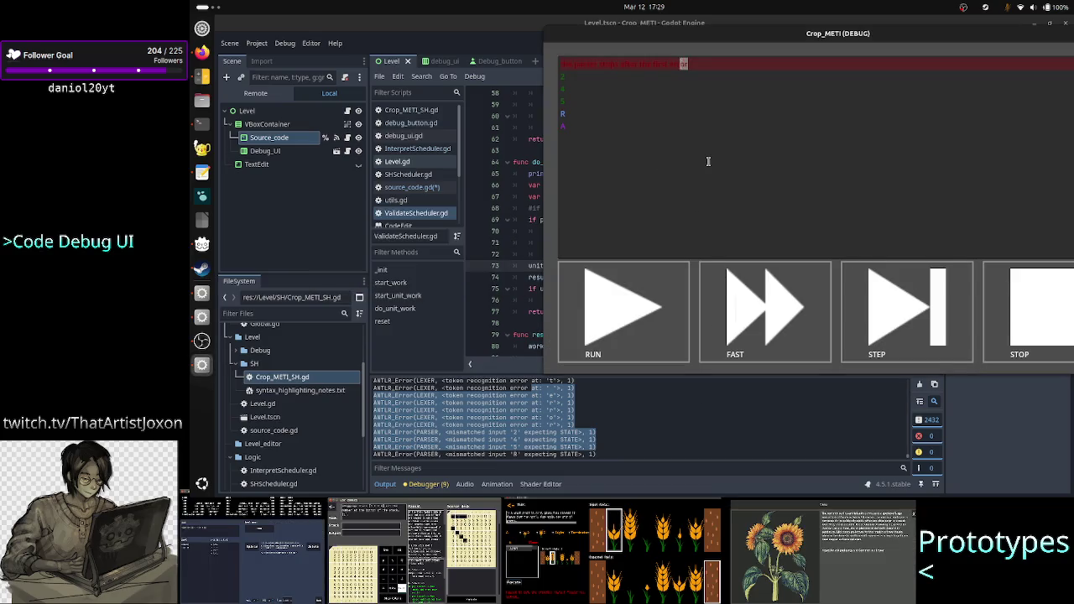
{"action": "key", "text": "BackSpace"}
{"action": "key", "text": "BackSpace"}
{"action": "key", "text": "BackSpace"}
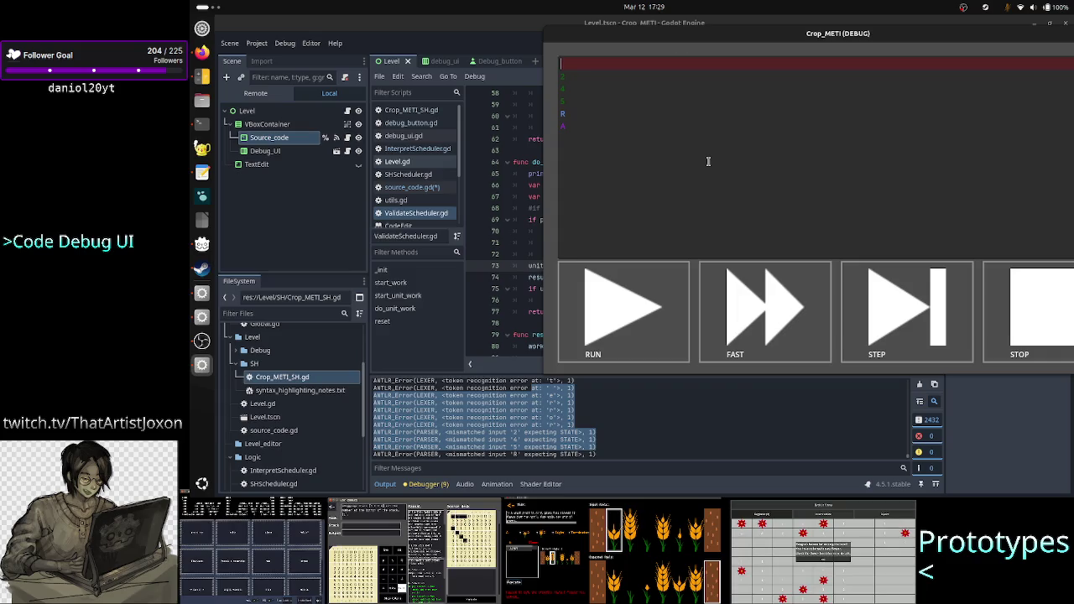
{"action": "key", "text": "Down"}
{"action": "key", "text": "BackSpace"}
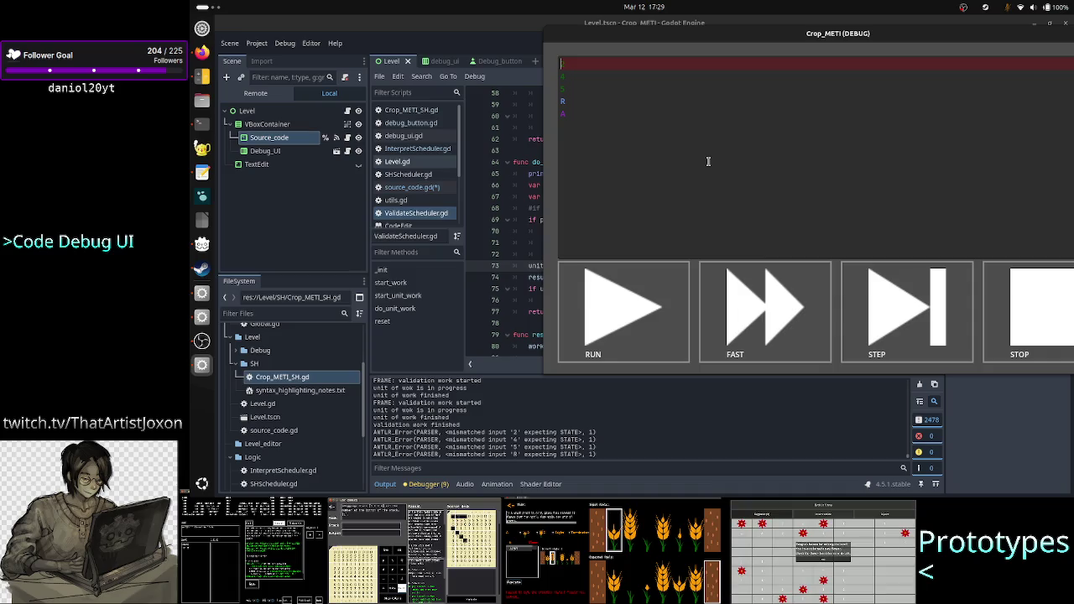
{"action": "left_click", "coordinate": [204, 124]}
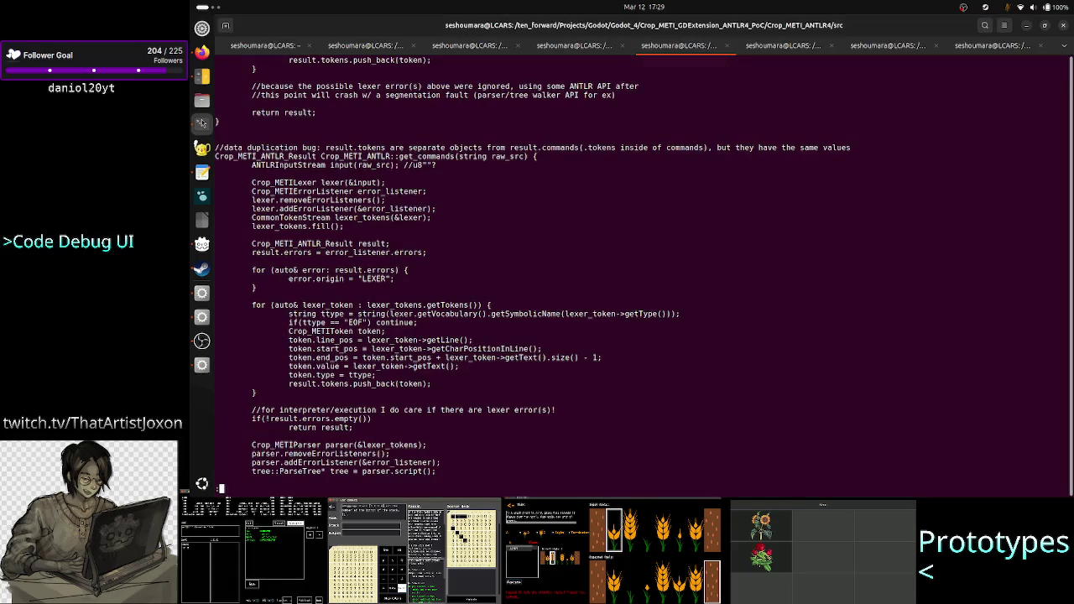
Mark the input stream, lexer and parser setup lines in Crop_METI_ANTLR.cpp
{"action": "mouse_move", "coordinate": [251, 165]}
{"action": "left_mouse_down"}
{"action": "mouse_move", "coordinate": [300, 191]}
{"action": "mouse_move", "coordinate": [359, 260]}
{"action": "mouse_move", "coordinate": [395, 192]}
{"action": "mouse_move", "coordinate": [375, 259]}
{"action": "mouse_move", "coordinate": [376, 246]}
{"action": "mouse_move", "coordinate": [383, 285]}
{"action": "mouse_move", "coordinate": [385, 225]}
{"action": "mouse_move", "coordinate": [361, 182]}
{"action": "left_mouse_up"}
{"action": "left_click", "coordinate": [347, 182]}
{"action": "double_click", "coordinate": [333, 182]}
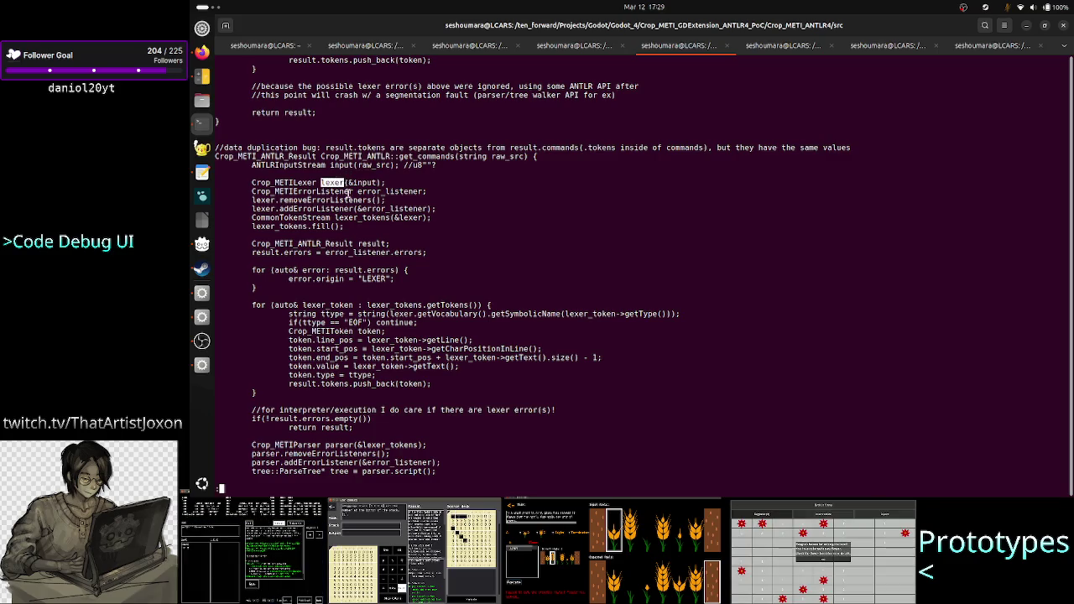
{"action": "left_click", "coordinate": [341, 443]}
{"action": "double_click", "coordinate": [342, 444]}
{"action": "left_click", "coordinate": [447, 416]}
Scroll to the file's end, mark get_commands, and quit less to the src prompt
{"action": "scroll", "coordinate": [485, 381], "scroll_direction": "down", "scroll_amount": 5}
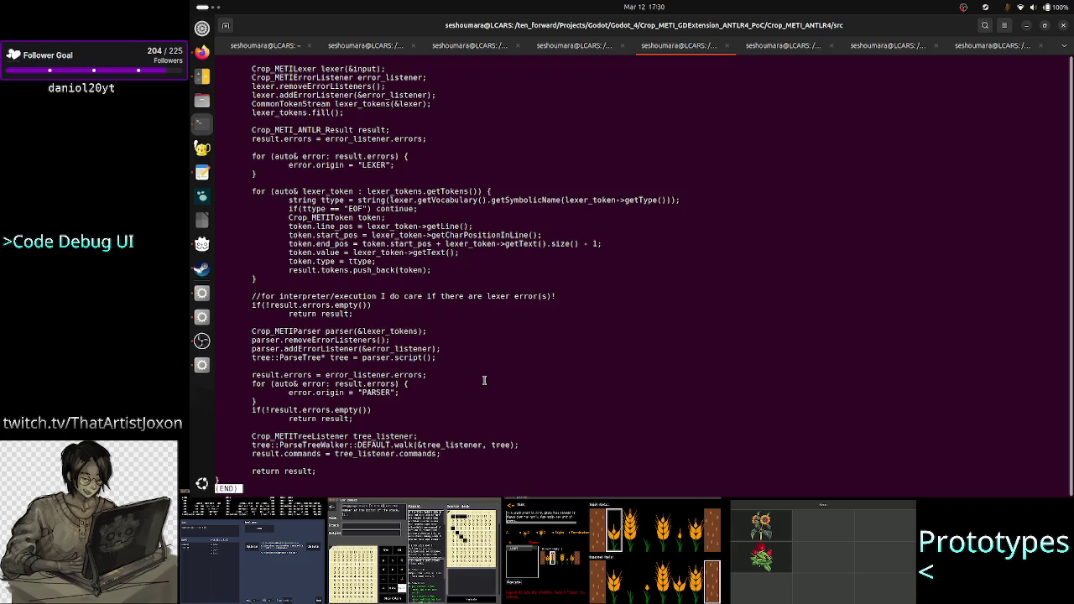
{"action": "scroll", "coordinate": [485, 380], "scroll_direction": "up", "scroll_amount": 9}
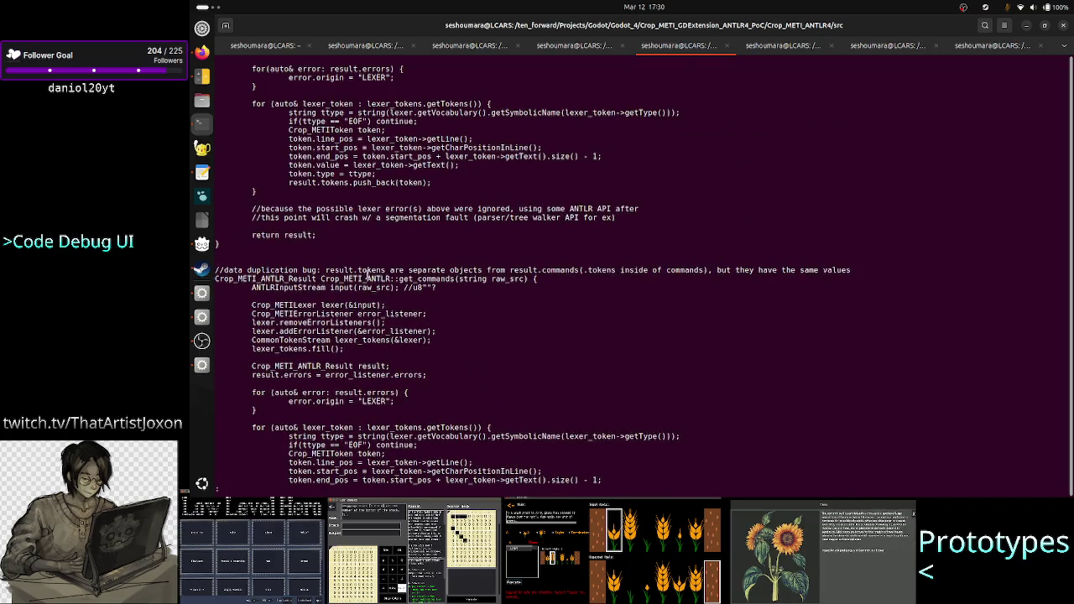
{"action": "double_click", "coordinate": [422, 278]}
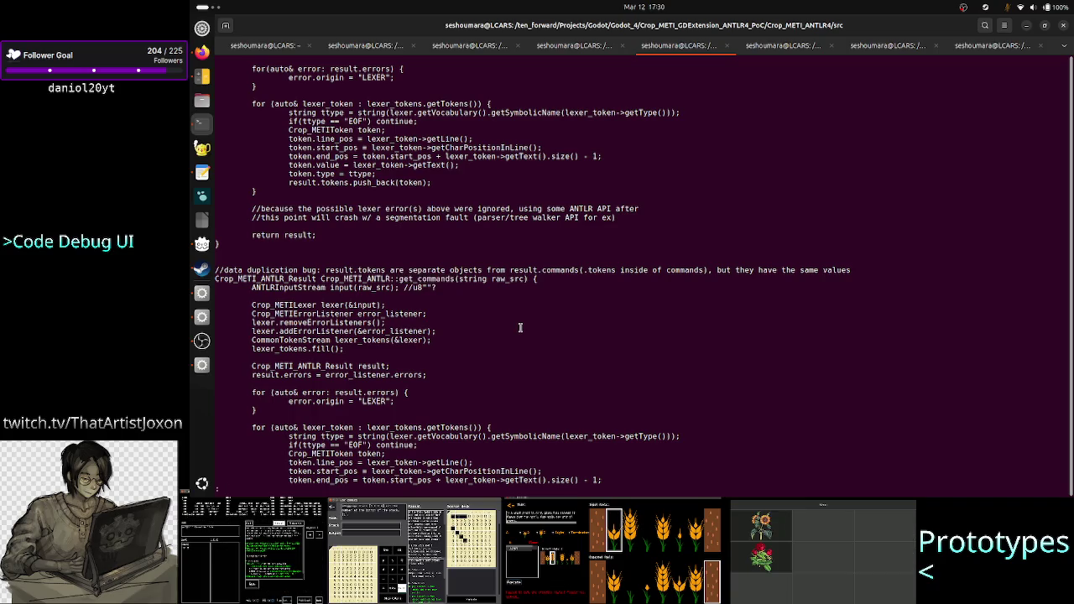
{"action": "key", "text": "q"}
{"action": "key", "text": "alt+Tab"}
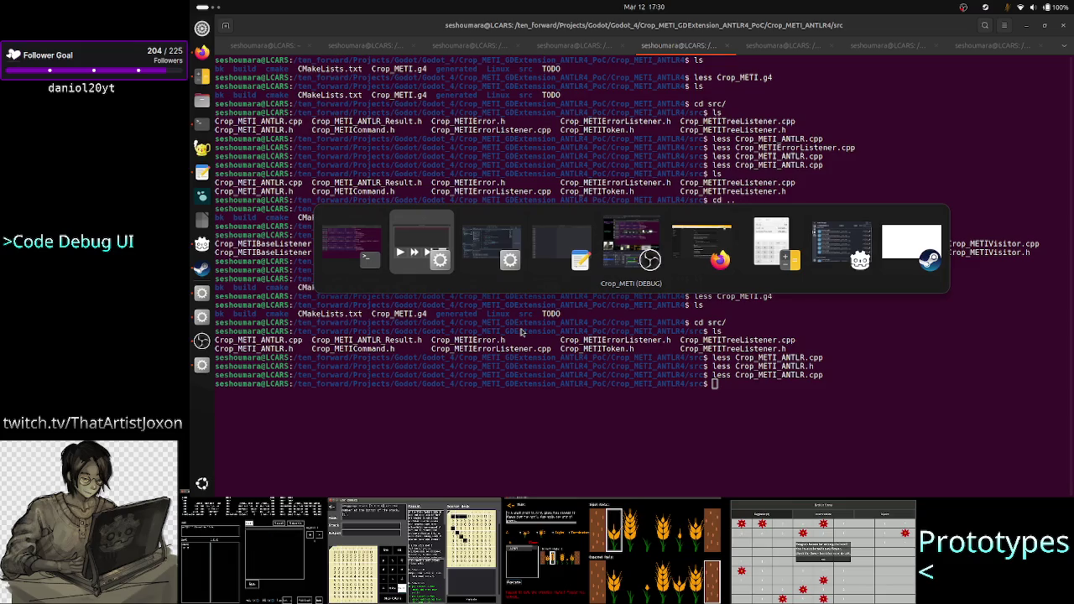
{"action": "key", "text": "alt+Tab"}
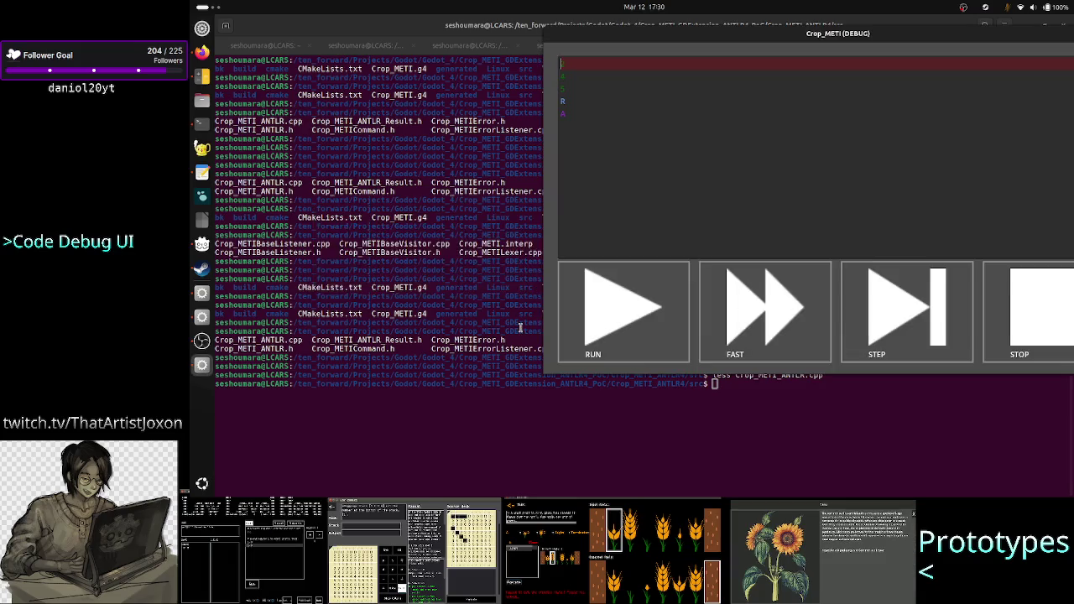
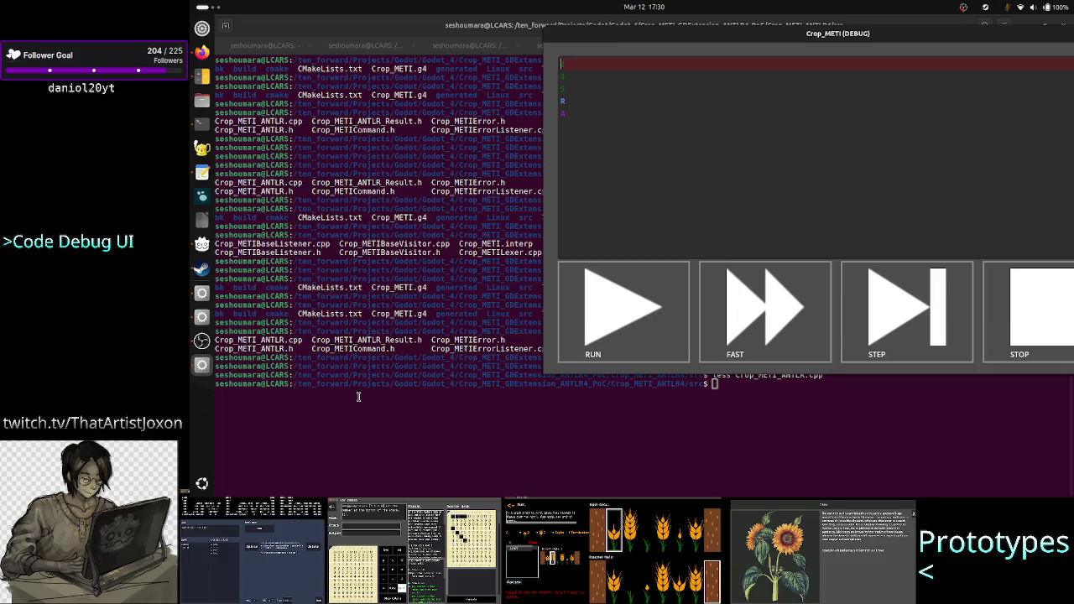
Leave the Crop_METI debug window and go through the terminal to the Godot editor
{"action": "left_click", "coordinate": [381, 384]}
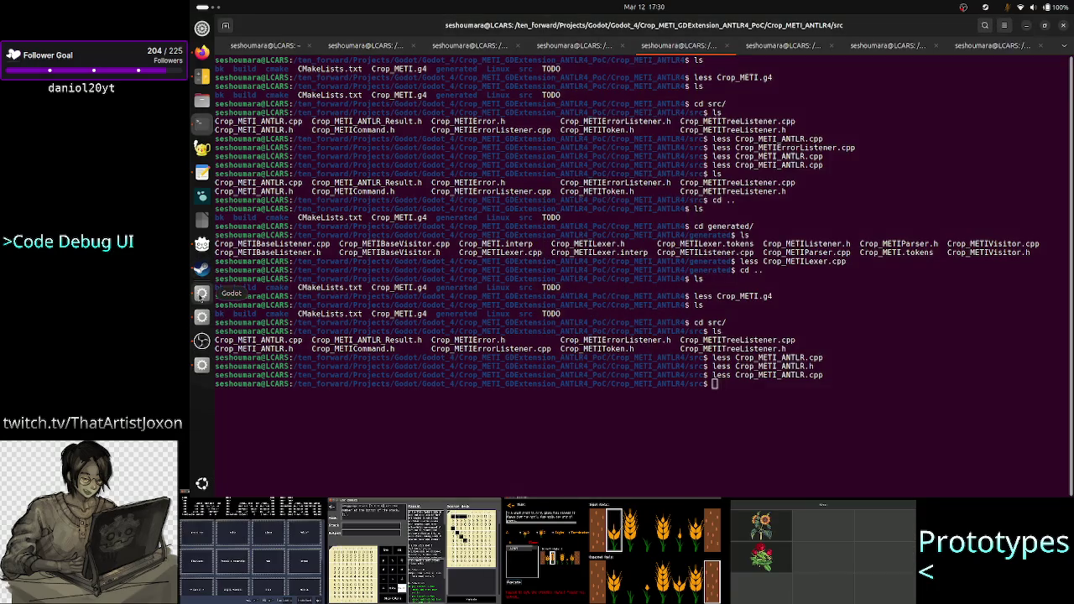
{"action": "left_click", "coordinate": [201, 292]}
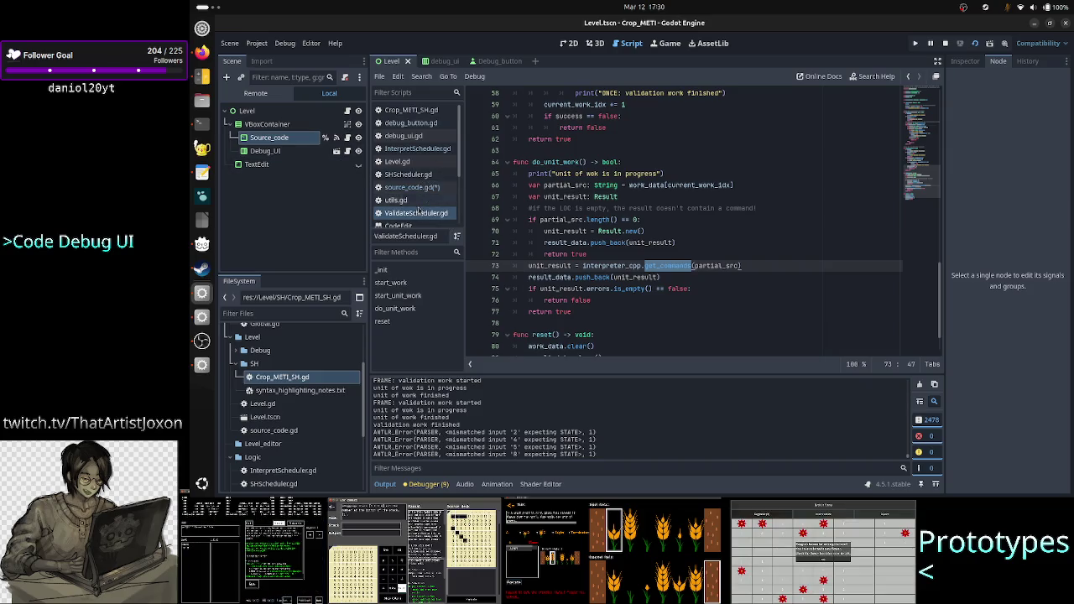
In ValidateScheduler.gd, inspect do_unit_work, partial_src and the raw_src.split call on line 16
{"action": "left_click", "coordinate": [419, 215]}
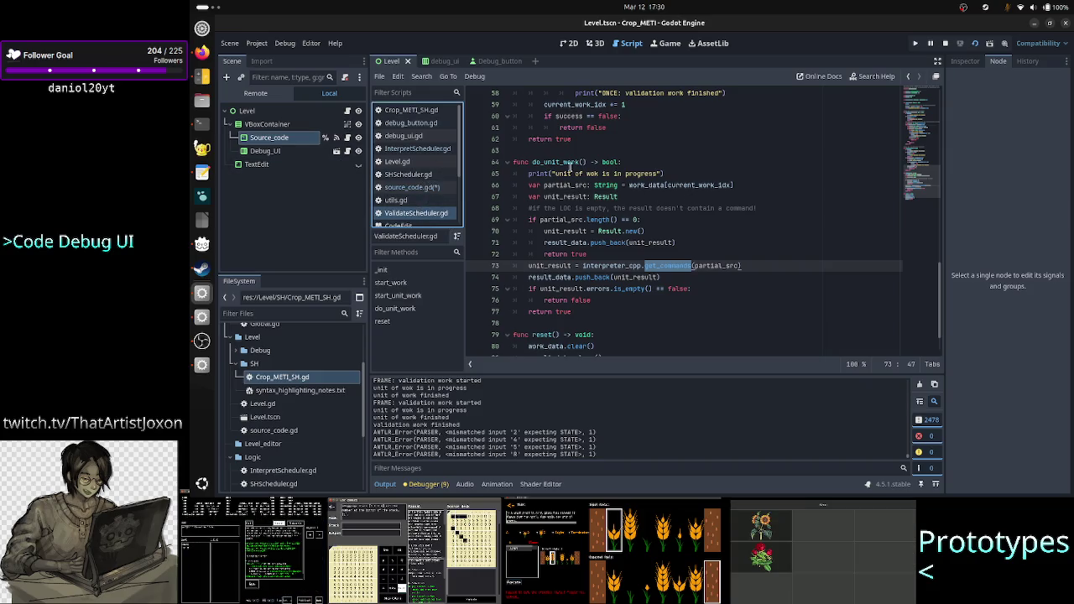
{"action": "double_click", "coordinate": [571, 163]}
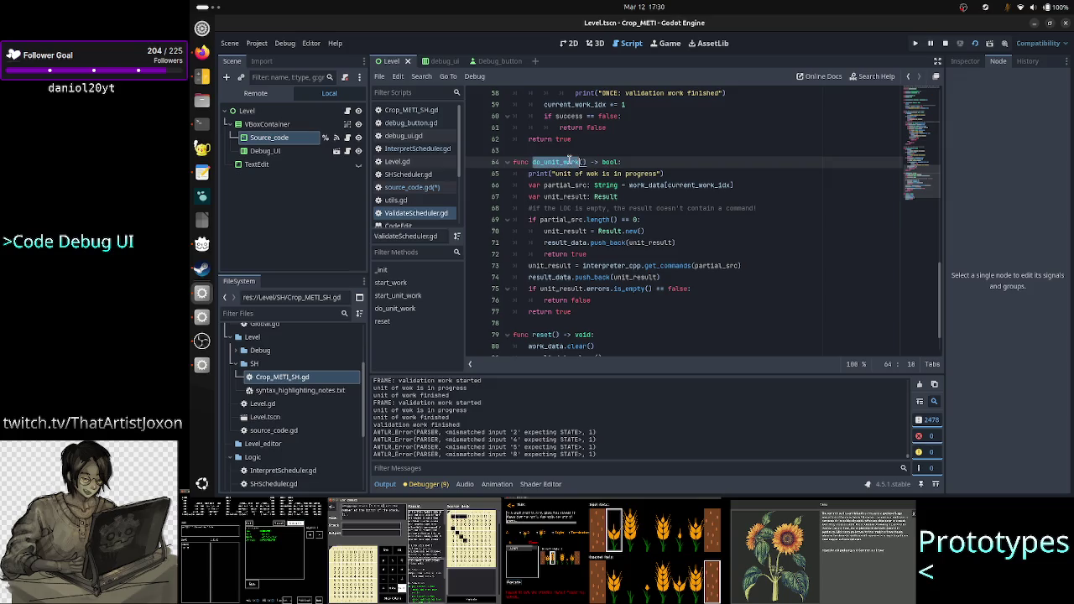
{"action": "double_click", "coordinate": [727, 266]}
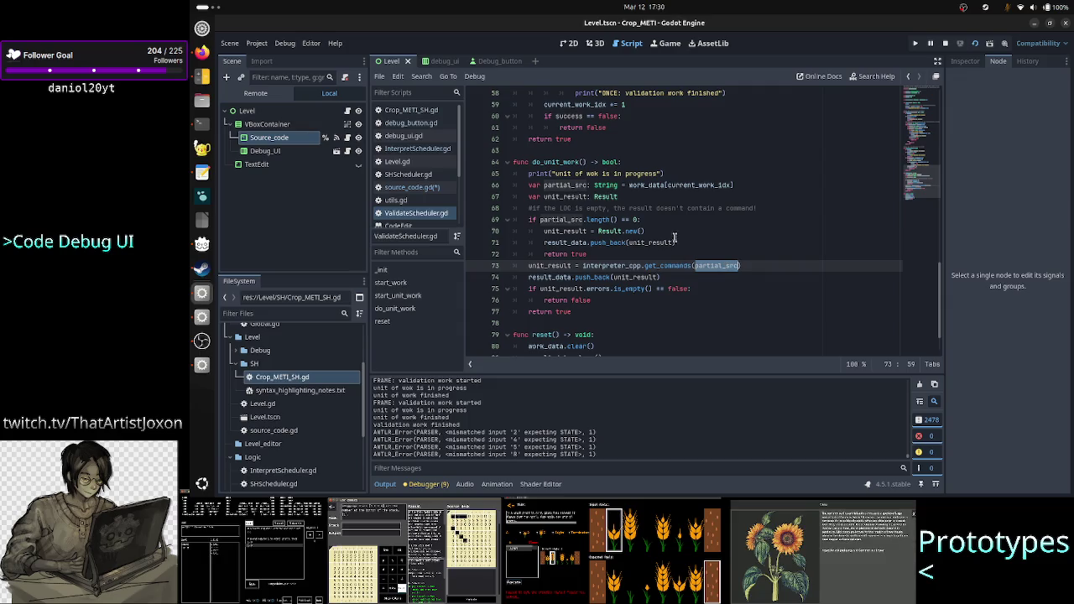
{"action": "scroll", "coordinate": [741, 206], "scroll_direction": "up", "scroll_amount": 19}
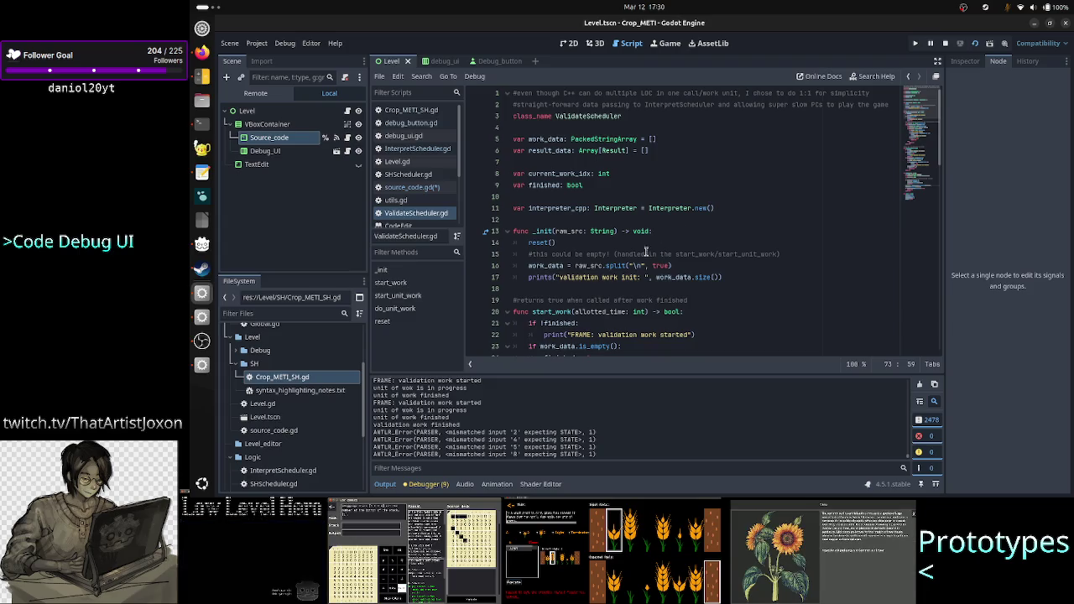
{"action": "left_click_drag", "start_coordinate": [672, 265], "coordinate": [575, 265]}
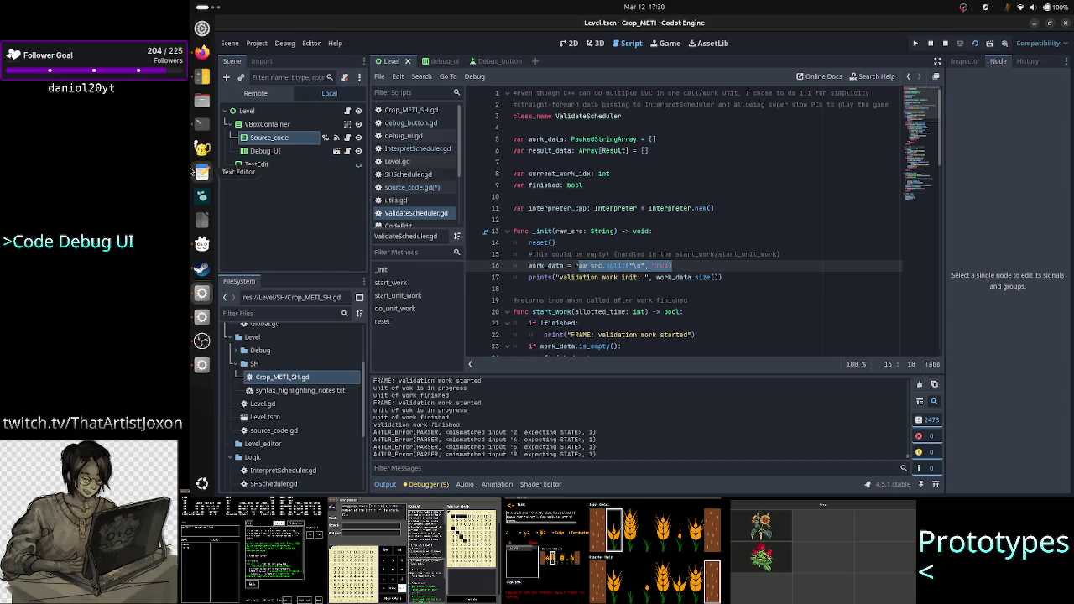
{"action": "left_click", "coordinate": [193, 171]}
Start a new document with three lines of A23RT
{"action": "left_click", "coordinate": [264, 26]}
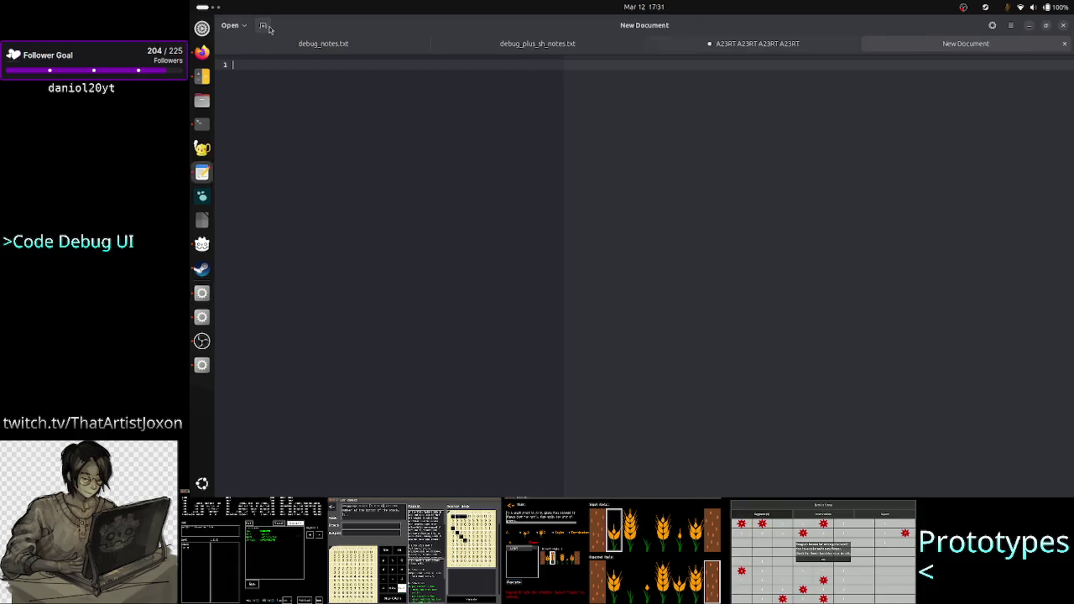
{"action": "type", "text": "A23RT"}
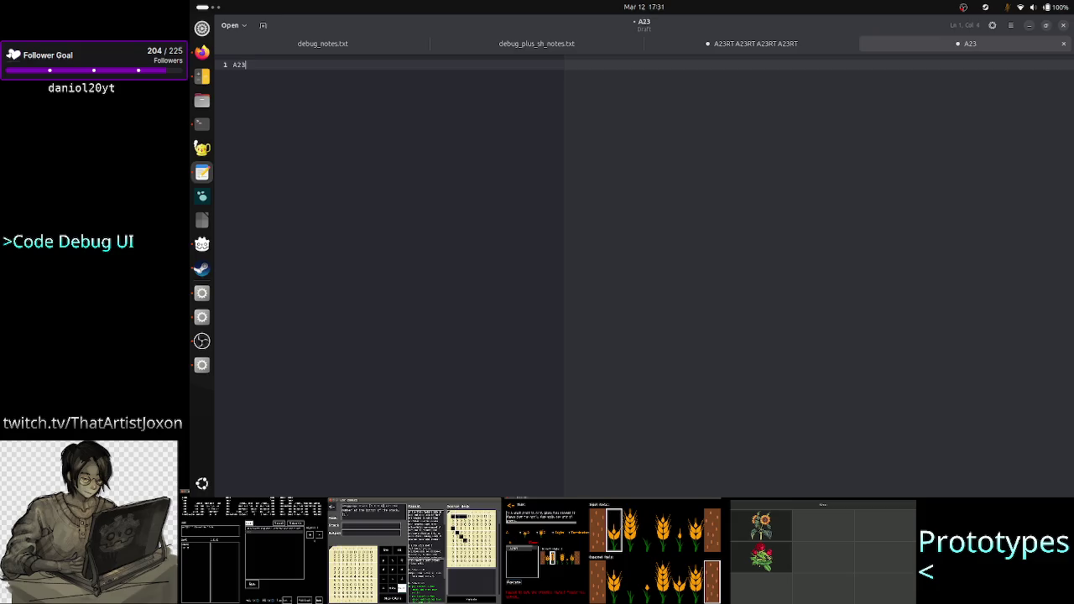
{"action": "key", "text": "Return"}
{"action": "key", "text": "Up"}
{"action": "key", "text": "shift+Home"}
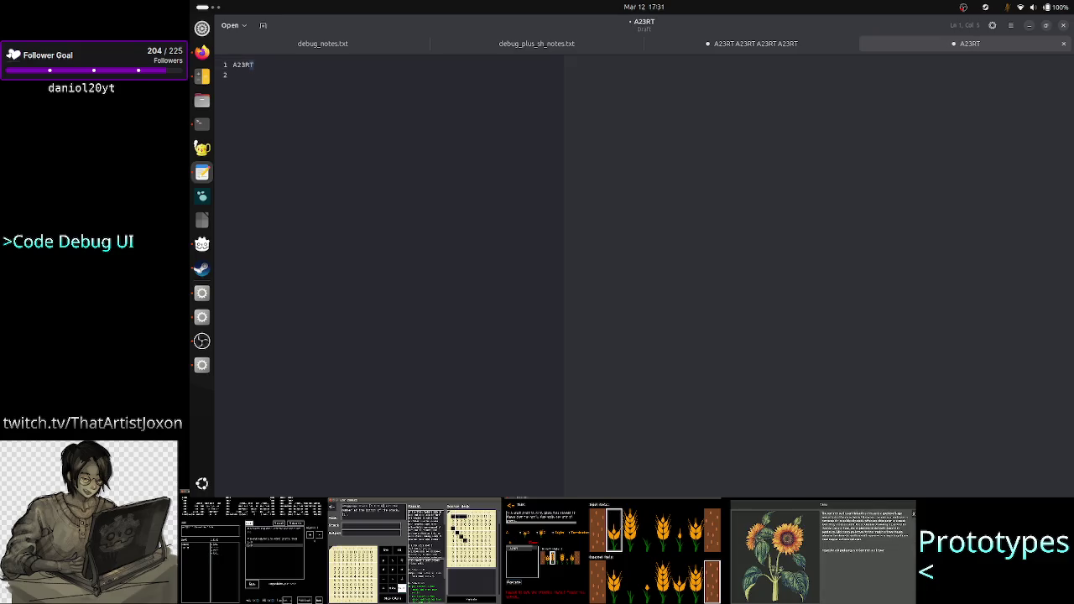
{"action": "key", "text": "ctrl+c"}
{"action": "key", "text": "Down"}
{"action": "key", "text": "ctrl+v"}
{"action": "key", "text": "Return"}
{"action": "key", "text": "ctrl+v"}
{"action": "key", "text": "Return"}
{"action": "key", "text": "Return"}
{"action": "key", "text": "Return"}
Add a ValidateScheduler note with an indented line about splitting the code on newlines
{"action": "type", "text": "V"}
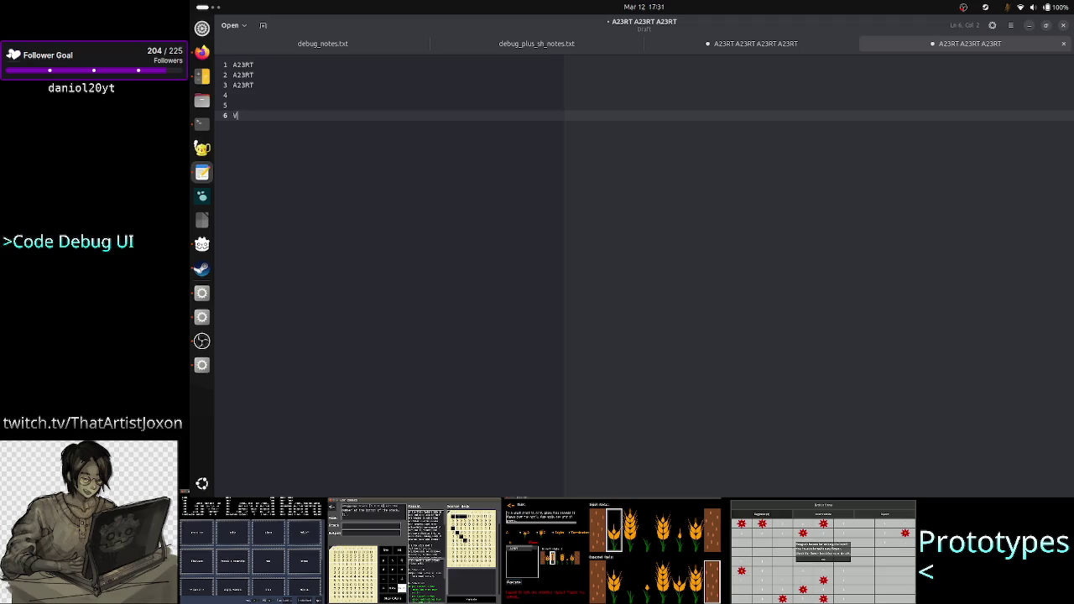
{"action": "type", "text": "alidateSc"}
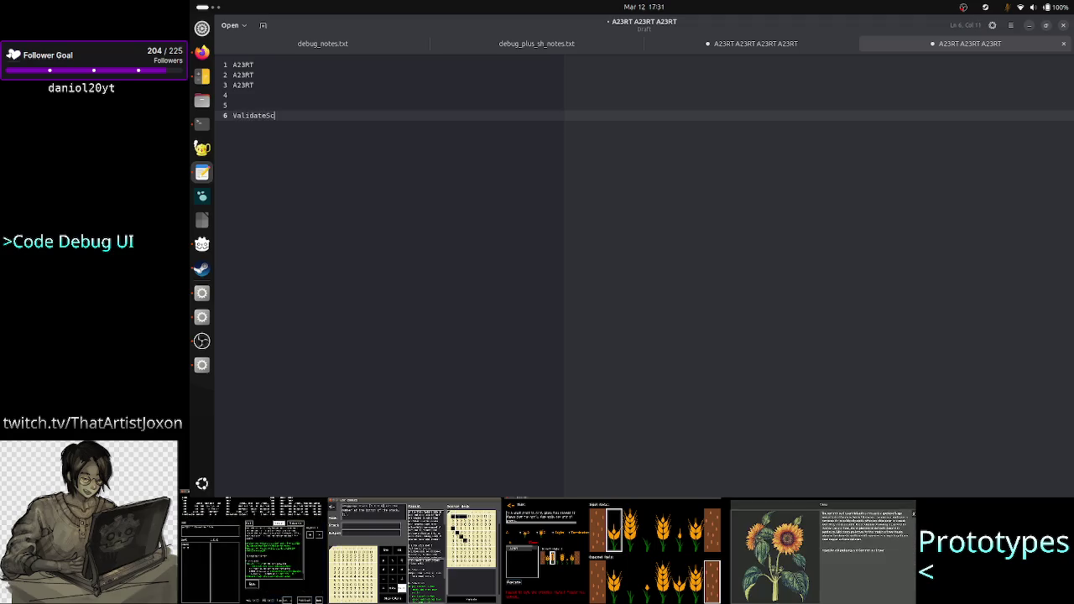
{"action": "type", "text": "hedule"}
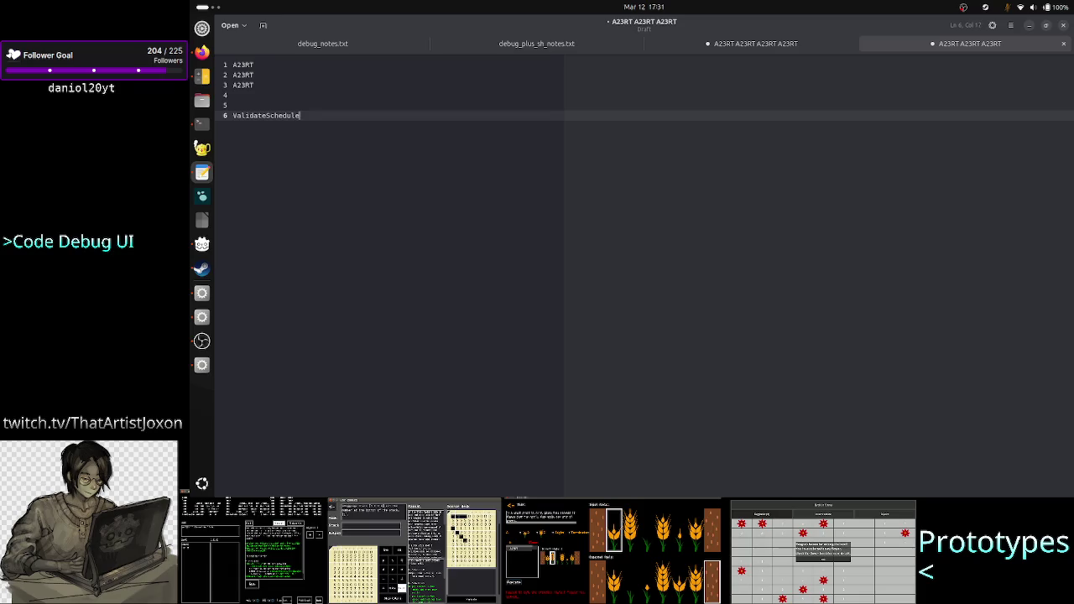
{"action": "key", "text": "Up"}
{"action": "key", "text": "Up"}
{"action": "key", "text": "Up"}
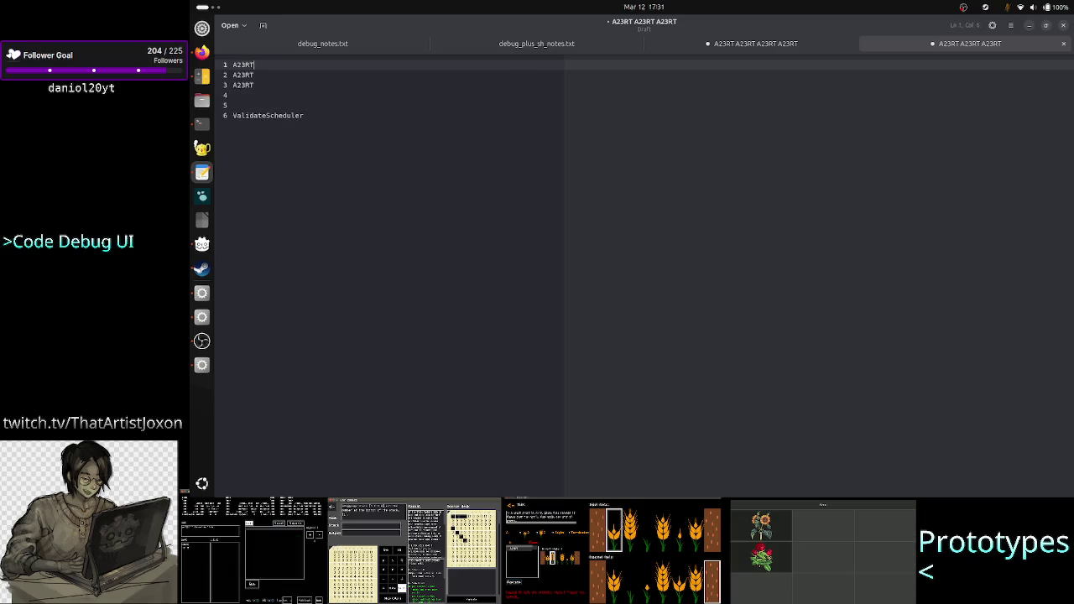
{"action": "key", "text": "Down"}
{"action": "key", "text": "Down"}
{"action": "key", "text": "Down"}
{"action": "key", "text": "Down"}
{"action": "key", "text": "End"}
{"action": "key", "text": "Return"}
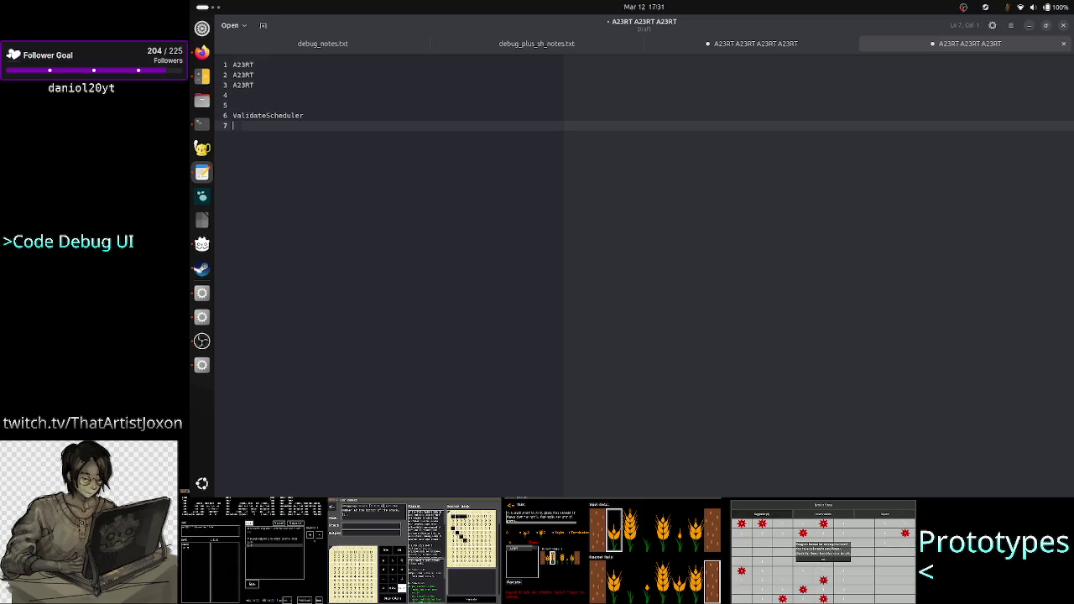
{"action": "key", "text": "Tab"}
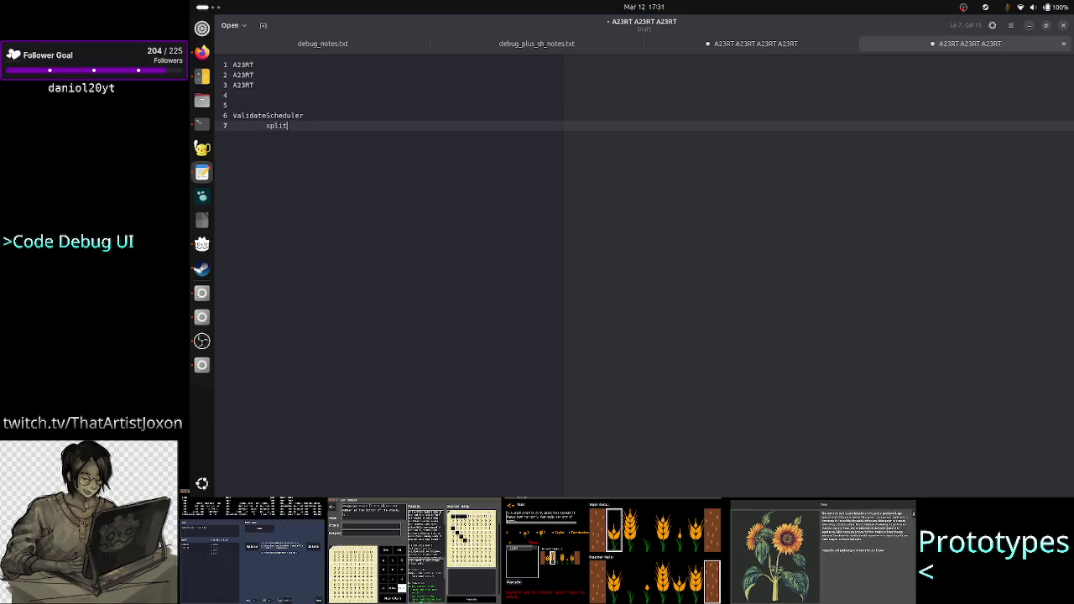
{"action": "type", "text": "the code"}
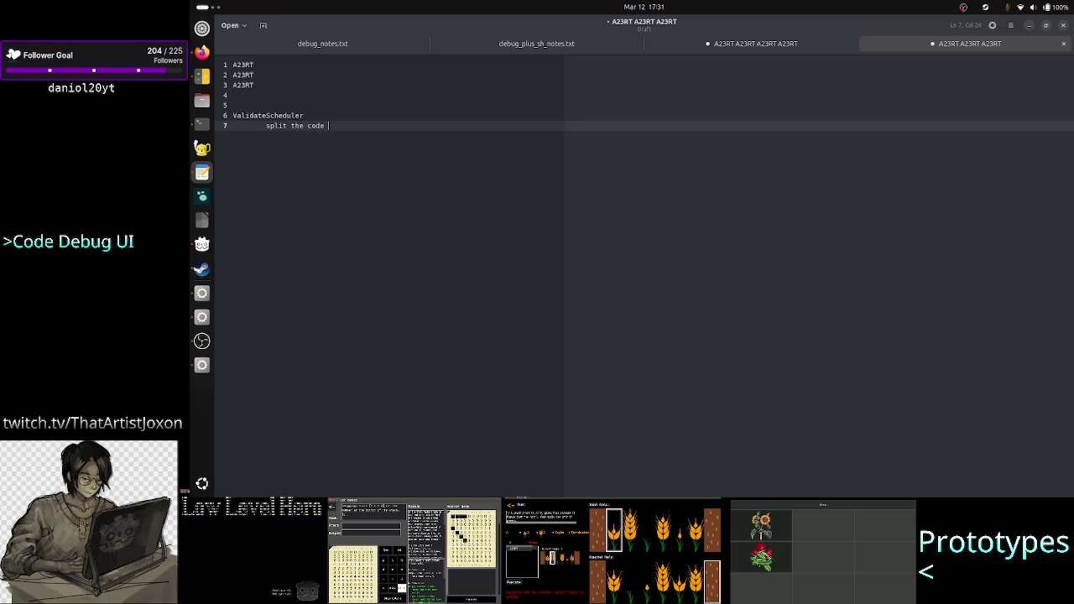
{"action": "type", "text": "ing   "}
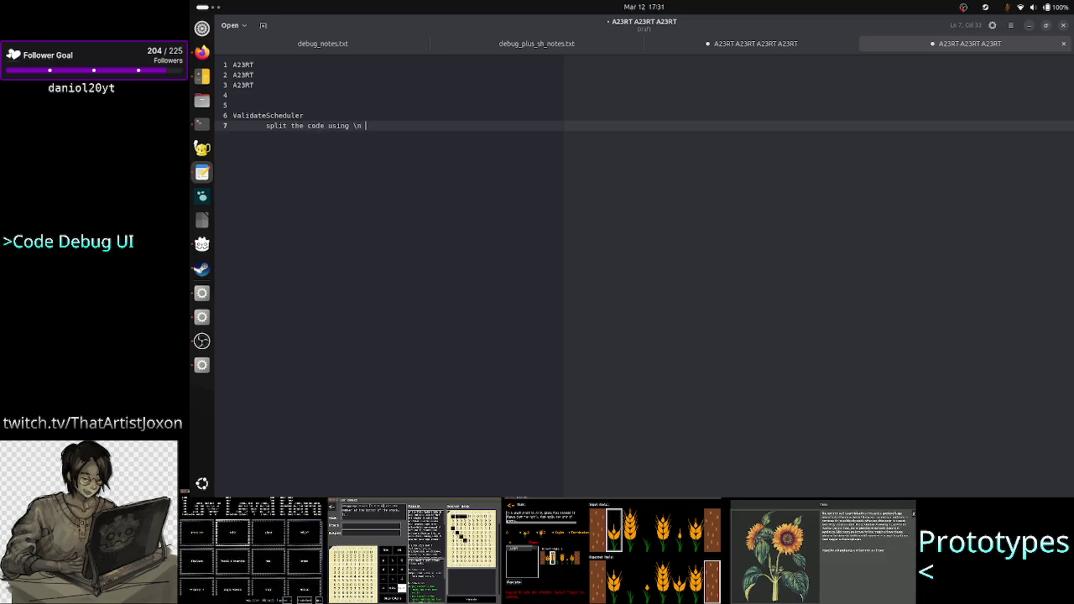
{"action": "type", "text": "del"}
Add an indented line reading Array[A23RT, A23RT, A23RT]
{"action": "key", "text": "Return"}
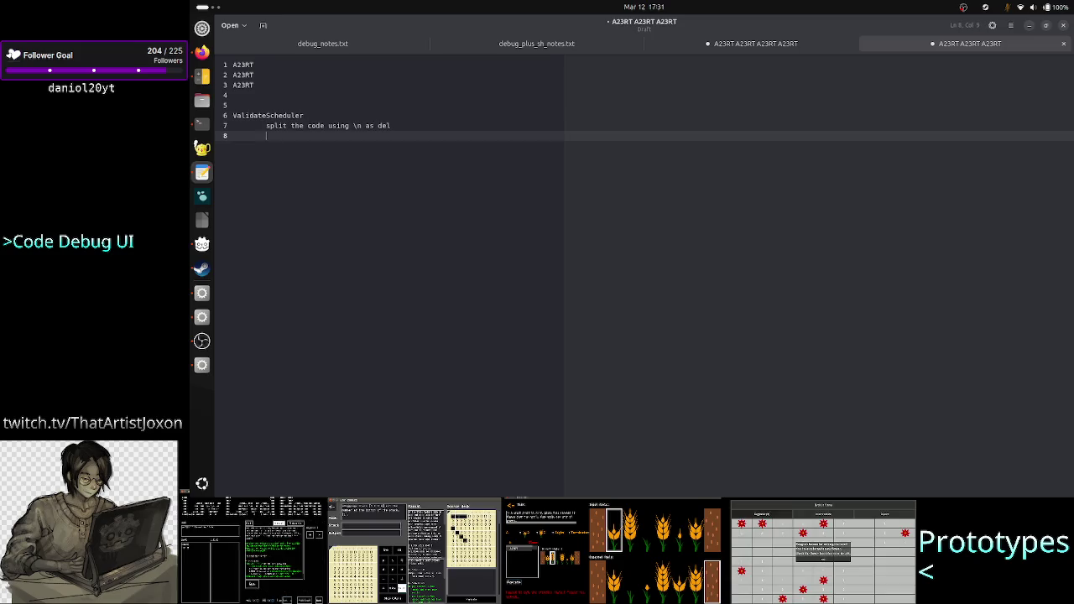
{"action": "type", "text": "Array["}
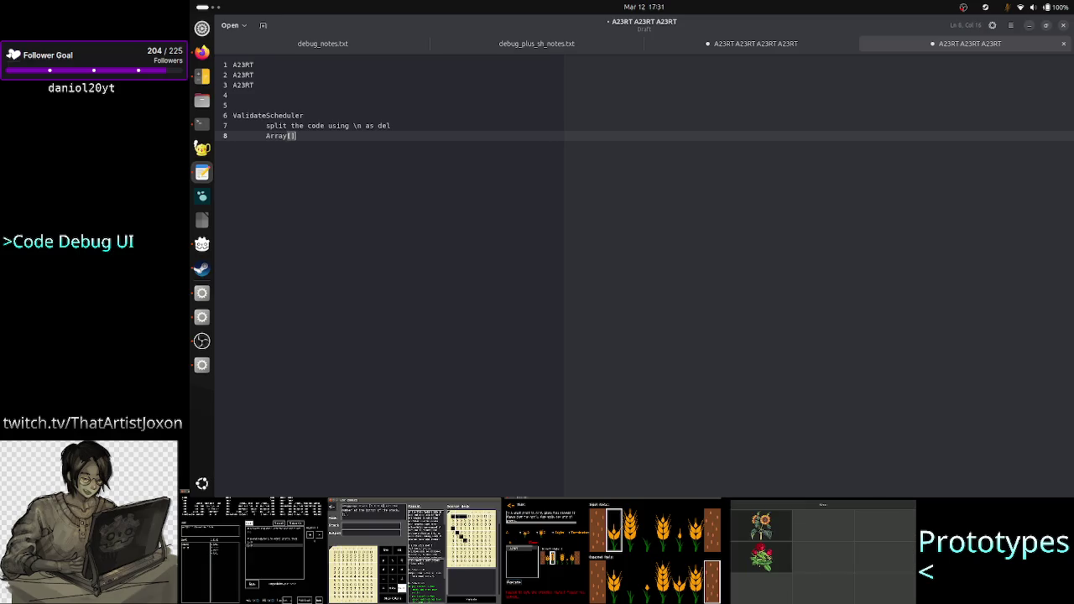
{"action": "type", "text": "'',"}
{"action": "key", "text": "Up"}
{"action": "key", "text": "Up"}
{"action": "key", "text": "Up"}
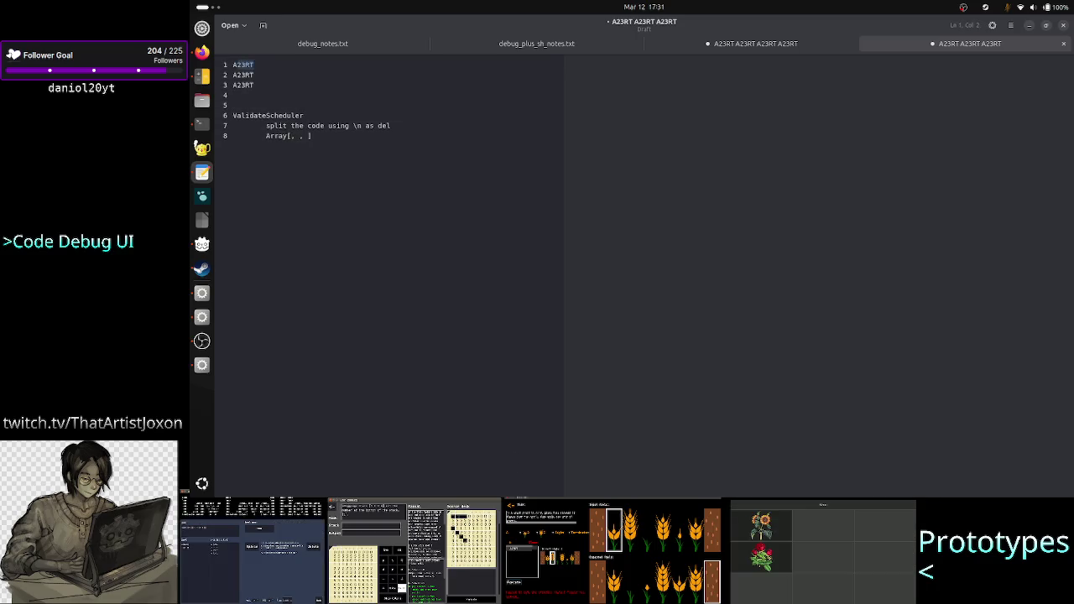
{"action": "key", "text": "Down"}
{"action": "key", "text": "Down"}
{"action": "key", "text": "Down"}
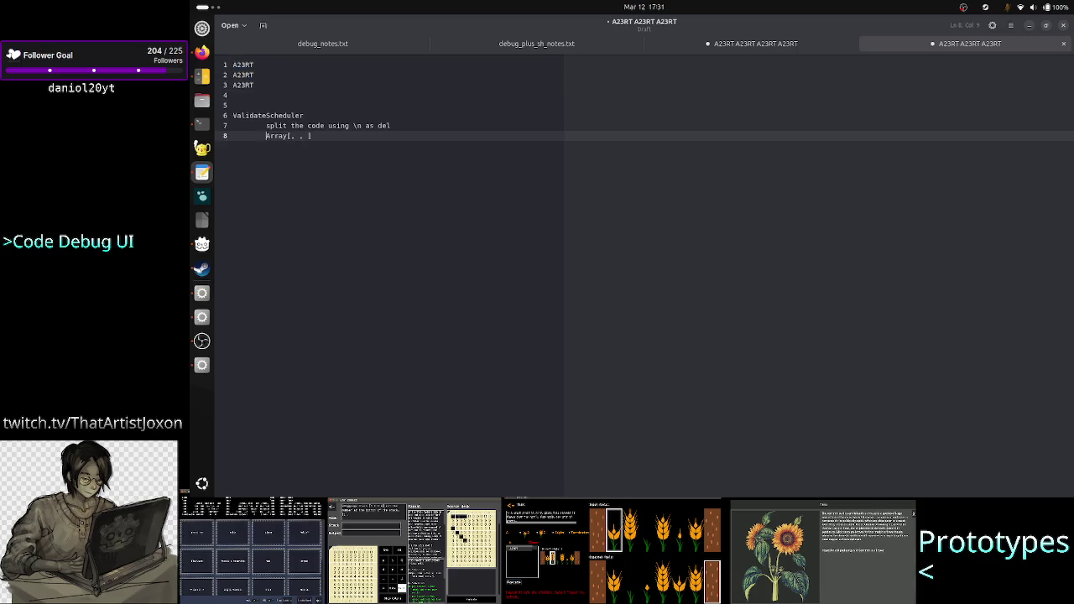
{"action": "key", "text": "Right"}
{"action": "key", "text": "Right"}
{"action": "key", "text": "Right"}
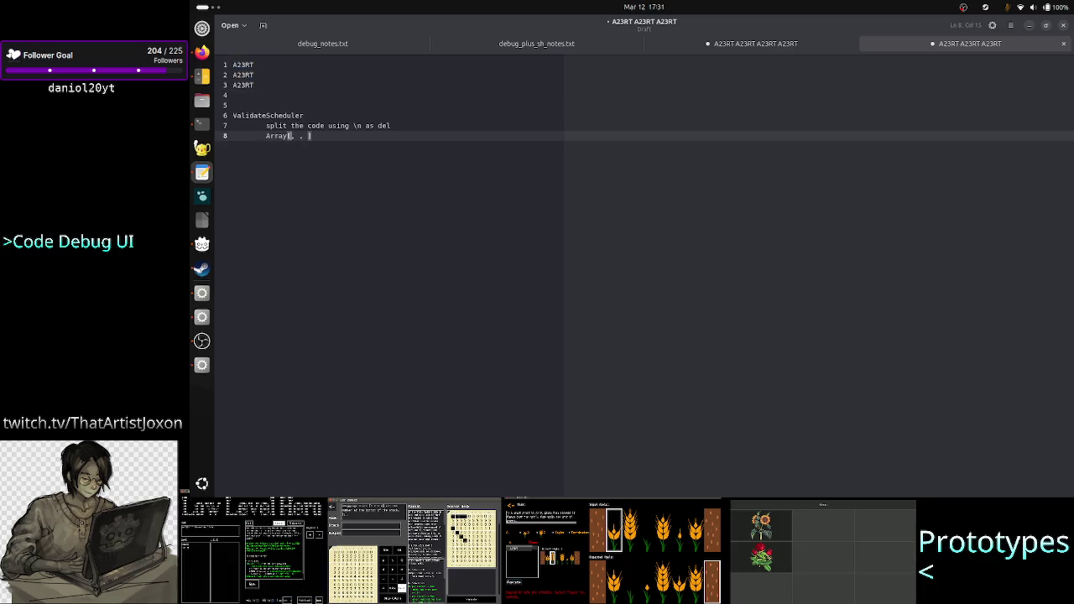
{"action": "type", "text": "A23RT, "}
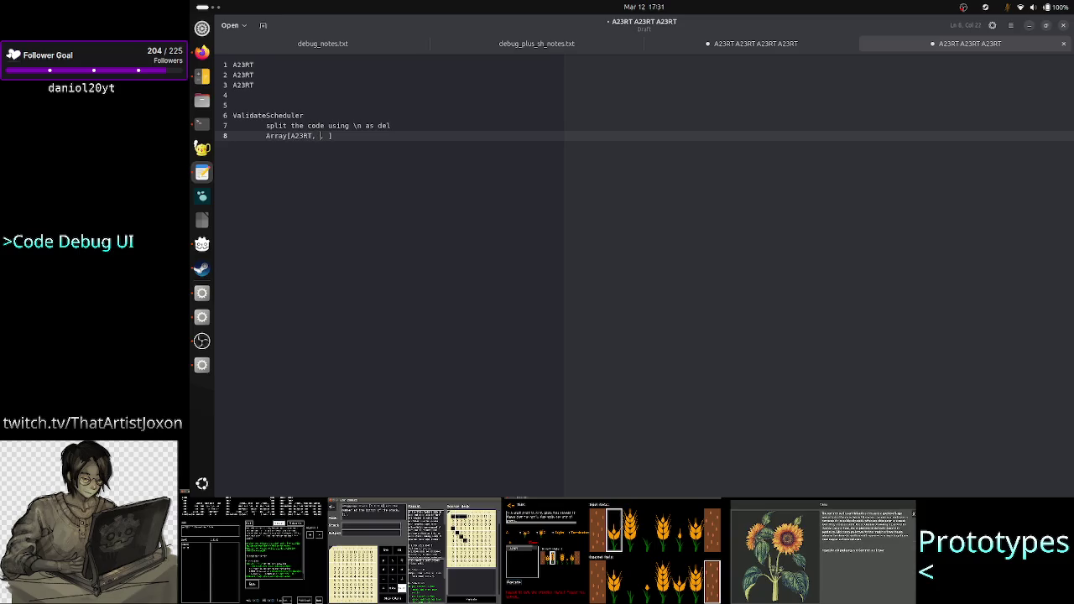
{"action": "type", "text": "A23RT, A23RT"}
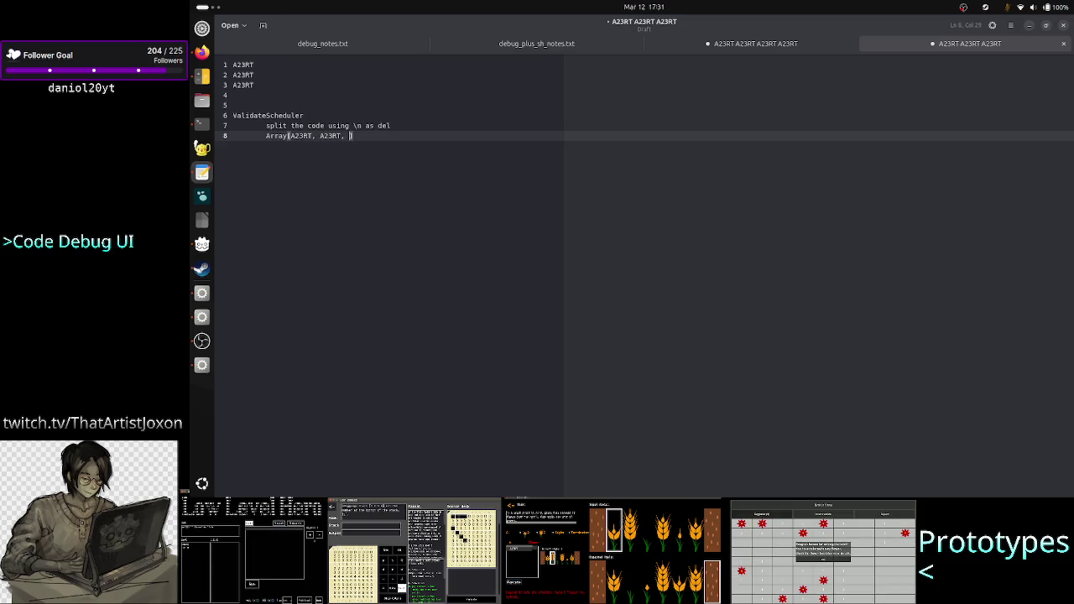
{"action": "key", "text": "alt+Tab"}
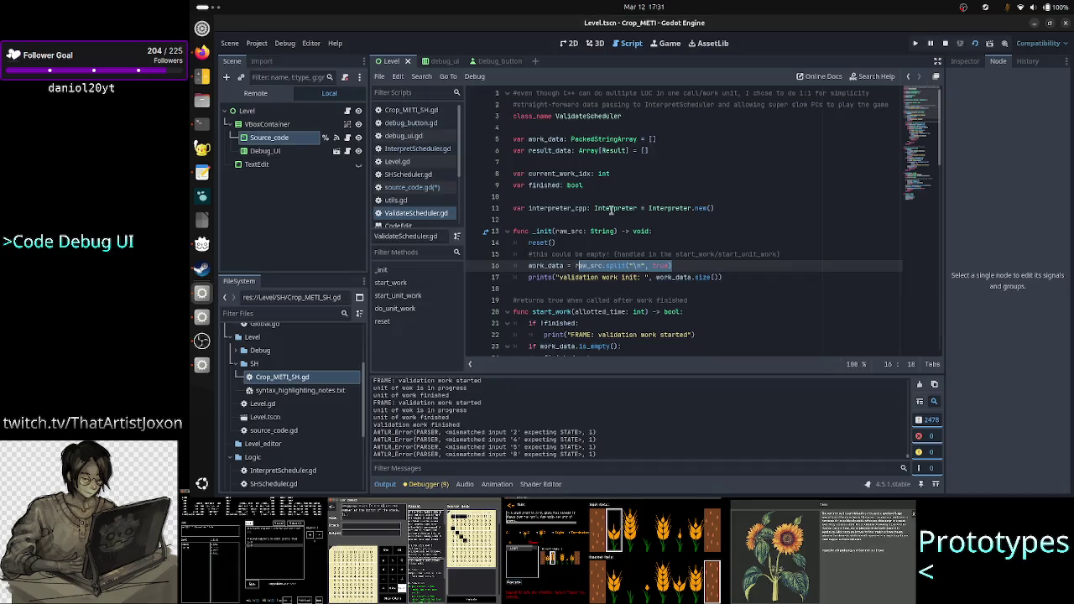
In ValidateScheduler.gd, trace start_work and its do_unit_work call on line 33
{"action": "left_click", "coordinate": [598, 254]}
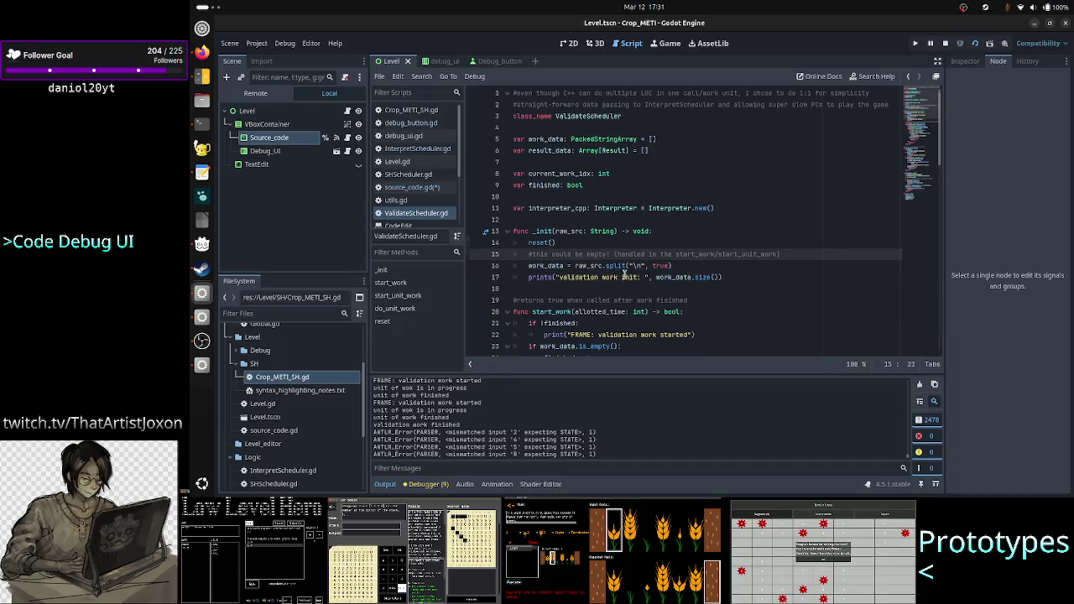
{"action": "scroll", "coordinate": [598, 251], "scroll_direction": "down", "scroll_amount": 3}
{"action": "double_click", "coordinate": [548, 207]}
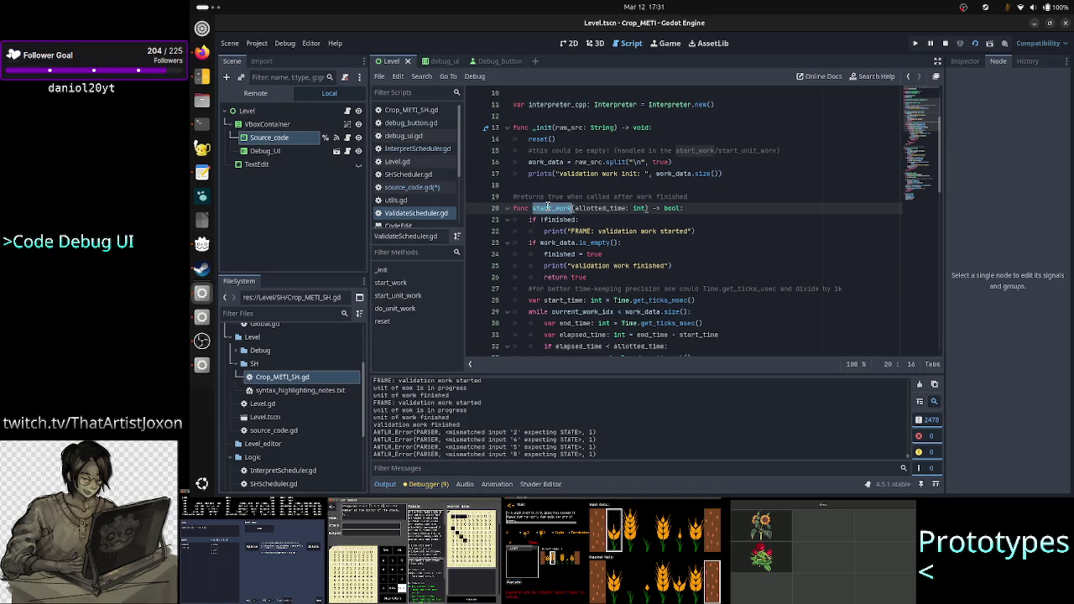
{"action": "scroll", "coordinate": [641, 250], "scroll_direction": "down", "scroll_amount": 2}
{"action": "scroll", "coordinate": [642, 250], "scroll_direction": "down", "scroll_amount": 2}
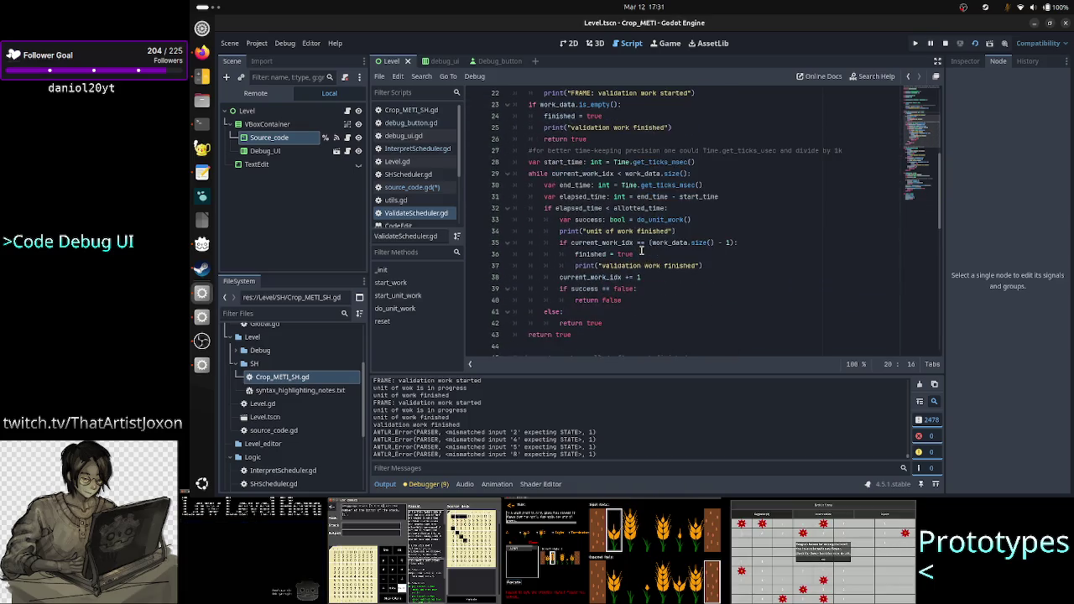
{"action": "double_click", "coordinate": [672, 220]}
{"action": "scroll", "coordinate": [689, 277], "scroll_direction": "down", "scroll_amount": 2}
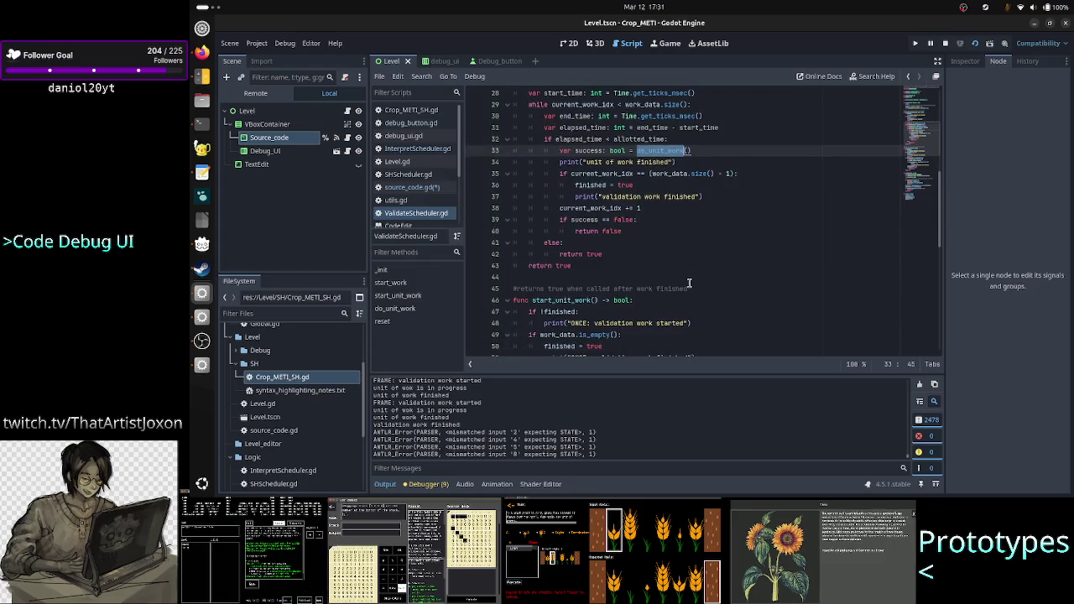
Compare the first A23RT in the notes with get_commands(partial_src) on line 73
{"action": "key", "text": "alt+Tab"}
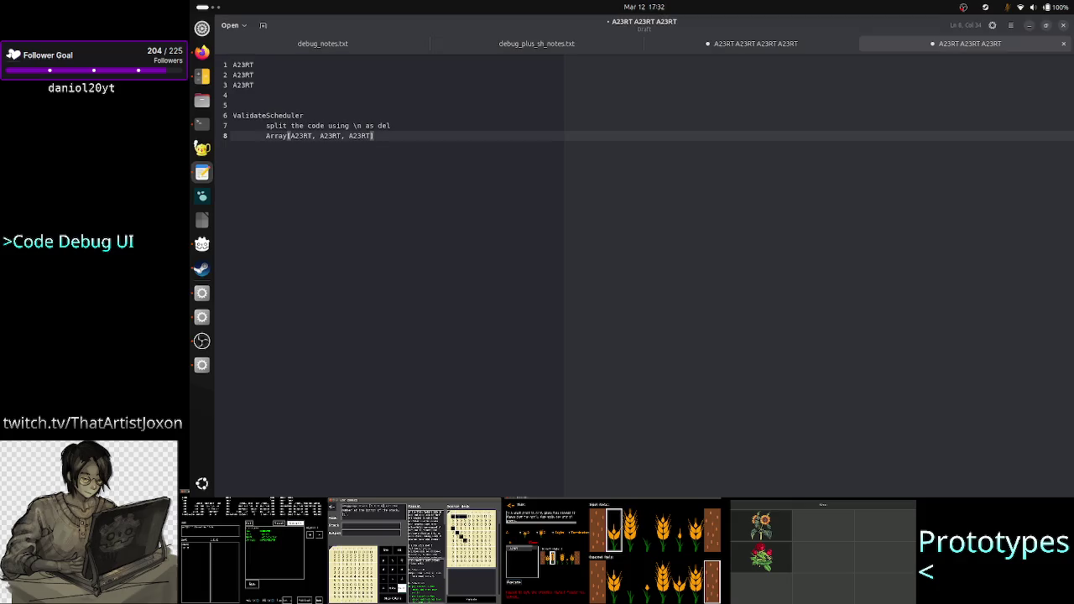
{"action": "left_click_drag", "start_coordinate": [312, 135], "coordinate": [289, 135]}
{"action": "key", "text": "alt+Tab"}
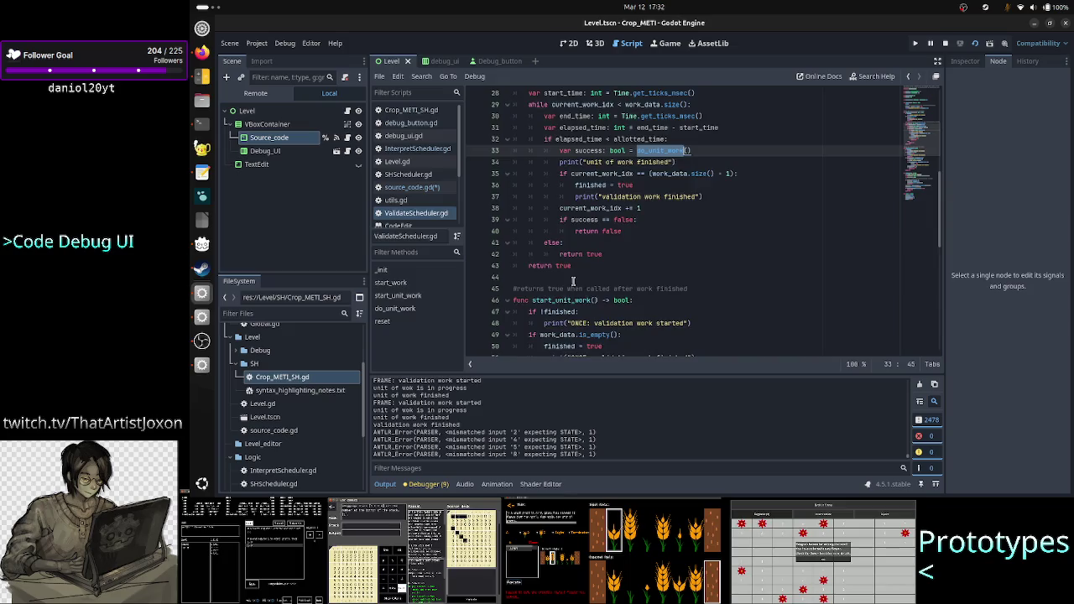
{"action": "scroll", "coordinate": [581, 257], "scroll_direction": "down", "scroll_amount": 6}
{"action": "scroll", "coordinate": [581, 257], "scroll_direction": "down", "scroll_amount": 5}
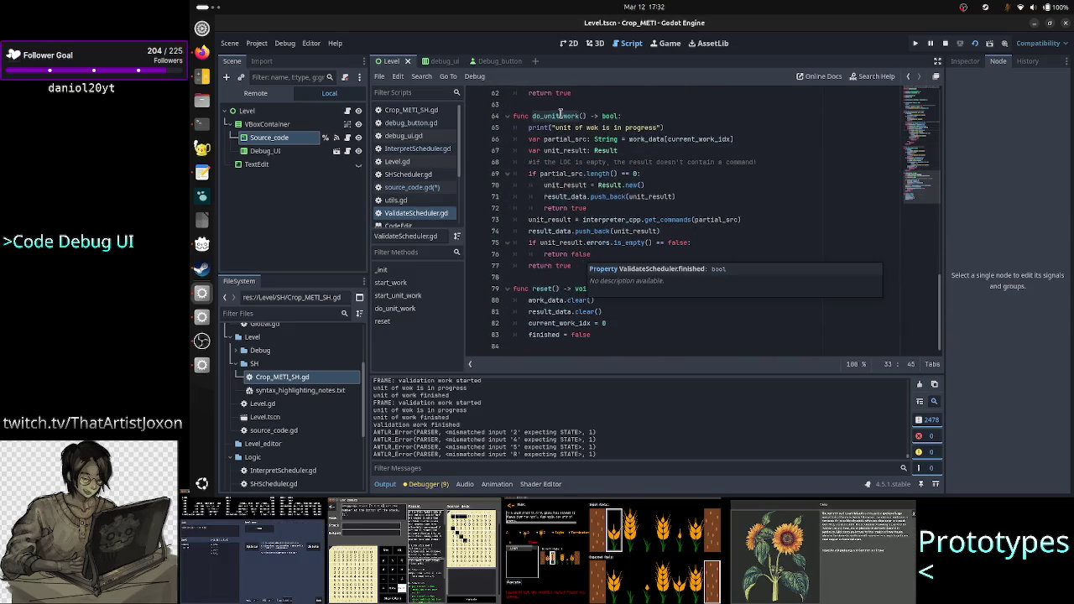
{"action": "left_click_drag", "start_coordinate": [606, 220], "coordinate": [686, 221]}
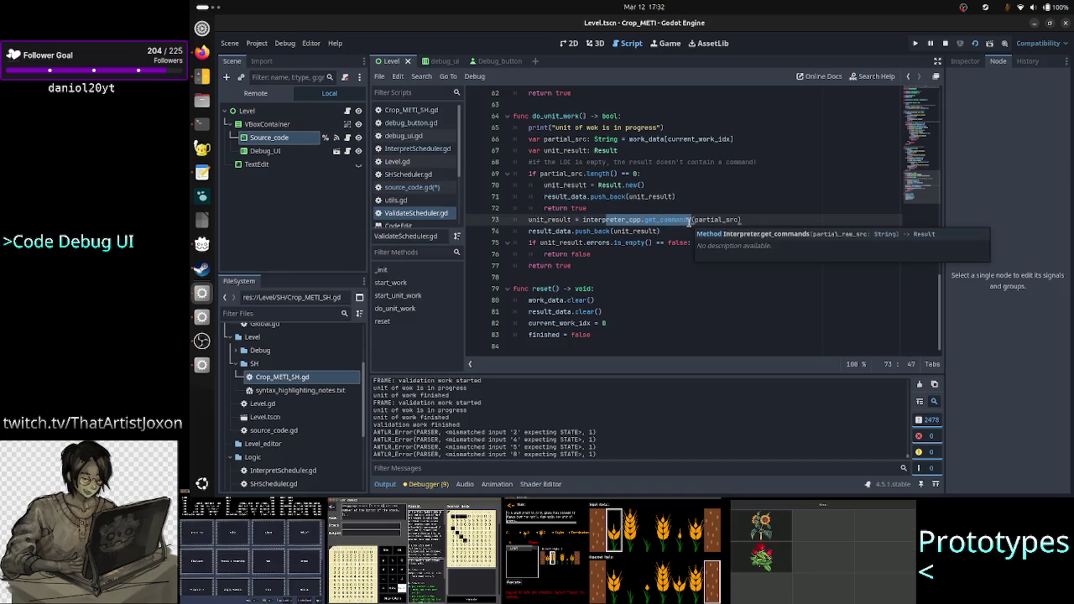
{"action": "left_click", "coordinate": [717, 220]}
{"action": "double_click", "coordinate": [717, 220]}
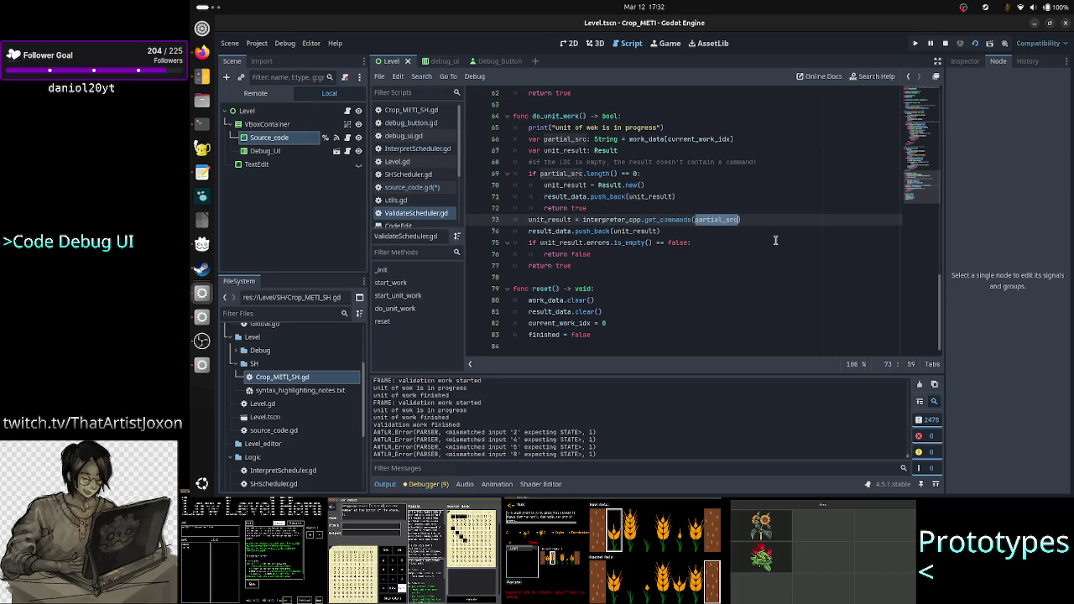
{"action": "key", "text": "alt+Tab"}
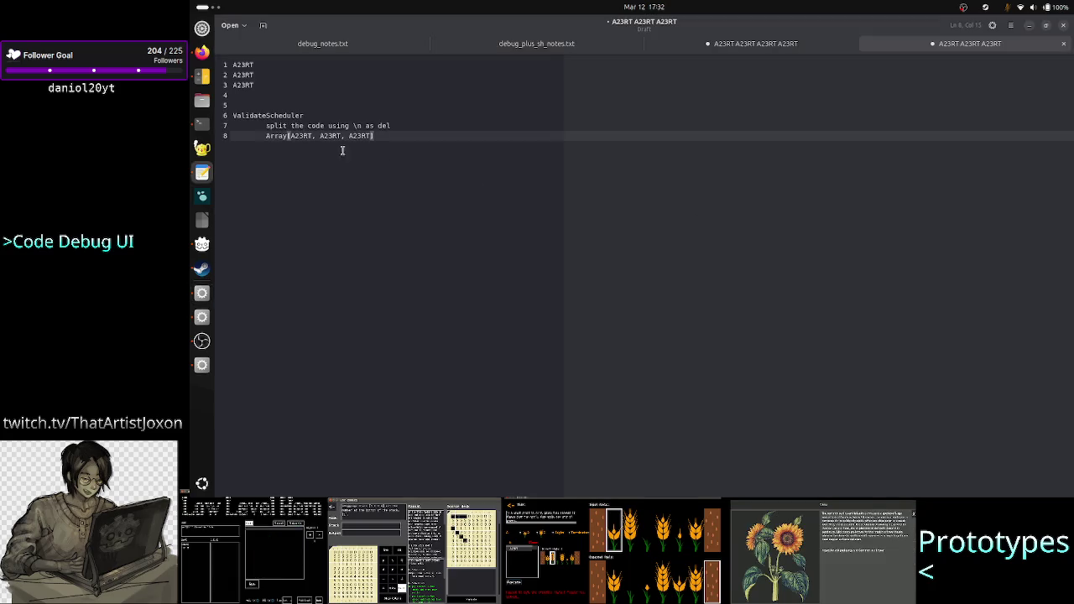
Step through the A23RT entries on the Array line, then open line 9 beneath it
{"action": "key", "text": "ctrl+Right"}
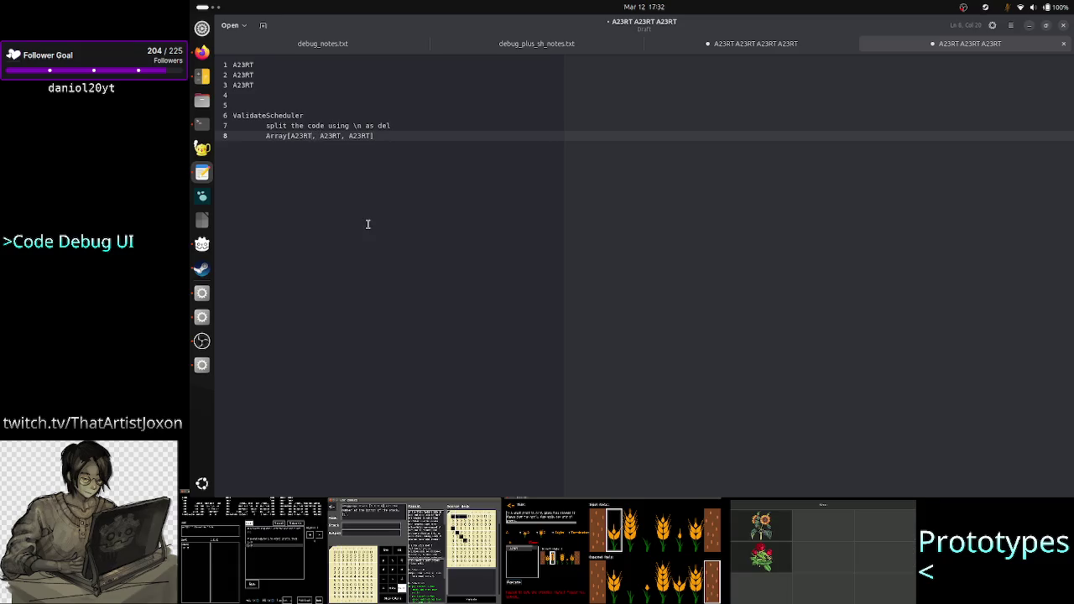
{"action": "key", "text": "shift+Left"}
{"action": "key", "text": "shift+Left"}
{"action": "key", "text": "shift+Left"}
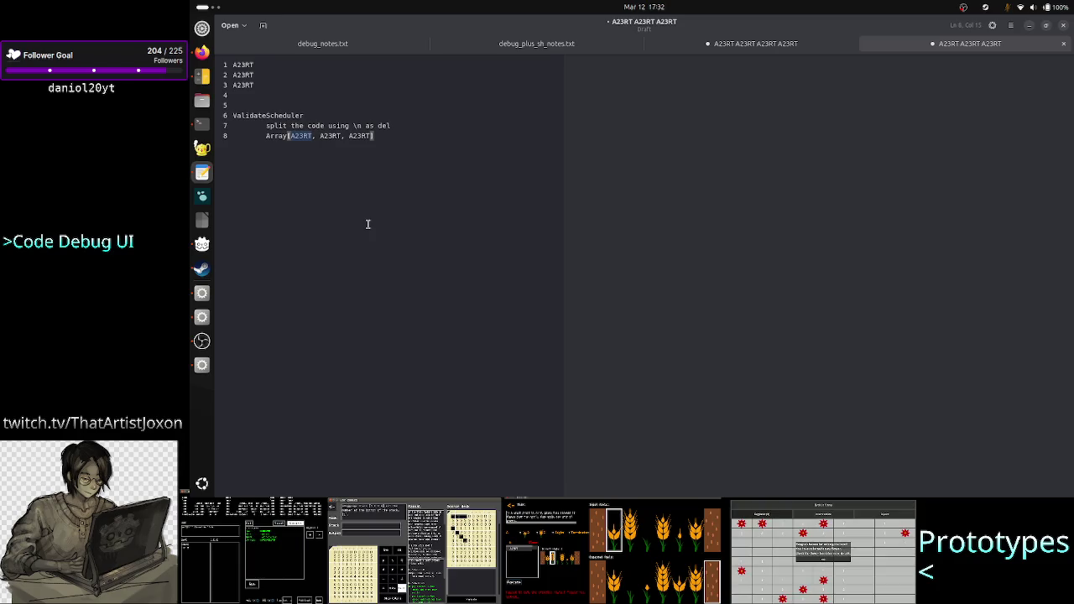
{"action": "key", "text": "Right"}
{"action": "key", "text": "Right"}
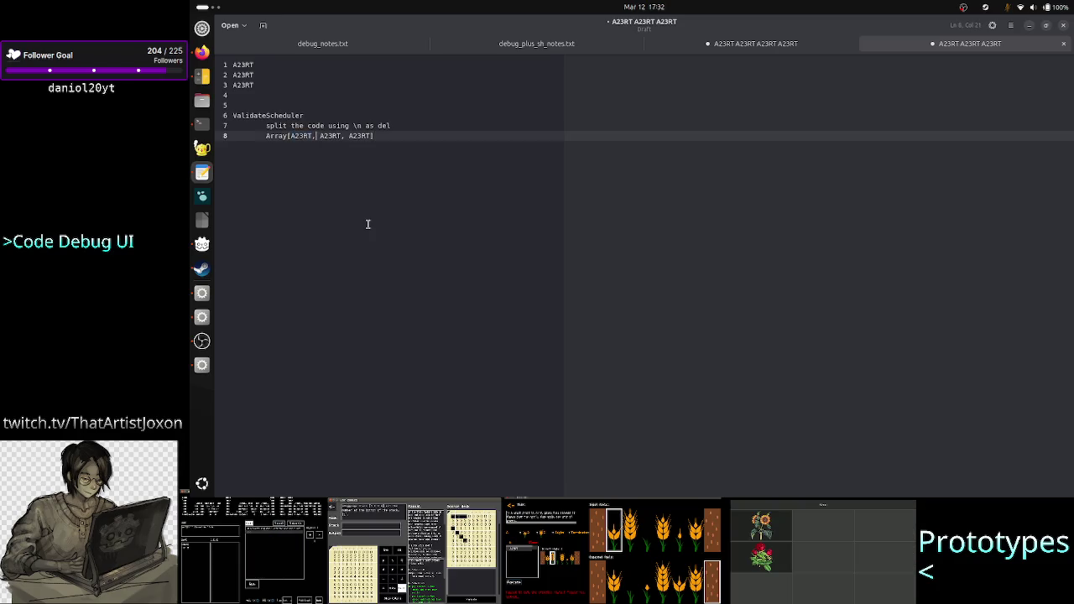
{"action": "key", "text": "ctrl+shift+Right"}
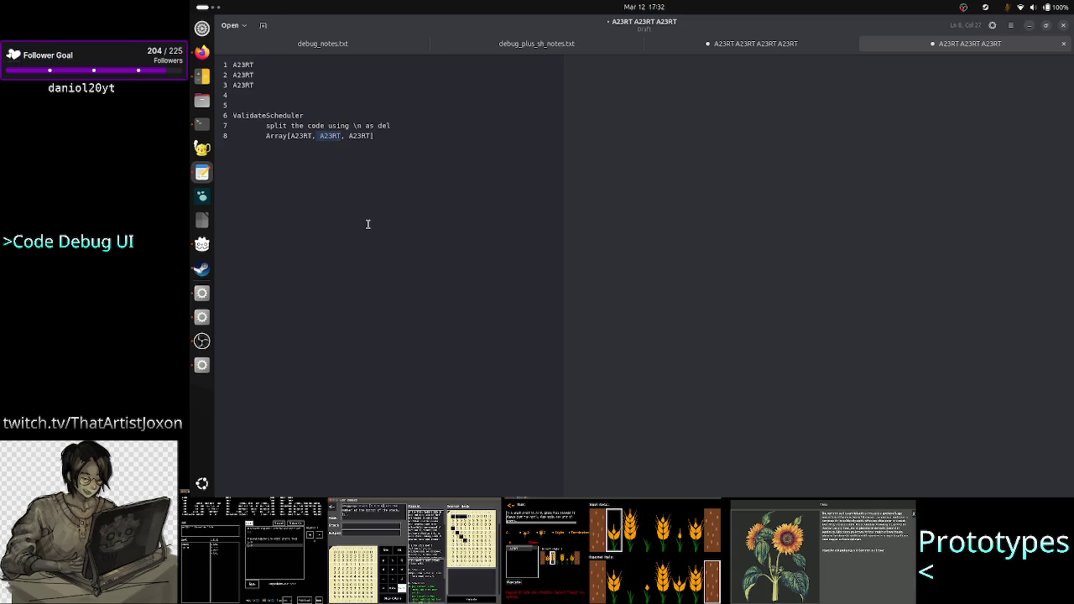
{"action": "key", "text": "Left"}
{"action": "key", "text": "ctrl+shift+Right"}
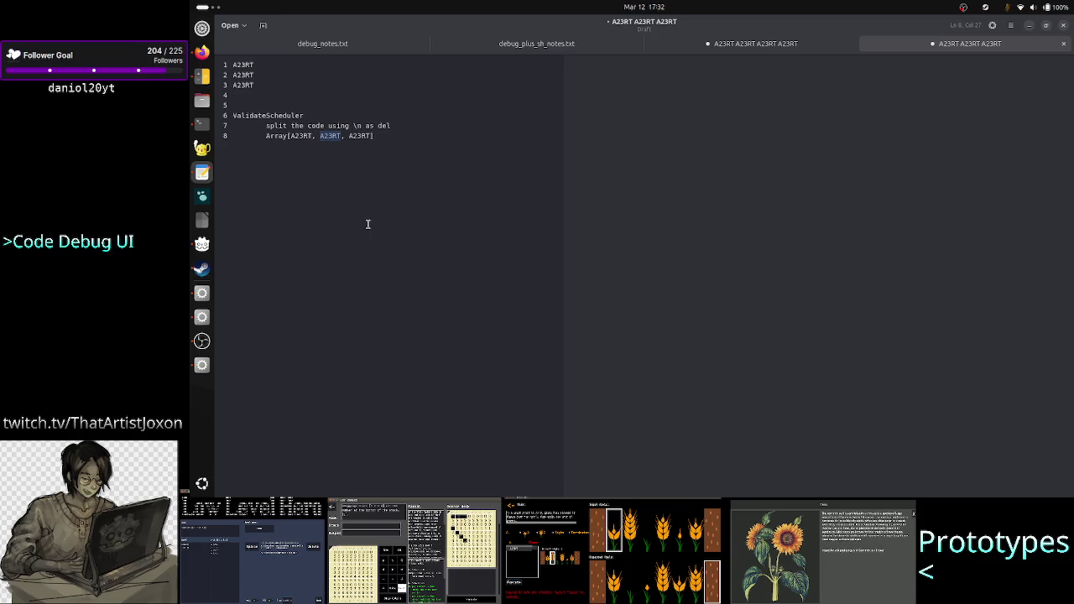
{"action": "key", "text": "Left"}
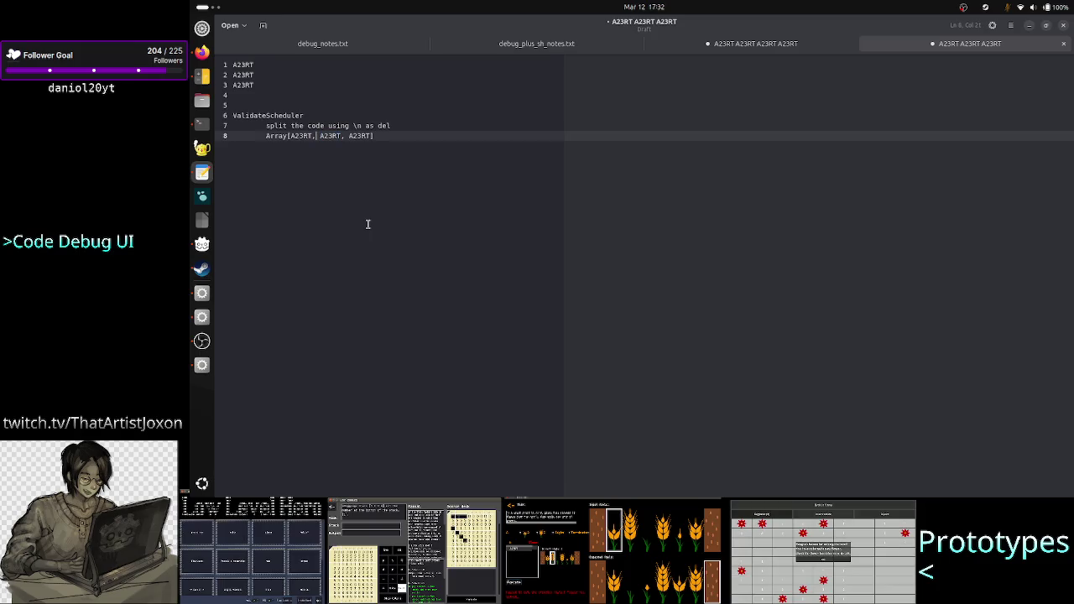
{"action": "key", "text": "shift+Left"}
{"action": "key", "text": "shift+Left"}
{"action": "key", "text": "shift+Left"}
{"action": "key", "text": "Right"}
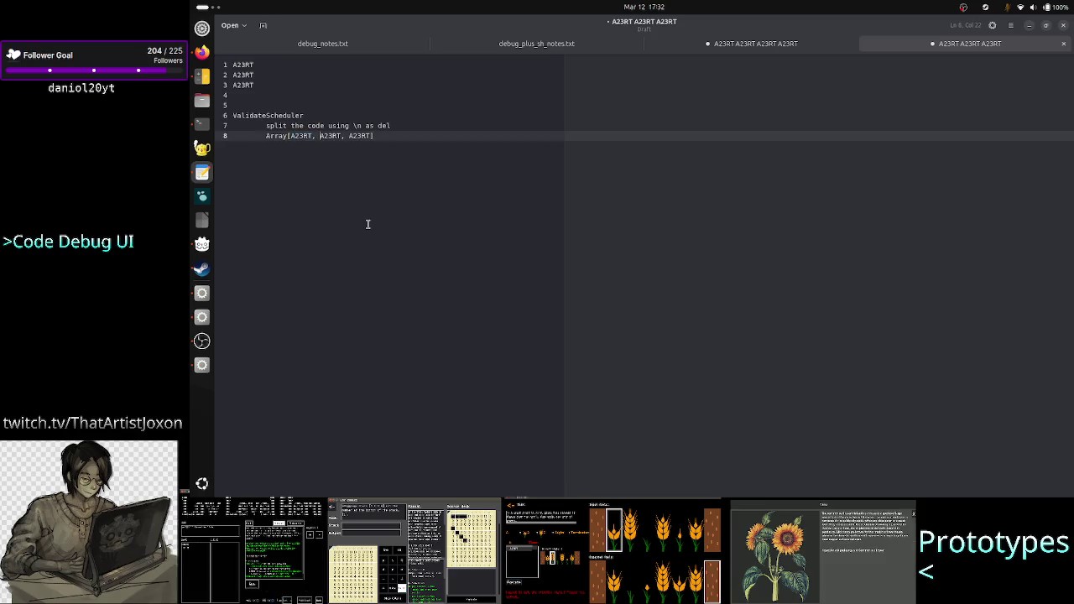
{"action": "key", "text": "Right"}
{"action": "key", "text": "Right"}
{"action": "key", "text": "Right"}
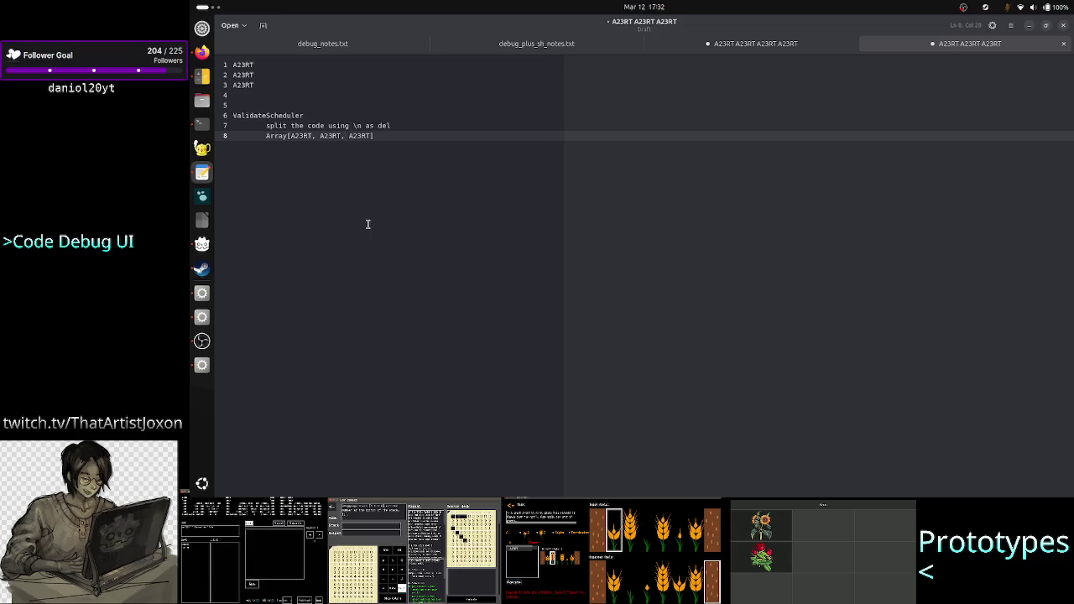
{"action": "key", "text": "End"}
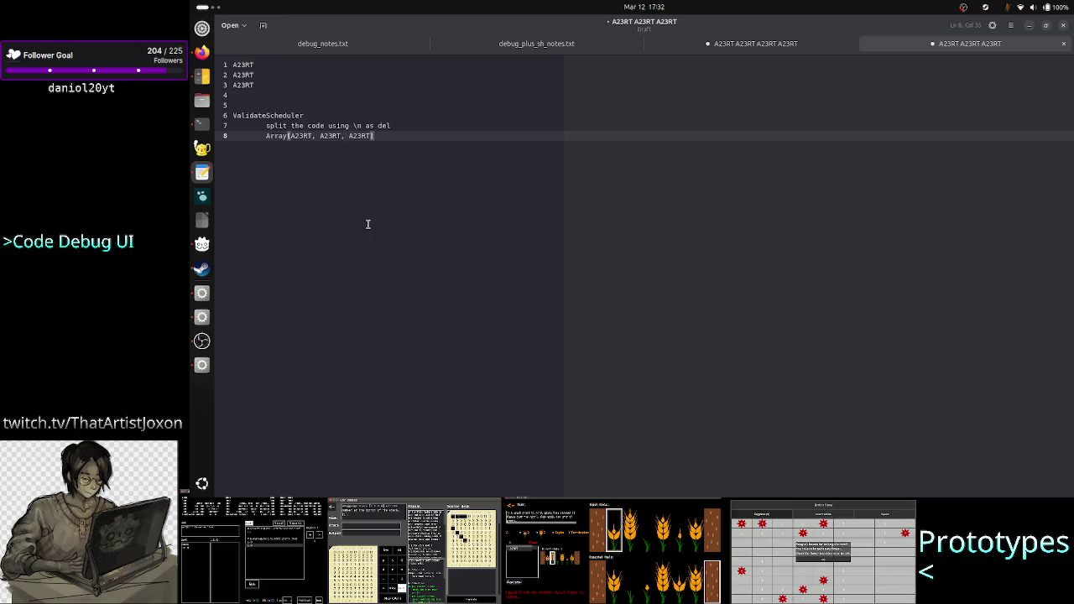
{"action": "key", "text": "Return"}
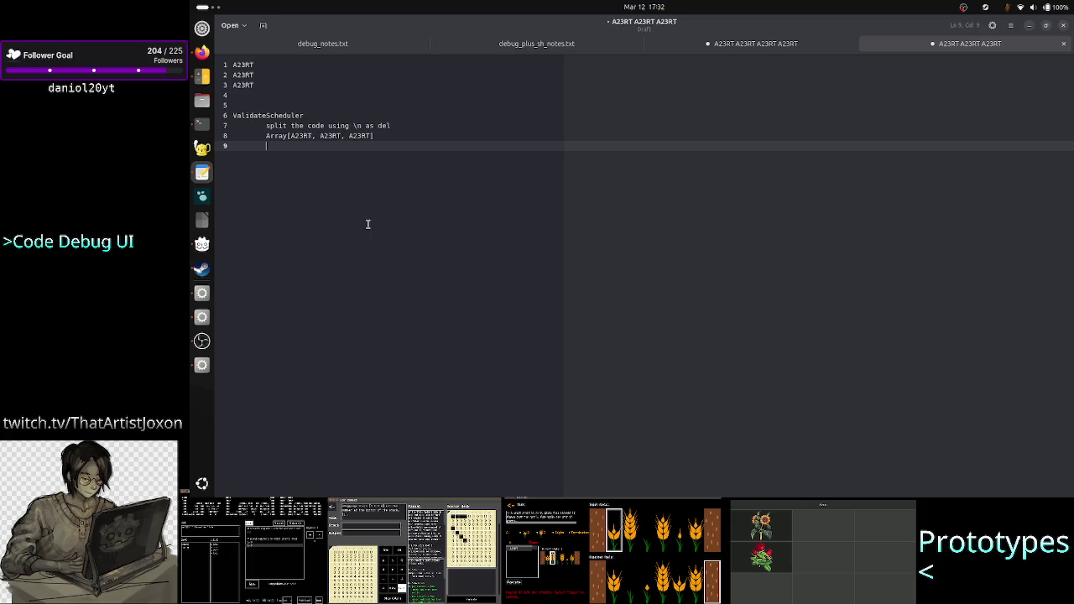
Indent line 9 and point out the second A23RT entry in the array
{"action": "key", "text": "Tab"}
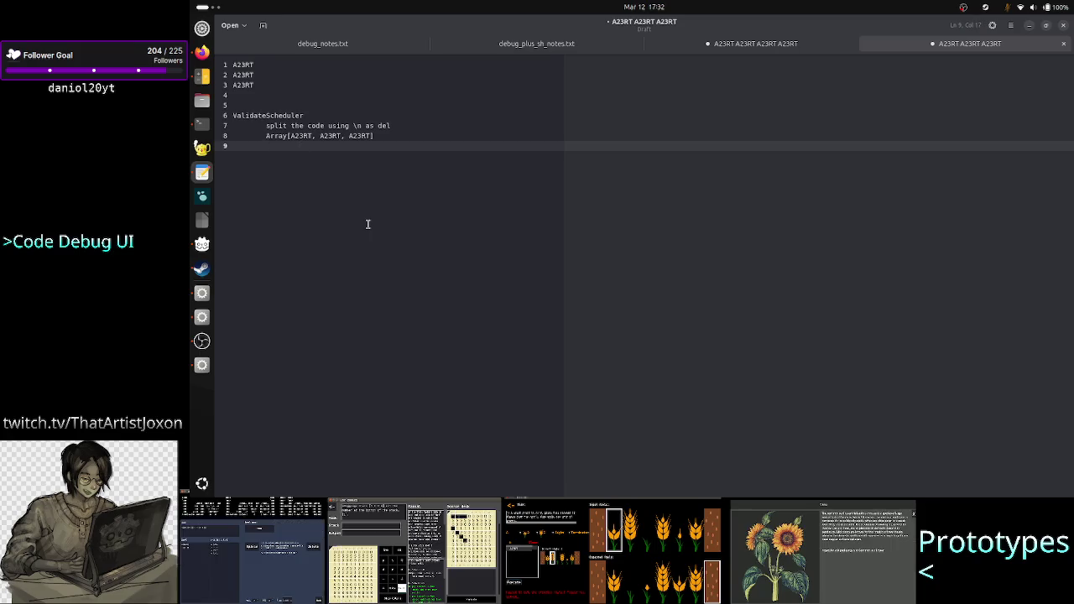
{"action": "key", "text": "Up"}
{"action": "key", "text": "End"}
{"action": "key", "text": "ctrl+Left"}
{"action": "key", "text": "Left"}
{"action": "key", "text": "Left"}
{"action": "key", "text": "Left"}
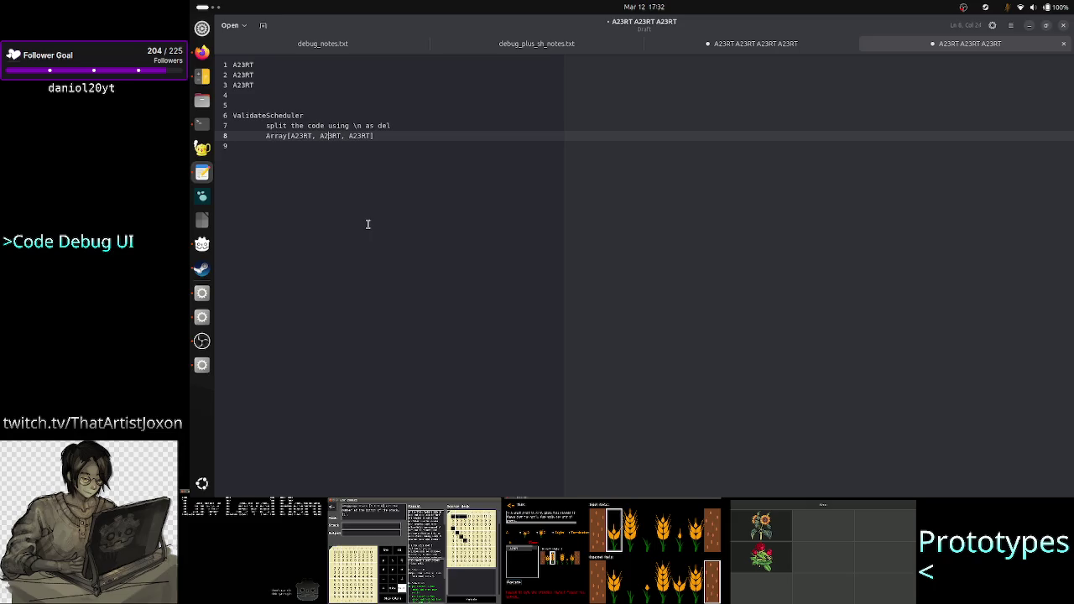
{"action": "key", "text": "ctrl+Left"}
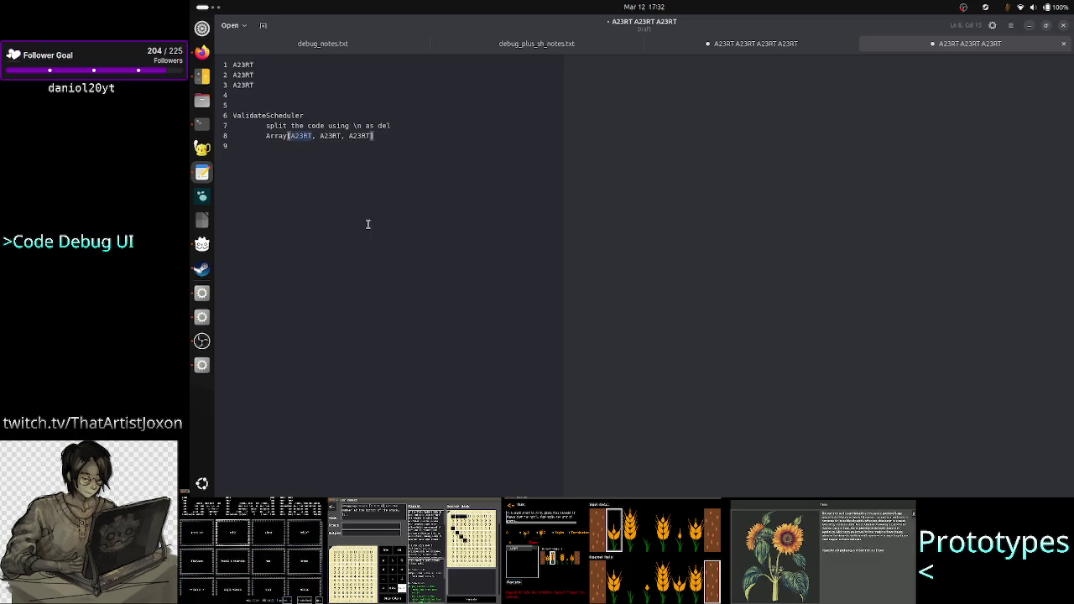
{"action": "key", "text": "ctrl+Right"}
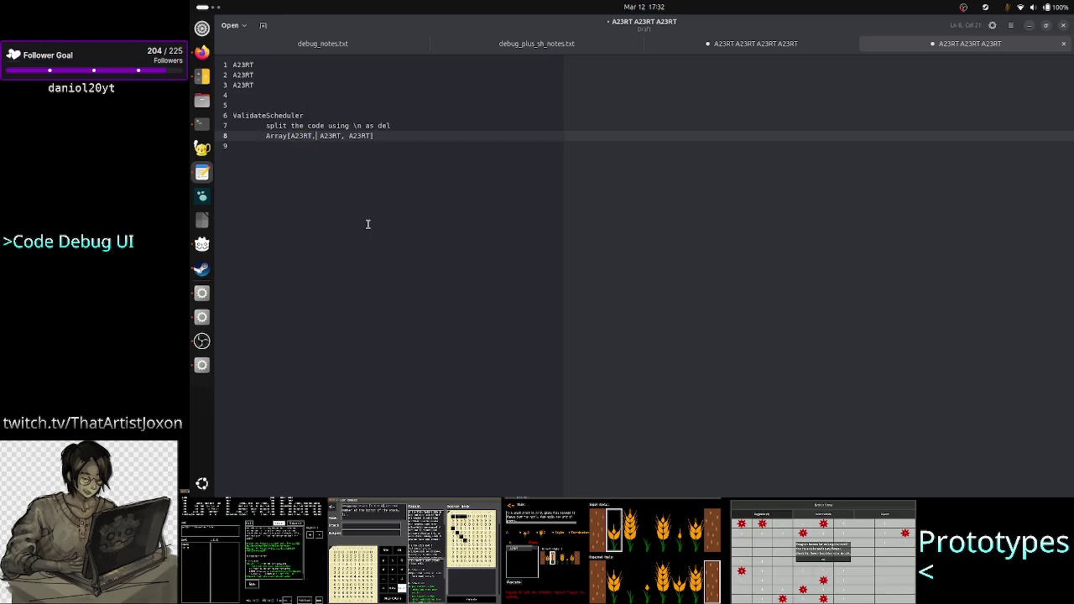
{"action": "key", "text": "shift+Right"}
{"action": "key", "text": "shift+Right"}
{"action": "key", "text": "shift+Right"}
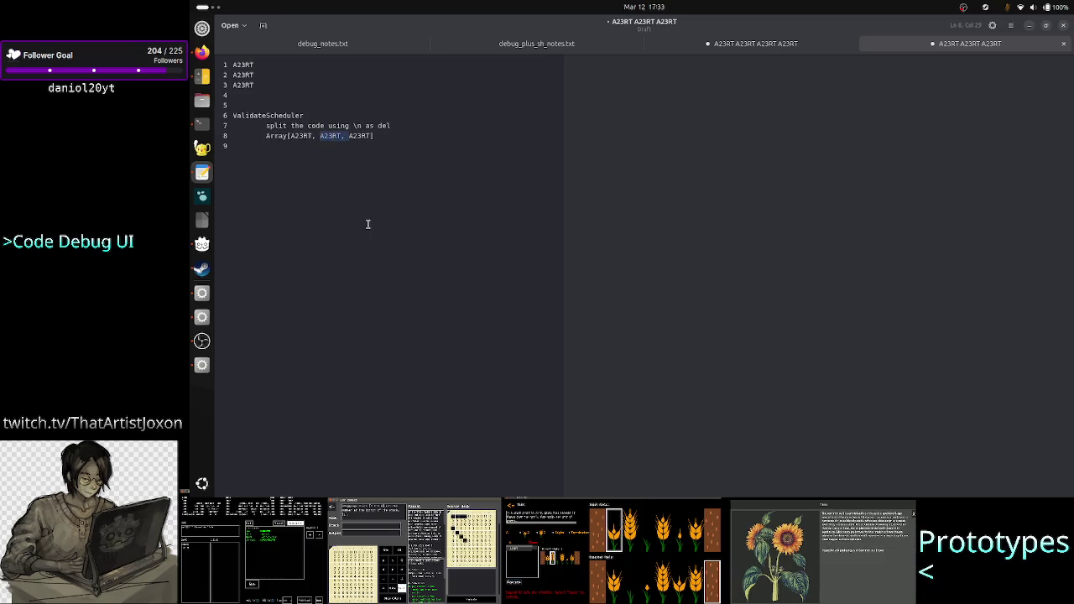
{"action": "key", "text": "Down"}
{"action": "key", "text": "Tab"}
{"action": "key", "text": "Tab"}
Write line 9 as 'A23RT -> C++' noting only one line of code is passed each time
{"action": "type", "text": "A23RT "}
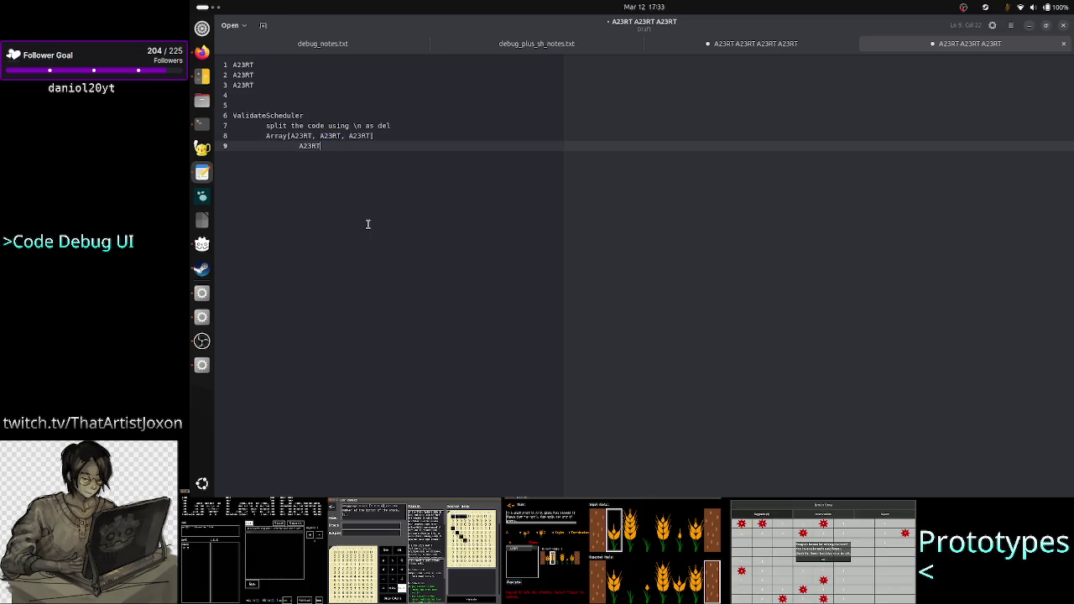
{"action": "type", "text": "-> C"}
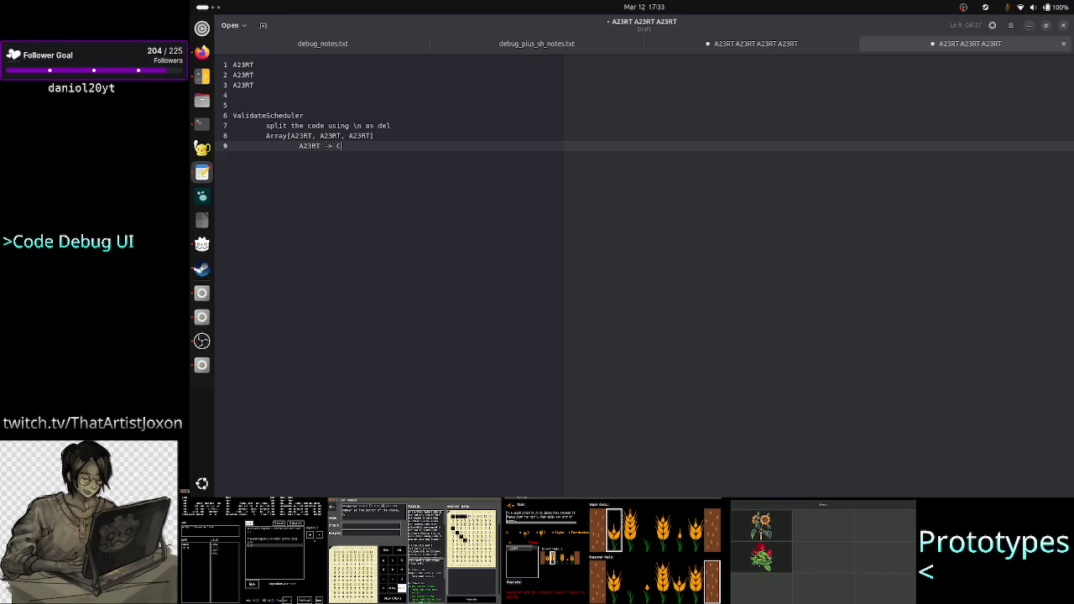
{"action": "type", "text": "++"}
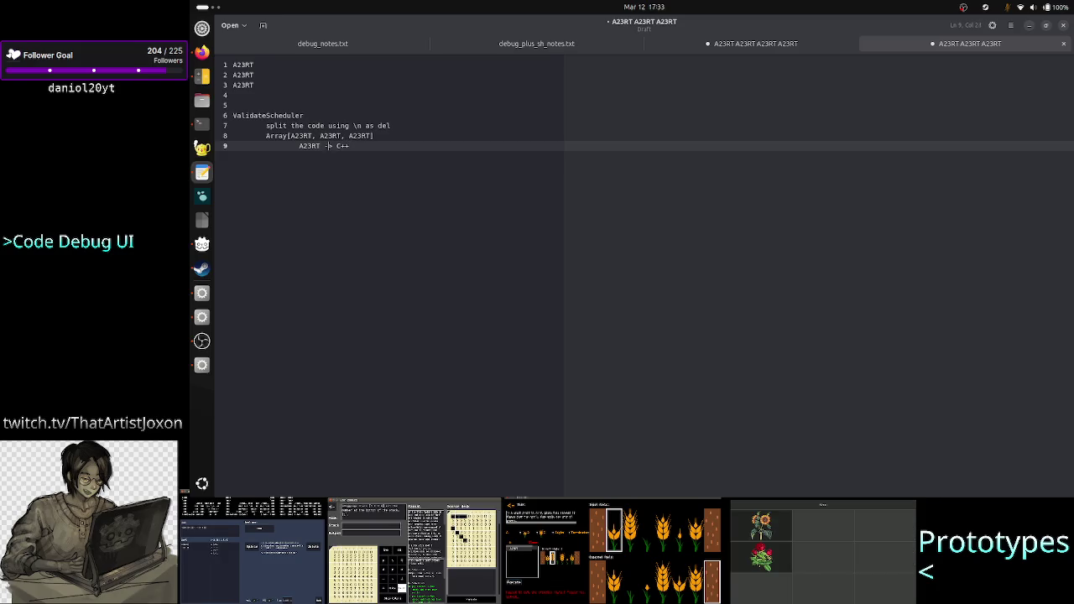
{"action": "left_click", "coordinate": [307, 145]}
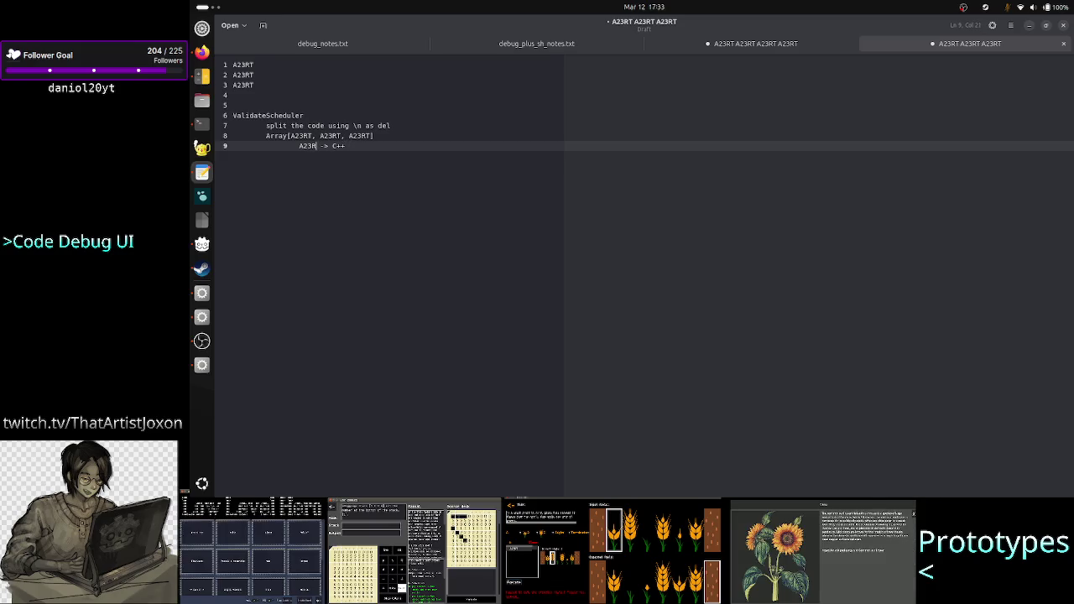
{"action": "left_click", "coordinate": [324, 145]}
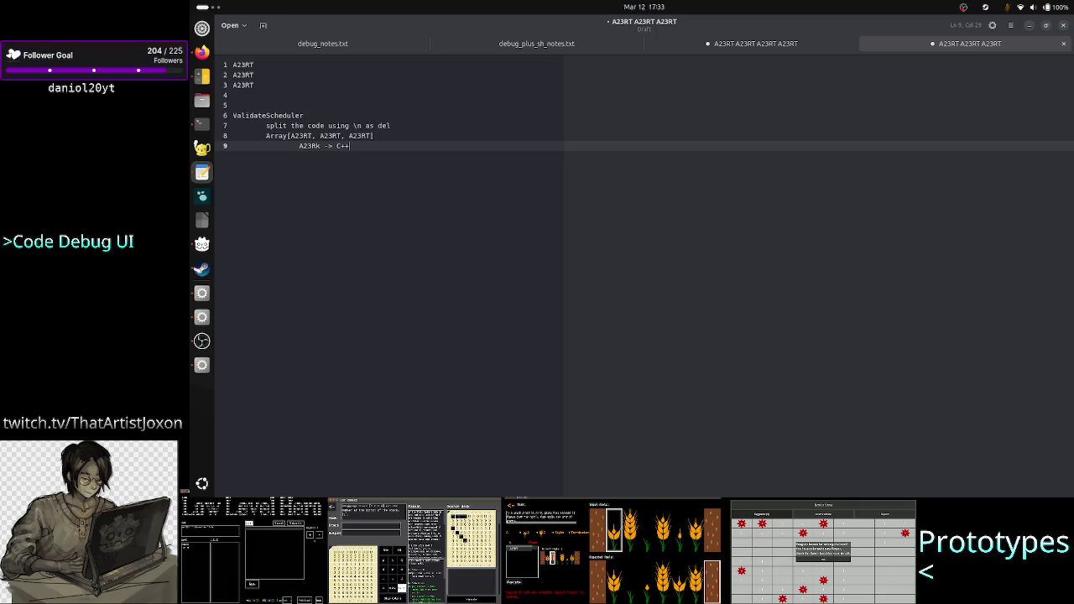
{"action": "type", "text": ",t"}
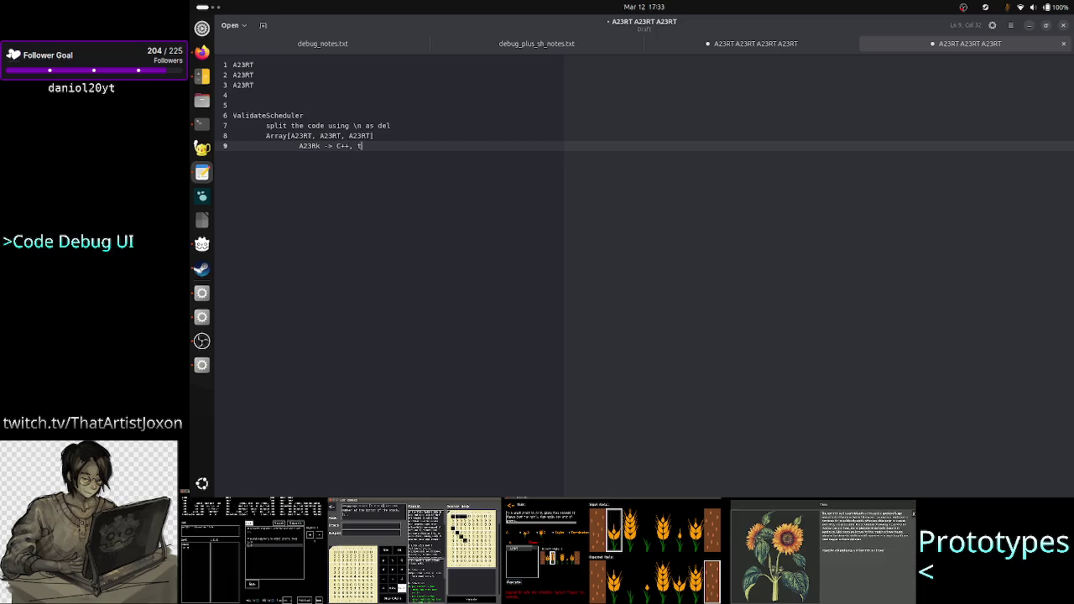
{"action": "type", "text": "HERE I"}
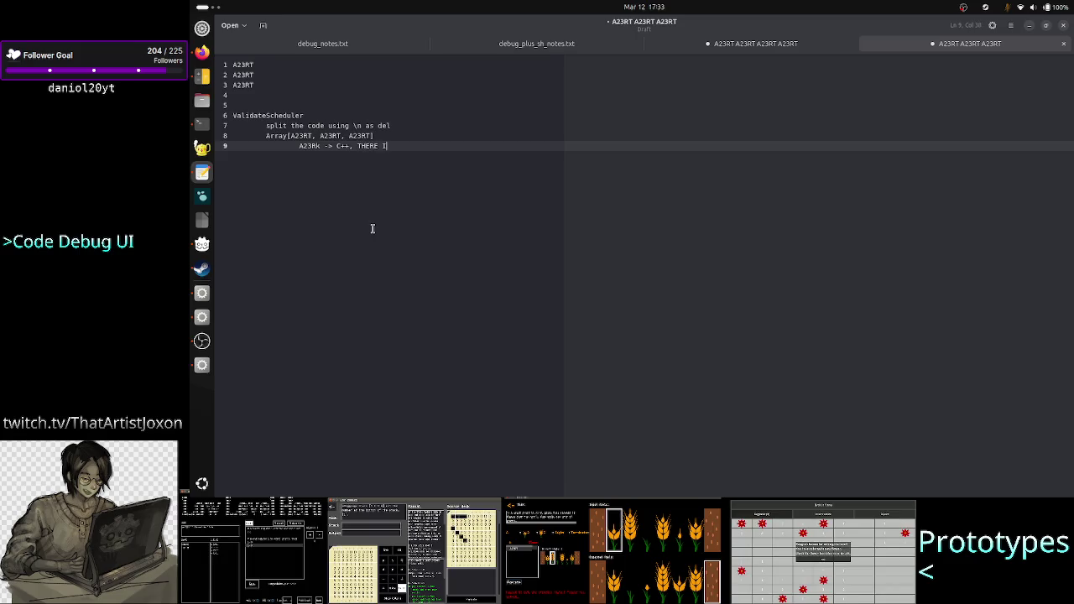
{"action": "type", "text": "S ONLY ONE"}
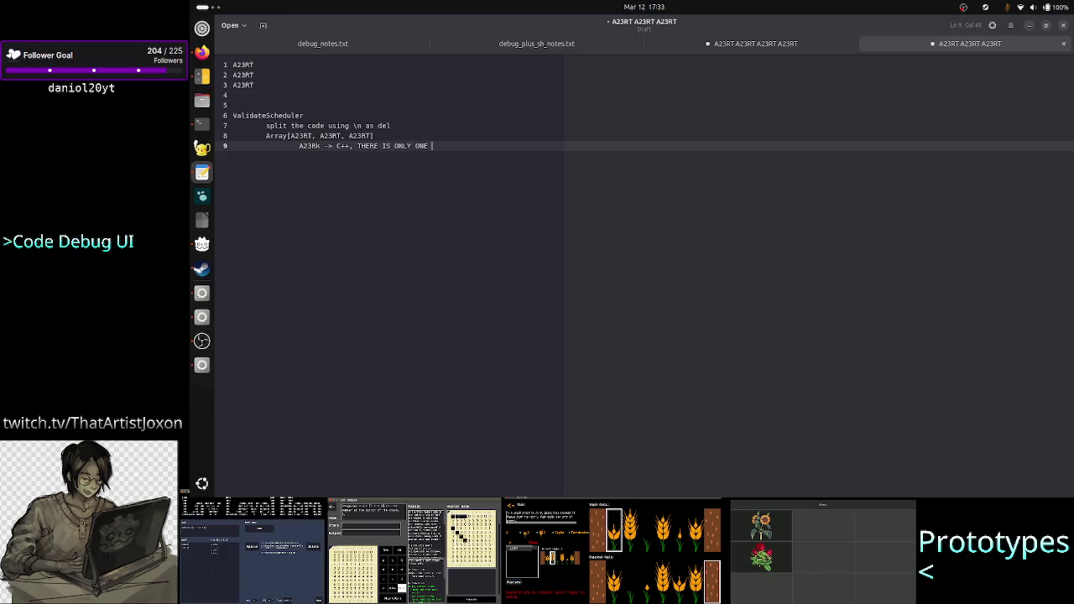
{"action": "type", "text": "LI"}
{"action": "type", "text": "OF CODE"}
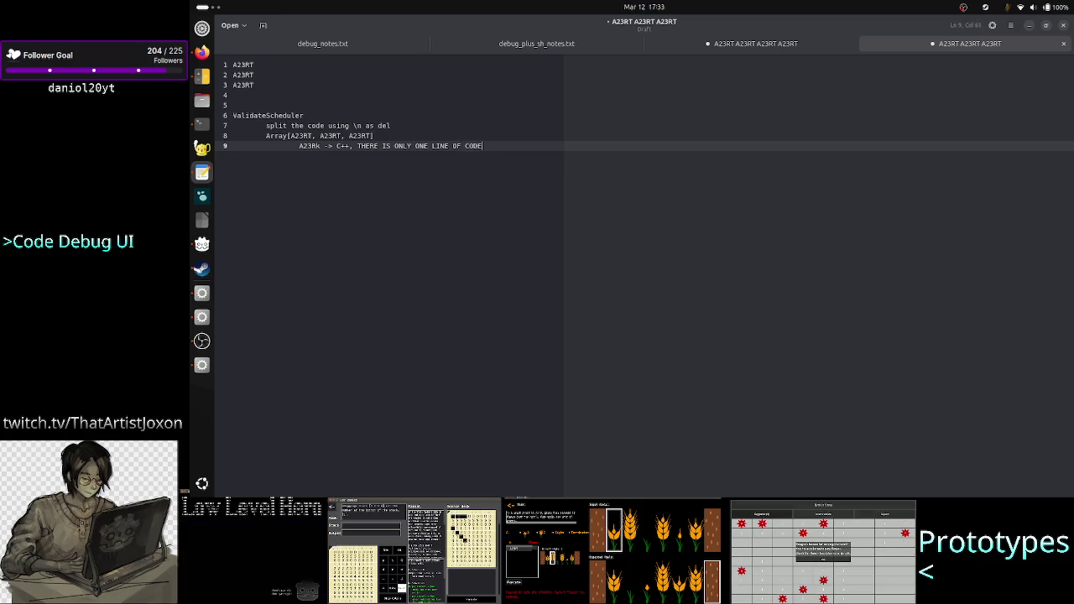
{"action": "type", "text": "EVE"}
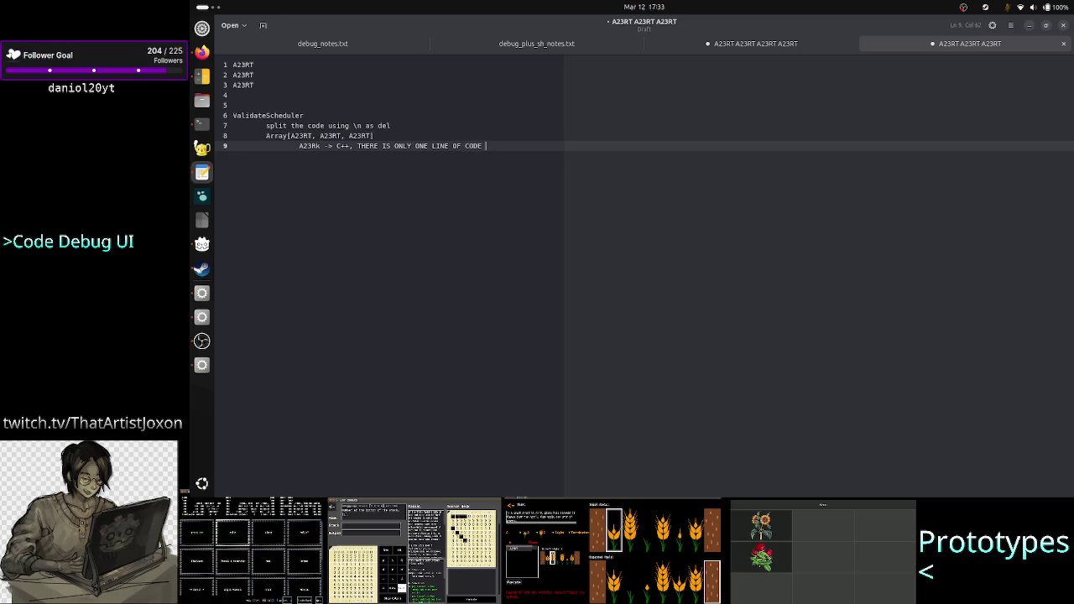
{"action": "type", "text": "RY SIN"}
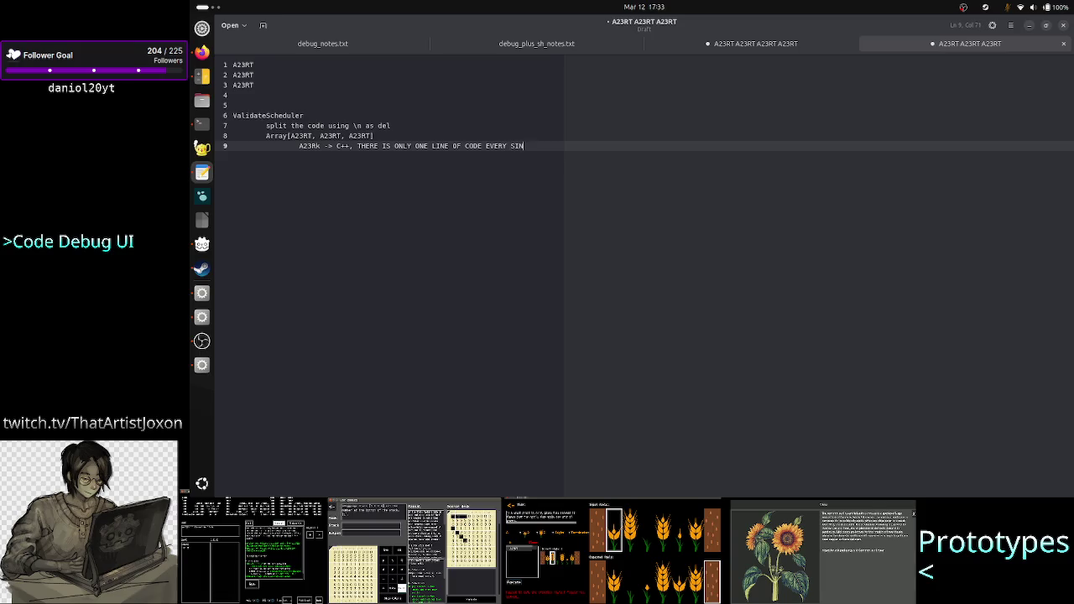
{"action": "type", "text": "GL"}
{"action": "type", "text": "<"}
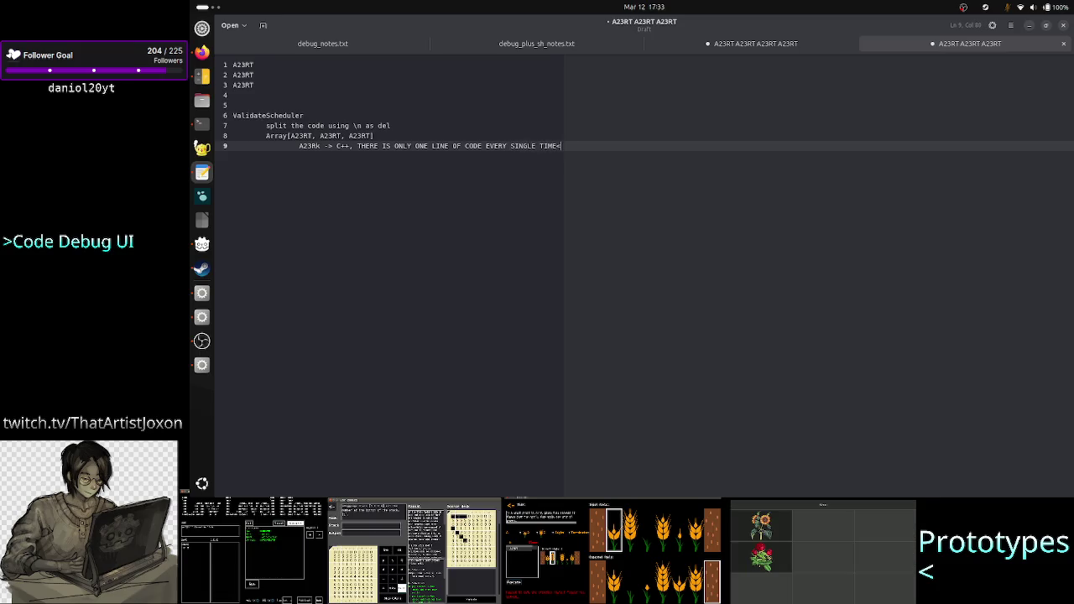
{"action": "type", "text": " BECAU"}
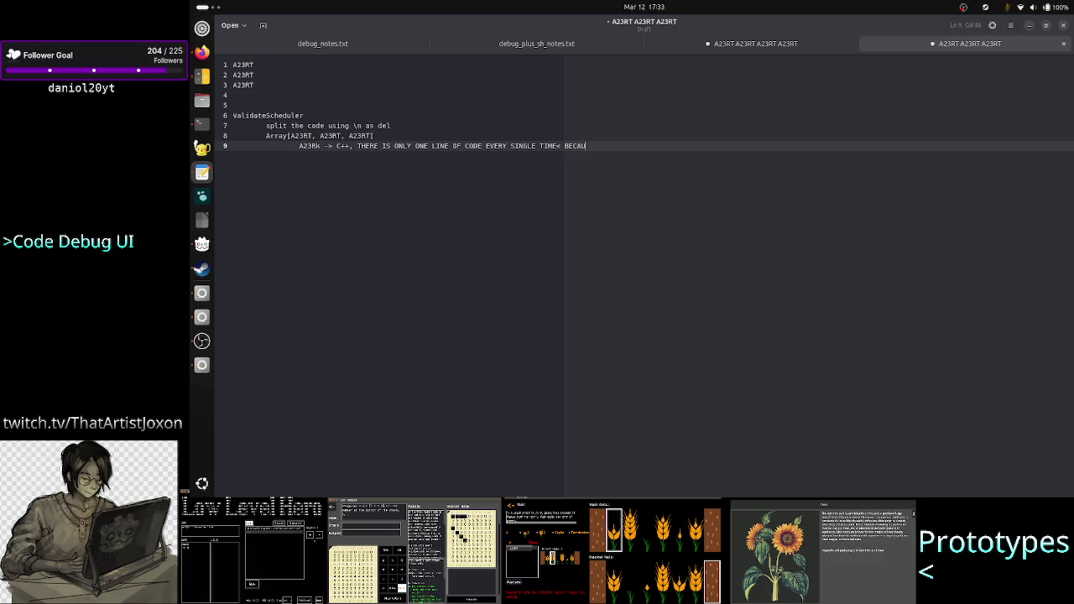
{"action": "type", "text": "SE I AM STUPID!"}
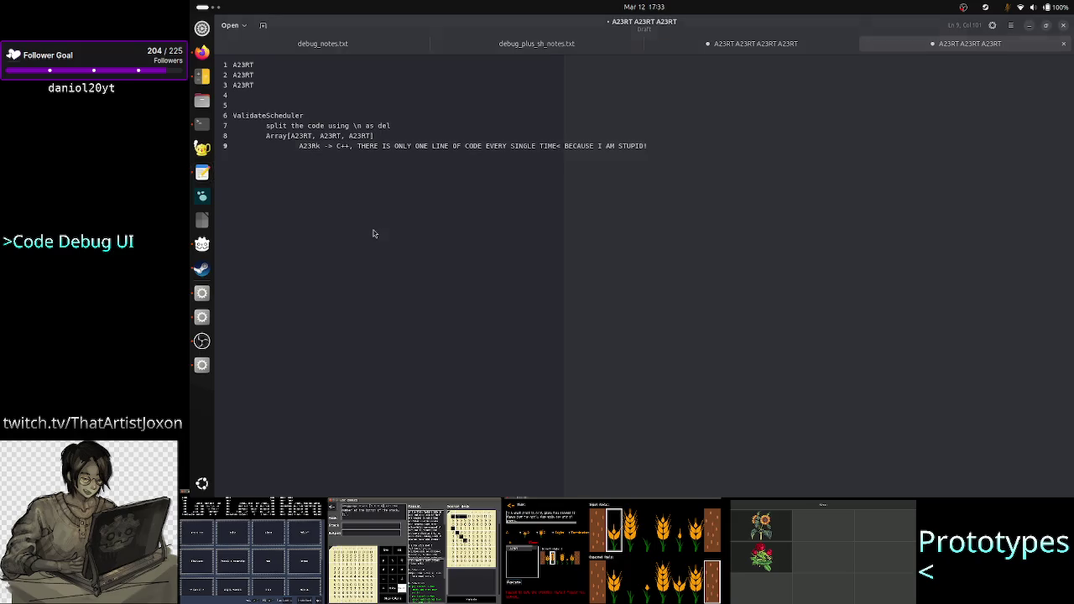
{"action": "key", "text": "alt+Tab"}
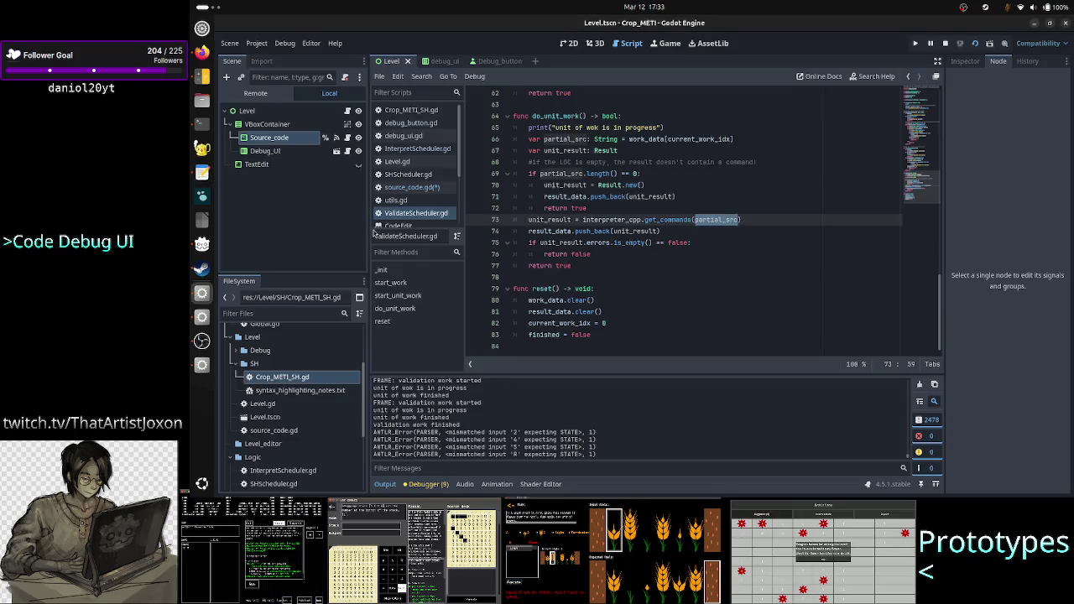
{"action": "left_click", "coordinate": [417, 215]}
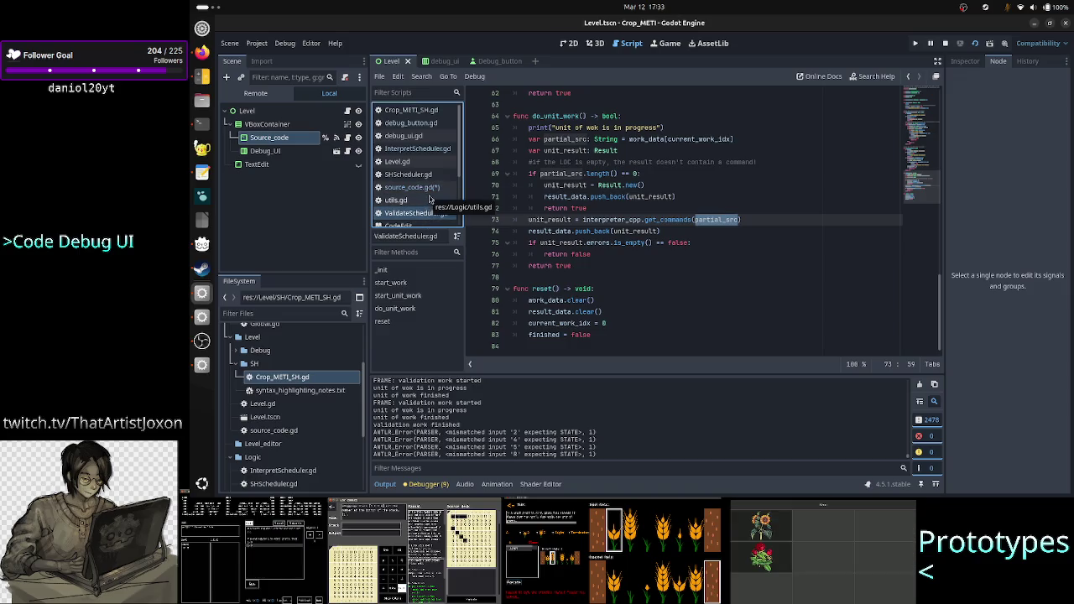
{"action": "left_click", "coordinate": [630, 221], "text": "ctrl"}
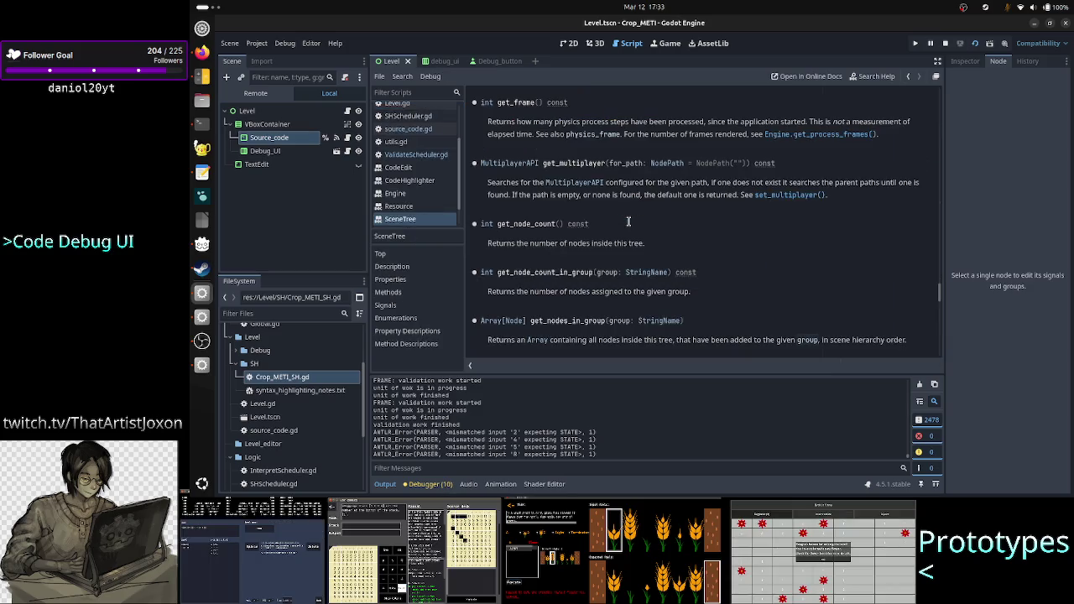
{"action": "scroll", "coordinate": [431, 180], "scroll_direction": "up", "scroll_amount": 3}
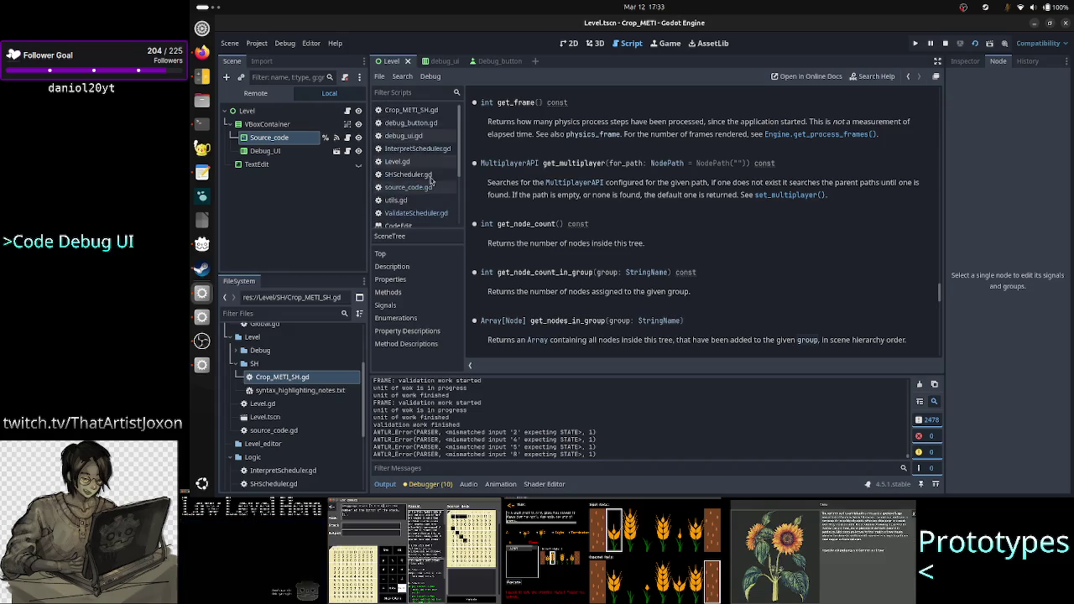
{"action": "left_click", "coordinate": [423, 215]}
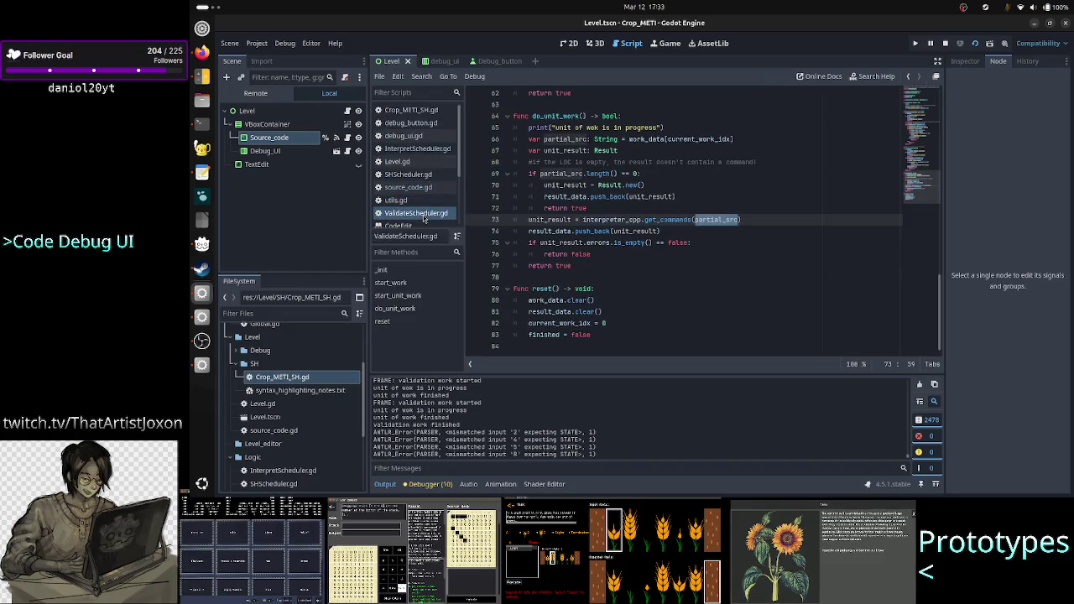
{"action": "double_click", "coordinate": [672, 220]}
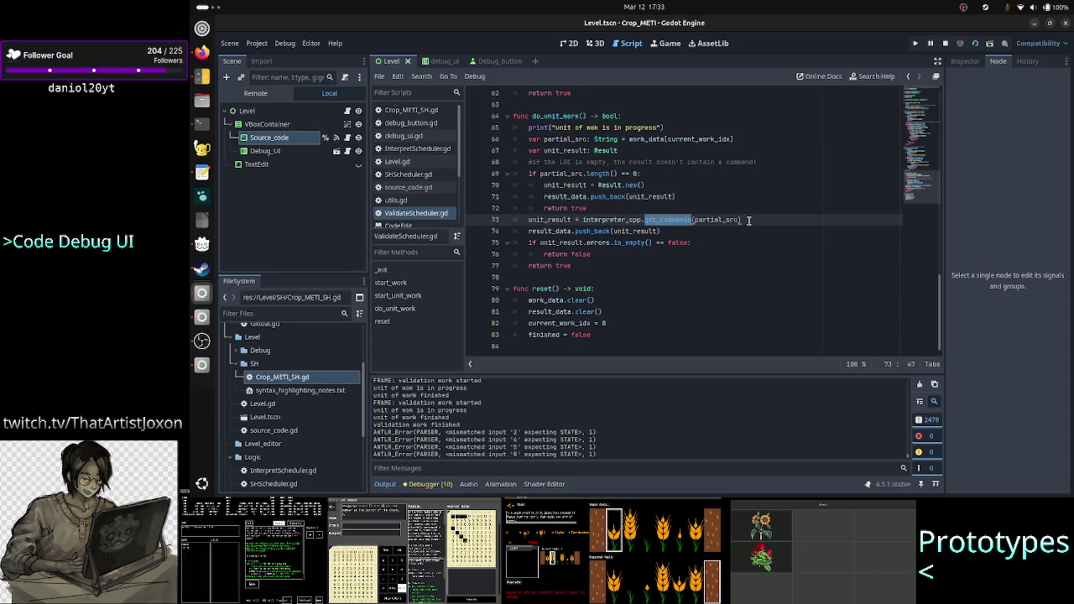
{"action": "left_click", "coordinate": [749, 220]}
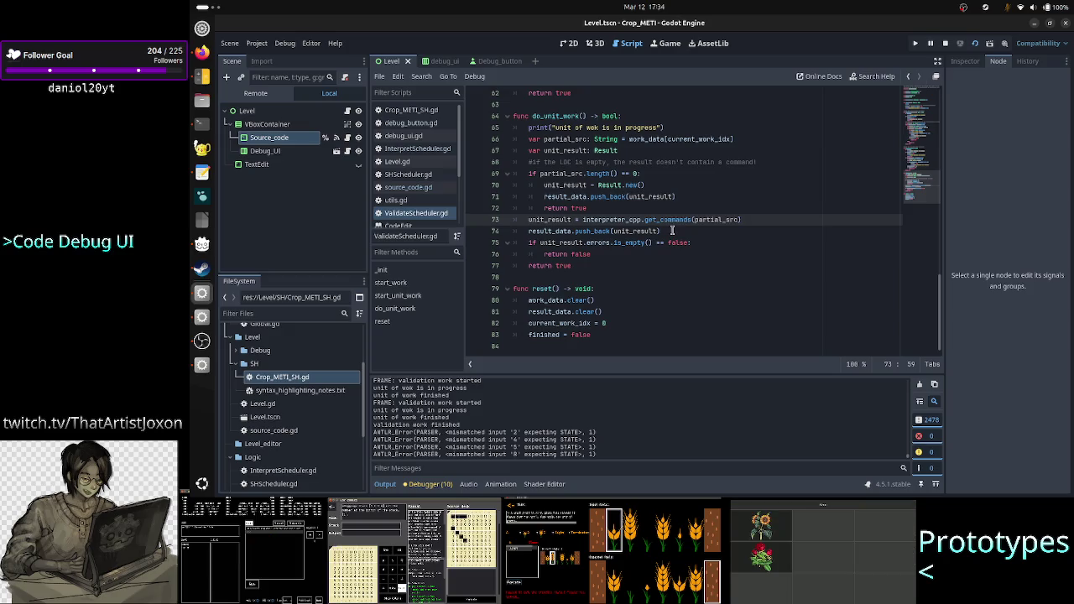
{"action": "left_click", "coordinate": [554, 231]}
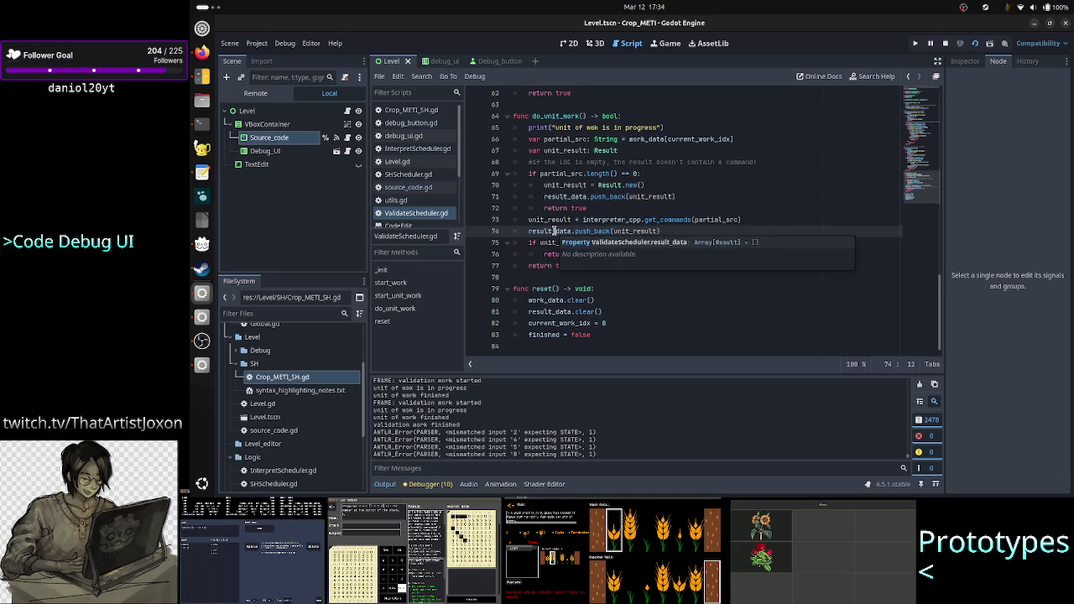
{"action": "key", "text": "alt+Tab"}
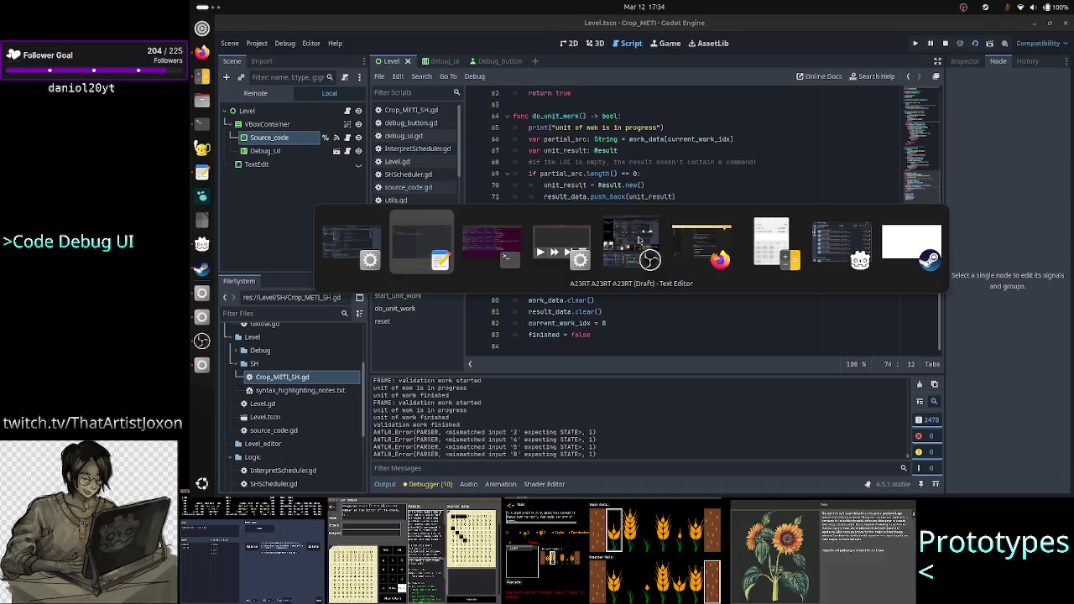
In the terminal, page through Result.cpp and Result.h, marking the errors array member
{"action": "key", "text": "alt+Tab"}
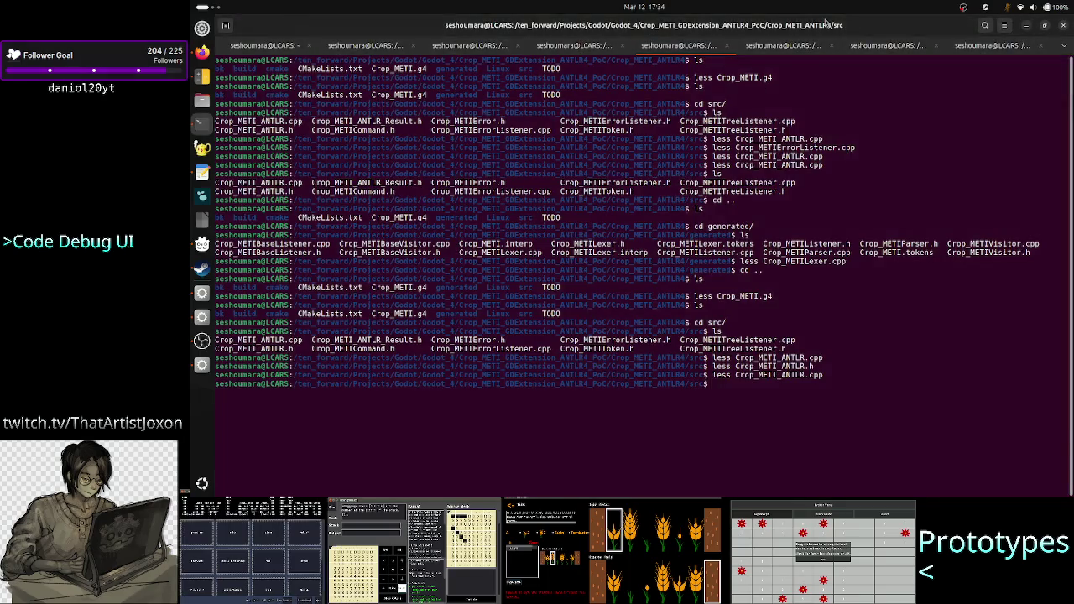
{"action": "left_click", "coordinate": [780, 52]}
{"action": "type", "text": "qless"}
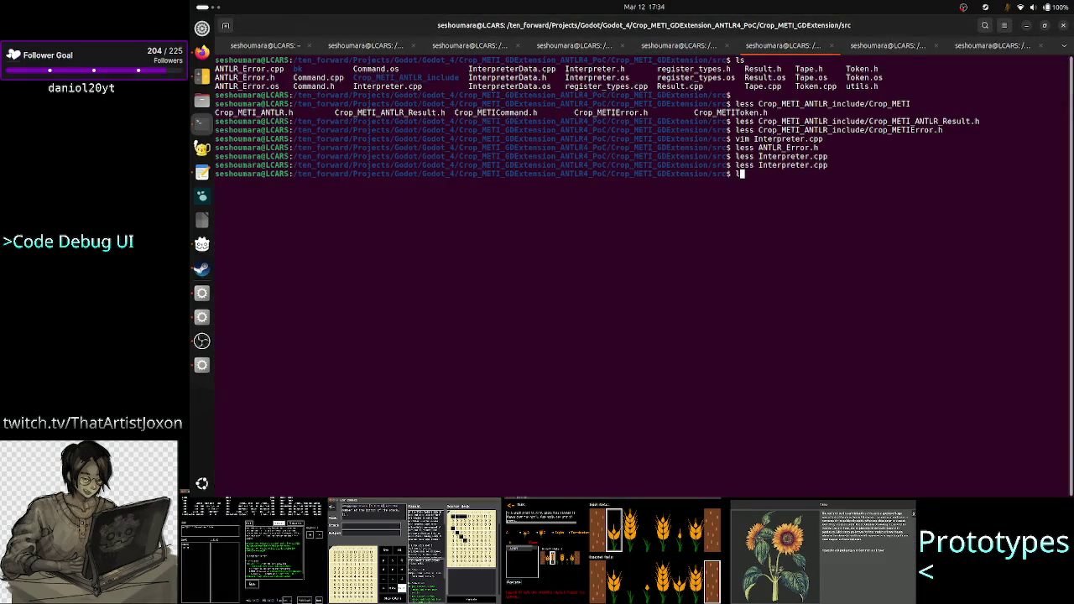
{"action": "type", "text": " Result."}
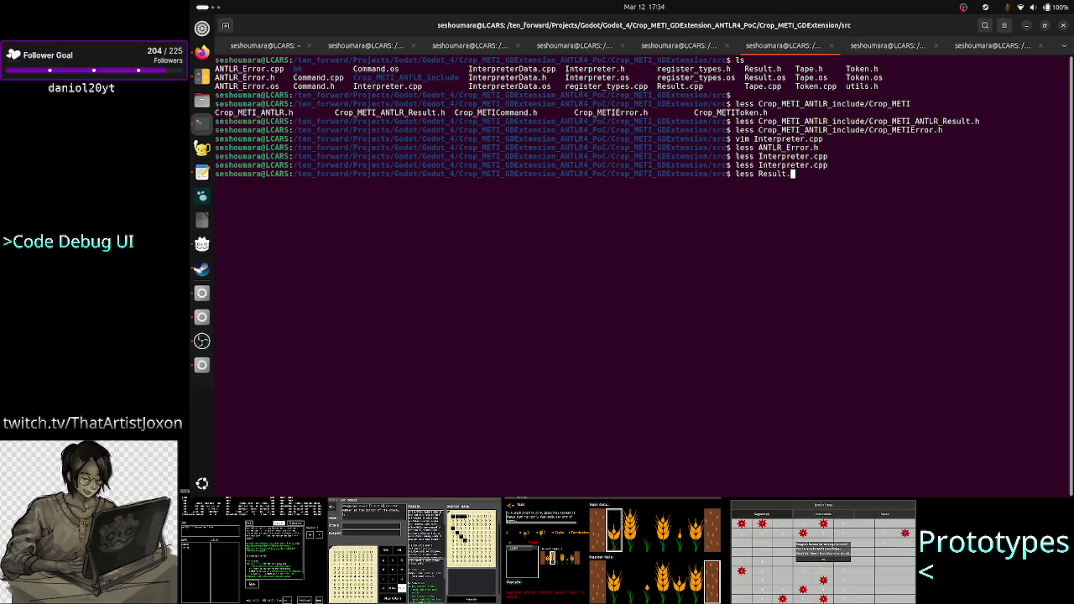
{"action": "type", "text": "c"}
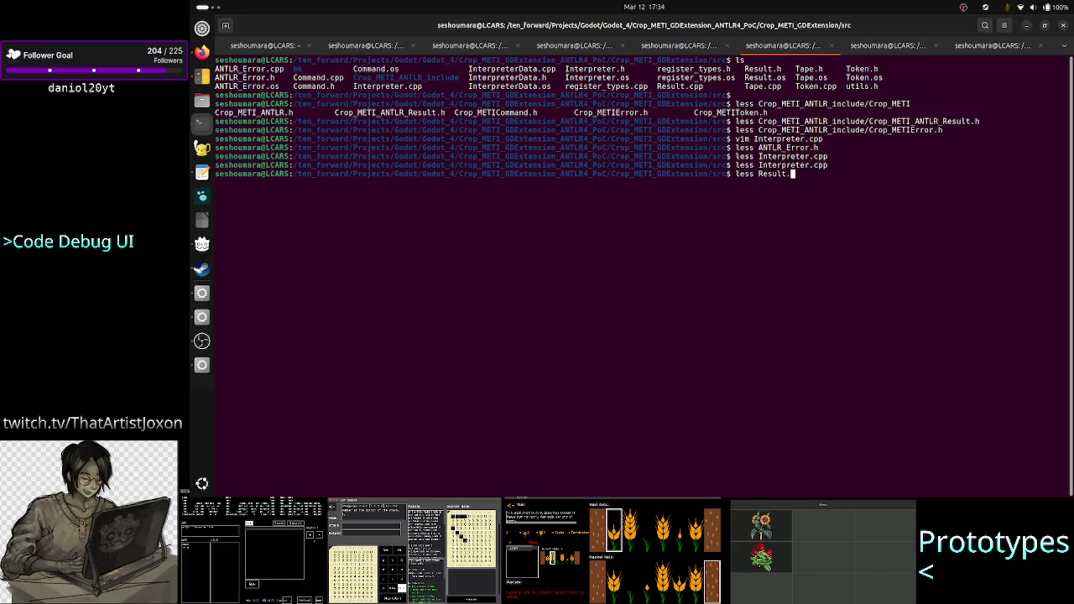
{"action": "type", "text": "pp"}
{"action": "key", "text": "Return"}
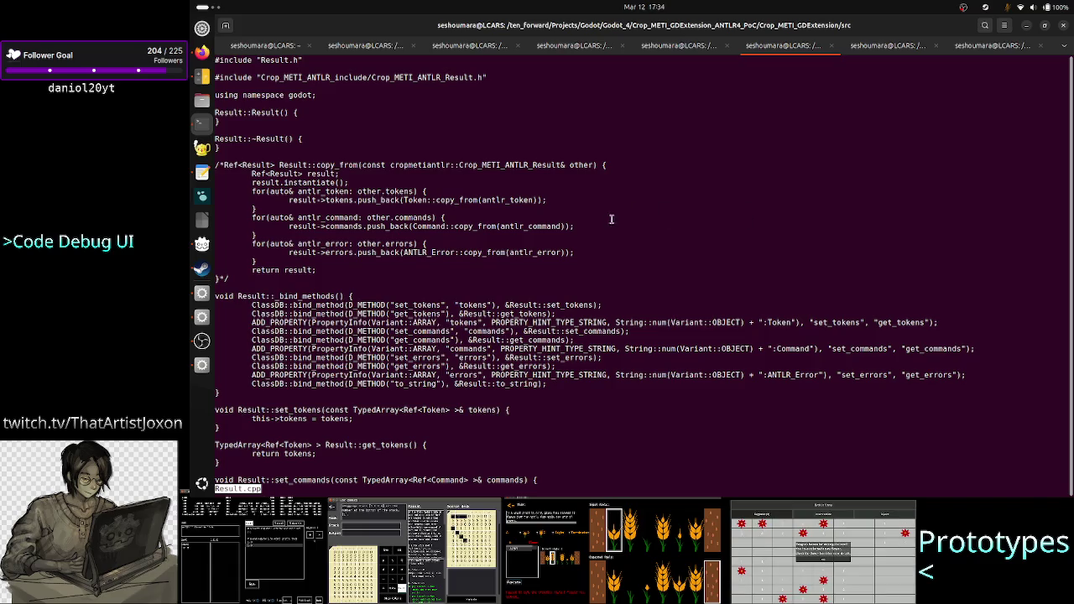
{"action": "key", "text": "q"}
{"action": "key", "text": "Up"}
{"action": "key", "text": "BackSpace"}
{"action": "key", "text": "BackSpace"}
{"action": "key", "text": "BackSpace"}
{"action": "type", "text": "h"}
{"action": "key", "text": "Return"}
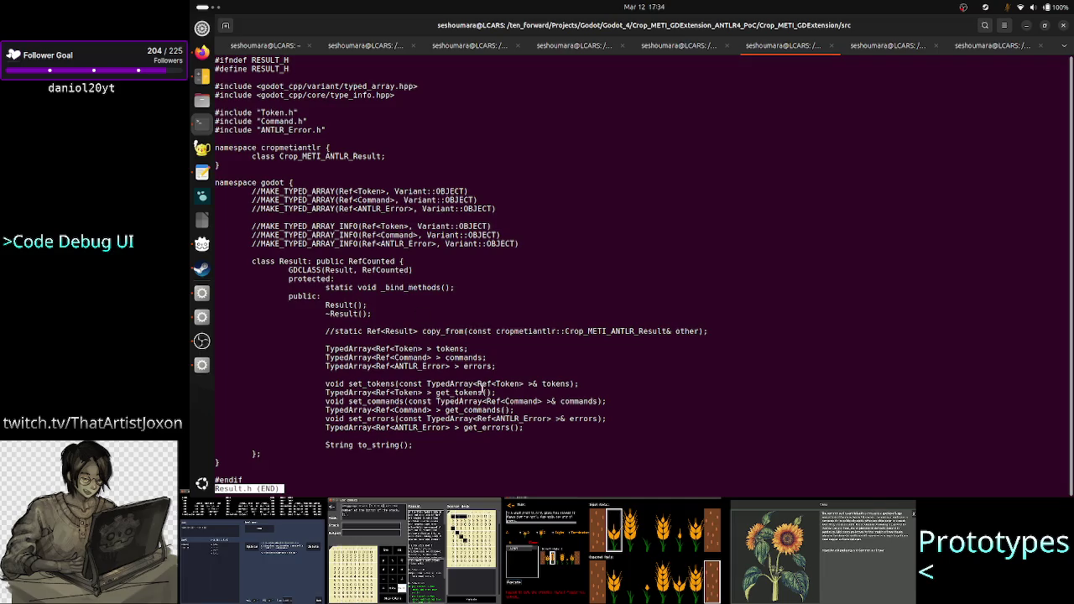
{"action": "double_click", "coordinate": [485, 366]}
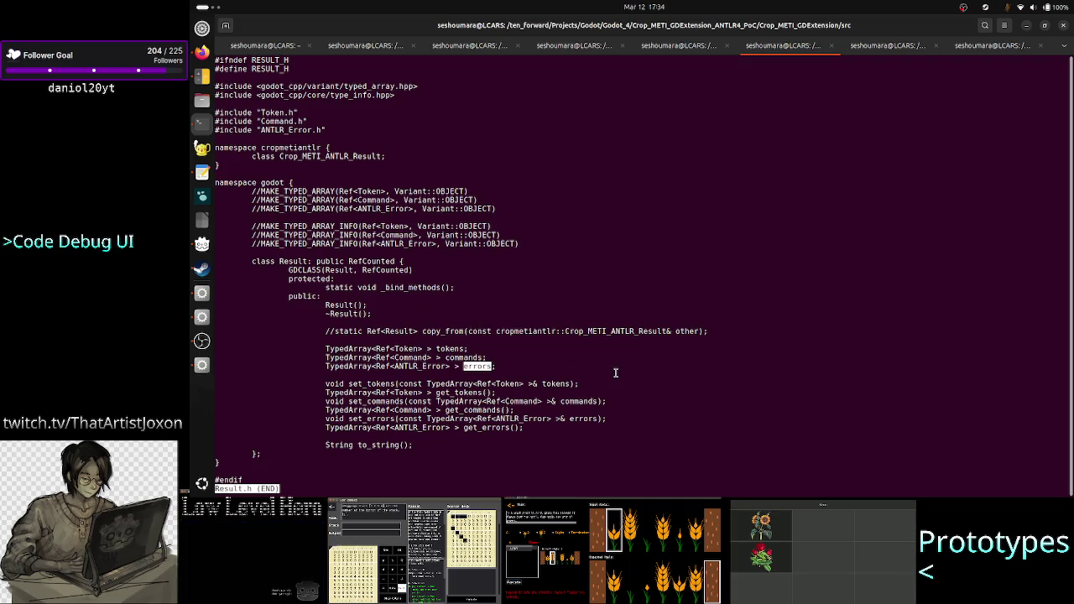
View ANTLR_Error.h with less and mark its line_pos field
{"action": "type", "text": "q"}
{"action": "type", "text": "less R"}
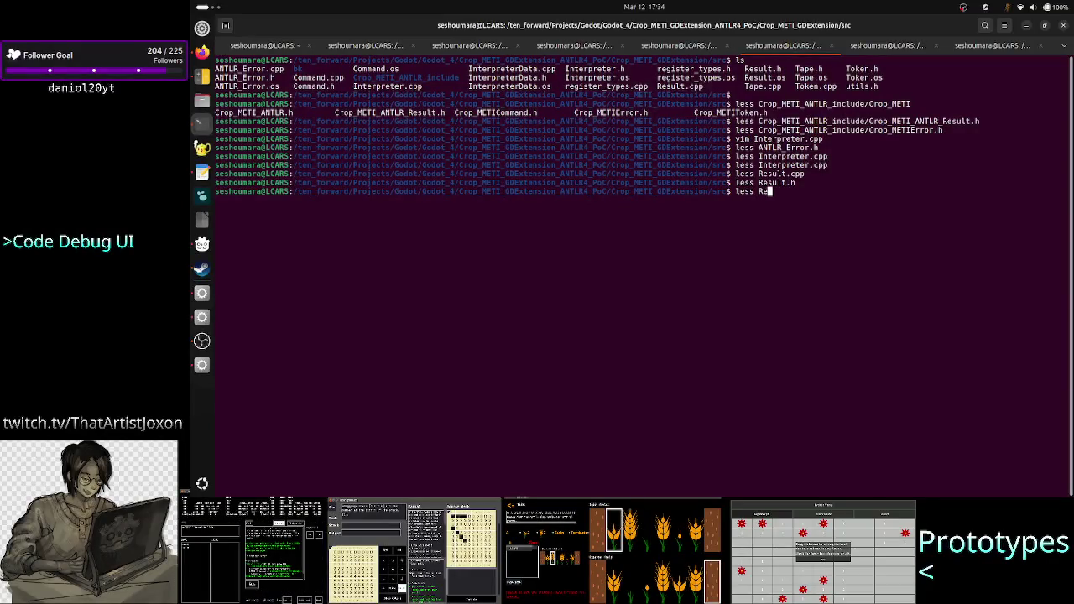
{"action": "key", "text": "BackSpace"}
{"action": "type", "text": "ANT"}
{"action": "key", "text": "Tab"}
{"action": "type", "text": "h"}
{"action": "key", "text": "Return"}
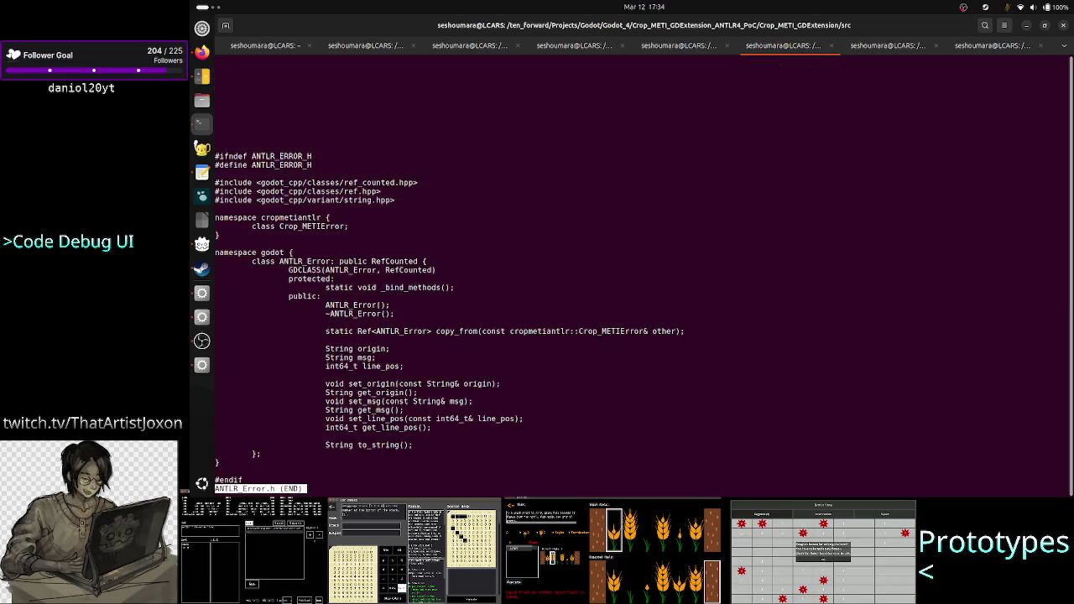
{"action": "double_click", "coordinate": [376, 366]}
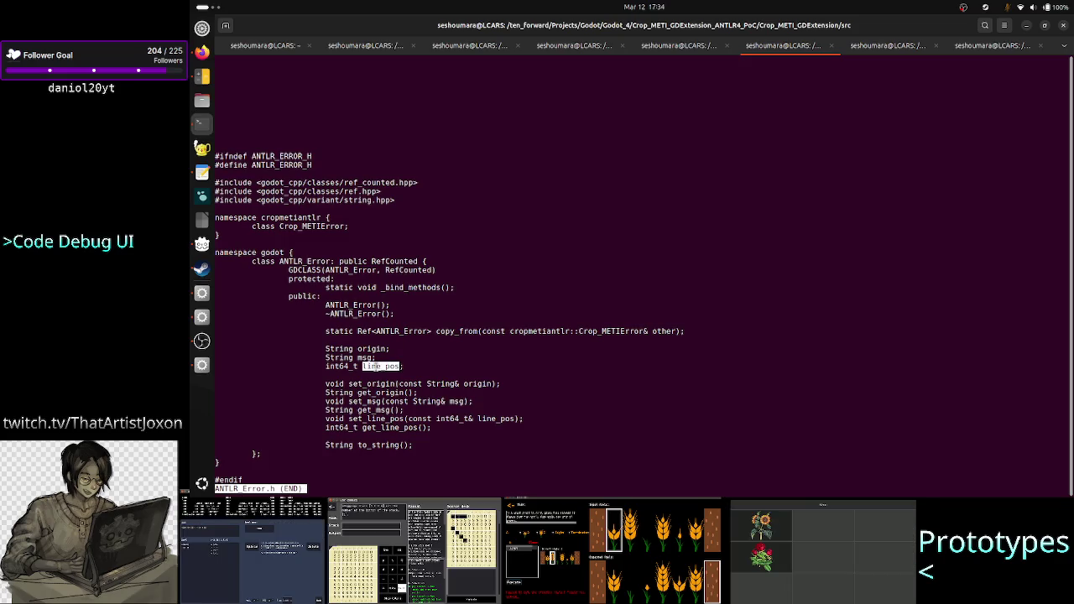
{"action": "key", "text": "alt+Tab"}
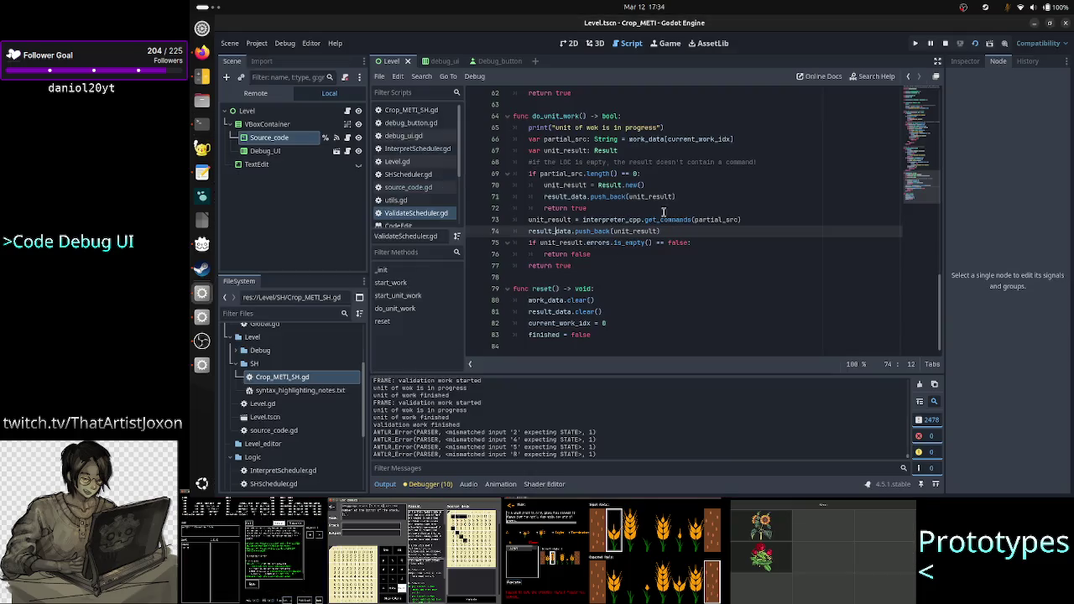
After line 73, add the loop 'for error: ANTLR_Error in unit_result.errors:'
{"action": "double_click", "coordinate": [696, 140]}
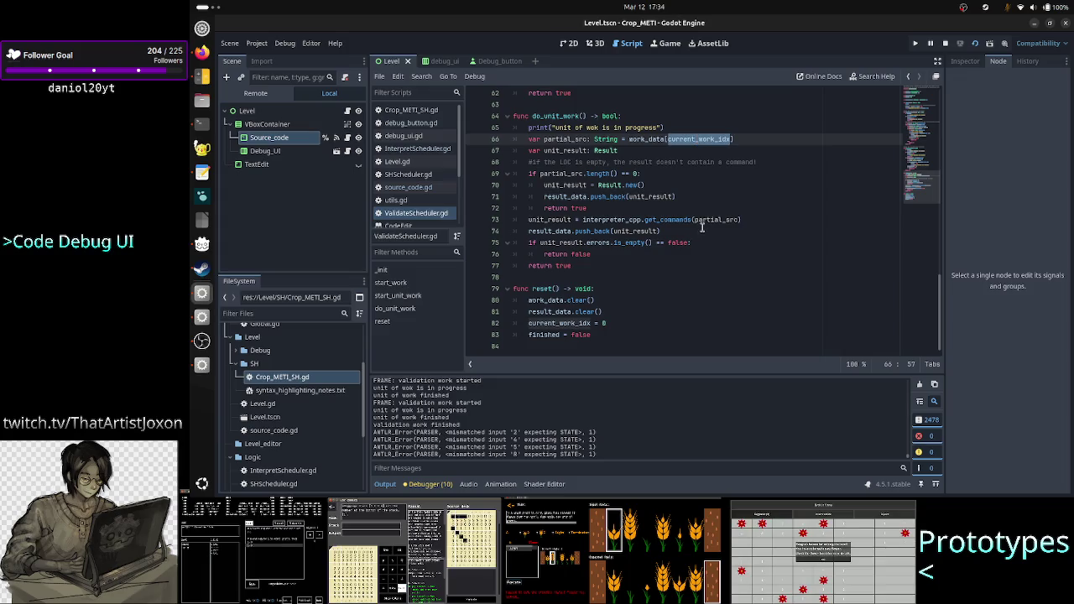
{"action": "left_click", "coordinate": [742, 220]}
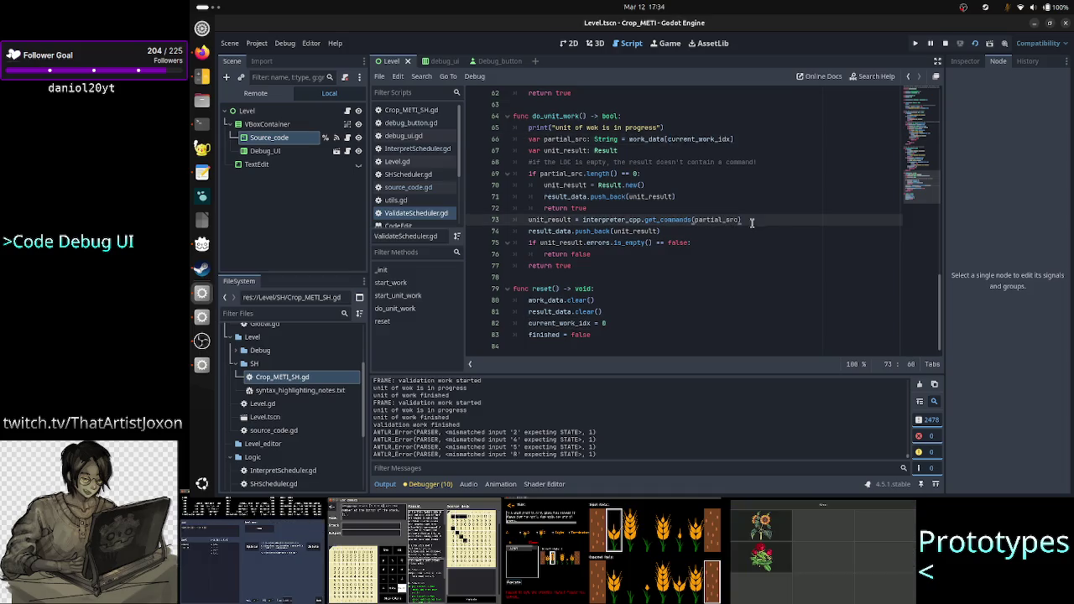
{"action": "key", "text": "Return"}
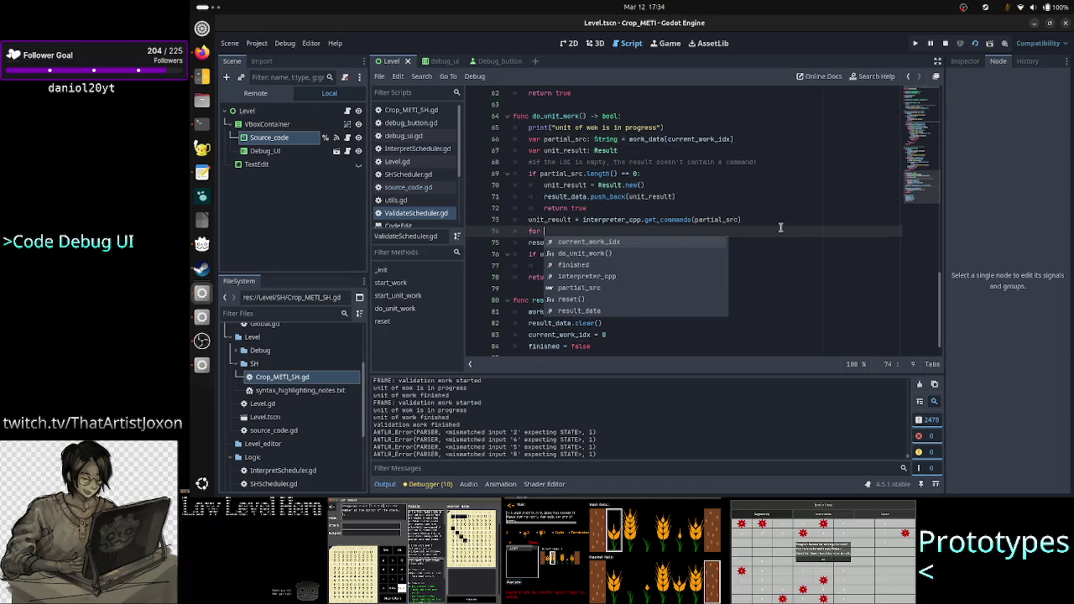
{"action": "type", "text": "error in"}
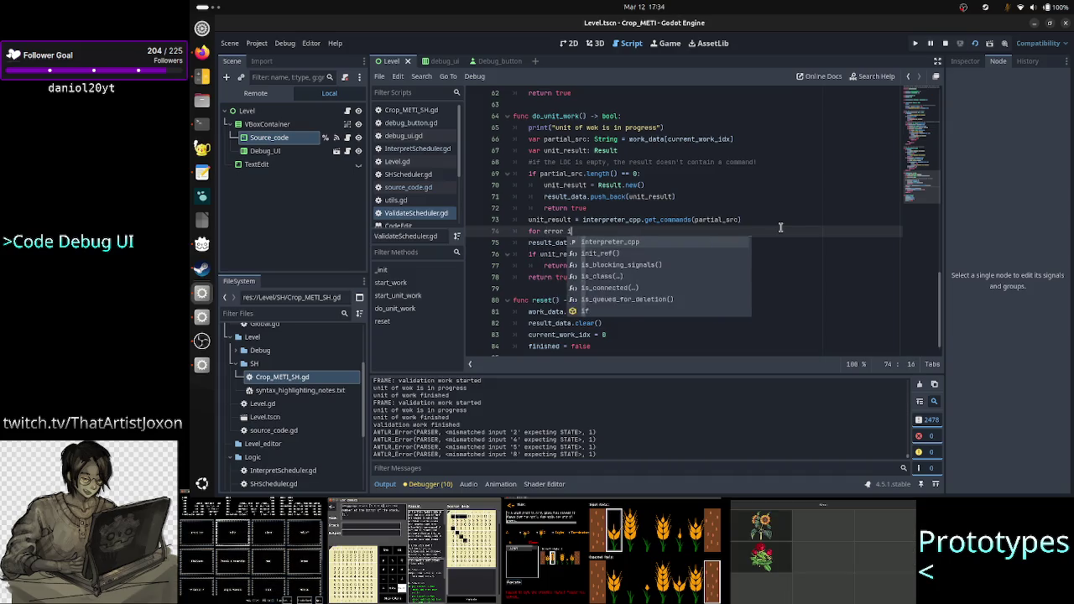
{"action": "key", "text": "BackSpace"}
{"action": "key", "text": "BackSpace"}
{"action": "key", "text": "BackSpace"}
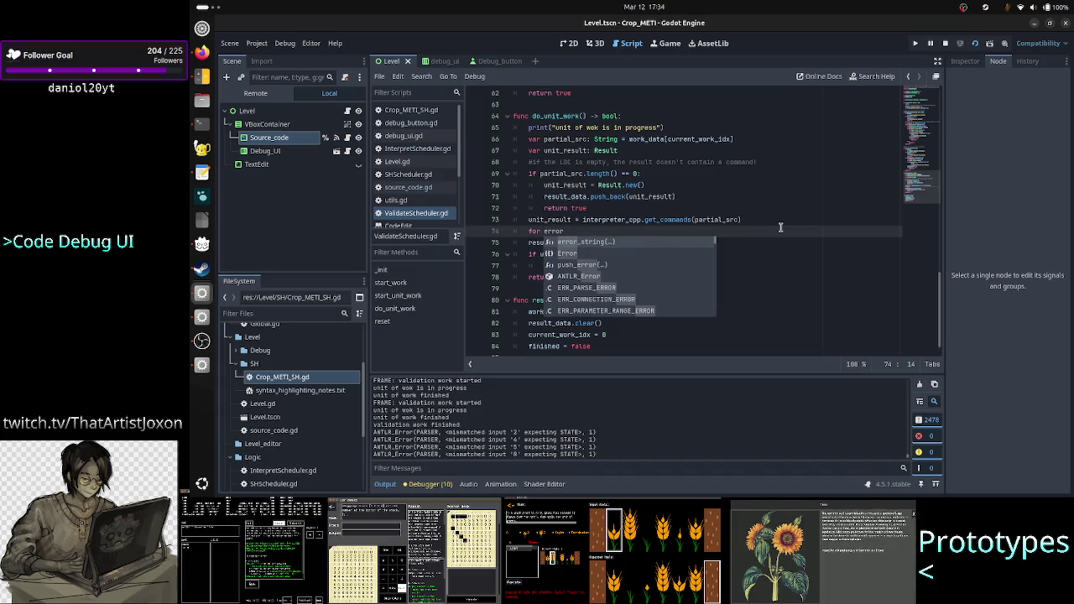
{"action": "type", "text": ": ANTLR_"}
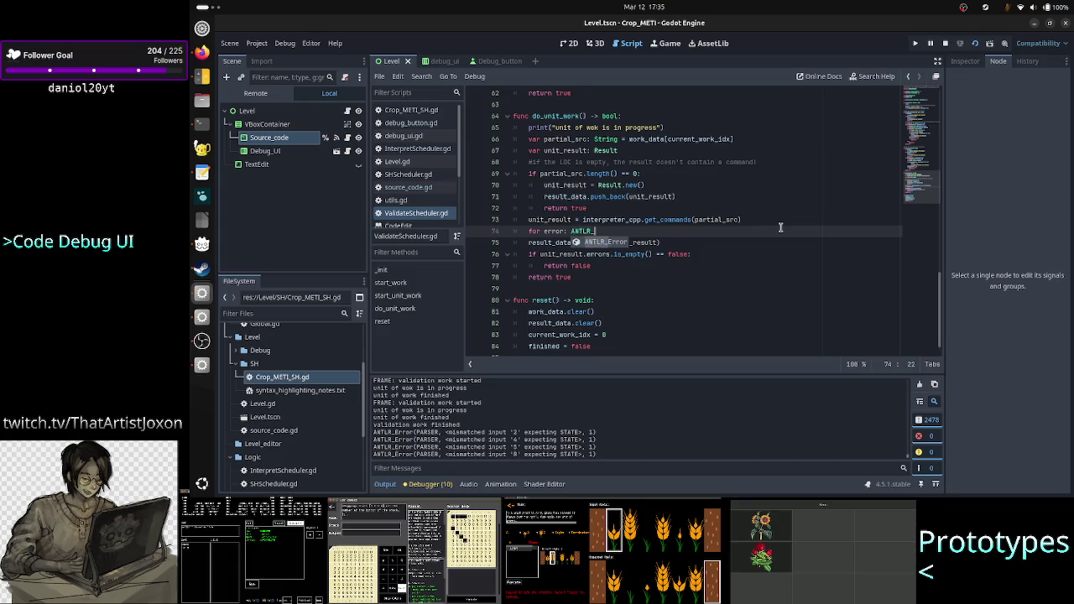
{"action": "key", "text": "Return"}
{"action": "type", "text": "in u"}
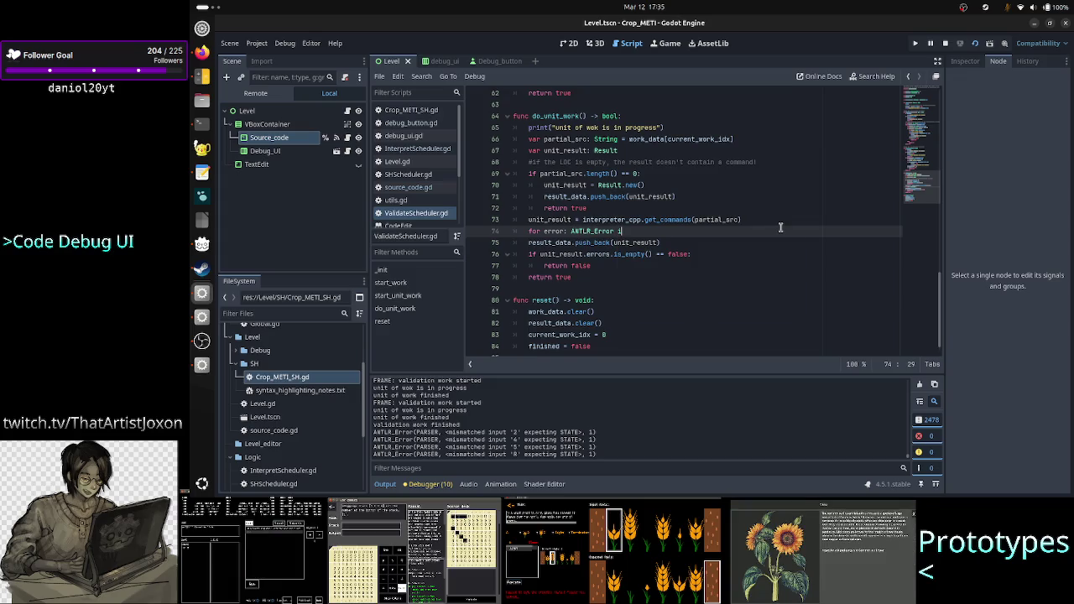
{"action": "type", "text": "n"}
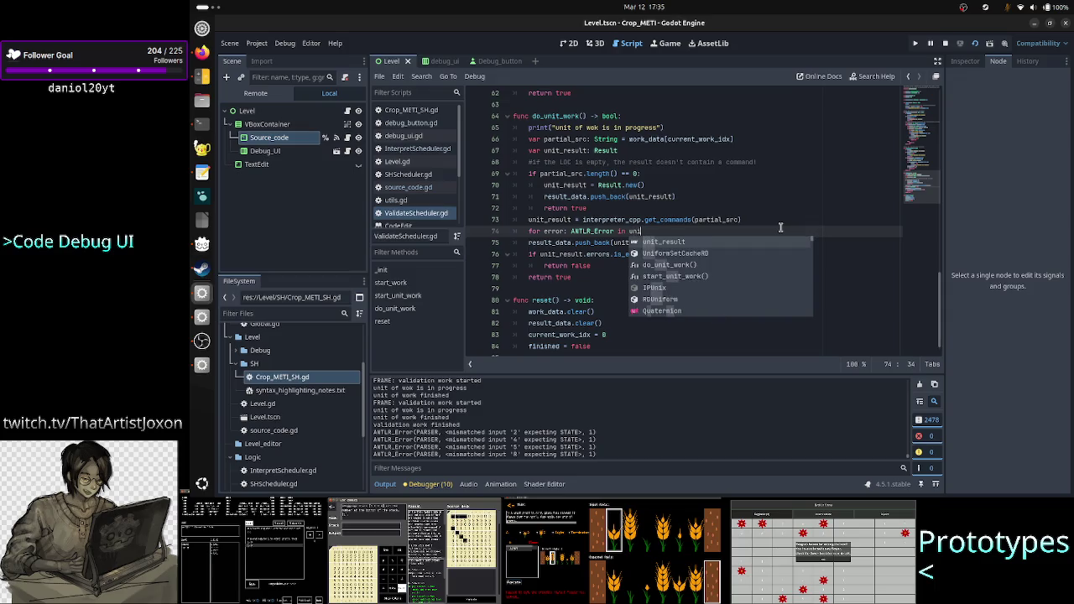
{"action": "key", "text": "Return"}
{"action": "type", "text": ":"}
{"action": "type", "text": "o"}
{"action": "key", "text": "Return"}
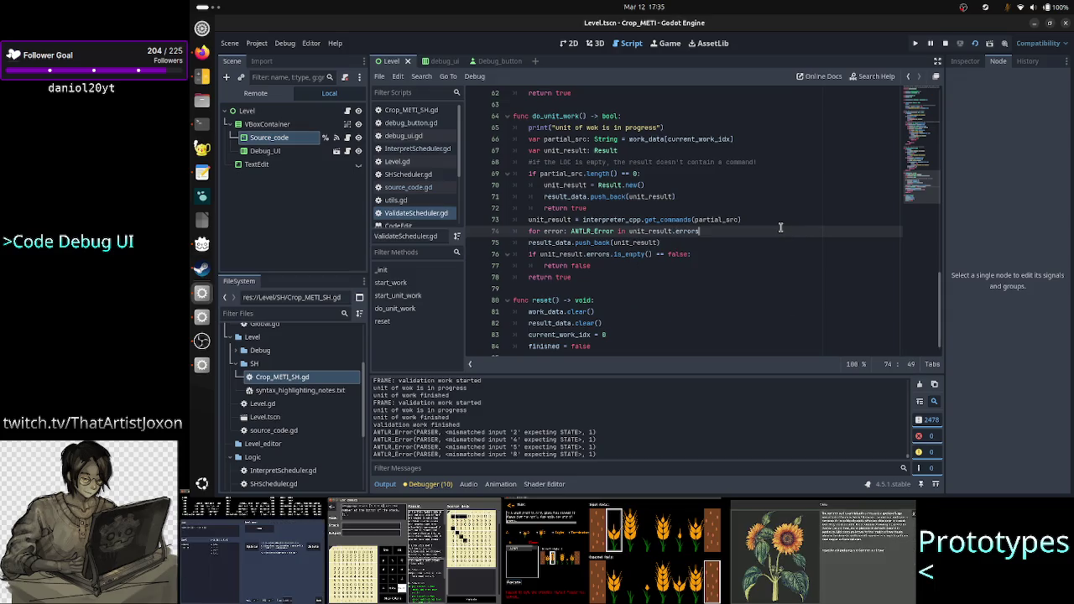
{"action": "type", "text": ":"}
In the loop body, set error.line_pos = current_work_idx
{"action": "key", "text": "Return"}
{"action": "type", "text": "error"}
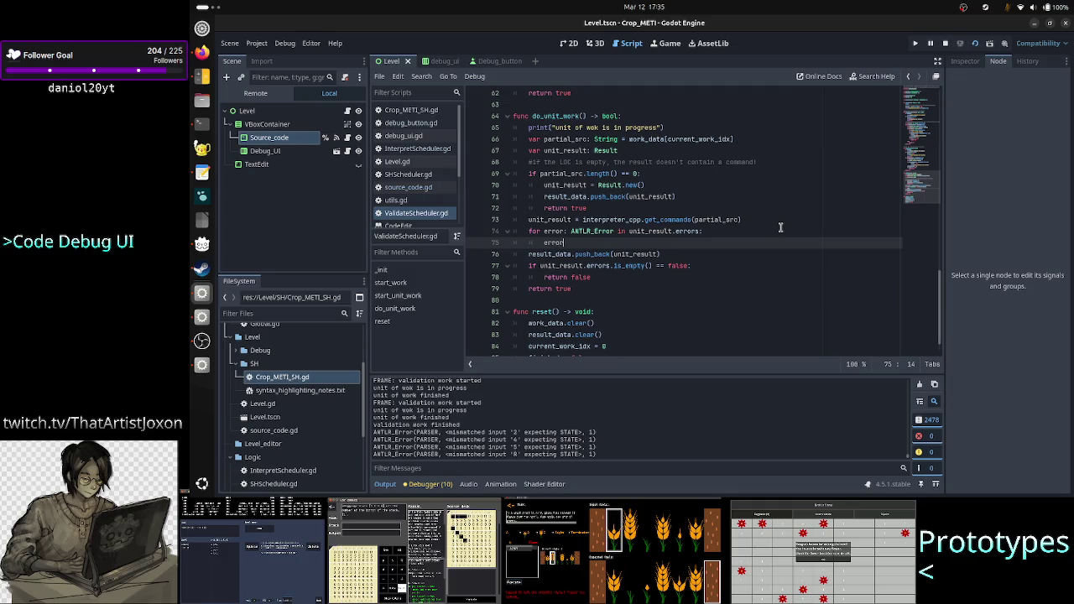
{"action": "type", "text": ".line_pos ="}
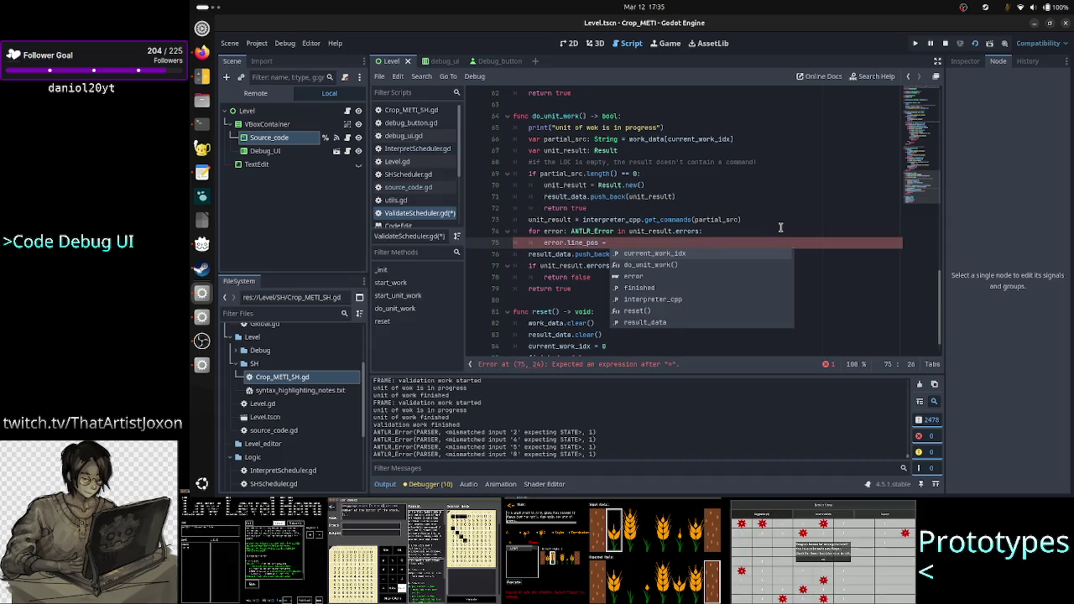
{"action": "type", "text": " curr"}
{"action": "key", "text": "Return"}
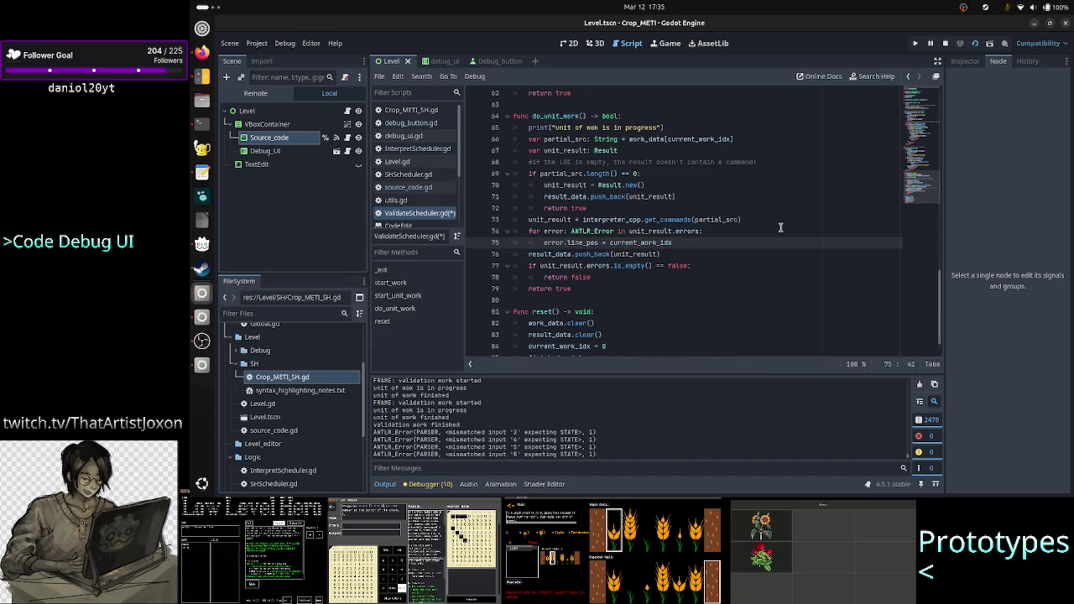
{"action": "double_click", "coordinate": [694, 138]}
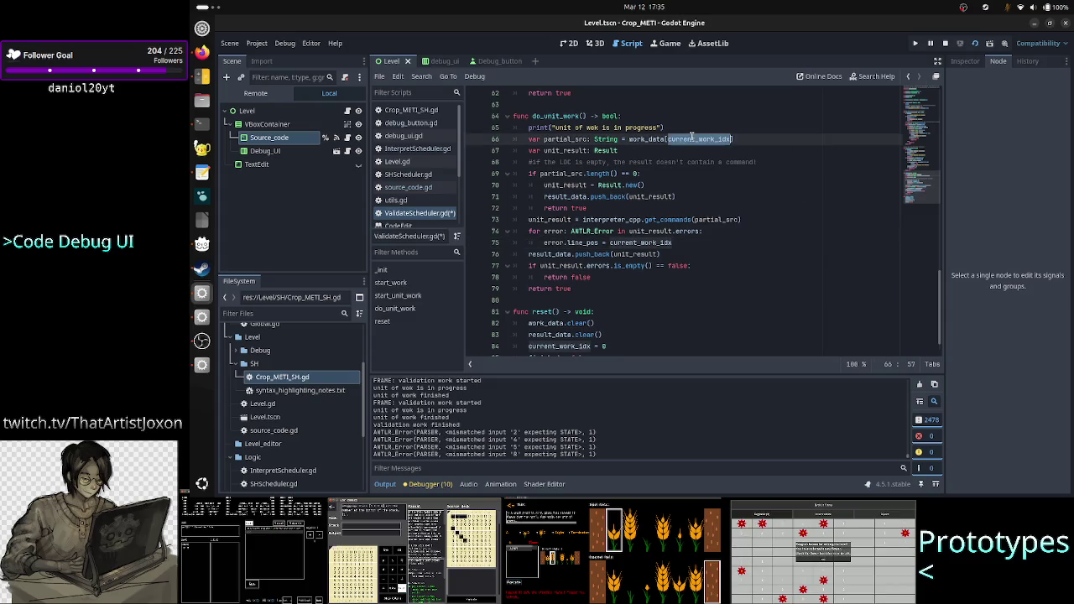
{"action": "left_click", "coordinate": [689, 243]}
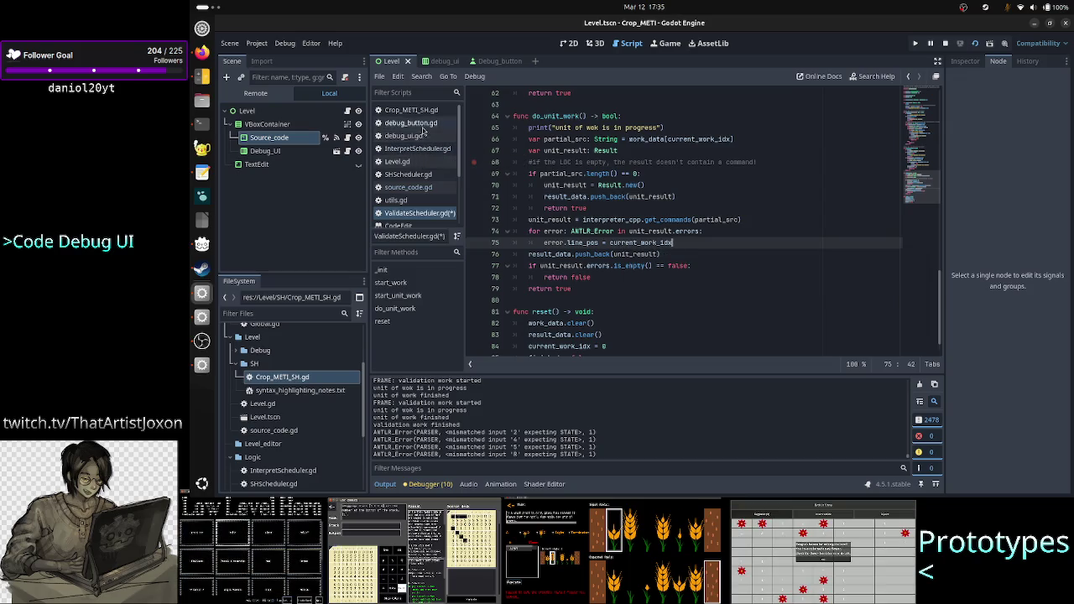
{"action": "left_click", "coordinate": [419, 191]}
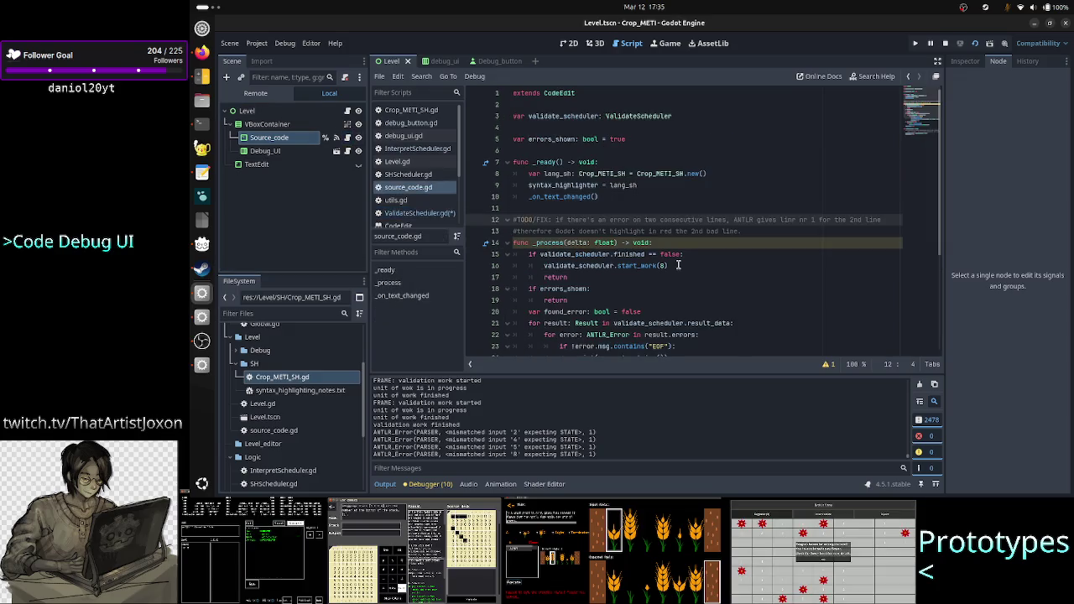
Check the line_pos - 1 usage in source_code.gd, then save ValidateScheduler.gd
{"action": "scroll", "coordinate": [680, 252], "scroll_direction": "down", "scroll_amount": 5}
{"action": "left_click_drag", "start_coordinate": [745, 209], "coordinate": [676, 210]}
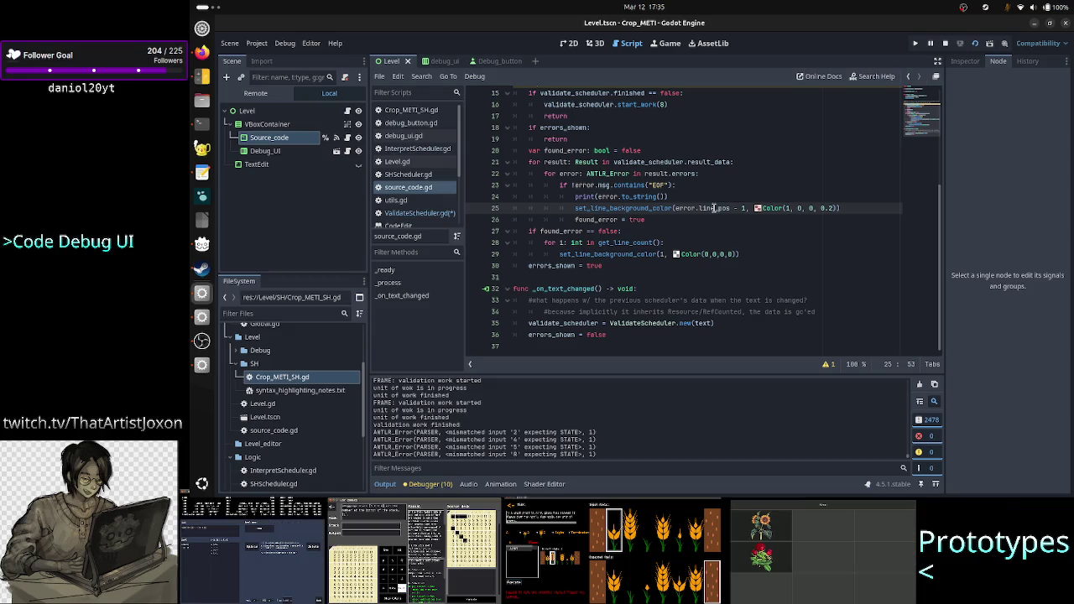
{"action": "left_click", "coordinate": [424, 214]}
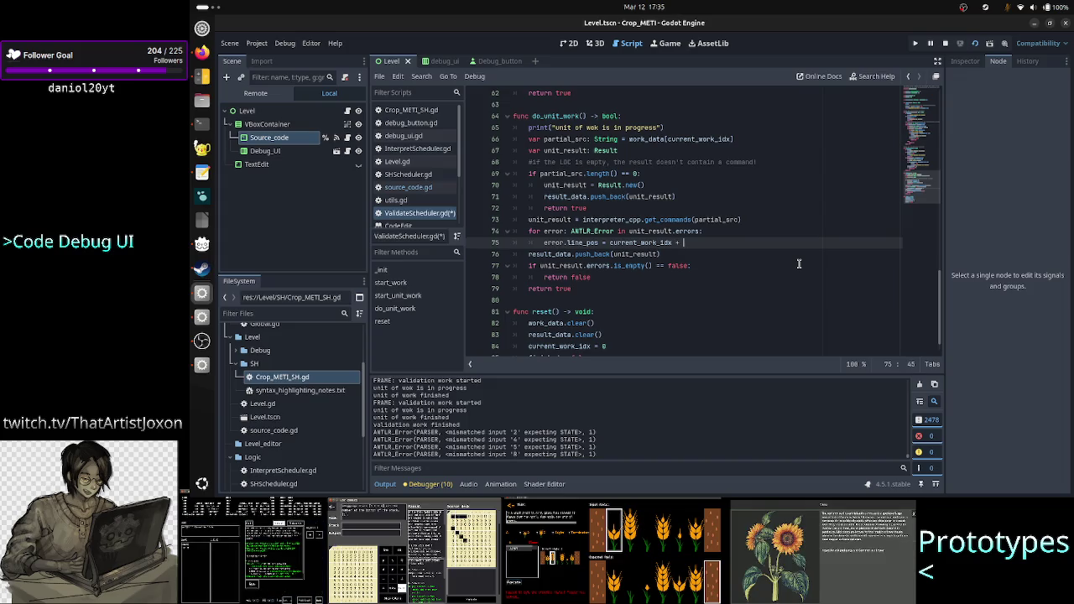
{"action": "key", "text": "ctrl+s"}
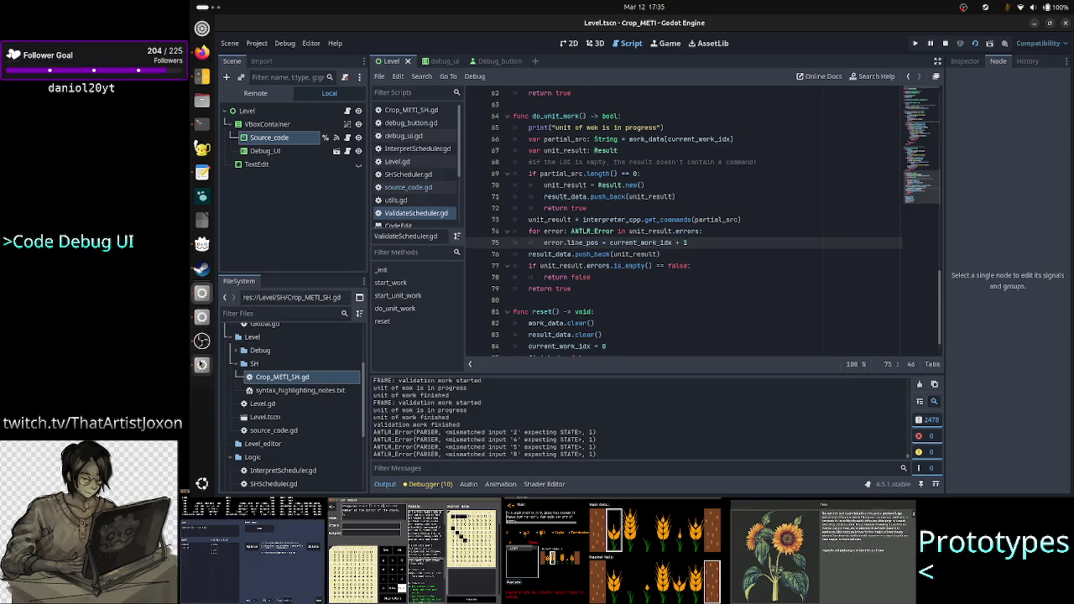
{"action": "left_click", "coordinate": [201, 364]}
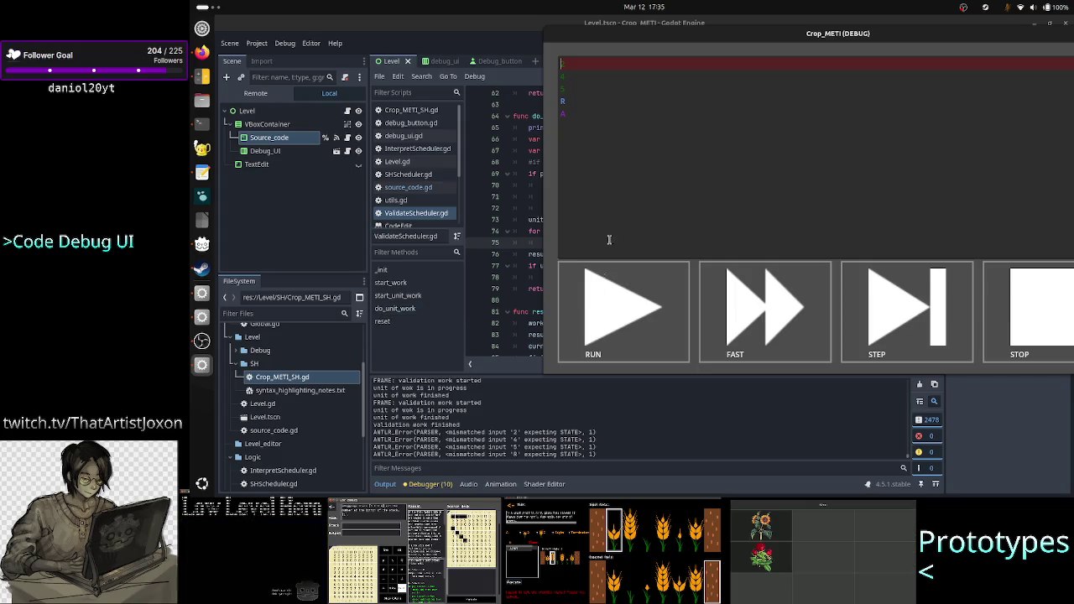
In the Crop_METI debug window, delete the trailing test lines down to one line
{"action": "left_click", "coordinate": [654, 157]}
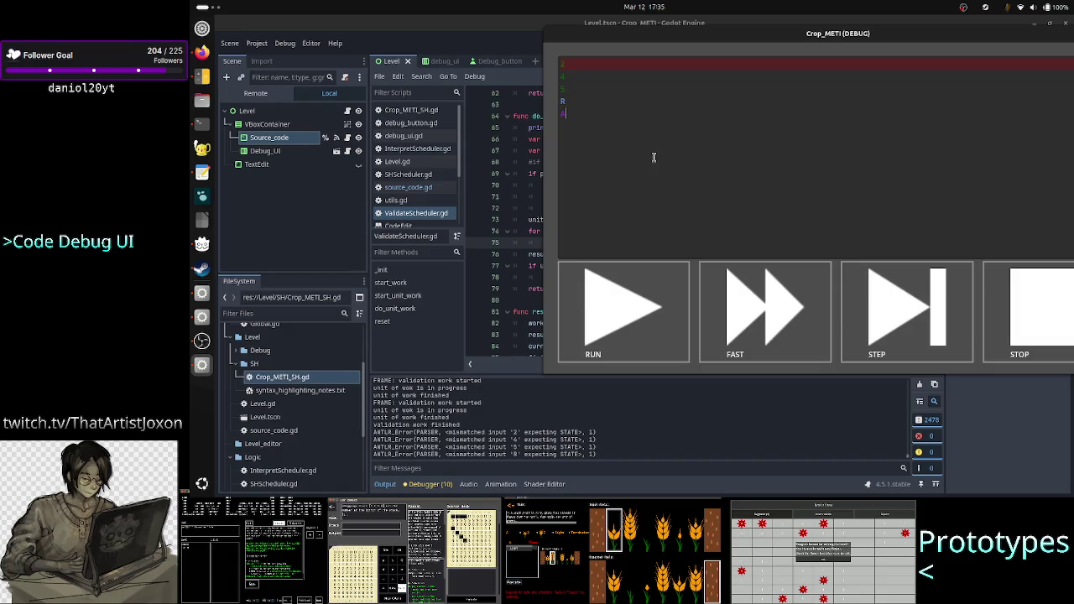
{"action": "key", "text": "BackSpace"}
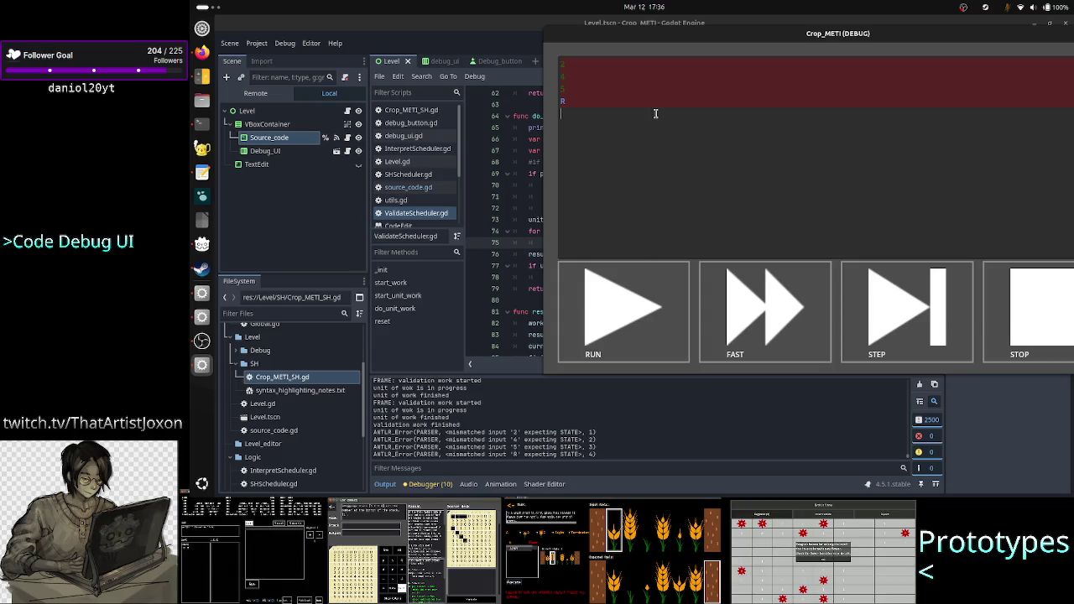
{"action": "key", "text": "Up"}
{"action": "key", "text": "Up"}
{"action": "key", "text": "Up"}
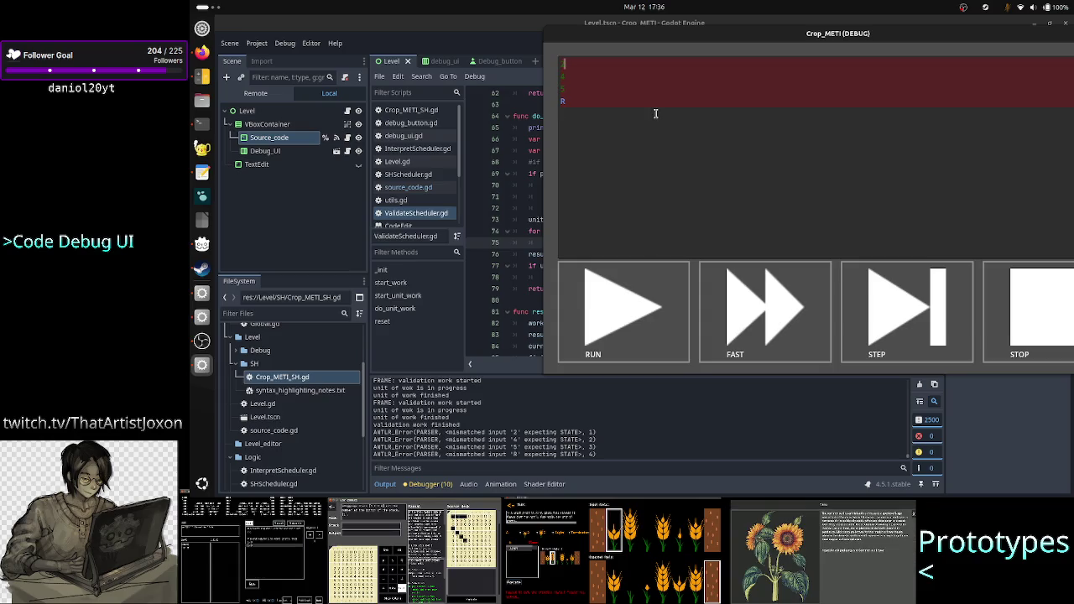
{"action": "key", "text": "Down"}
{"action": "key", "text": "End"}
{"action": "key", "text": "Delete"}
{"action": "key", "text": "Delete"}
{"action": "key", "text": "Delete"}
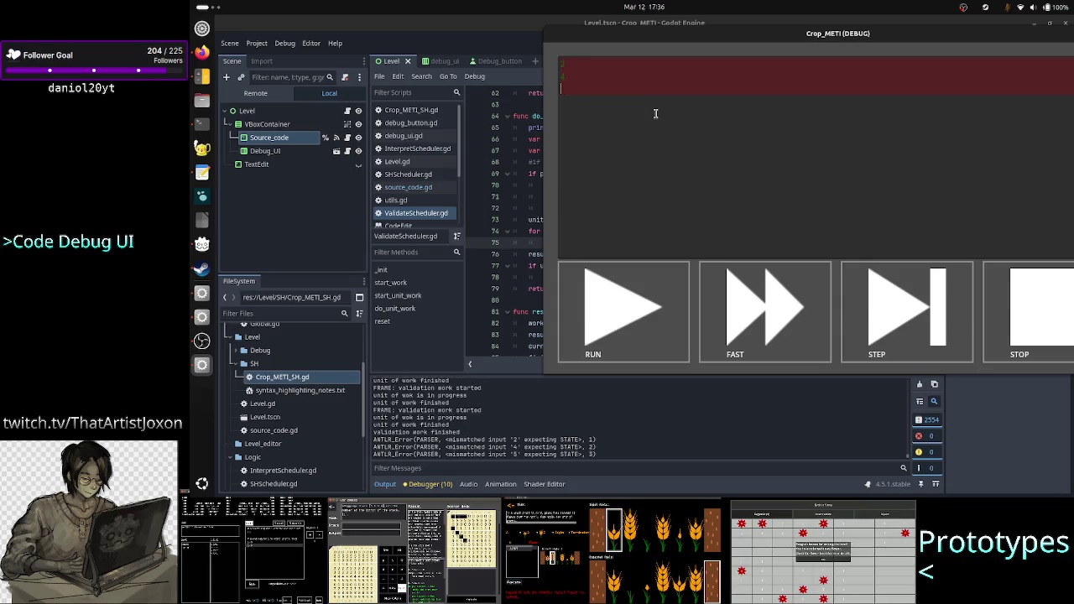
{"action": "key", "text": "BackSpace"}
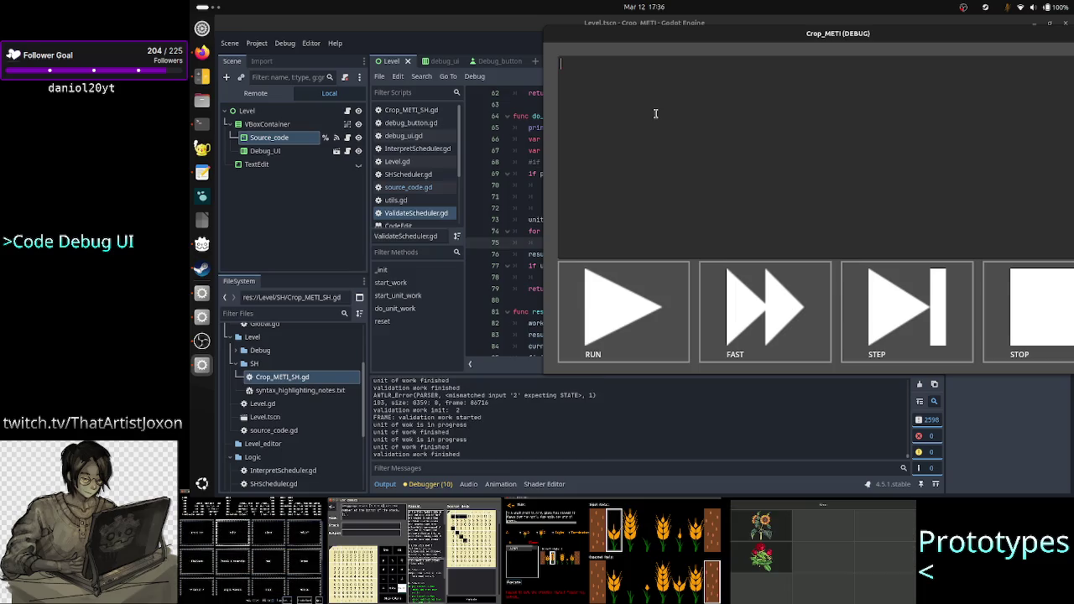
Type test input such as 2R and 1AS to watch lines turn red
{"action": "type", "text": "2R"}
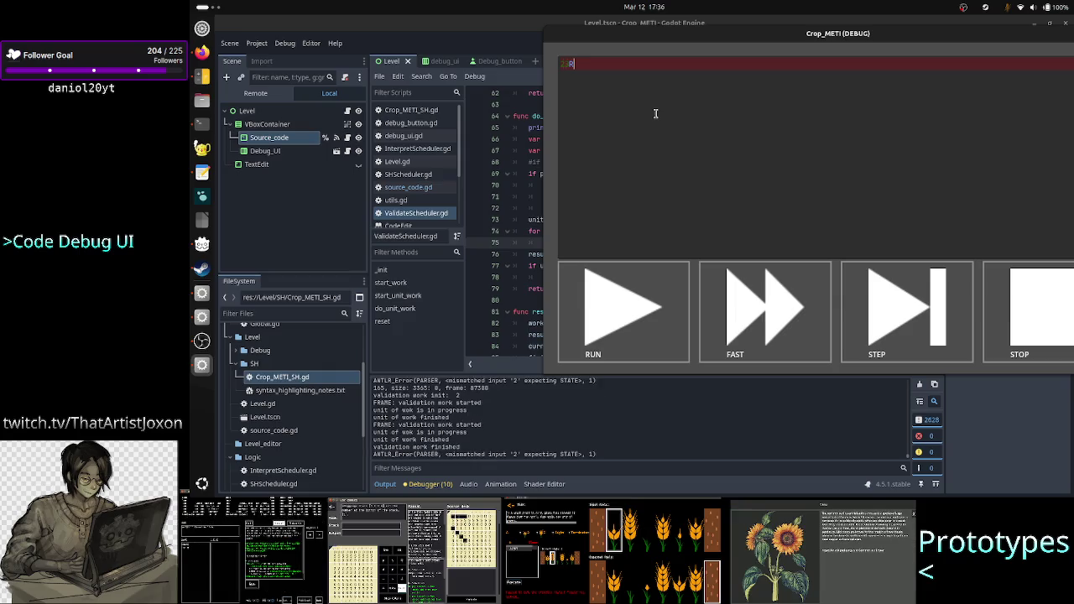
{"action": "key", "text": "BackSpace"}
{"action": "key", "text": "BackSpace"}
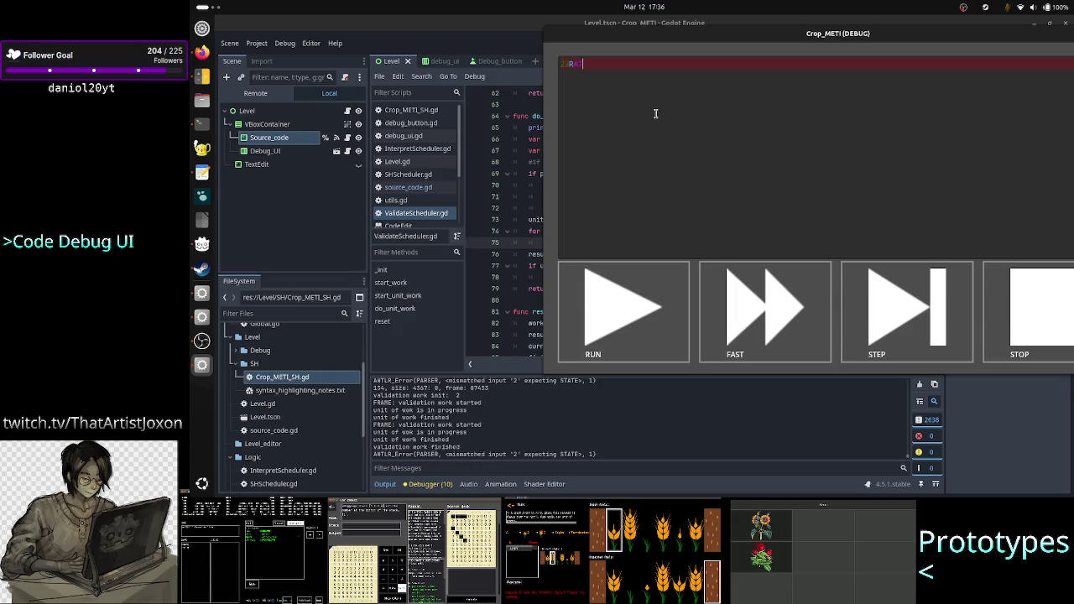
{"action": "type", "text": "1"}
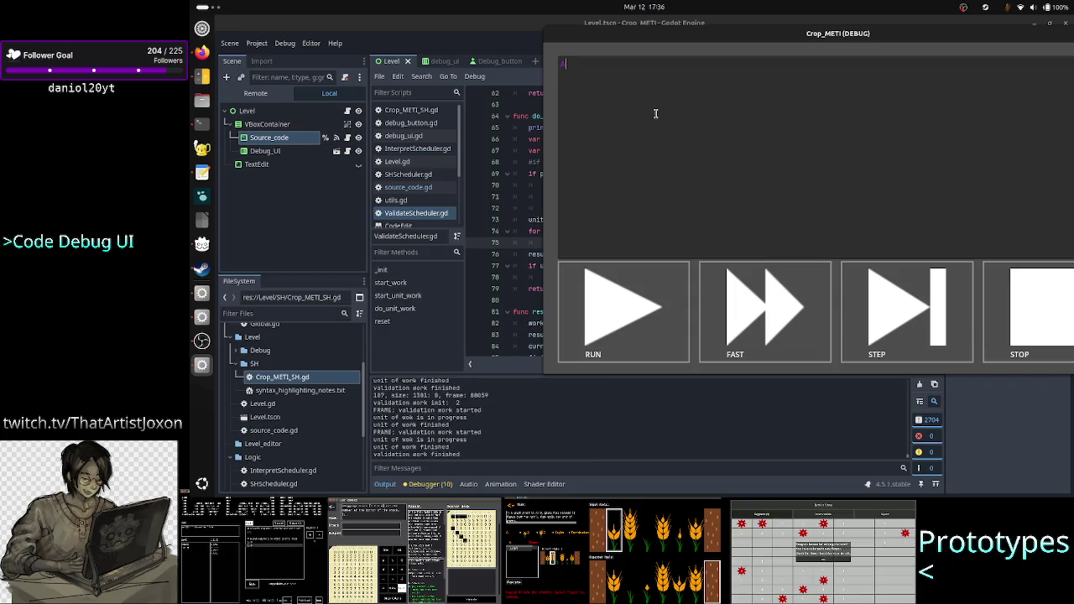
{"action": "type", "text": "AS"}
{"action": "key", "text": "BackSpace"}
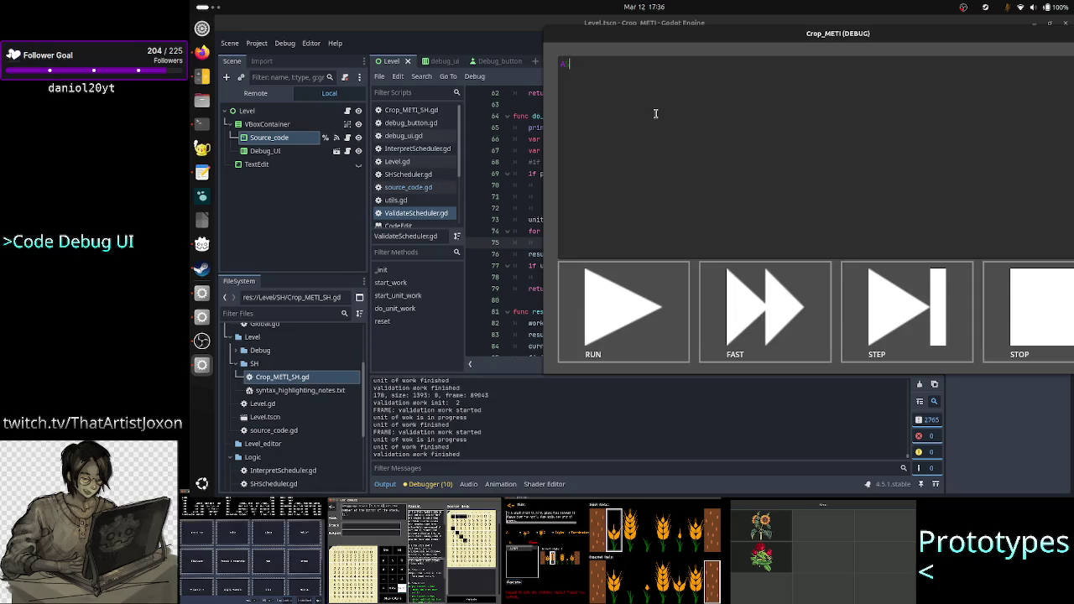
{"action": "type", "text": "S"}
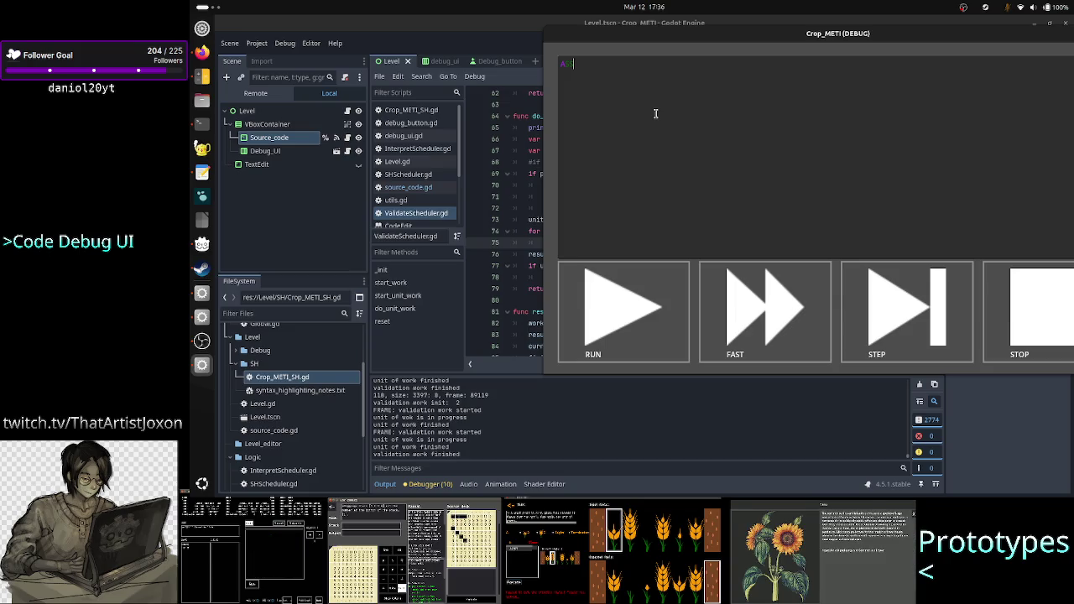
{"action": "key", "text": "BackSpace"}
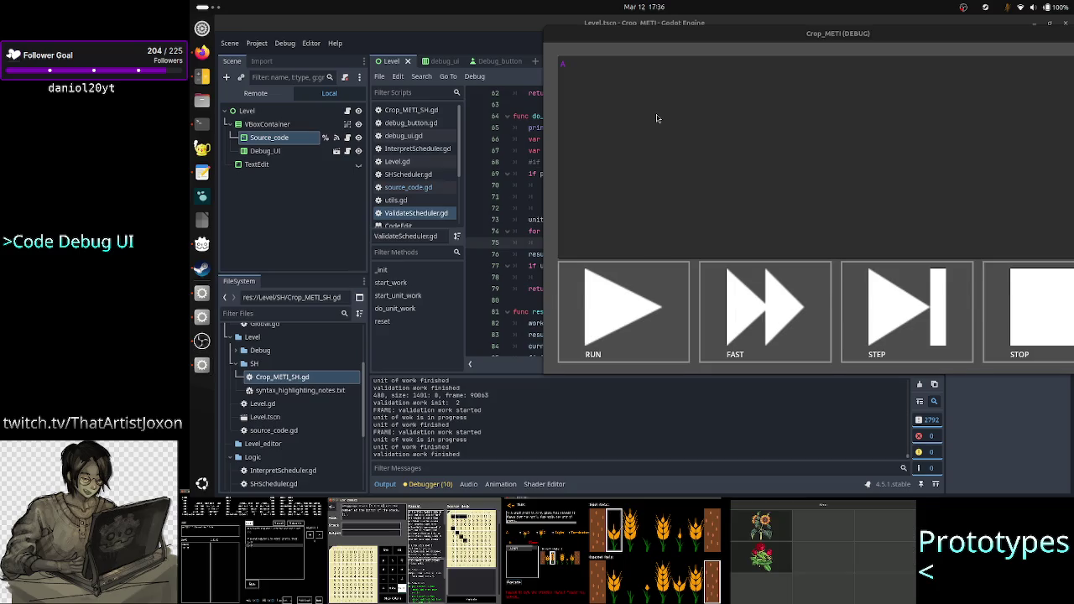
{"action": "key", "text": "alt+Tab"}
{"action": "key", "text": "alt+Tab"}
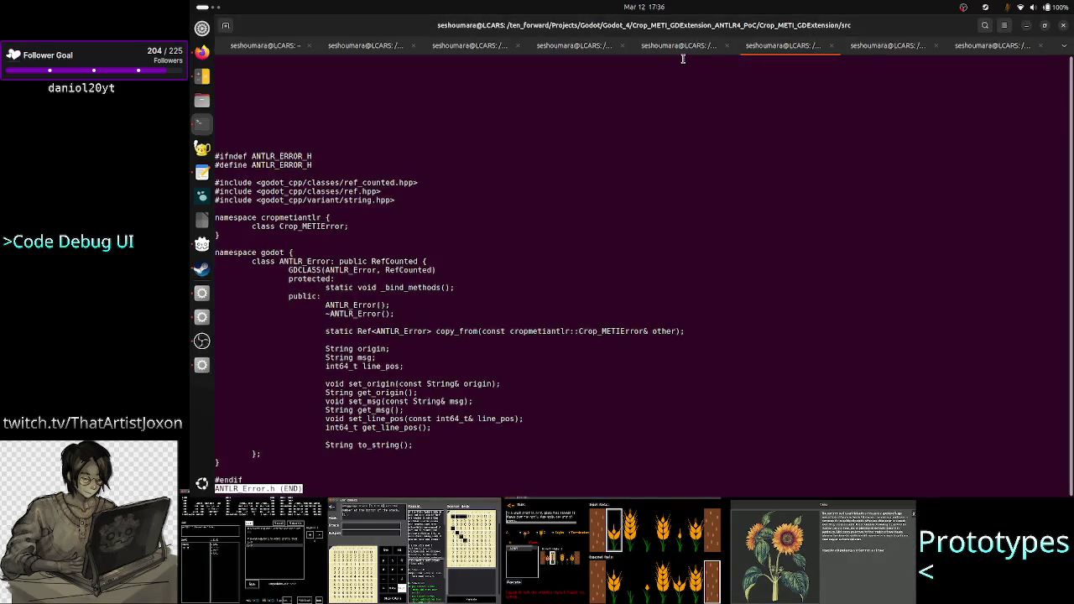
Clear the terminal, move up to the Crop_METI_ANTLR4 folder, and open Crop_METI.g4 in less
{"action": "scroll", "coordinate": [662, 156], "scroll_direction": "down", "scroll_amount": 4}
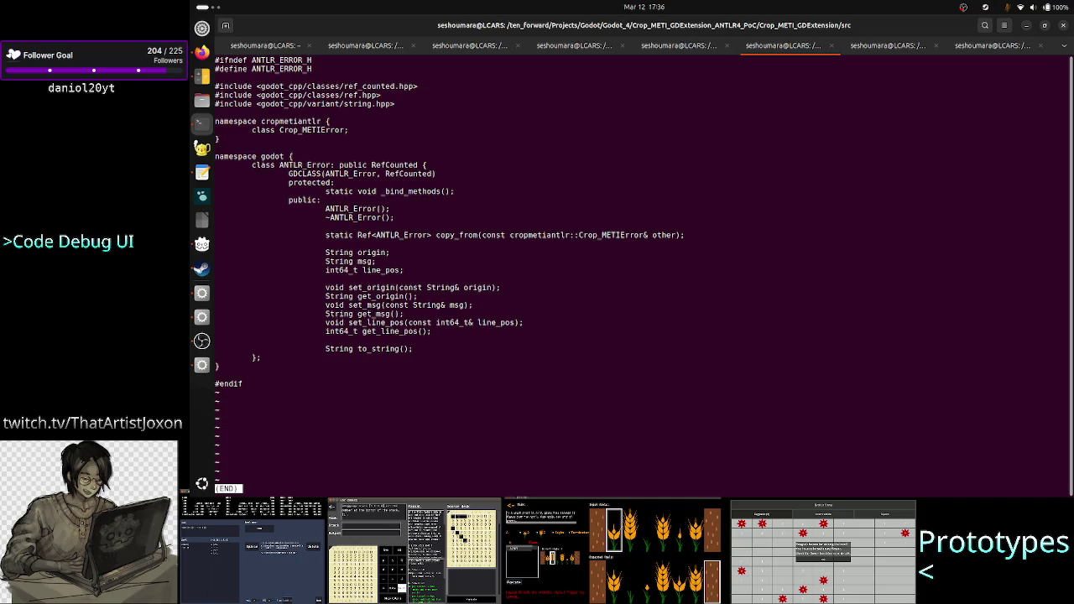
{"action": "left_click", "coordinate": [671, 48]}
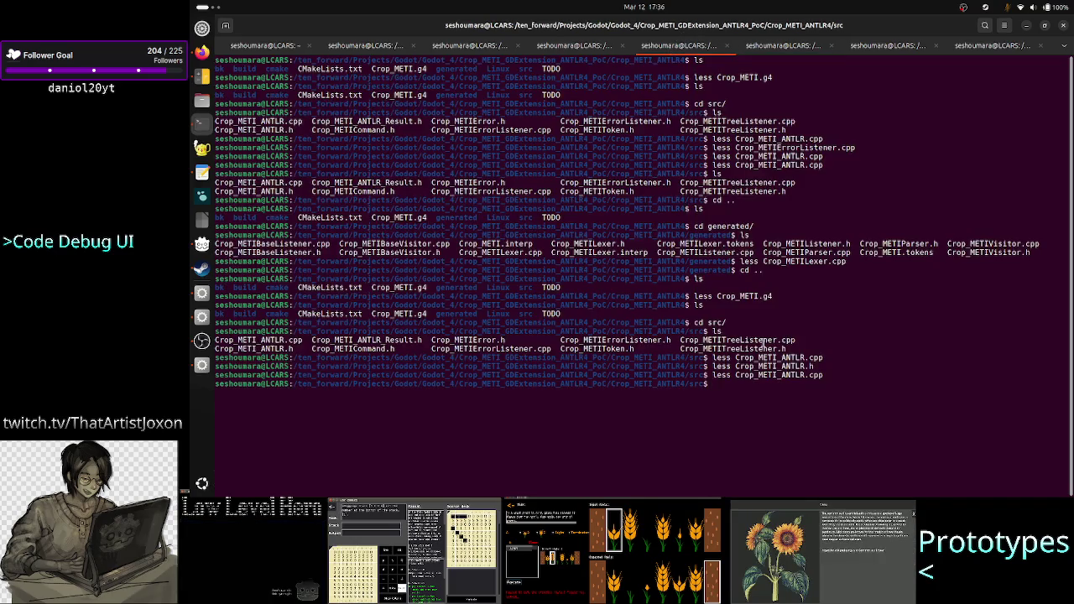
{"action": "type", "text": "clear"}
{"action": "key", "text": "Return"}
{"action": "type", "text": "ls"}
{"action": "key", "text": "Return"}
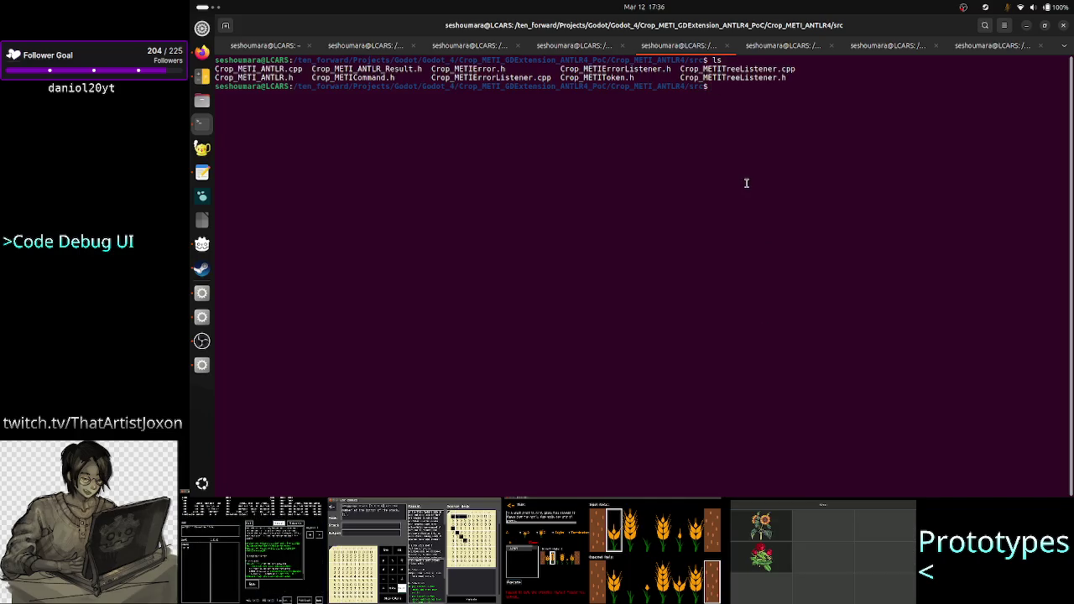
{"action": "type", "text": "cd .."}
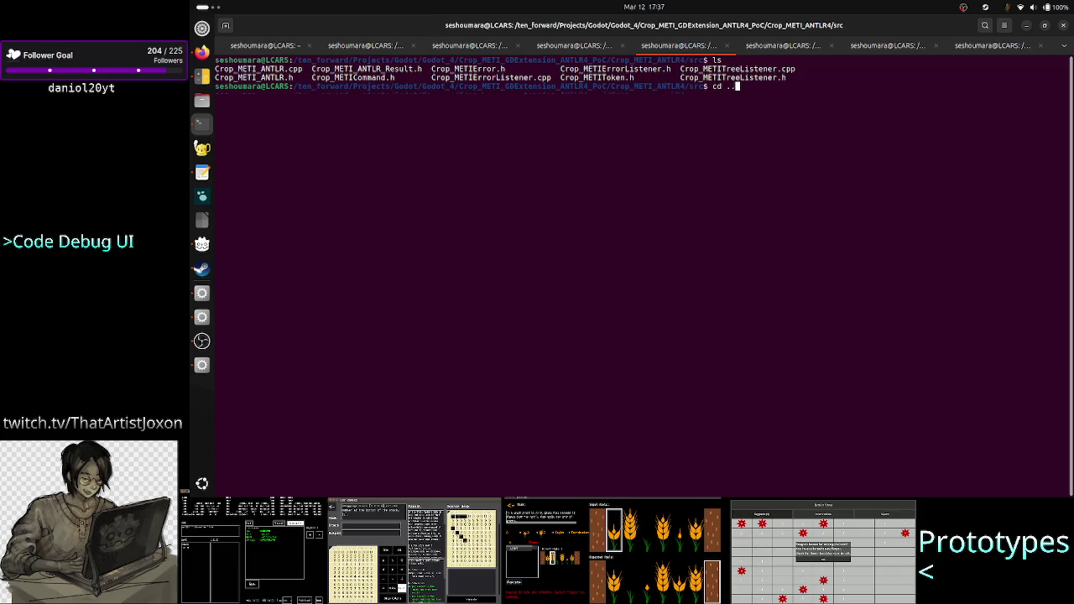
{"action": "key", "text": "Return"}
{"action": "type", "text": "ls"}
{"action": "key", "text": "Return"}
{"action": "type", "text": "less Cr"}
{"action": "key", "text": "Tab"}
{"action": "key", "text": "Return"}
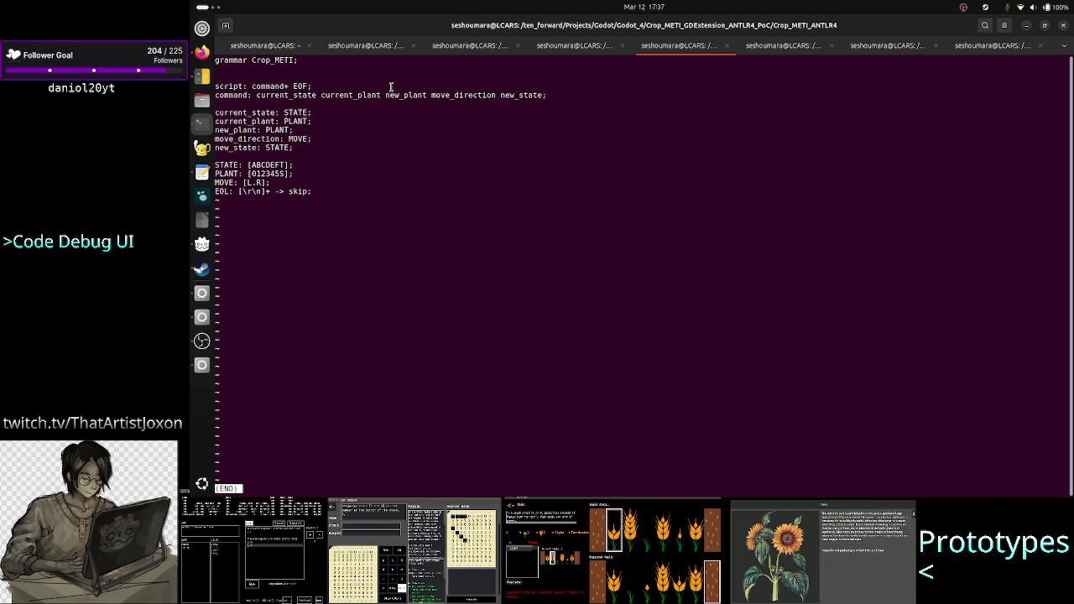
Highlight the allowed characters in the token rules and the [L,R] range on the MOVE line
{"action": "mouse_move", "coordinate": [250, 165]}
{"action": "left_mouse_down"}
{"action": "mouse_move", "coordinate": [296, 164]}
{"action": "mouse_move", "coordinate": [244, 173]}
{"action": "mouse_move", "coordinate": [289, 174]}
{"action": "left_mouse_up"}
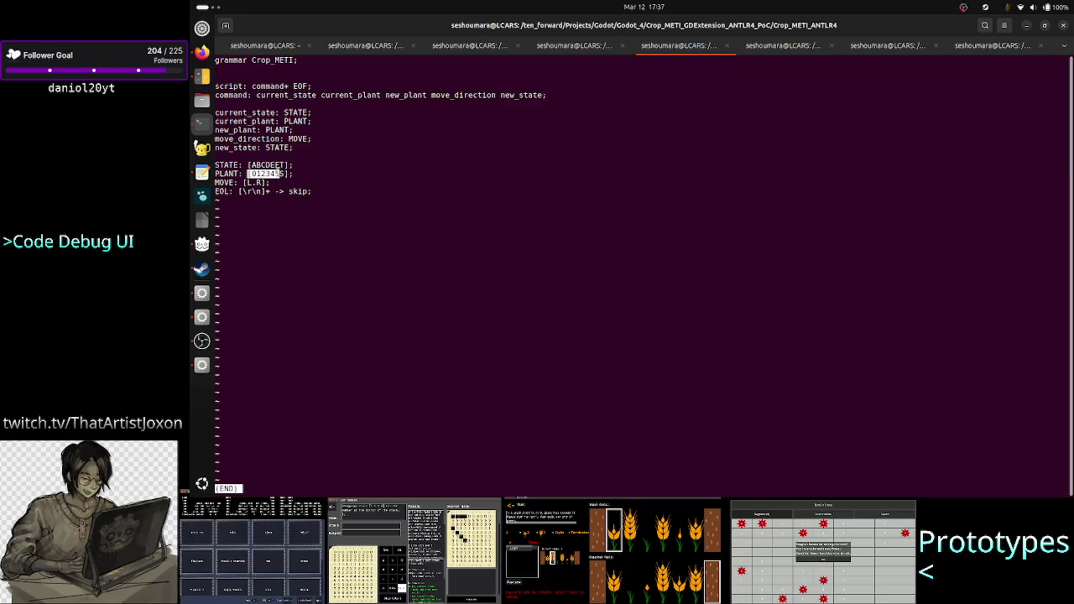
{"action": "left_click", "coordinate": [285, 174]}
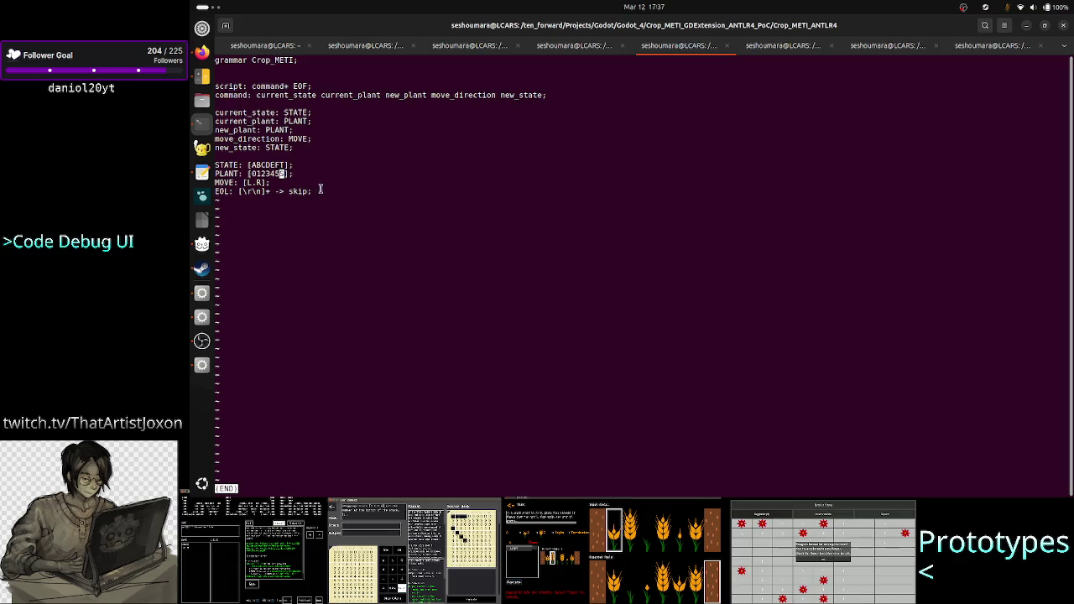
{"action": "mouse_move", "coordinate": [244, 183]}
{"action": "left_mouse_down"}
{"action": "mouse_move", "coordinate": [303, 183]}
{"action": "mouse_move", "coordinate": [270, 184]}
{"action": "left_mouse_up"}
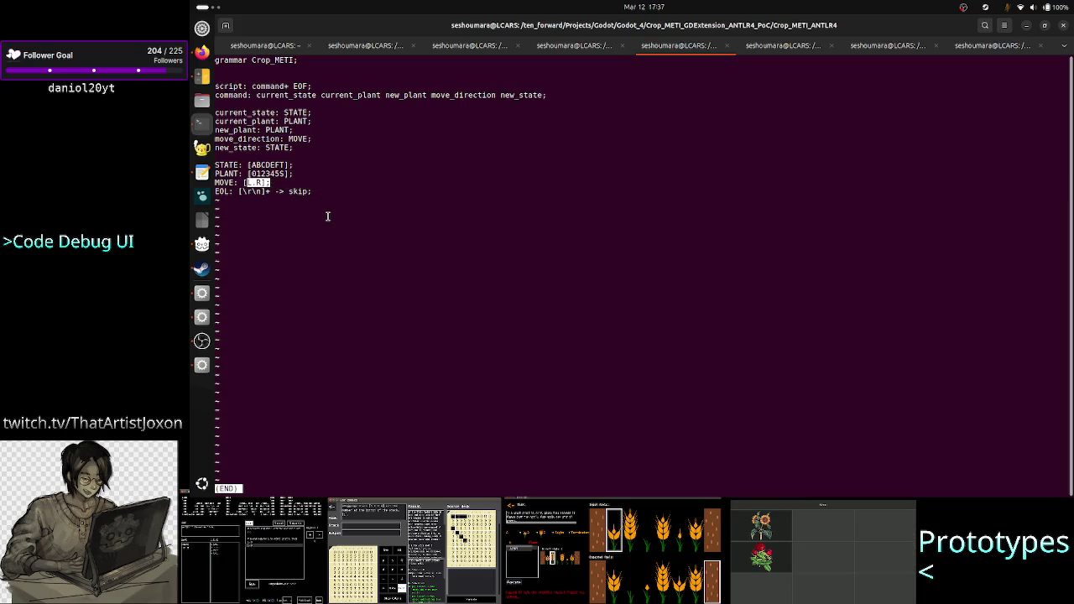
{"action": "left_click", "coordinate": [340, 162]}
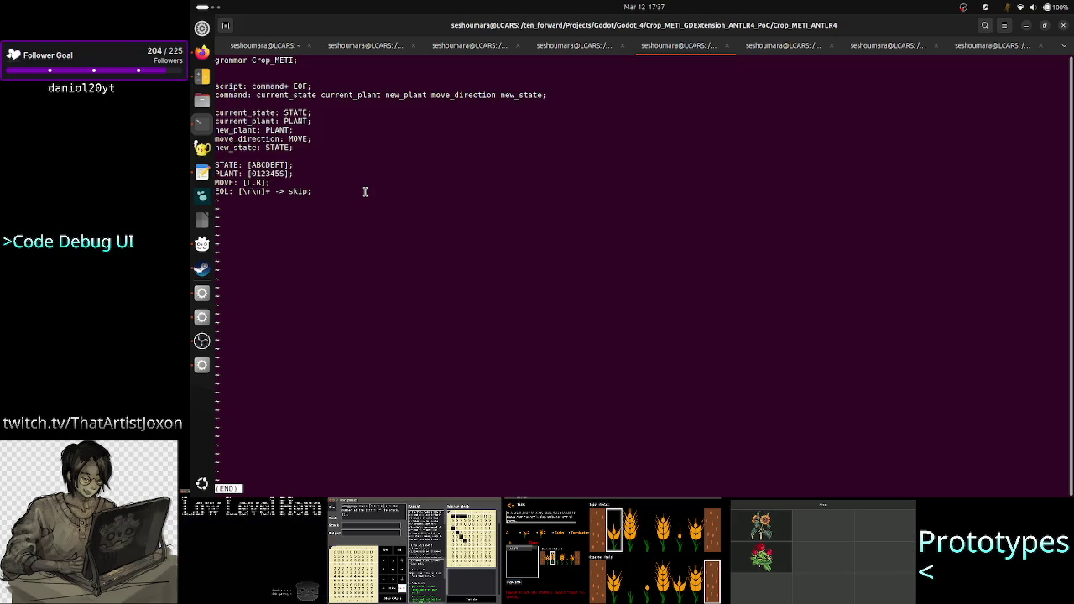
Quit the grammar viewer and change the debug source line to an incomplete command ending in a period
{"action": "key", "text": "q"}
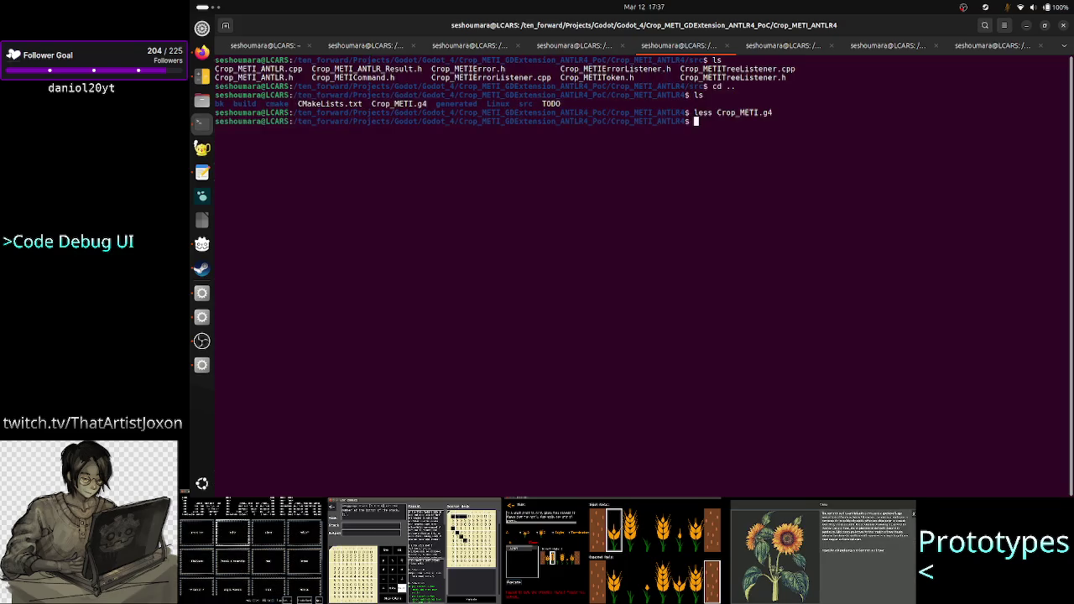
{"action": "key", "text": "alt+Tab"}
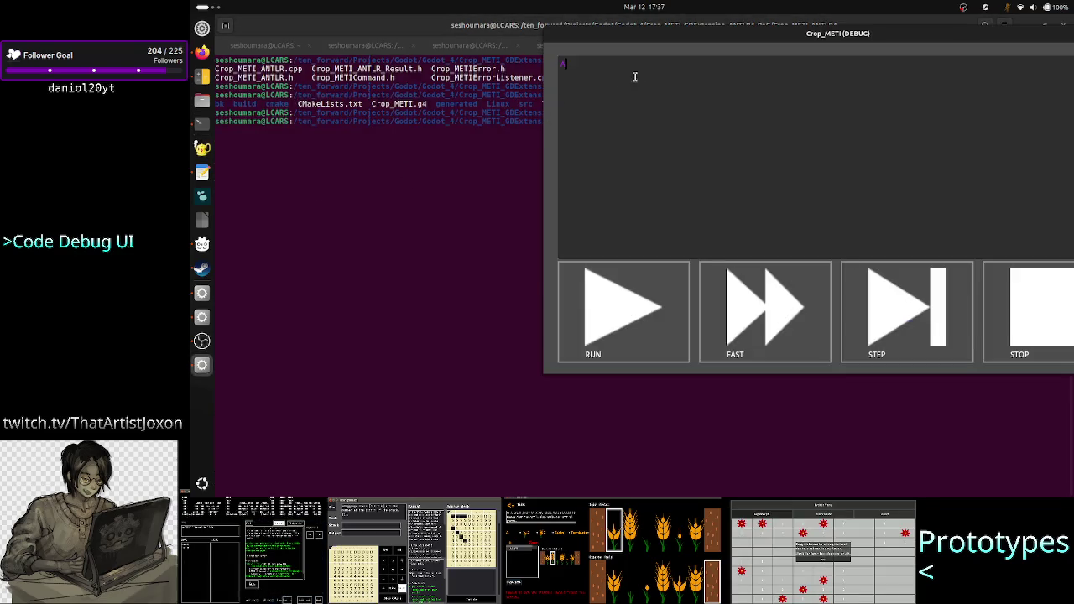
{"action": "type", "text": "SS"}
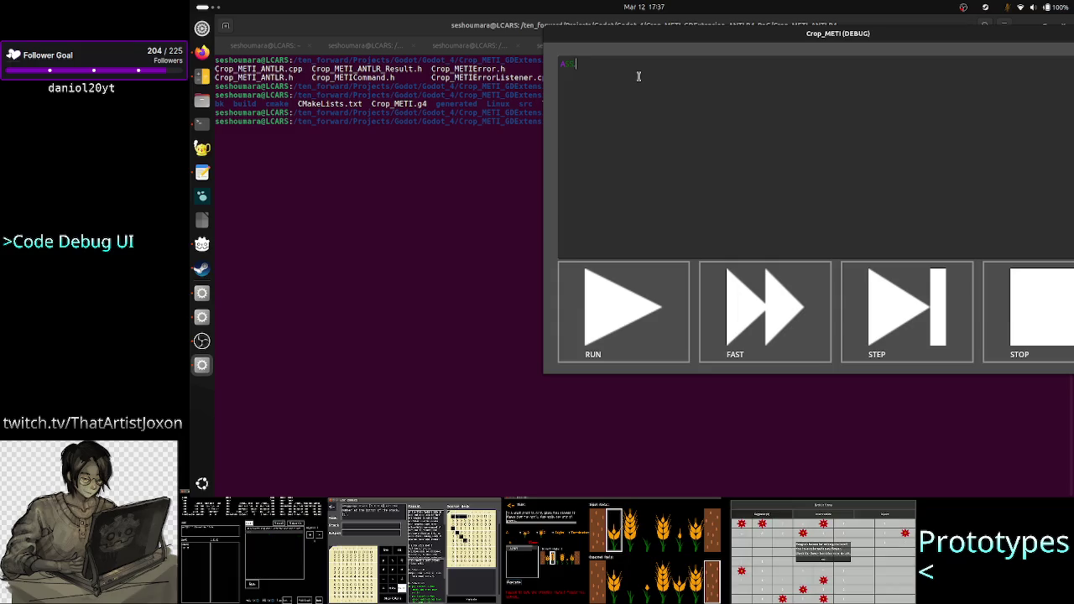
{"action": "type", "text": " I"}
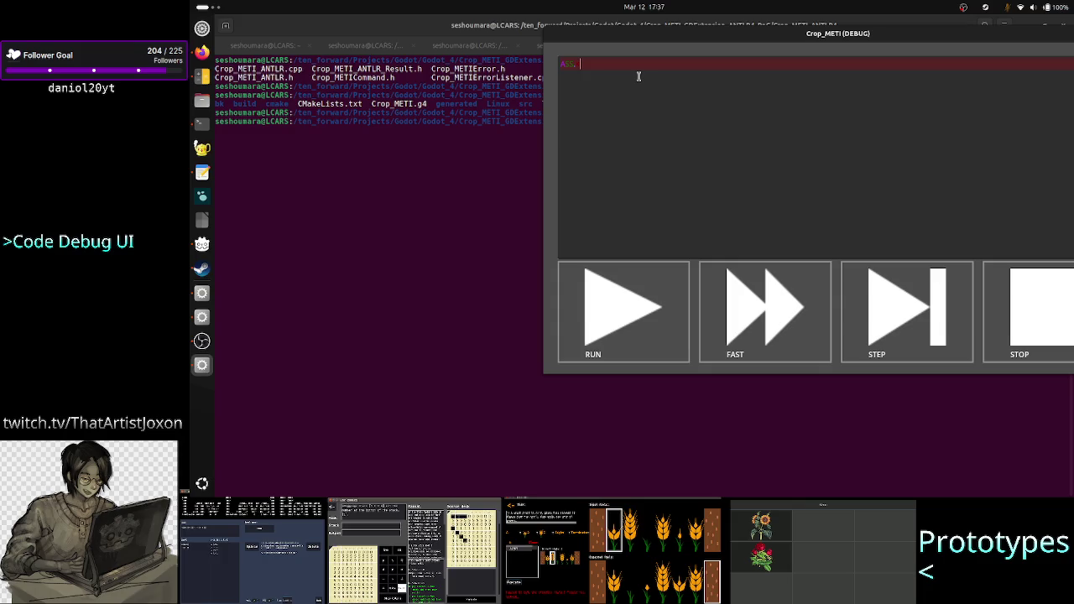
{"action": "key", "text": "BackSpace"}
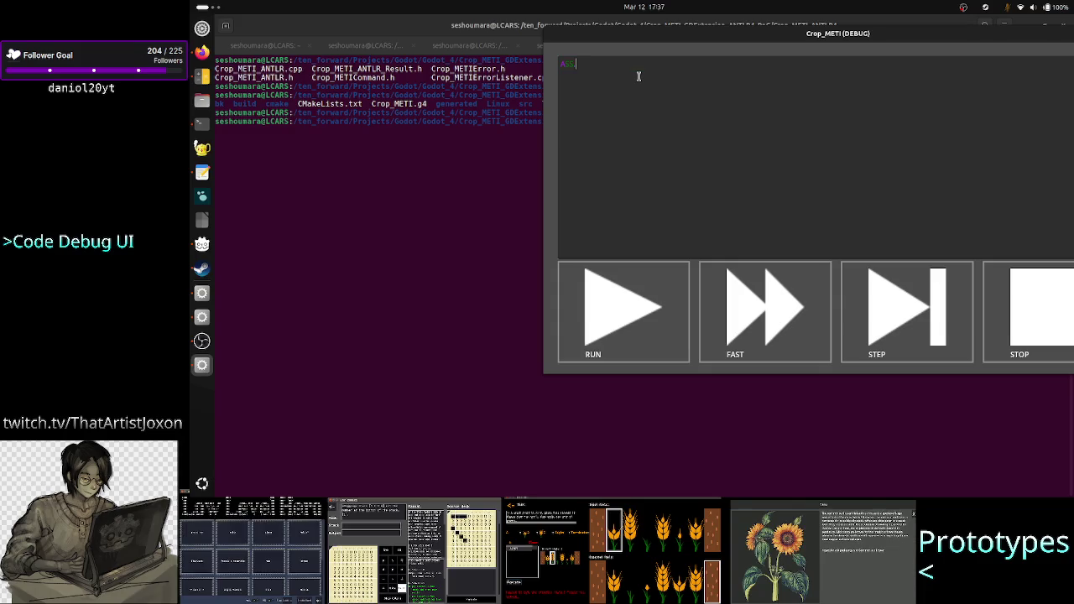
{"action": "type", "text": ".T"}
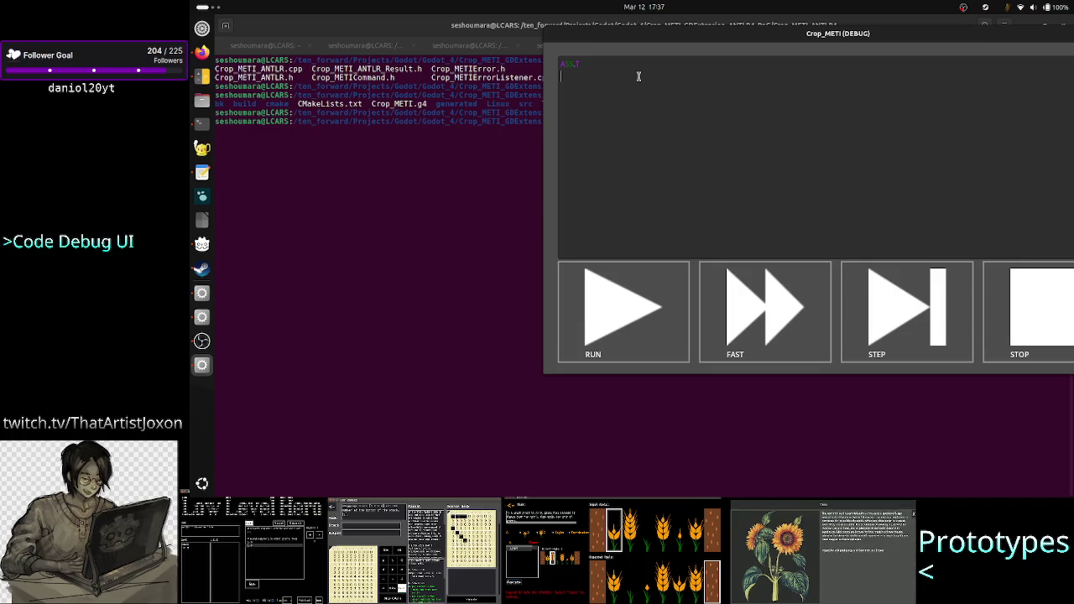
{"action": "left_click", "coordinate": [202, 52]}
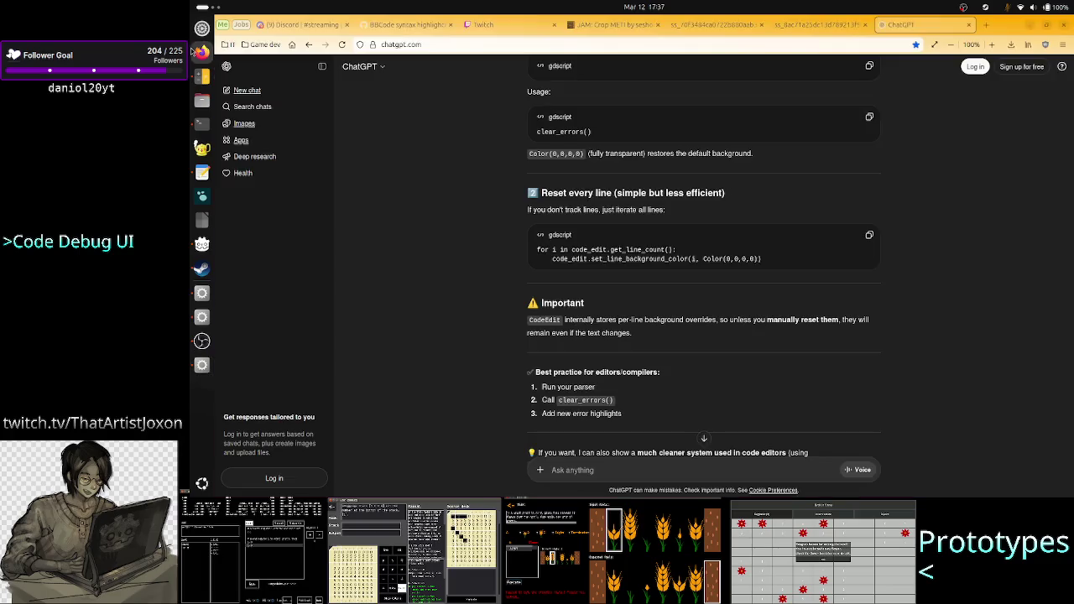
Glance at the GitHub BBCode highlighting discussion, then enlarge the Discord streaming schedule image
{"action": "left_click", "coordinate": [363, 24]}
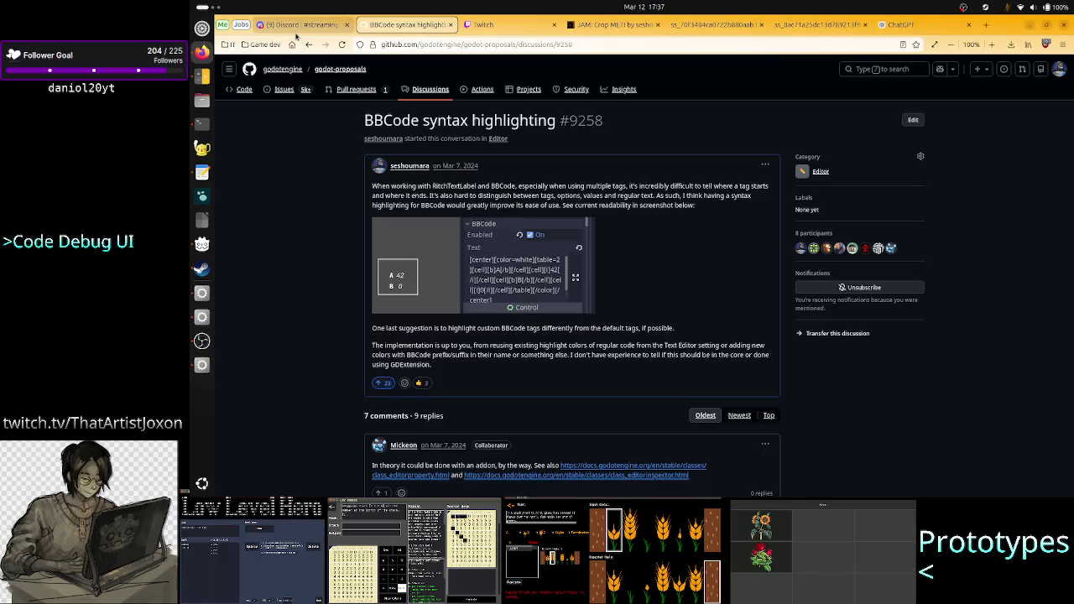
{"action": "left_click", "coordinate": [294, 25]}
{"action": "left_click", "coordinate": [472, 186]}
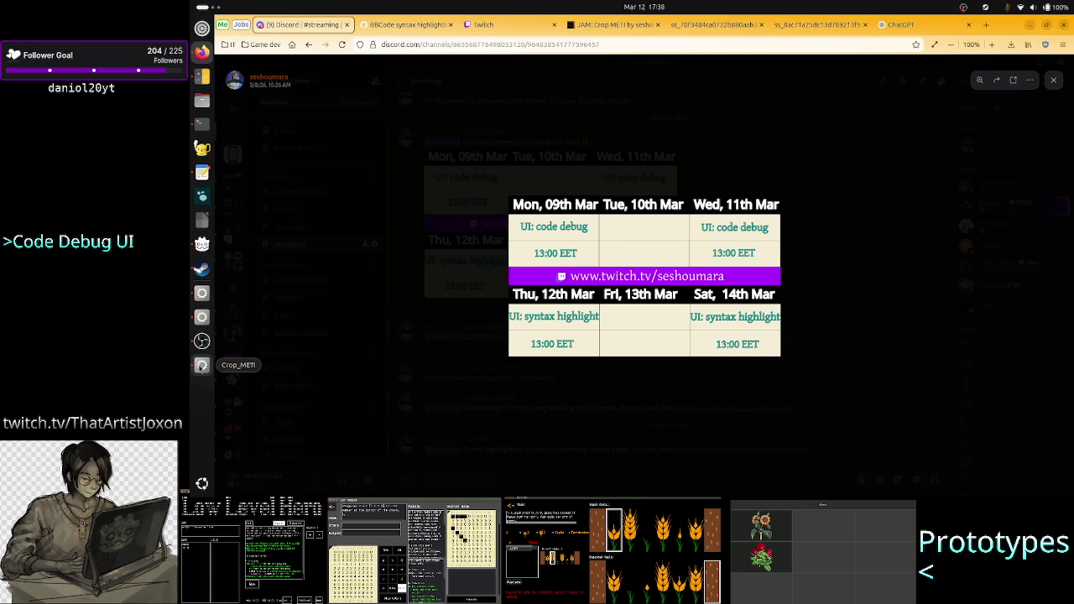
{"action": "left_click", "coordinate": [202, 294]}
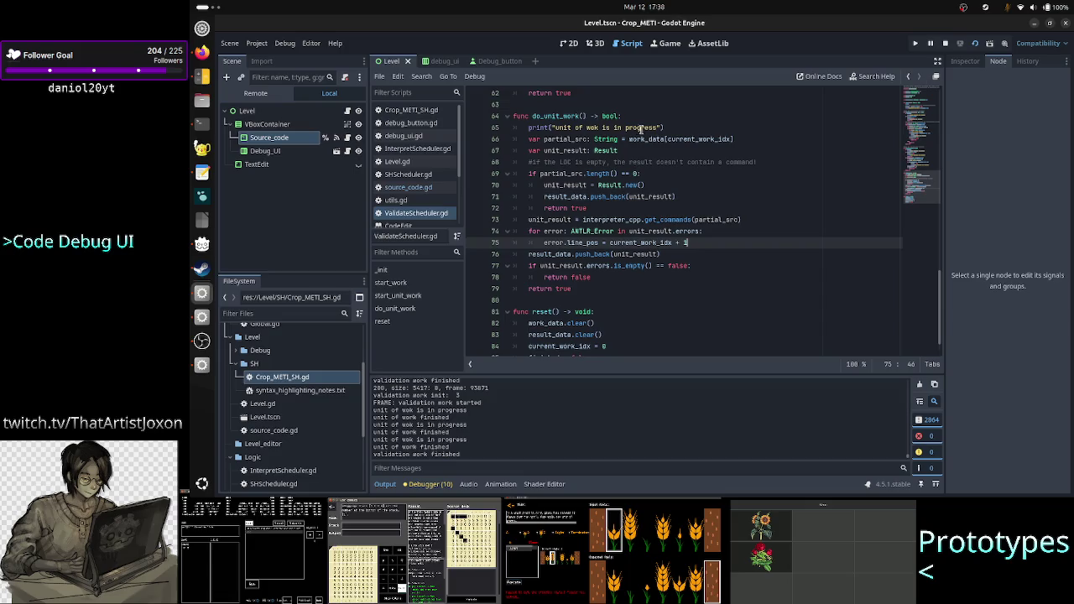
Look over the do_unit_work function in ValidateScheduler.gd
{"action": "left_click", "coordinate": [567, 116]}
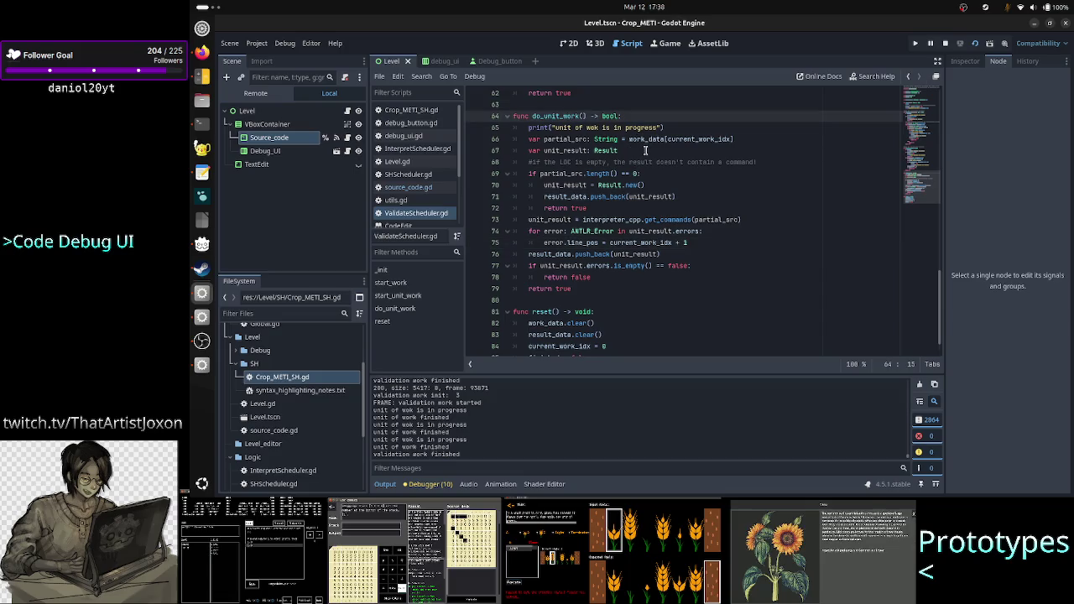
{"action": "scroll", "coordinate": [644, 151], "scroll_direction": "up", "scroll_amount": 6}
{"action": "scroll", "coordinate": [645, 151], "scroll_direction": "down", "scroll_amount": 3}
{"action": "scroll", "coordinate": [645, 231], "scroll_direction": "up", "scroll_amount": 3}
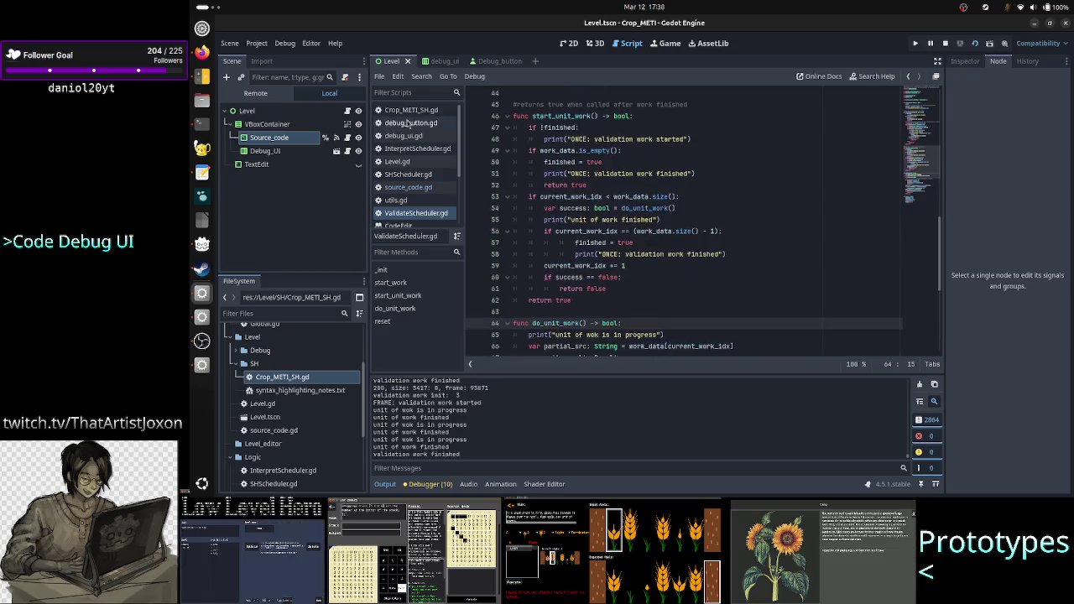
Open Crop_METI_SH.gd and read _get_line_syntax_highlighting down to the end of the script
{"action": "left_click", "coordinate": [416, 110]}
{"action": "scroll", "coordinate": [611, 213], "scroll_direction": "up", "scroll_amount": 9}
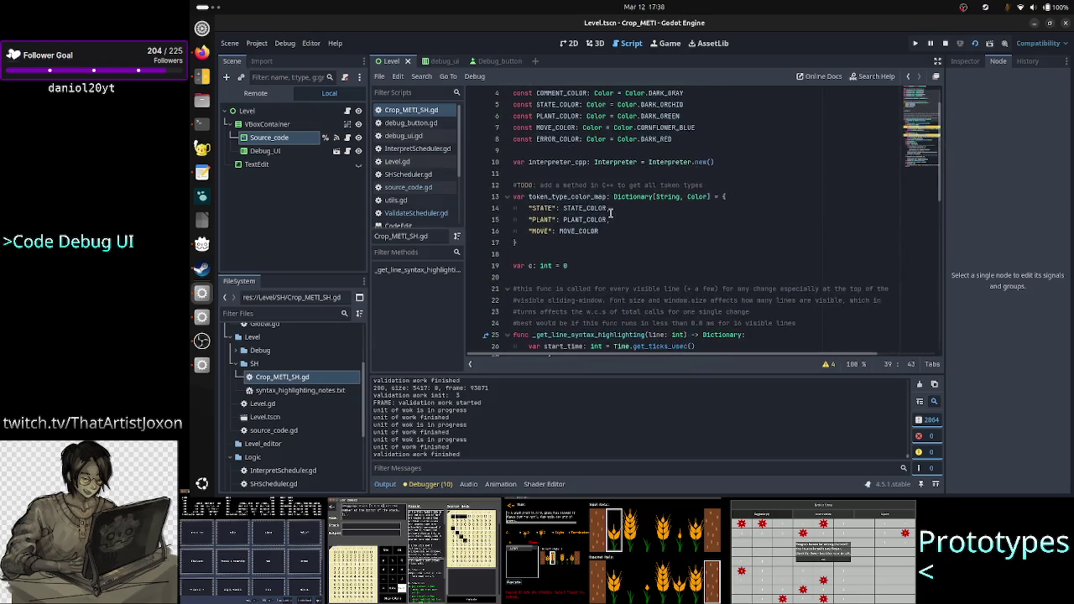
{"action": "scroll", "coordinate": [611, 213], "scroll_direction": "down", "scroll_amount": 3}
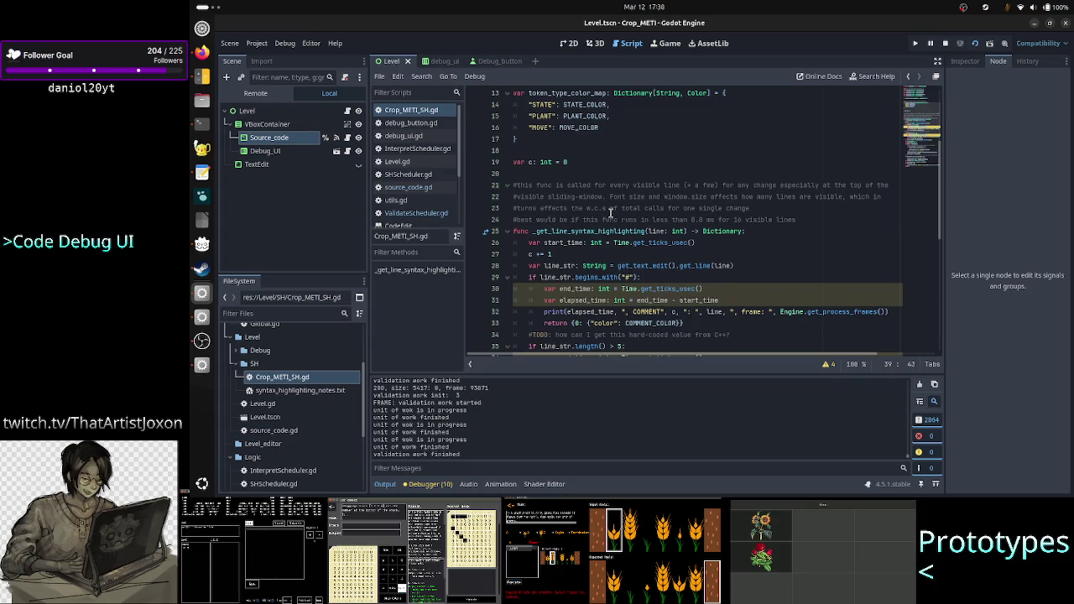
{"action": "double_click", "coordinate": [591, 231]}
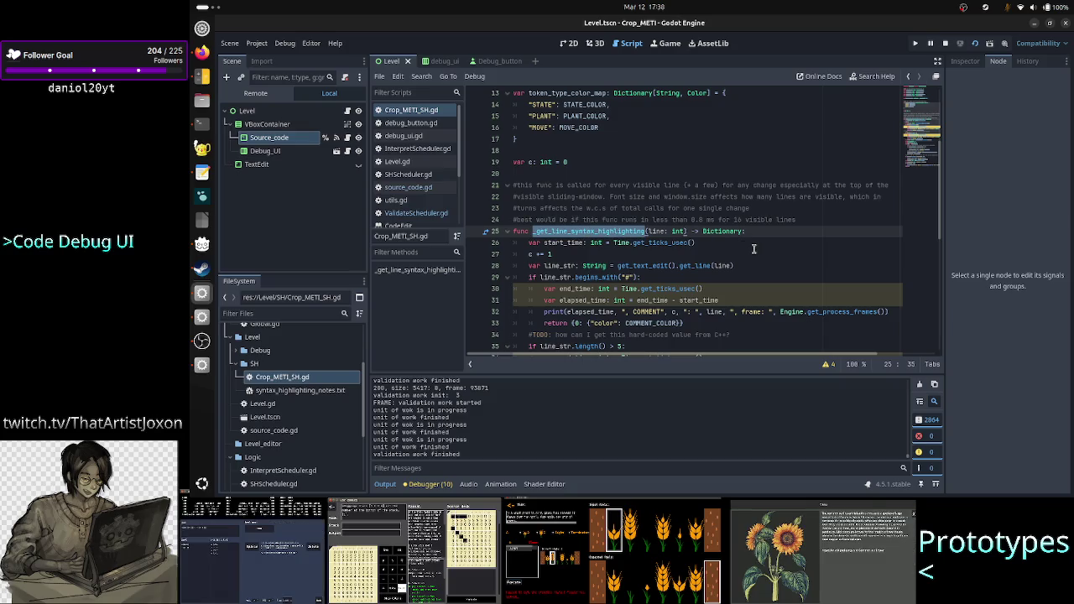
{"action": "scroll", "coordinate": [771, 255], "scroll_direction": "down", "scroll_amount": 3}
{"action": "scroll", "coordinate": [770, 255], "scroll_direction": "down", "scroll_amount": 6}
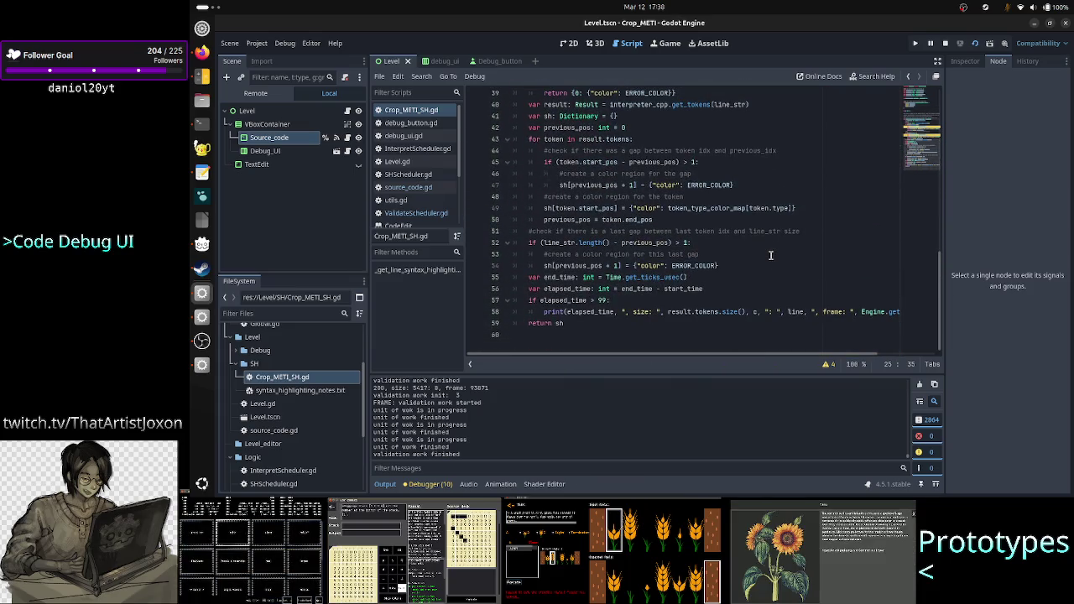
{"action": "left_click", "coordinate": [598, 337]}
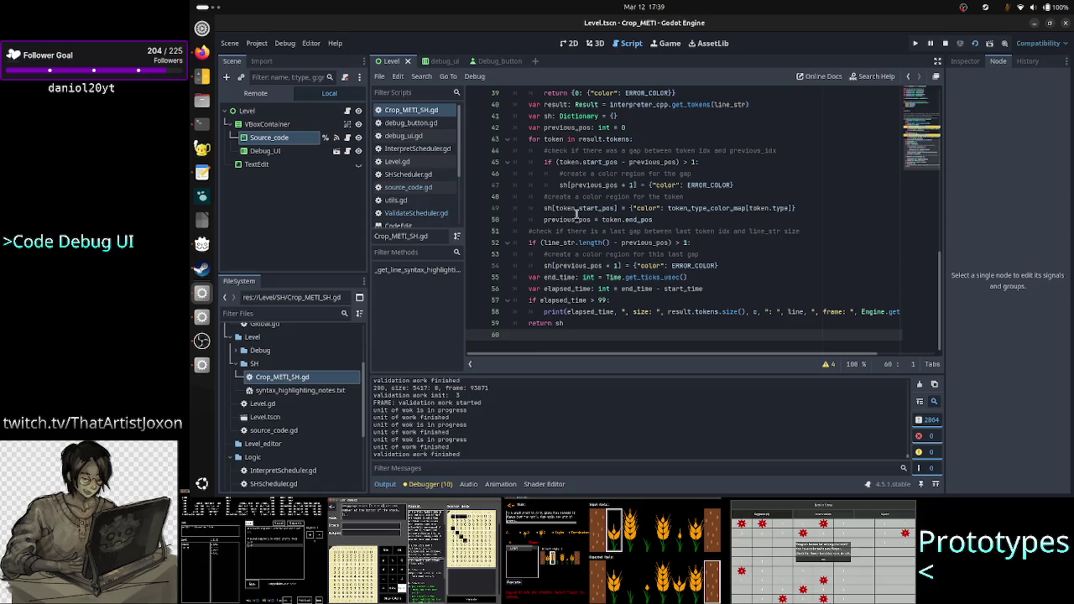
{"action": "scroll", "coordinate": [577, 214], "scroll_direction": "up", "scroll_amount": 3}
{"action": "scroll", "coordinate": [578, 214], "scroll_direction": "up", "scroll_amount": 3}
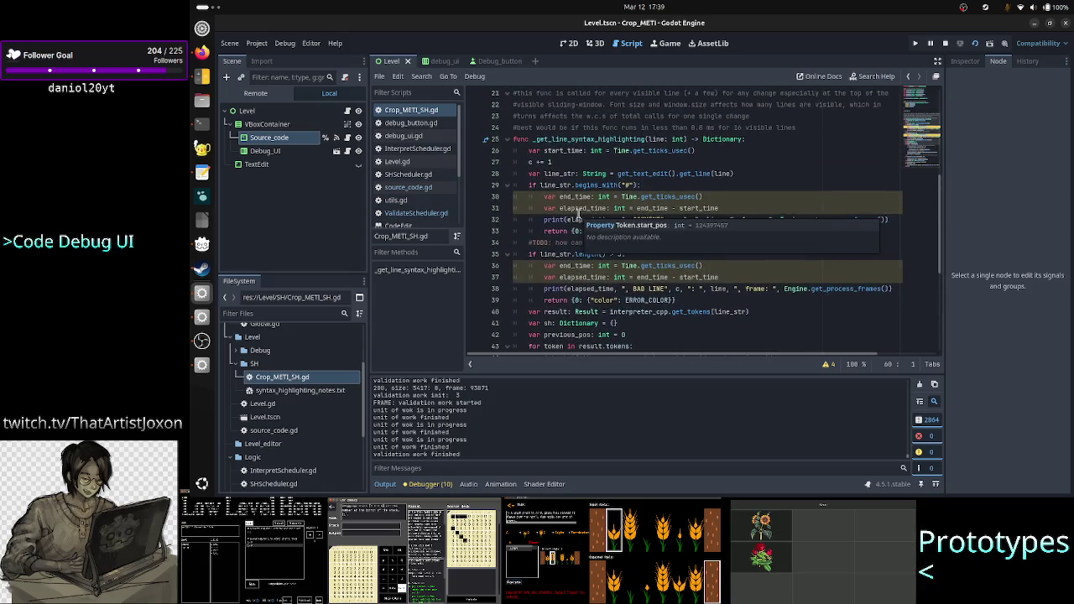
{"action": "left_click", "coordinate": [712, 299]}
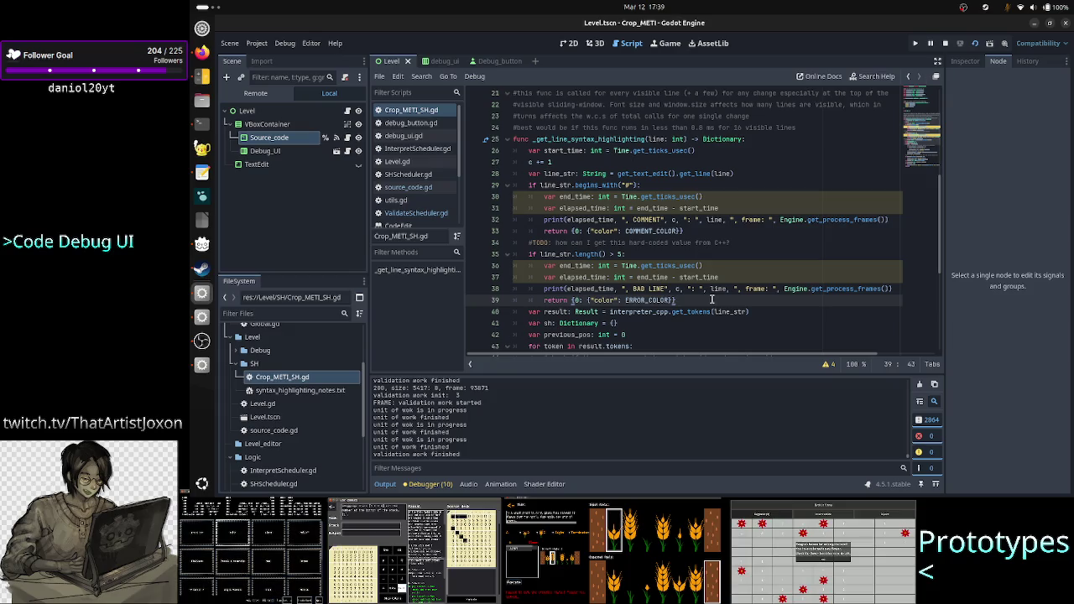
{"action": "scroll", "coordinate": [753, 245], "scroll_direction": "up", "scroll_amount": 3}
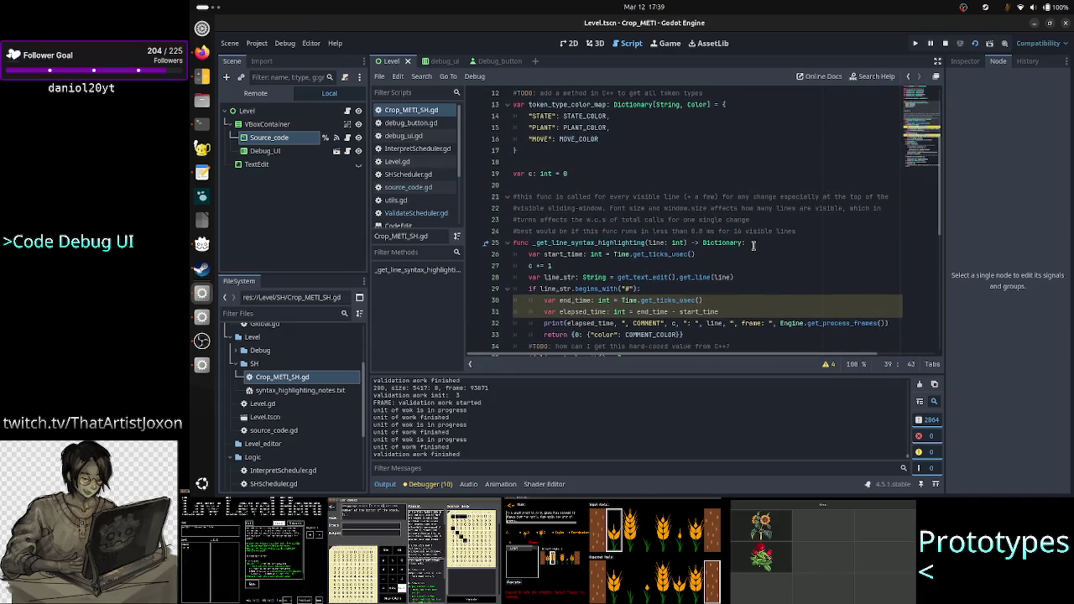
{"action": "scroll", "coordinate": [753, 245], "scroll_direction": "up", "scroll_amount": 4}
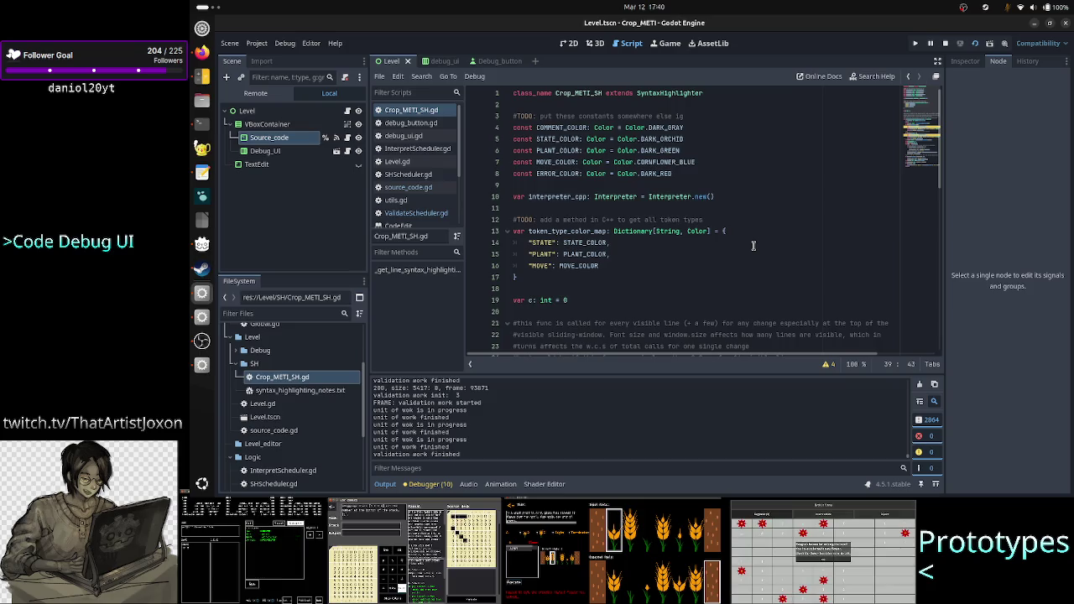
{"action": "scroll", "coordinate": [753, 245], "scroll_direction": "down", "scroll_amount": 3}
{"action": "scroll", "coordinate": [753, 245], "scroll_direction": "down", "scroll_amount": 6}
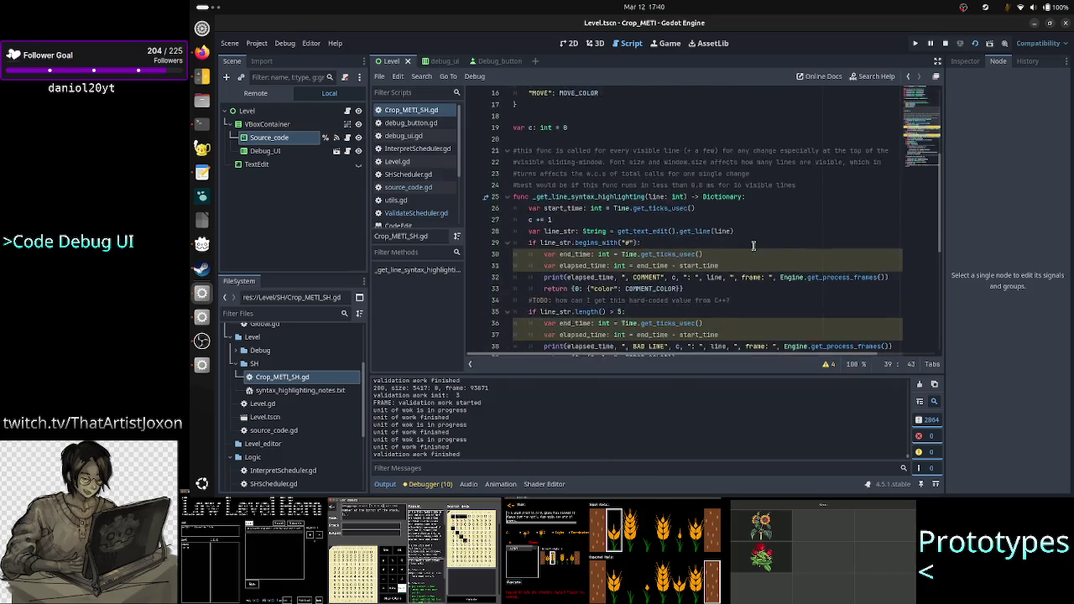
{"action": "scroll", "coordinate": [753, 245], "scroll_direction": "up", "scroll_amount": 9}
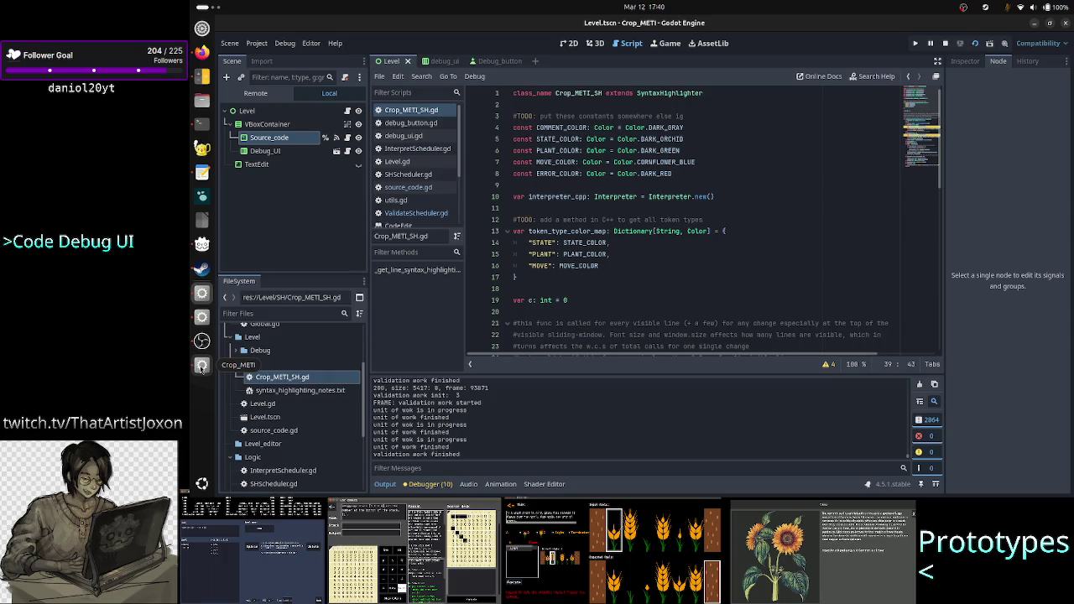
Move the Crop_METI debug window, select then deselect line 1's first letters, and close it with F8
{"action": "left_click", "coordinate": [202, 367]}
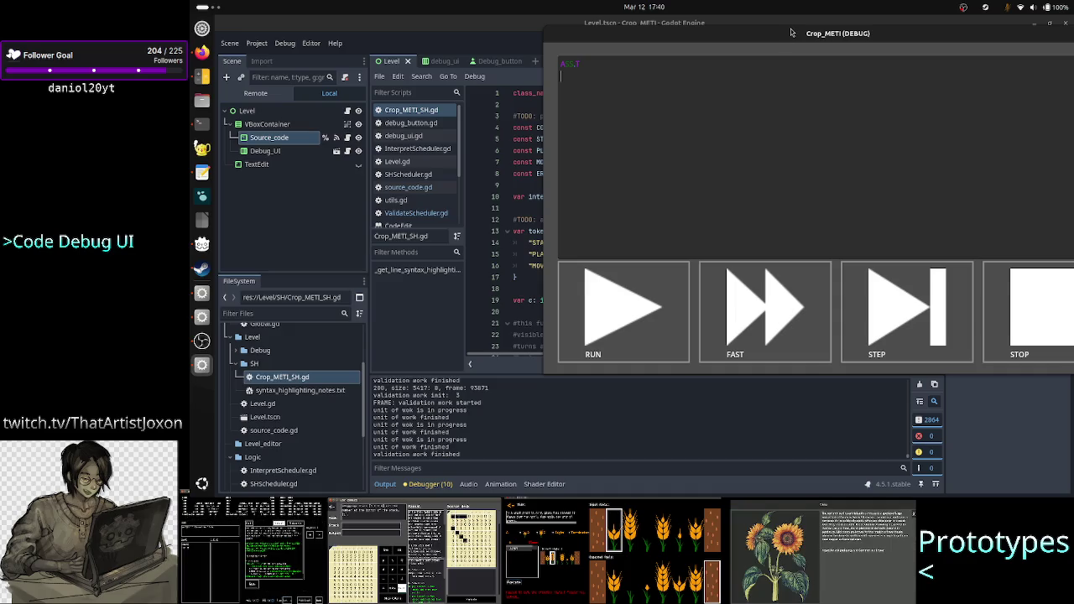
{"action": "mouse_move", "coordinate": [791, 33]}
{"action": "left_mouse_down"}
{"action": "mouse_move", "coordinate": [726, 109]}
{"action": "mouse_move", "coordinate": [756, 125]}
{"action": "left_mouse_up"}
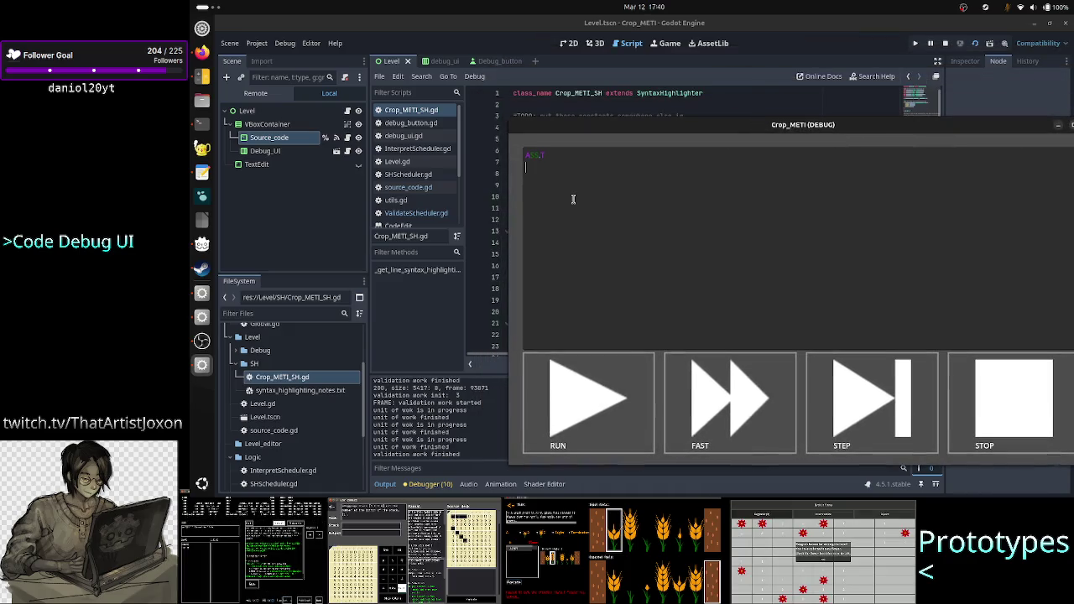
{"action": "key", "text": "BackSpace"}
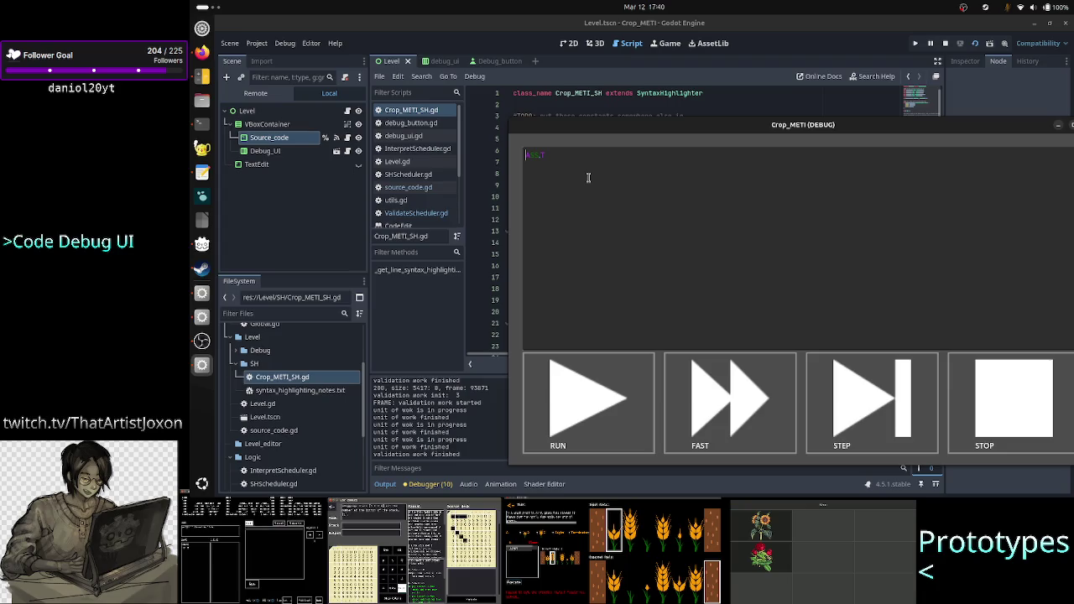
{"action": "key", "text": "shift+Right"}
{"action": "key", "text": "shift+Right"}
{"action": "key", "text": "shift+Right"}
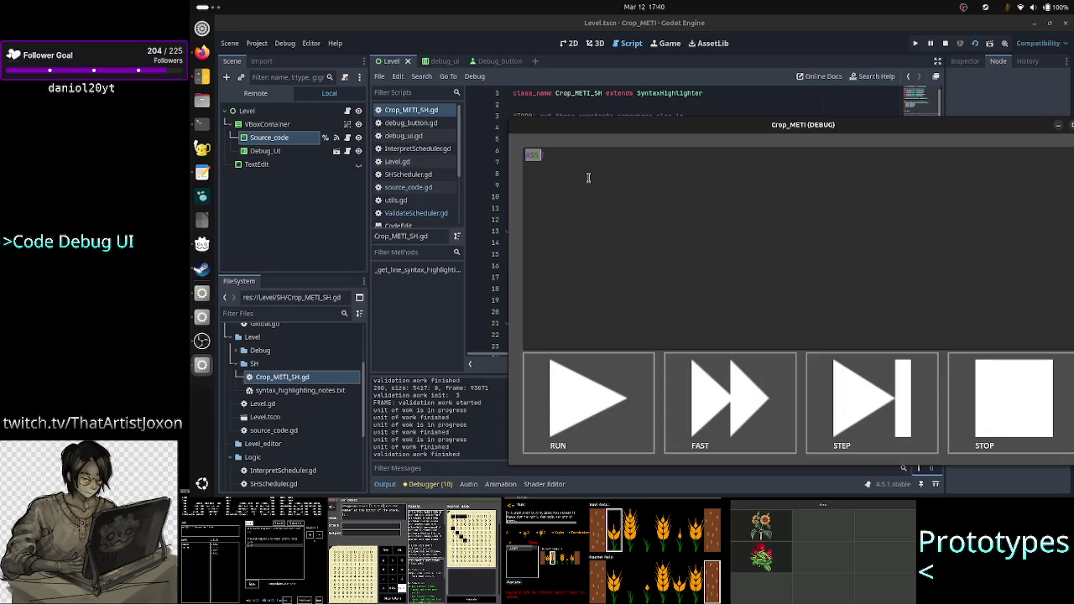
{"action": "key", "text": "Right"}
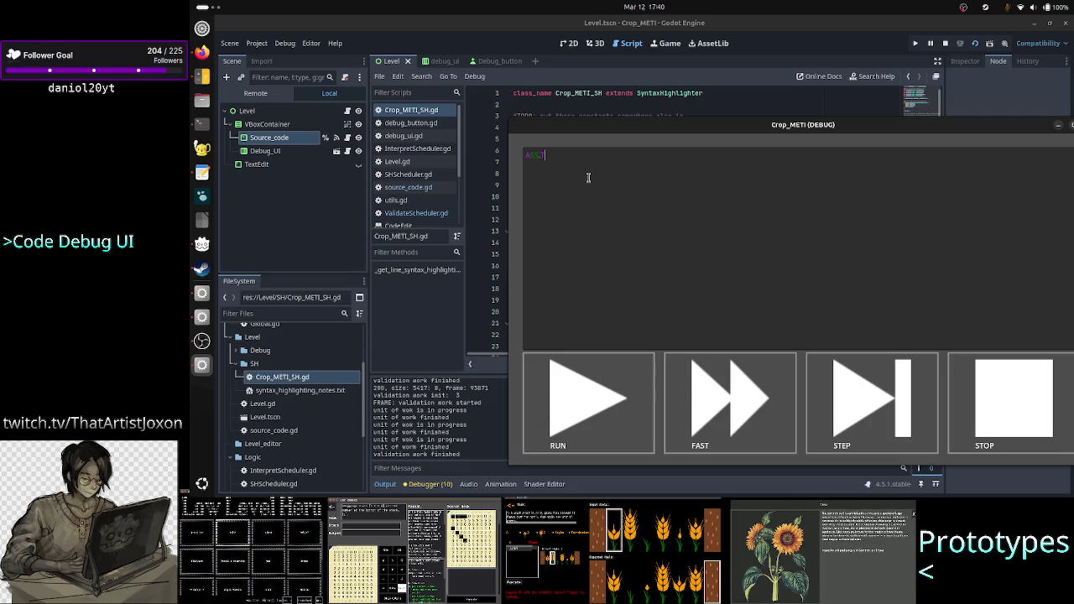
{"action": "key", "text": "F8"}
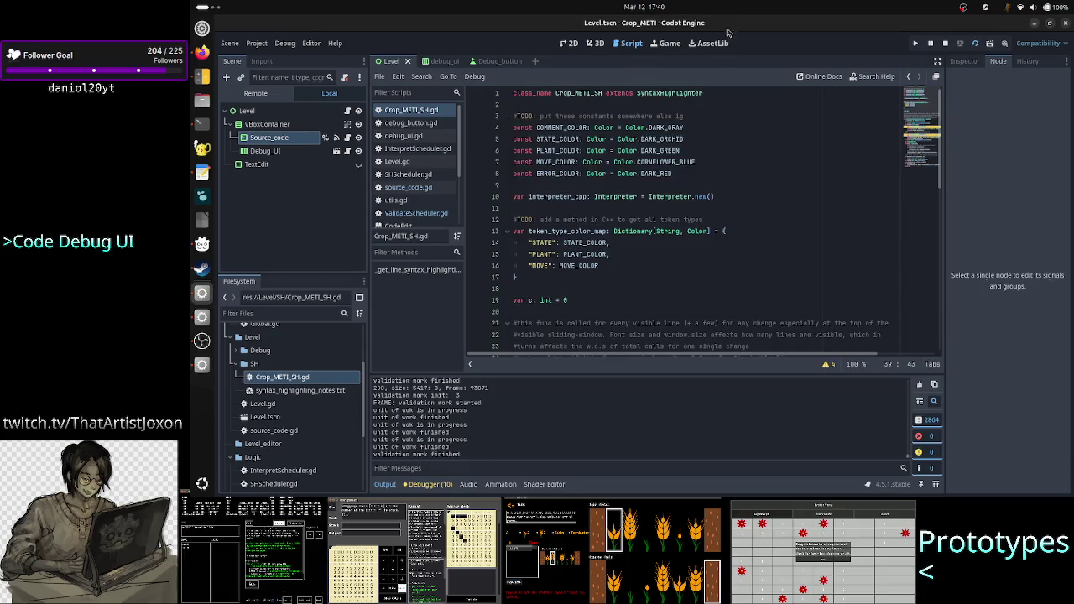
{"action": "left_click", "coordinate": [715, 127]}
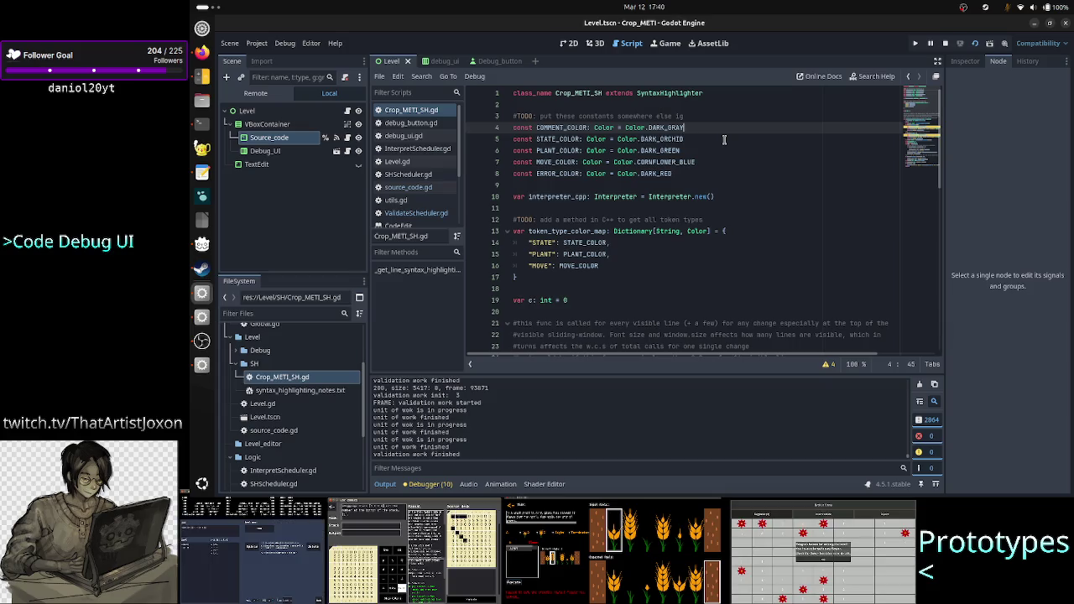
{"action": "scroll", "coordinate": [673, 220], "scroll_direction": "down", "scroll_amount": 3}
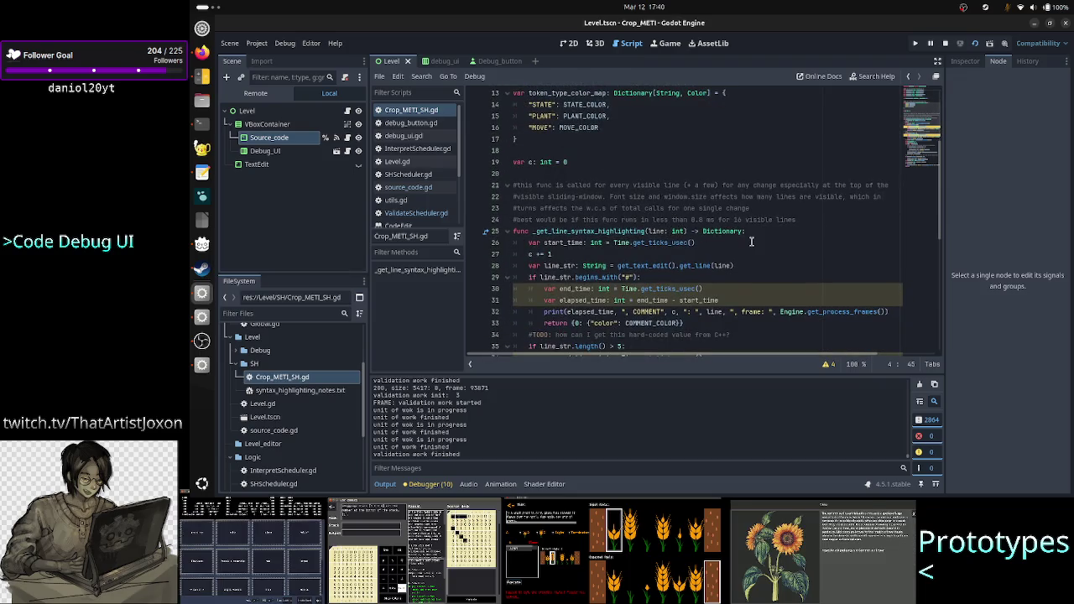
{"action": "double_click", "coordinate": [728, 232]}
{"action": "scroll", "coordinate": [627, 279], "scroll_direction": "down", "scroll_amount": 2}
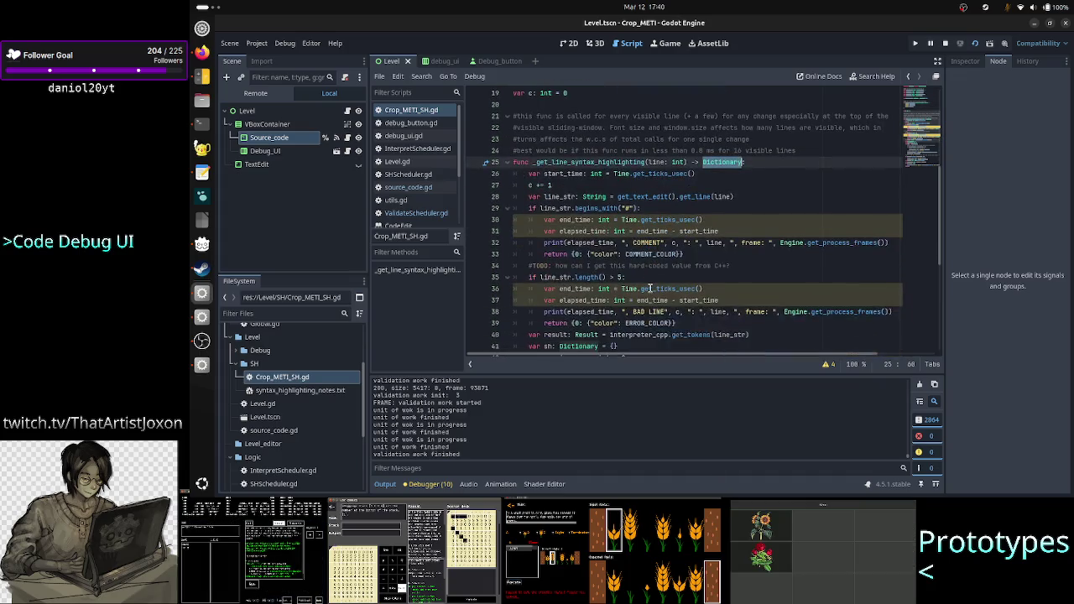
{"action": "scroll", "coordinate": [638, 270], "scroll_direction": "down", "scroll_amount": 5}
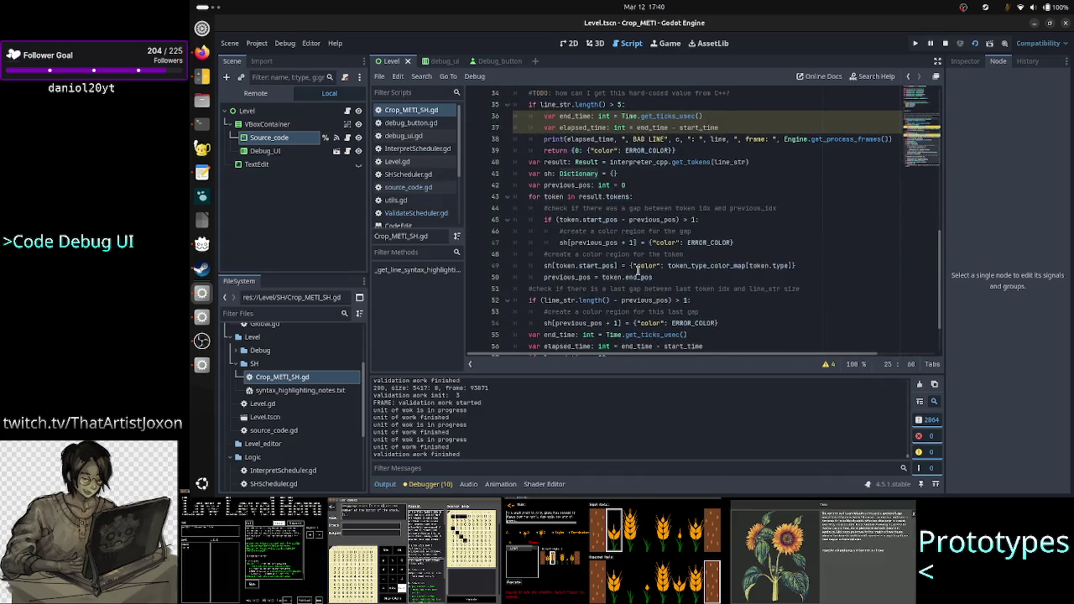
{"action": "scroll", "coordinate": [681, 280], "scroll_direction": "down", "scroll_amount": 1}
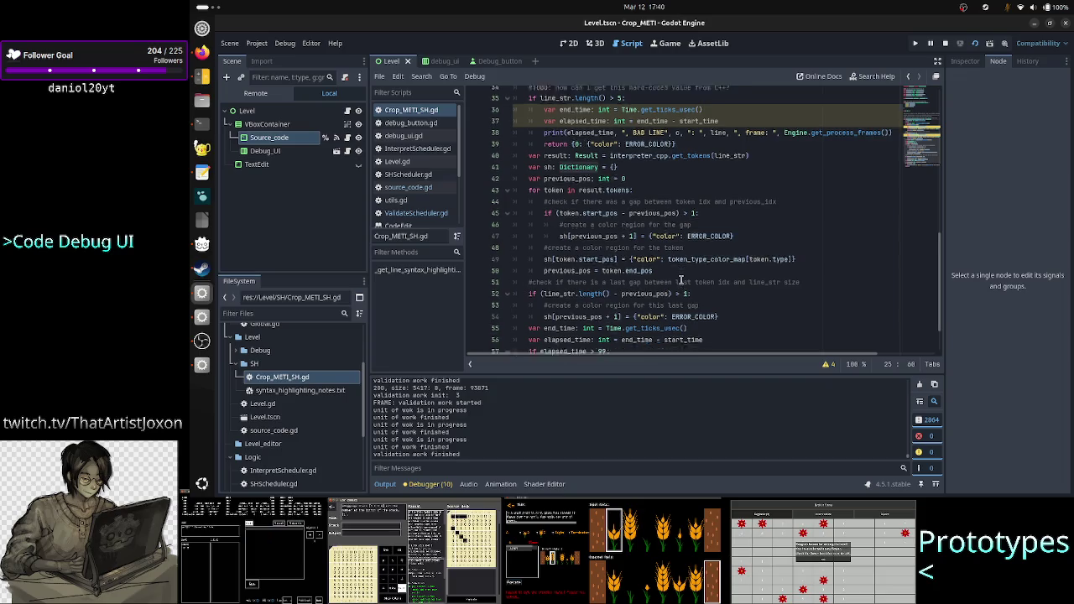
{"action": "scroll", "coordinate": [681, 280], "scroll_direction": "down", "scroll_amount": 2}
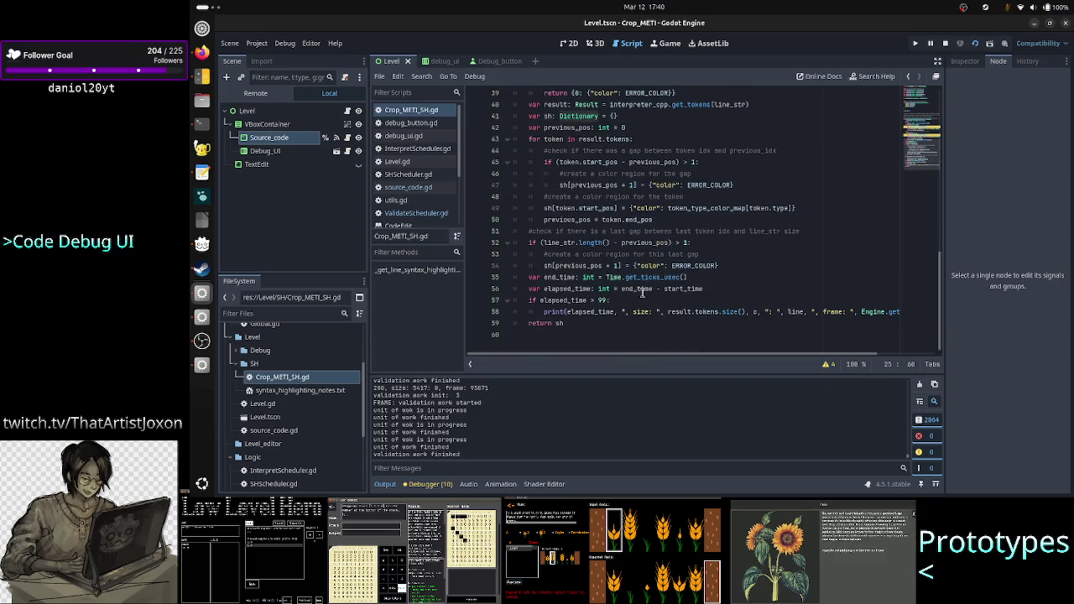
{"action": "mouse_move", "coordinate": [692, 262]}
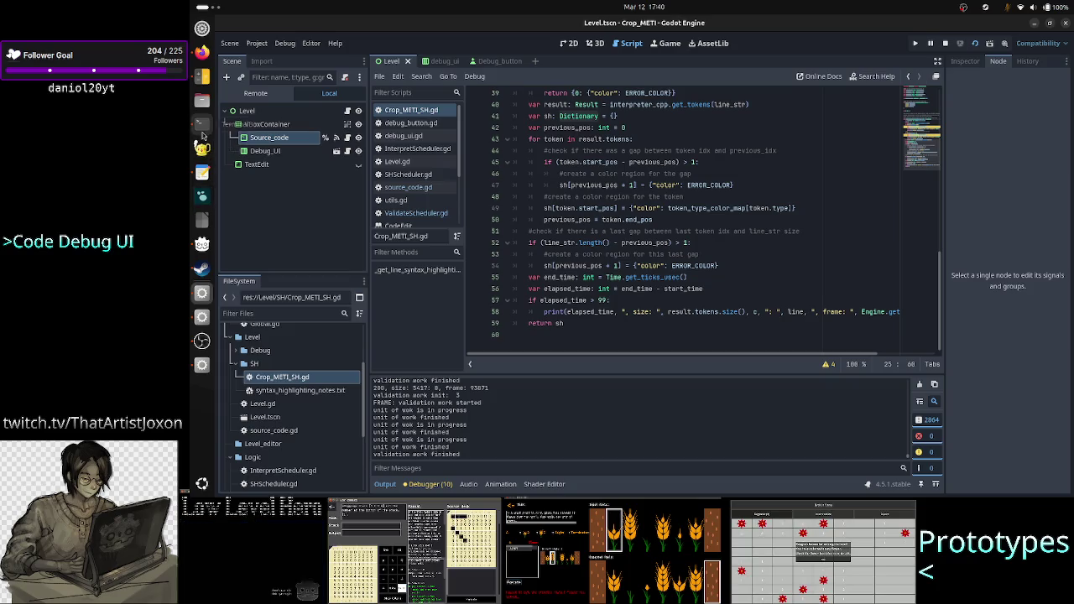
Rerun less Crop_METI.g4 from shell history to check the EOF rule, then quit to the prompt
{"action": "left_click", "coordinate": [202, 133]}
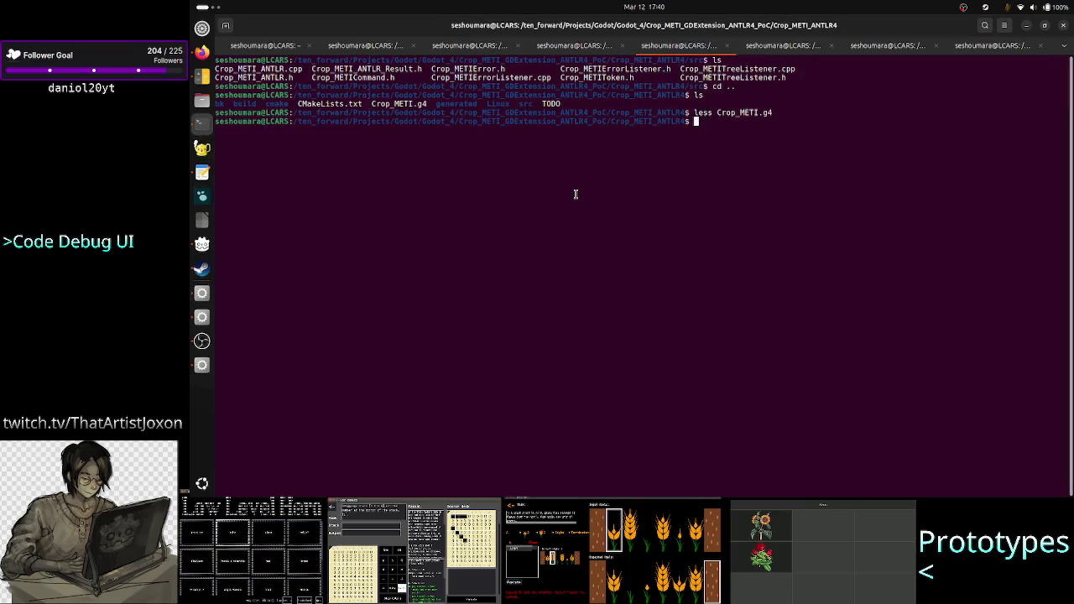
{"action": "key", "text": "Up"}
{"action": "key", "text": "Return"}
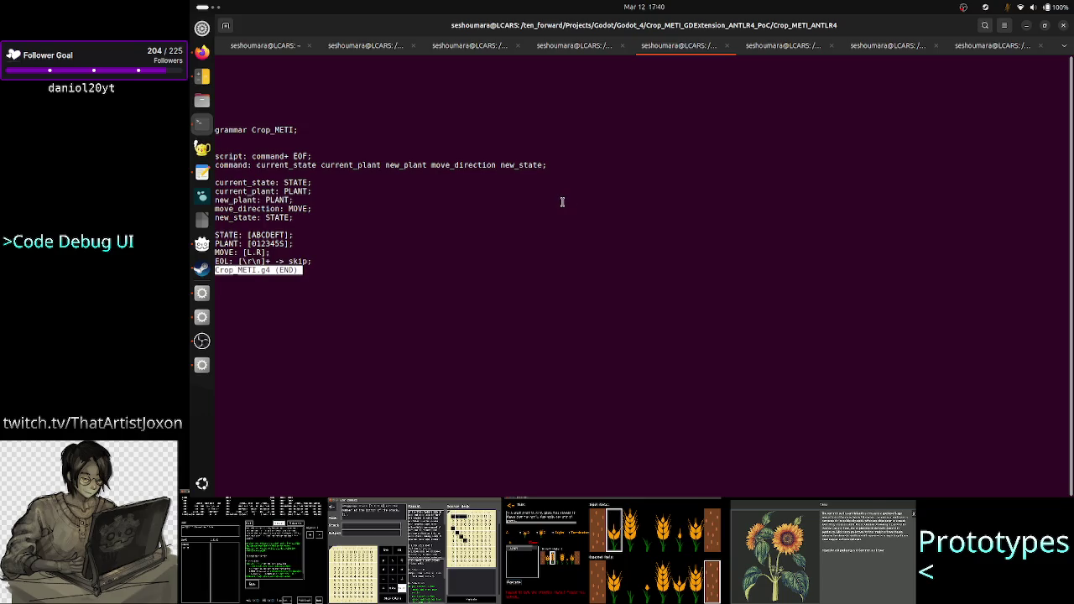
{"action": "key", "text": "q"}
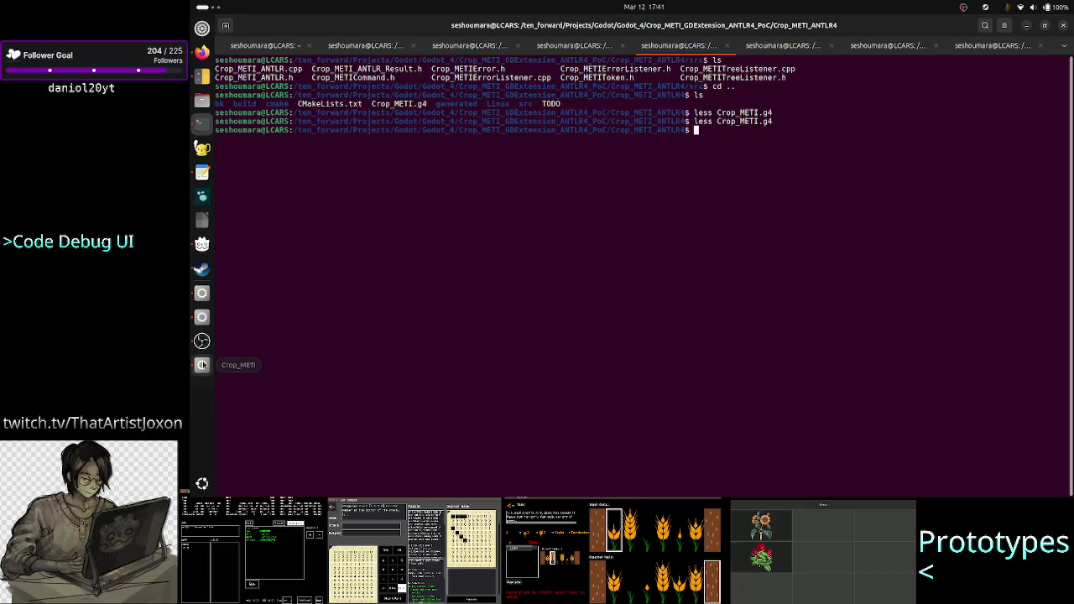
{"action": "left_click", "coordinate": [201, 365]}
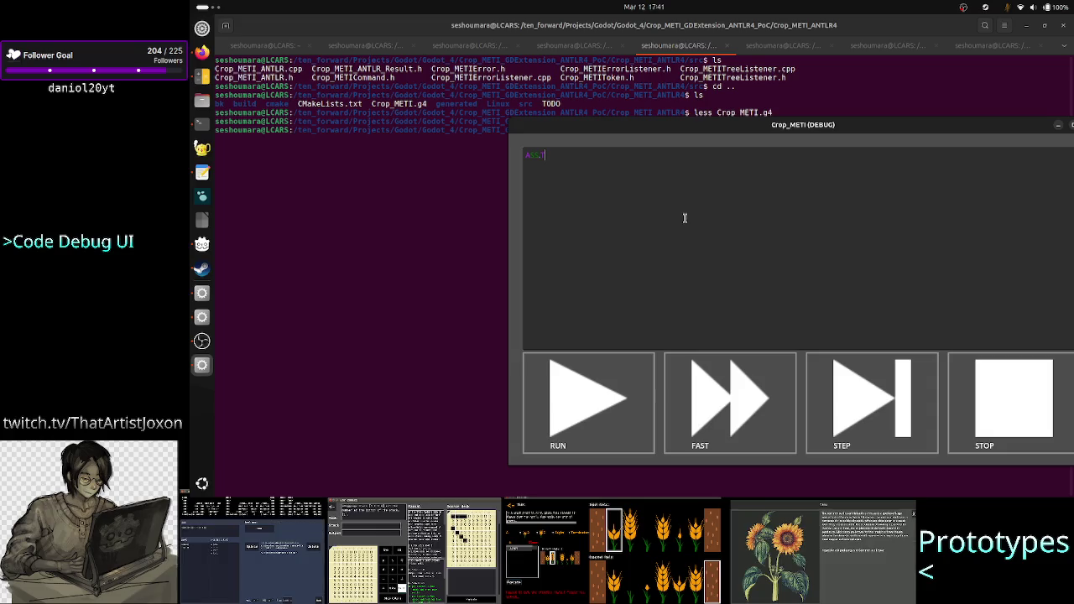
Shift the debug window left and append 'IG' to the source line so it turns red
{"action": "left_click_drag", "start_coordinate": [769, 132], "coordinate": [676, 140]}
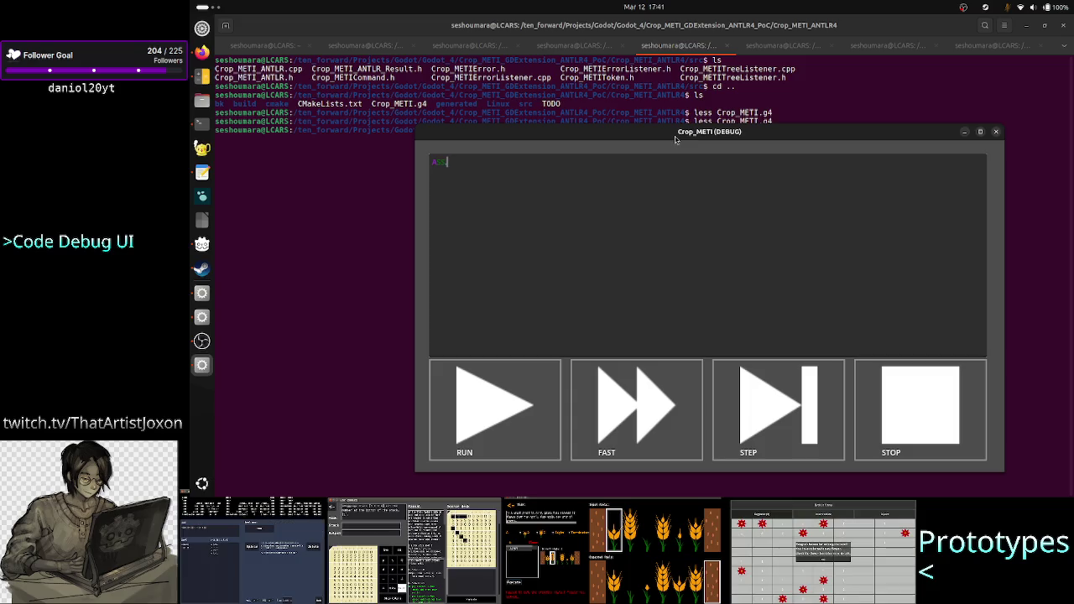
{"action": "type", "text": "IG"}
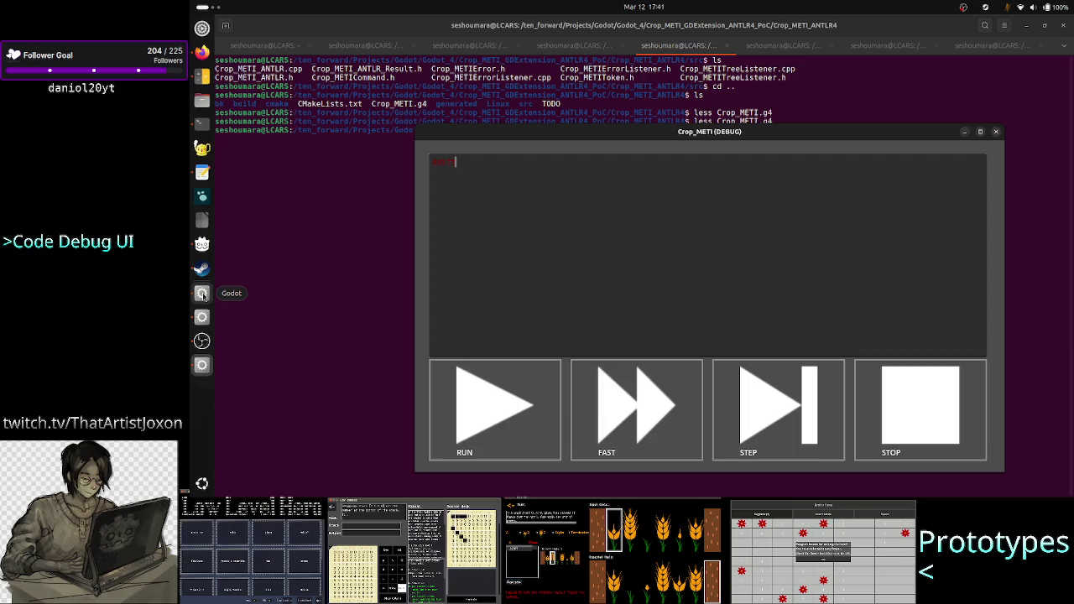
{"action": "left_click", "coordinate": [202, 295]}
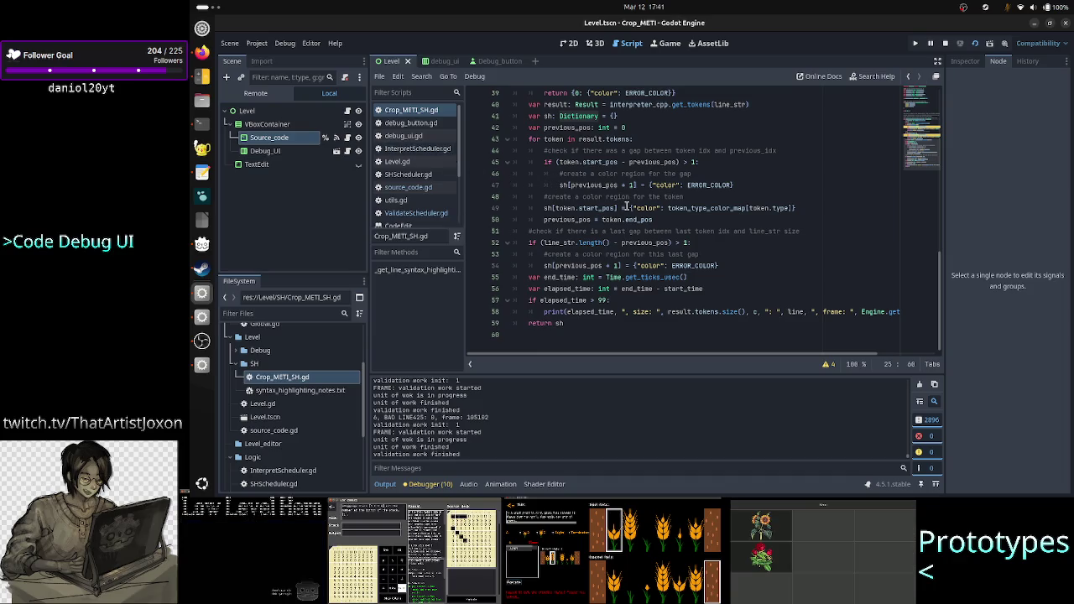
Open source_code.gd and go to the EOF error check on line 23
{"action": "scroll", "coordinate": [671, 183], "scroll_direction": "up", "scroll_amount": 1}
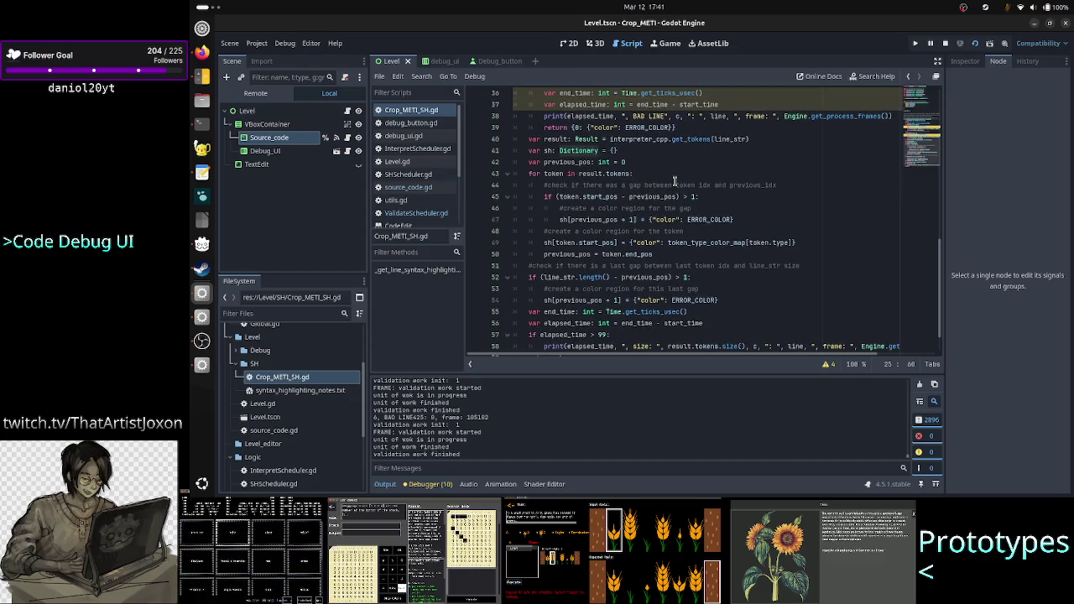
{"action": "left_click", "coordinate": [347, 137]}
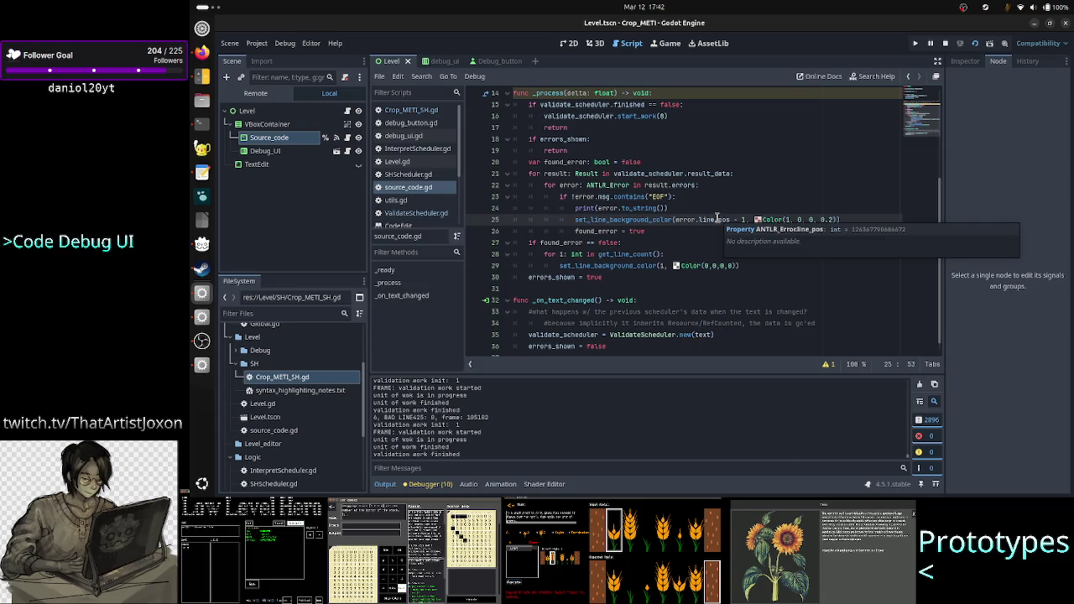
{"action": "left_click", "coordinate": [678, 196]}
{"action": "mouse_move", "coordinate": [691, 267]}
{"action": "key", "text": "alt+Tab"}
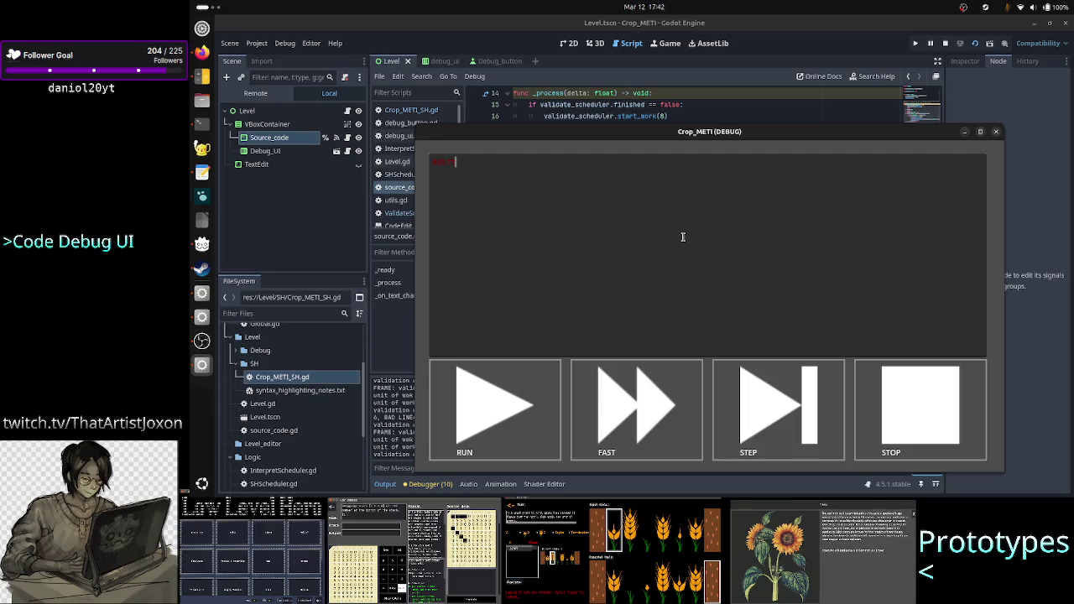
Make the source line invalid by typing 'DD' and 'sIG', then backspace until it's valid again
{"action": "key", "text": "BackSpace"}
{"action": "key", "text": "BackSpace"}
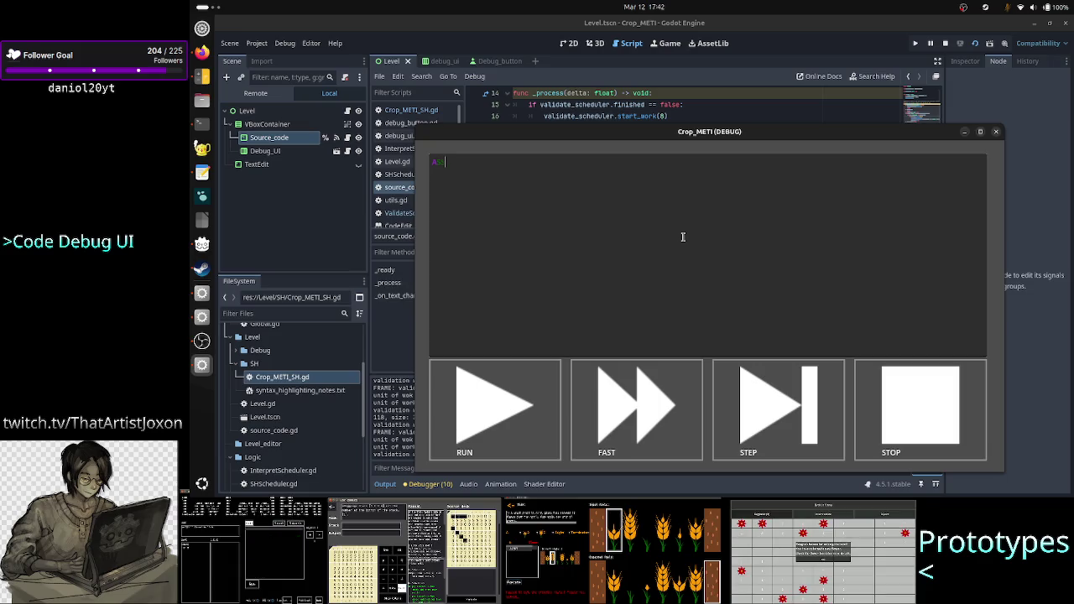
{"action": "type", "text": "DD"}
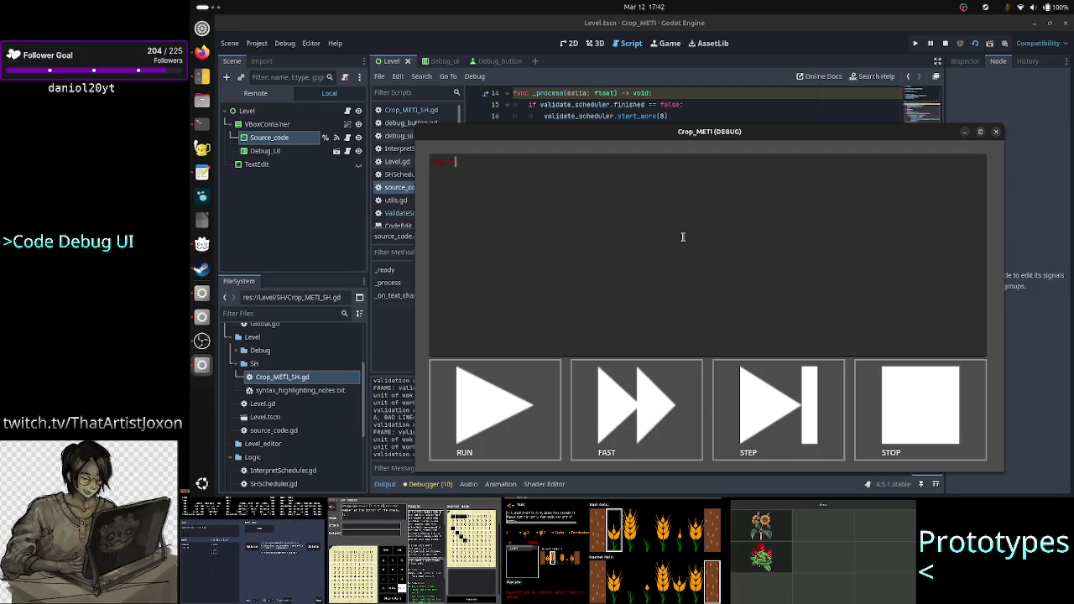
{"action": "key", "text": "BackSpace"}
{"action": "key", "text": "BackSpace"}
{"action": "type", "text": "s"}
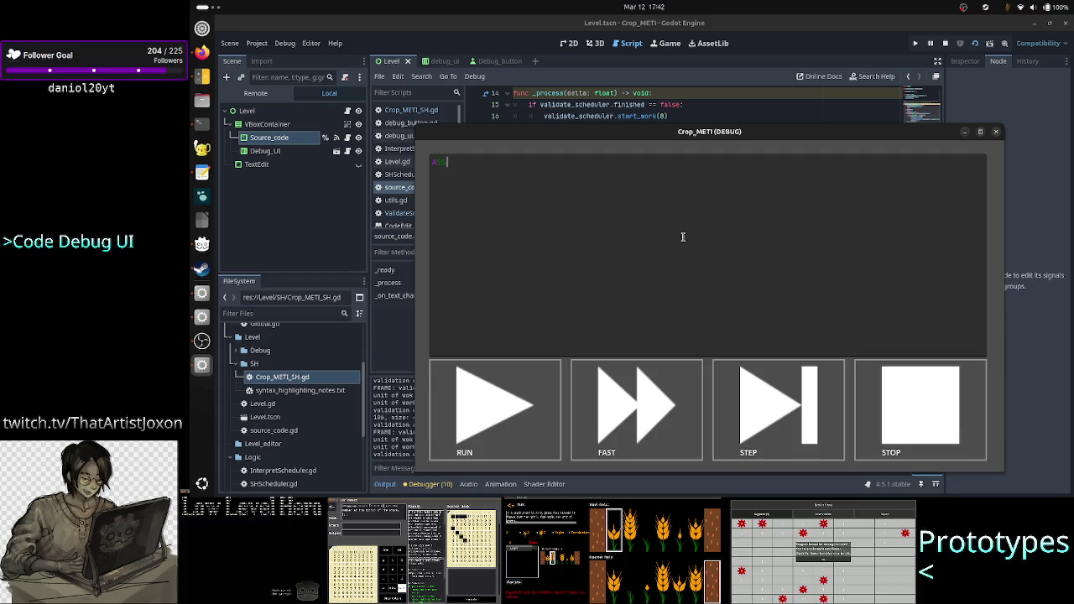
{"action": "type", "text": "I"}
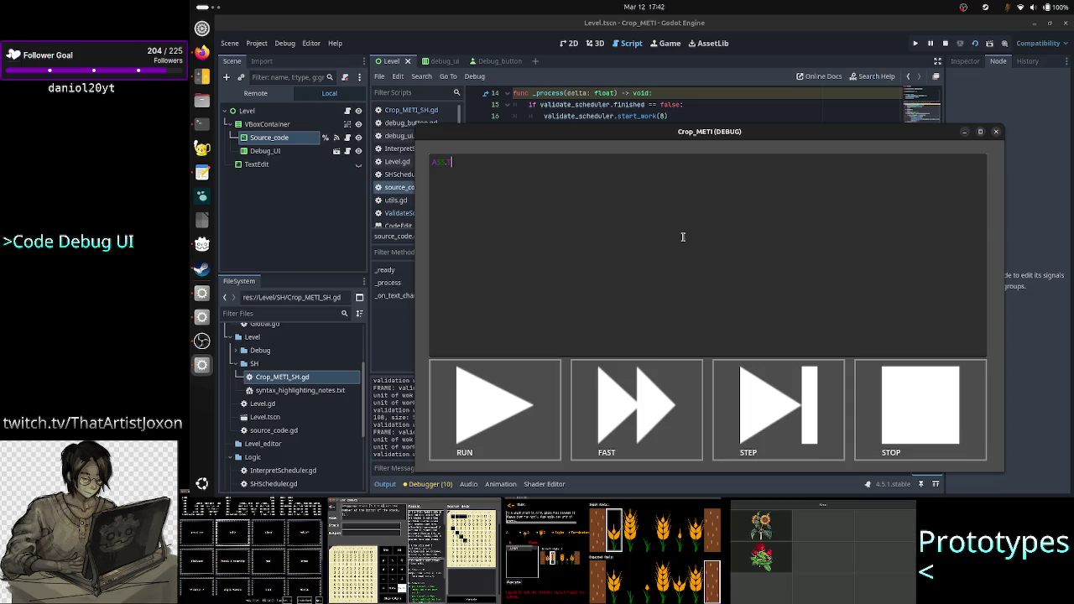
{"action": "type", "text": "G"}
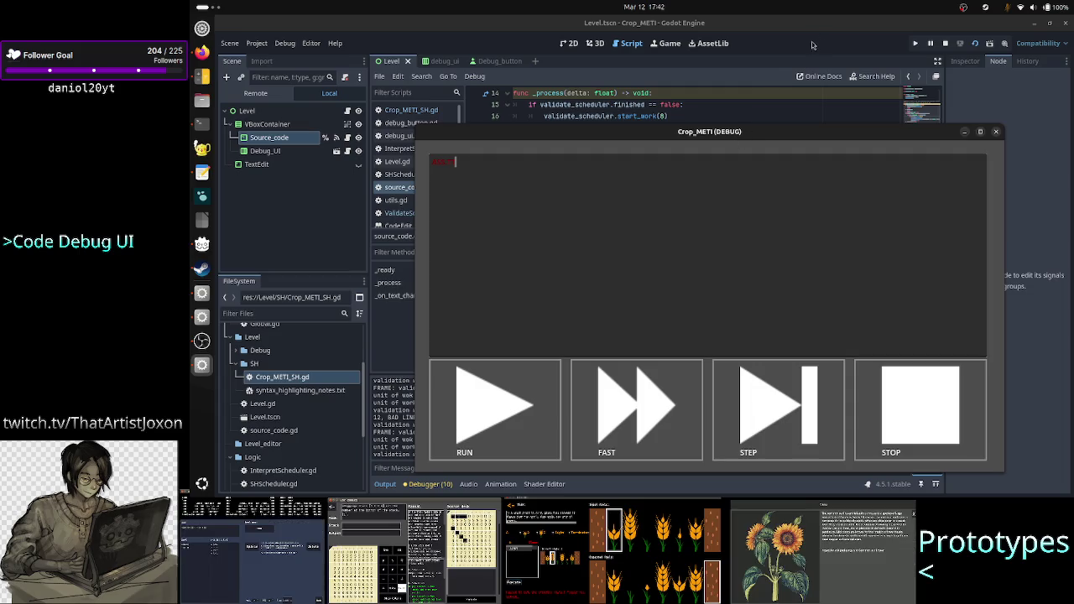
{"action": "triple_click", "coordinate": [503, 163]}
{"action": "left_click", "coordinate": [543, 165]}
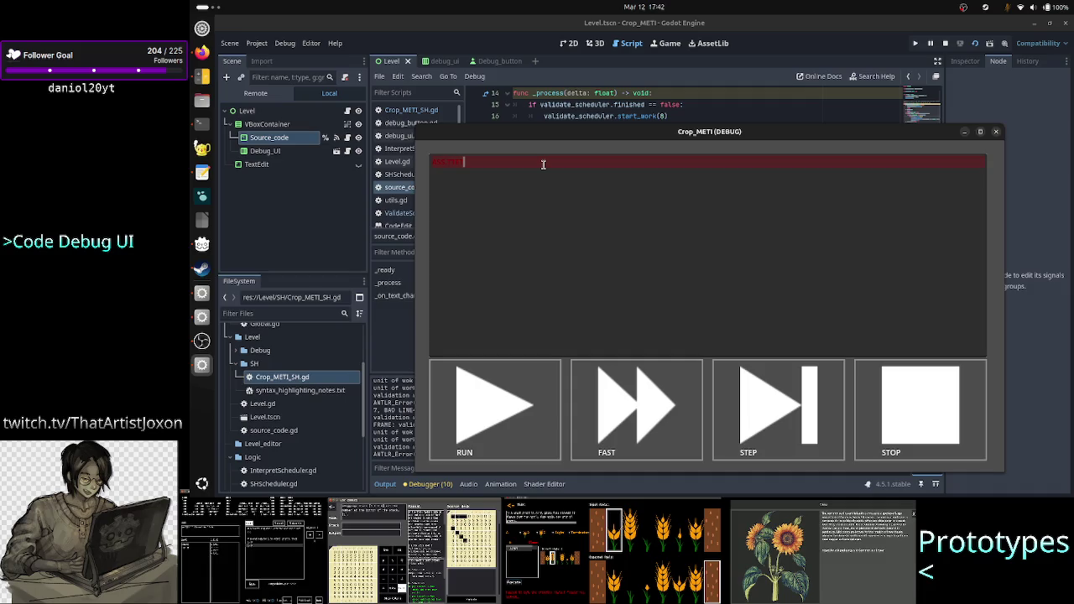
{"action": "key", "text": "BackSpace"}
{"action": "key", "text": "BackSpace"}
{"action": "key", "text": "BackSpace"}
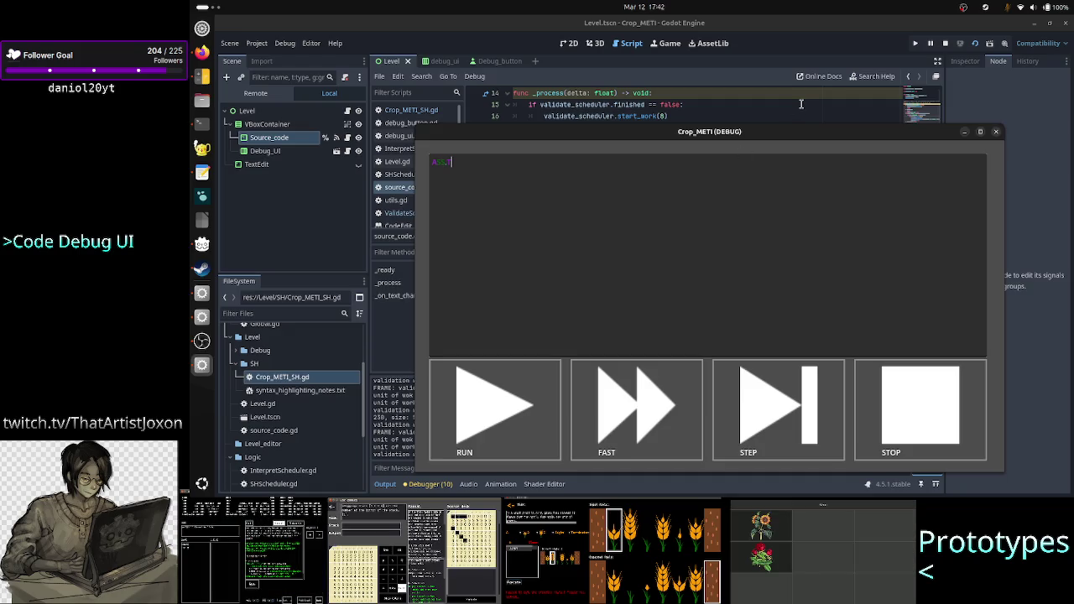
{"action": "left_click", "coordinate": [756, 110]}
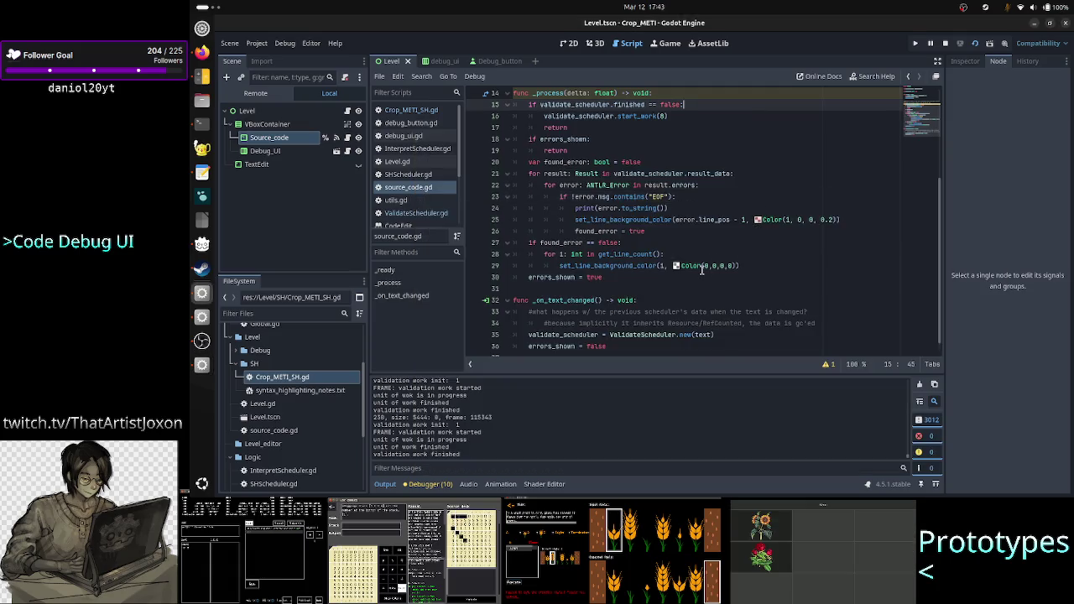
Insert print(error.msg) as the first line of the error loop in _process, then run the game
{"action": "scroll", "coordinate": [701, 254], "scroll_direction": "up", "scroll_amount": 5}
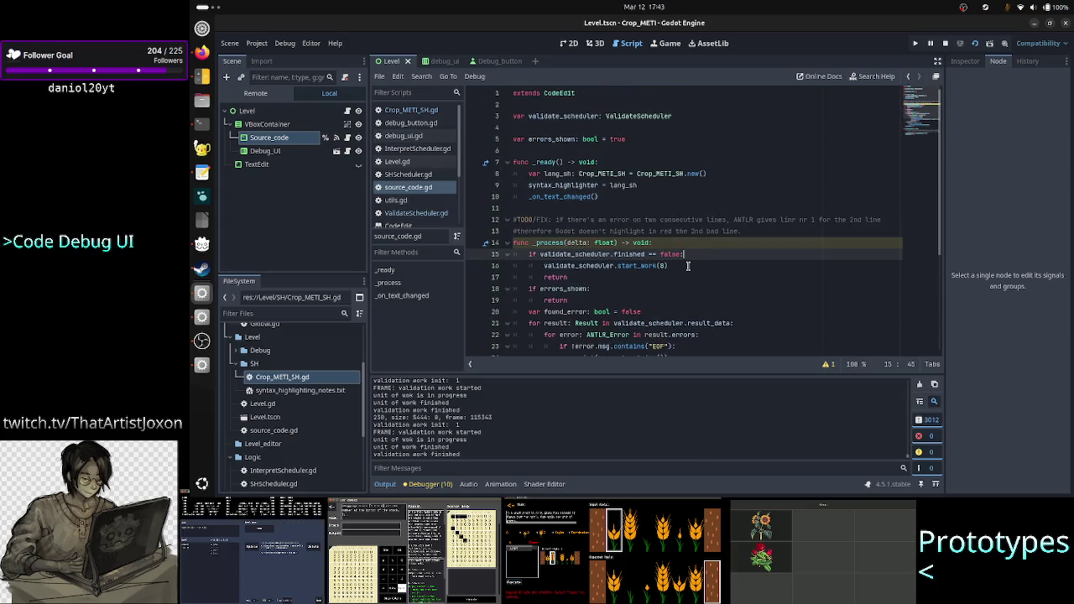
{"action": "scroll", "coordinate": [684, 267], "scroll_direction": "down", "scroll_amount": 4}
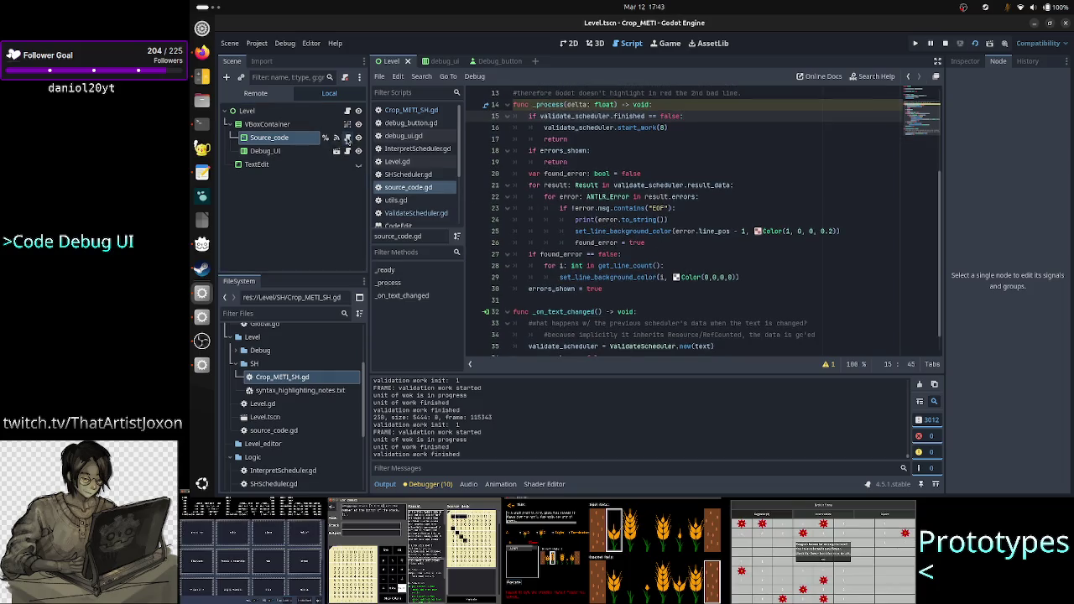
{"action": "scroll", "coordinate": [670, 233], "scroll_direction": "up", "scroll_amount": 4}
{"action": "scroll", "coordinate": [671, 234], "scroll_direction": "down", "scroll_amount": 1}
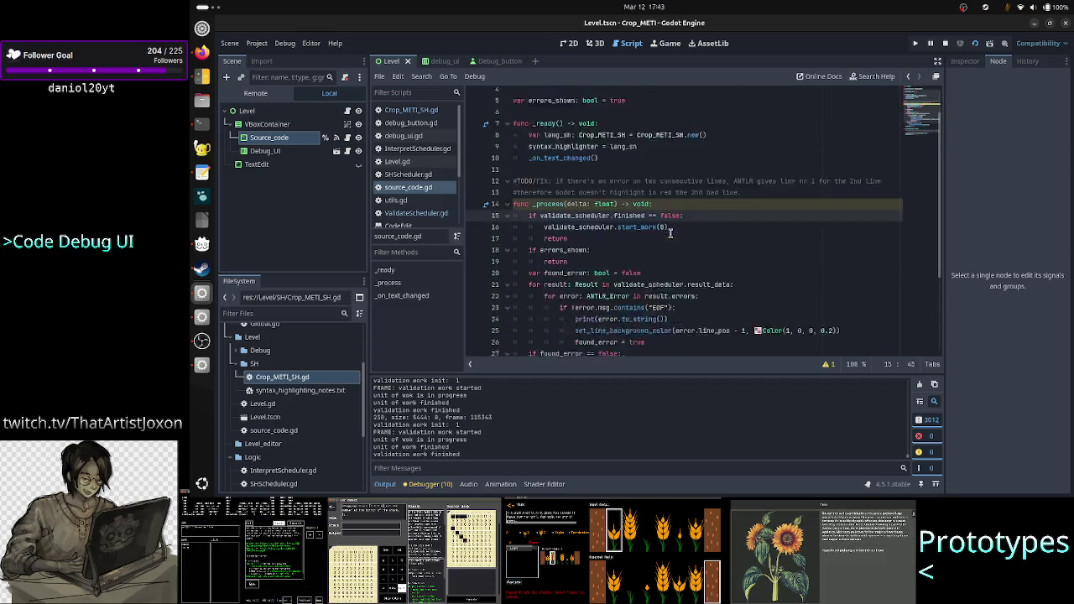
{"action": "scroll", "coordinate": [670, 233], "scroll_direction": "down", "scroll_amount": 3}
{"action": "left_click", "coordinate": [670, 208]}
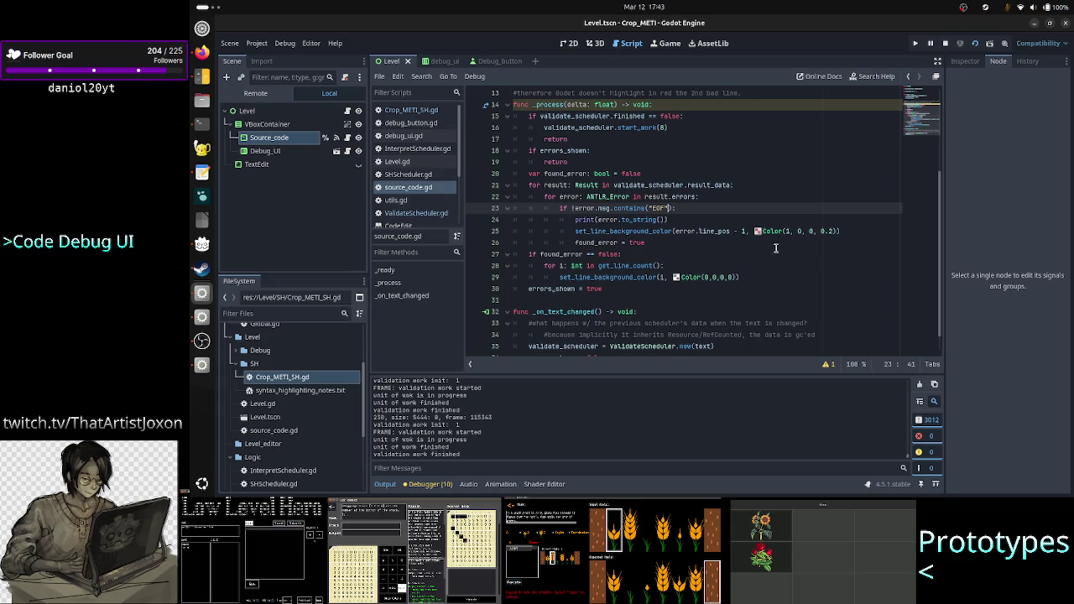
{"action": "key", "text": "Up"}
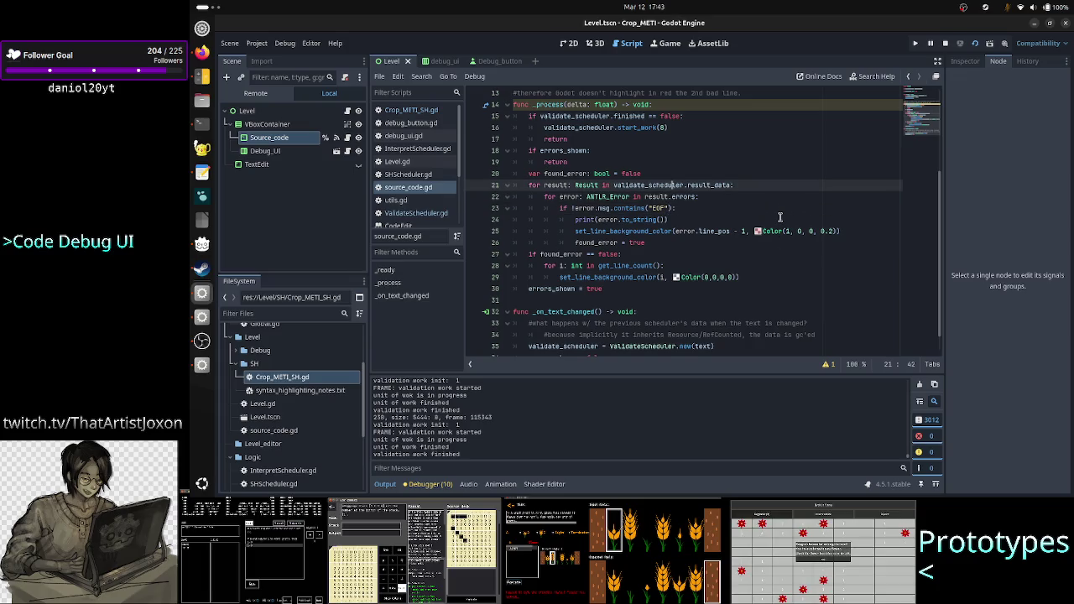
{"action": "key", "text": "Right"}
{"action": "key", "text": "Right"}
{"action": "key", "text": "Right"}
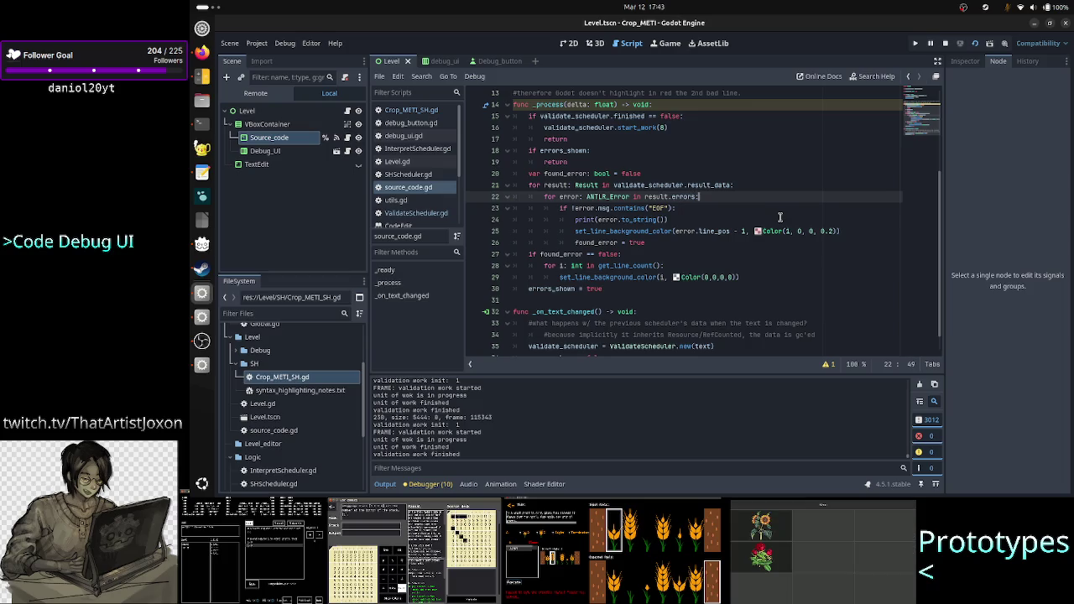
{"action": "key", "text": "Return"}
{"action": "type", "text": "print(er"}
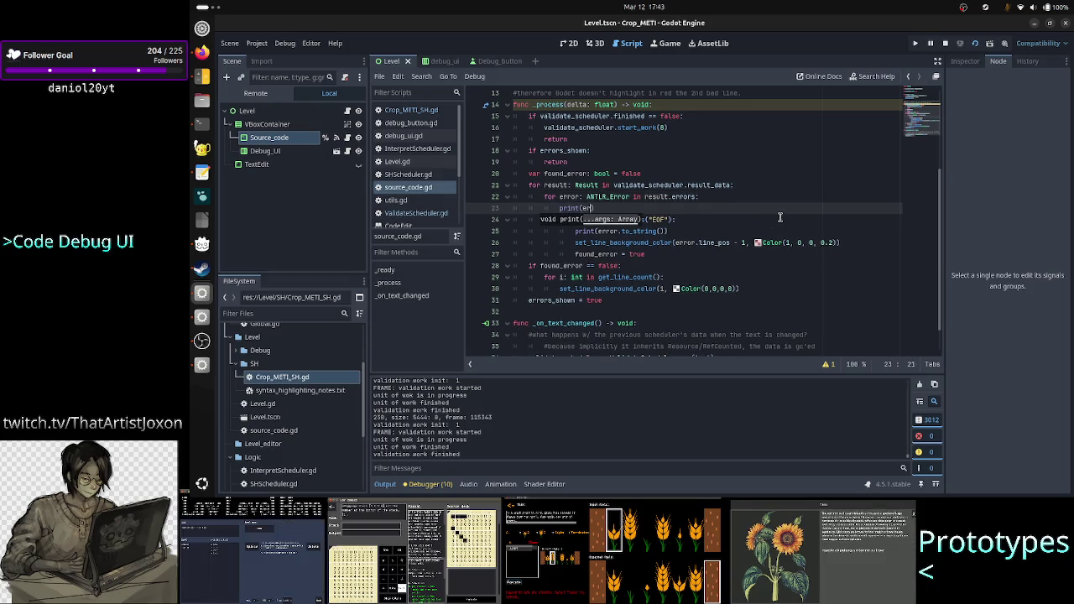
{"action": "type", "text": "ror.msg"}
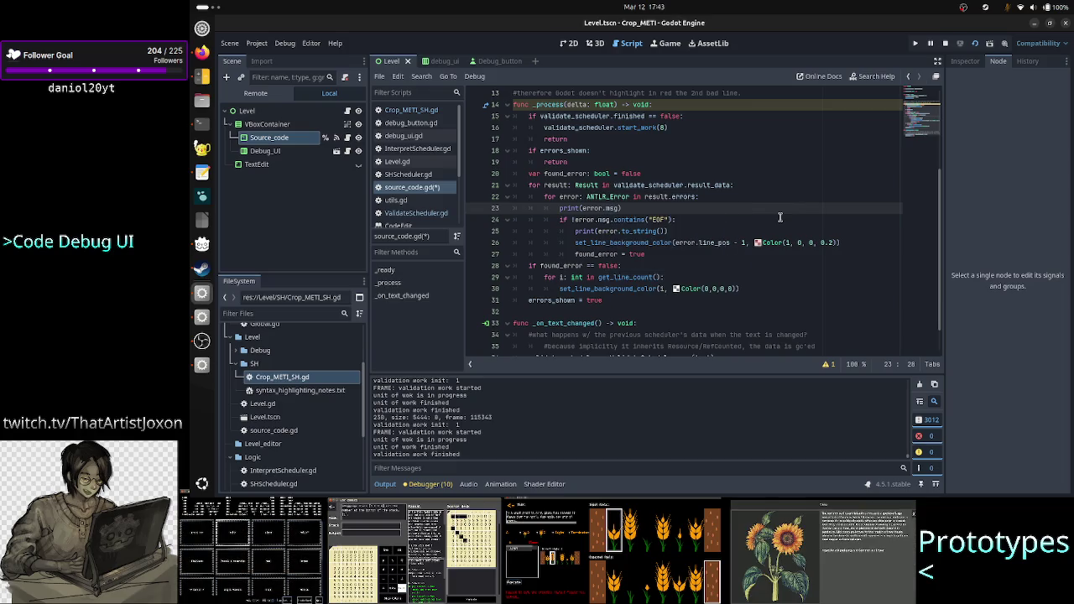
{"action": "left_click", "coordinate": [1005, 44]}
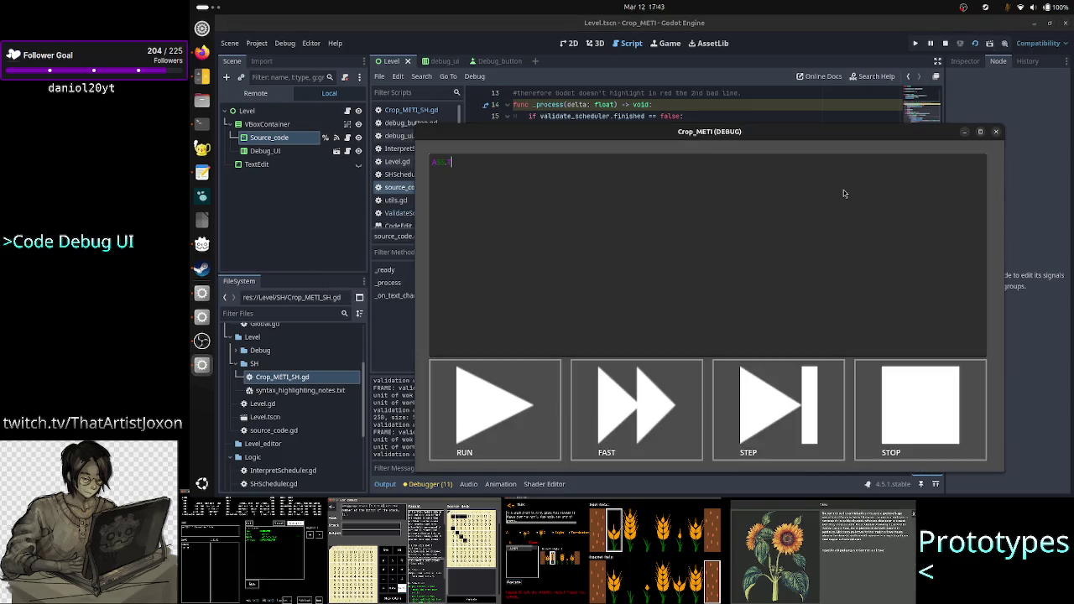
Enter and delete test characters (k, p) in the debug source field until Output reports mismatched input '<EOF>' expecting PLANT
{"action": "left_click_drag", "start_coordinate": [747, 134], "coordinate": [897, 99]}
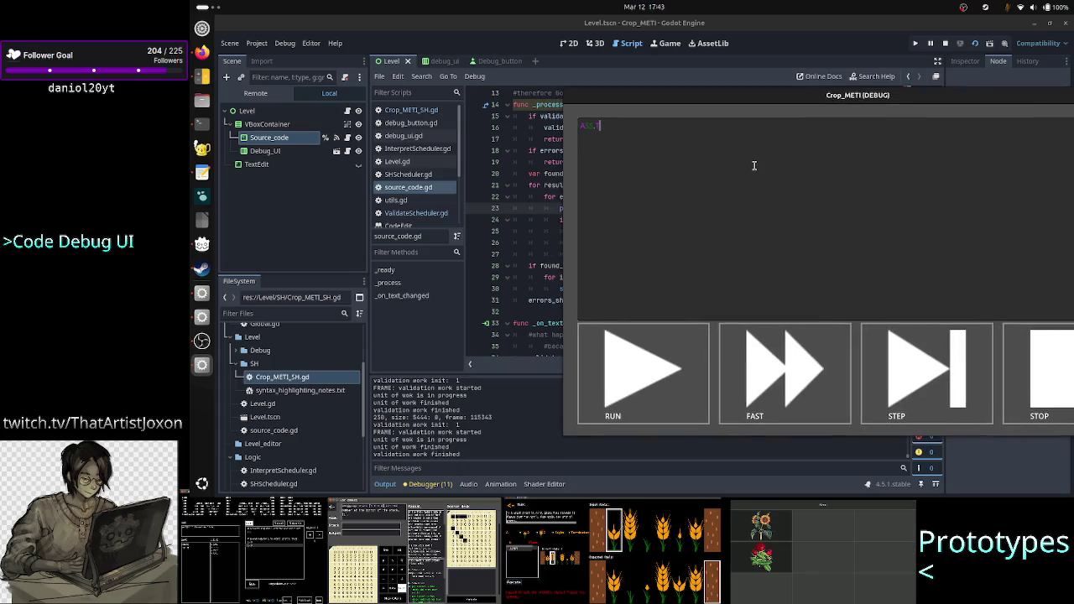
{"action": "type", "text": "k"}
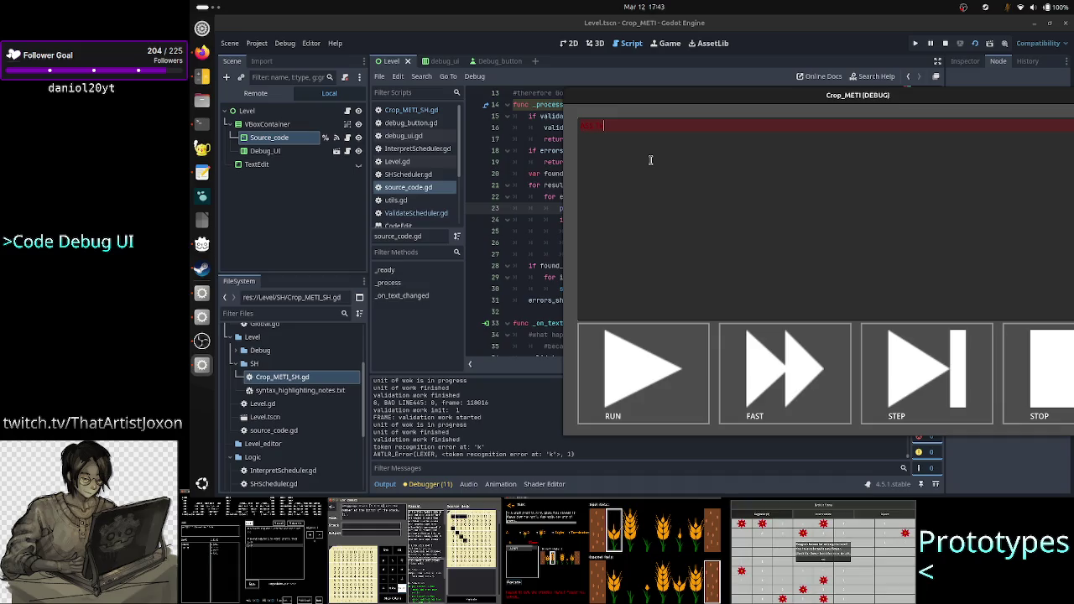
{"action": "key", "text": "BackSpace"}
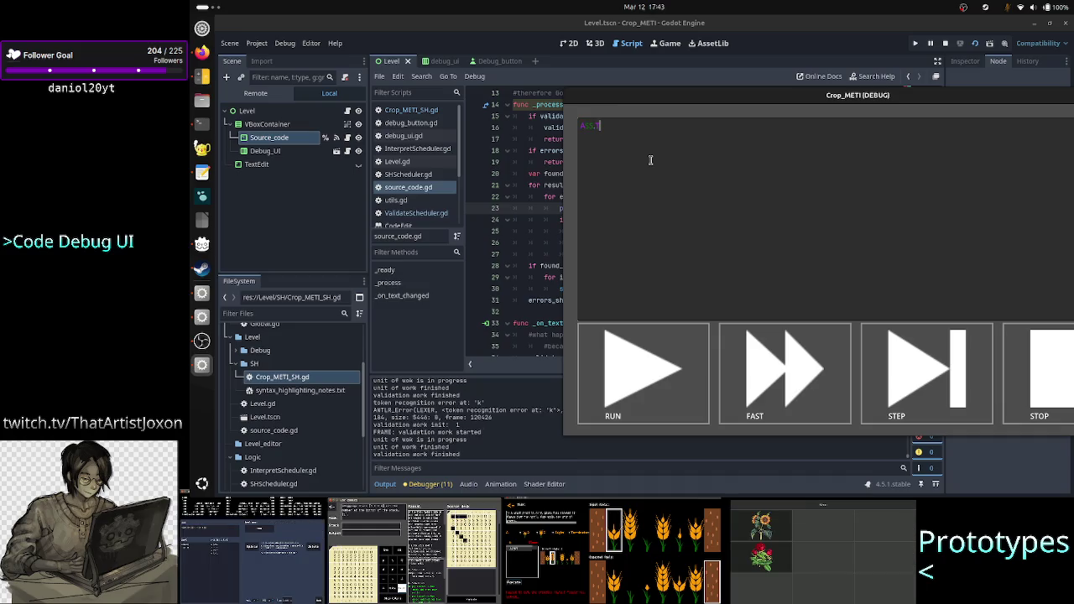
{"action": "type", "text": "p"}
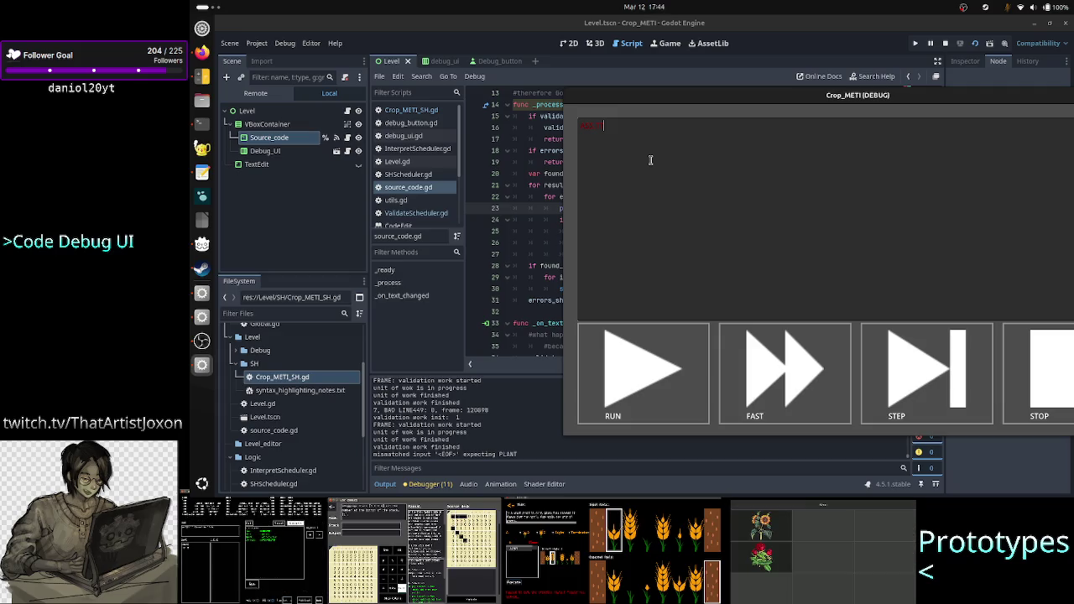
{"action": "type", "text": "k"}
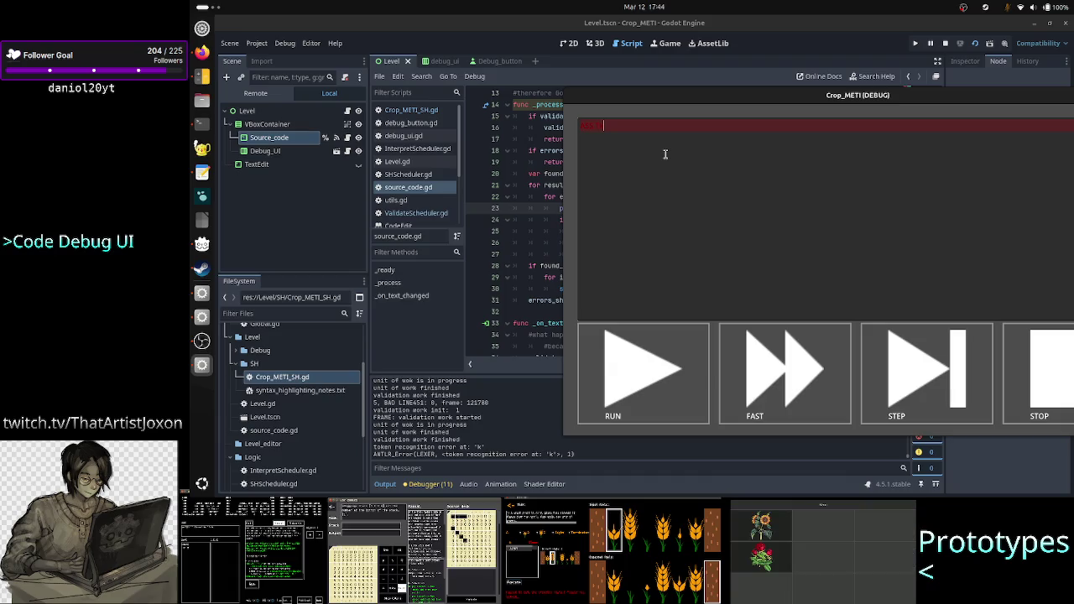
{"action": "key", "text": "BackSpace"}
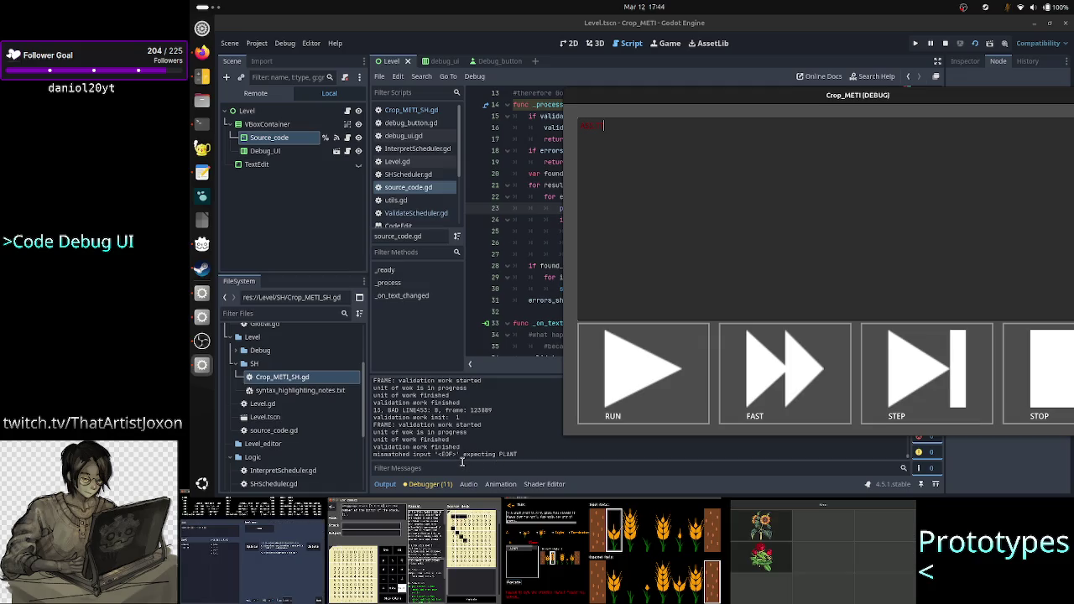
{"action": "left_click_drag", "start_coordinate": [456, 454], "coordinate": [438, 454]}
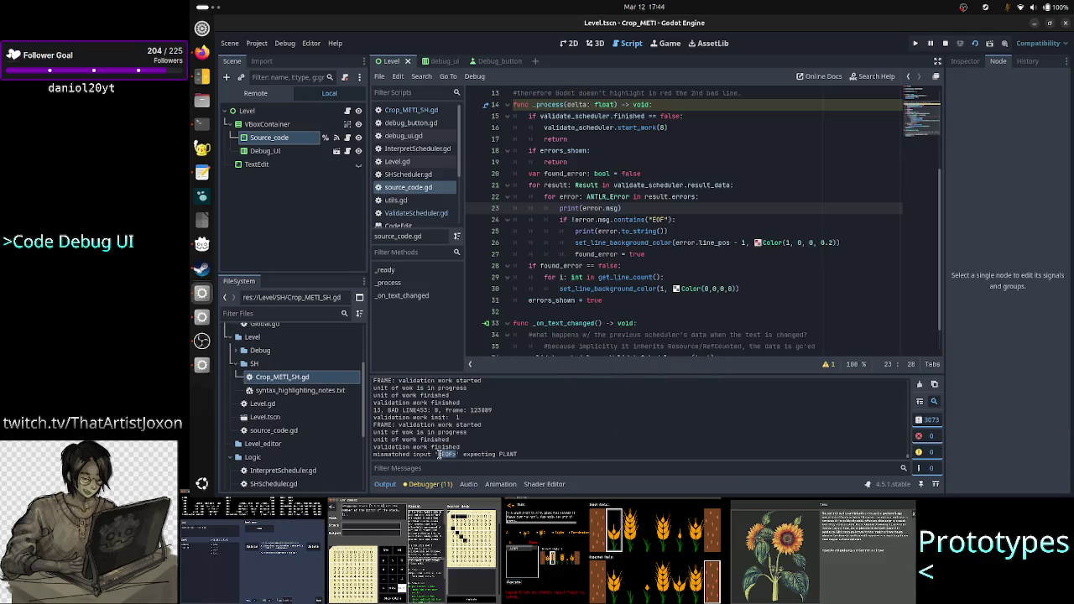
Back in source_code.gd, delete the print(error.msg) line
{"action": "key", "text": "alt+Tab"}
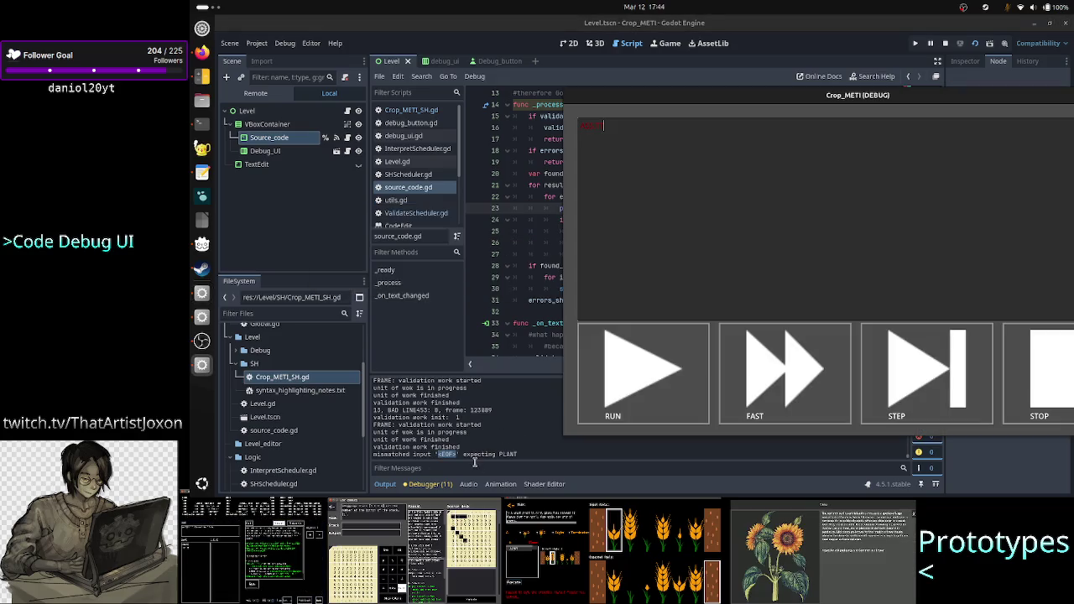
{"action": "left_click", "coordinate": [503, 458]}
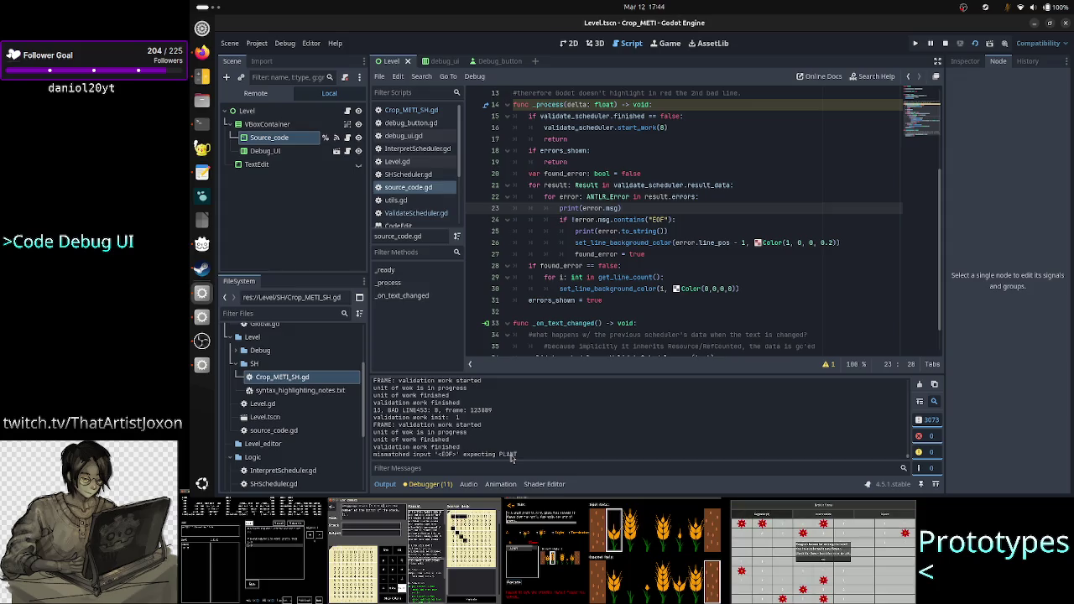
{"action": "left_click", "coordinate": [716, 217]}
{"action": "key", "text": "Up"}
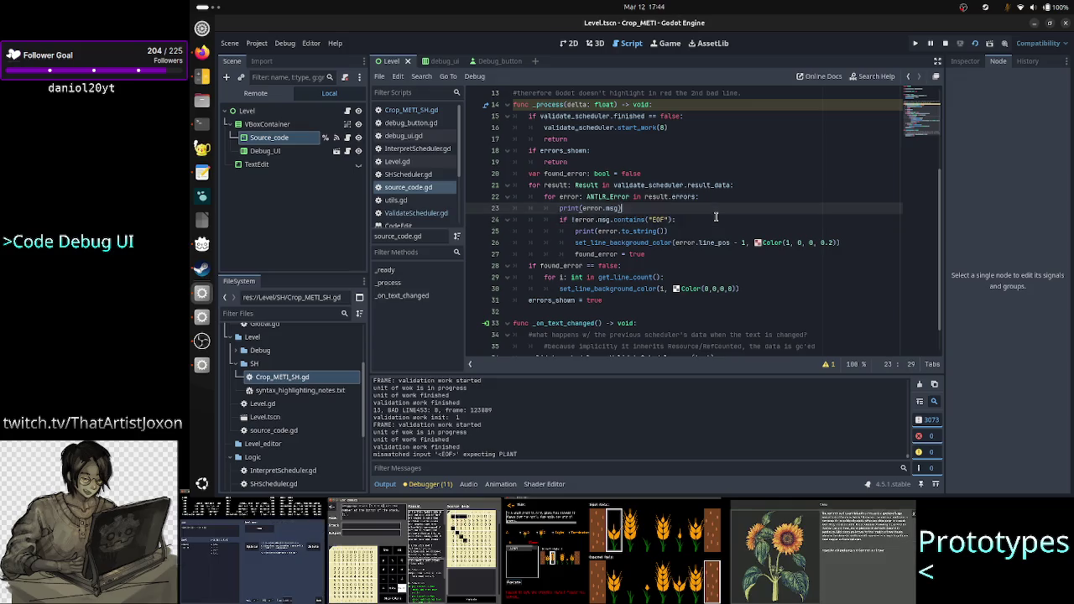
{"action": "key", "text": "Home"}
{"action": "key", "text": "Home"}
{"action": "key", "text": "shift+End"}
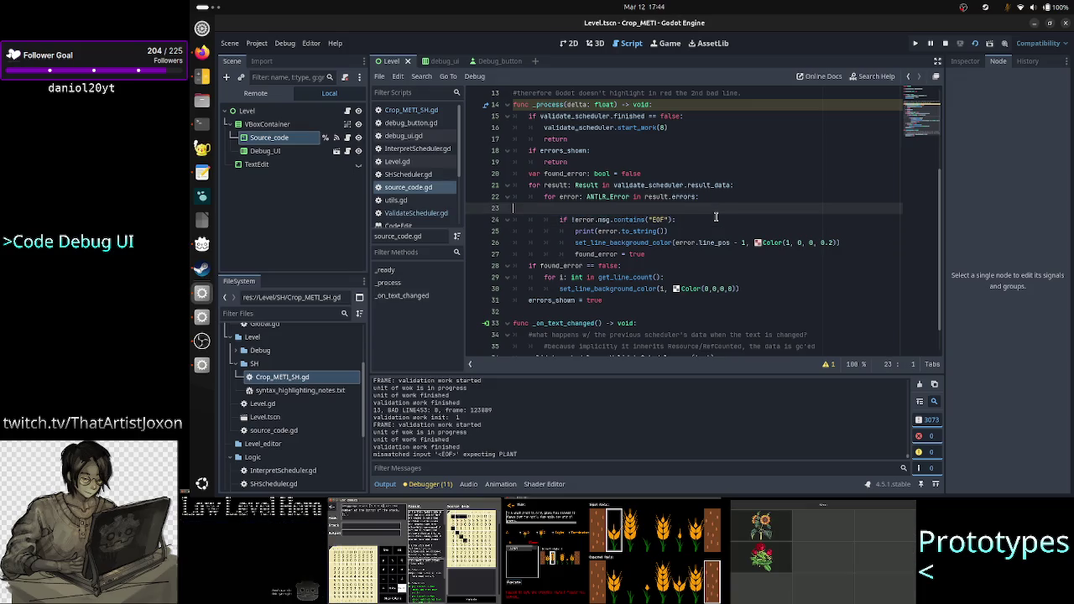
{"action": "key", "text": "BackSpace"}
{"action": "key", "text": "BackSpace"}
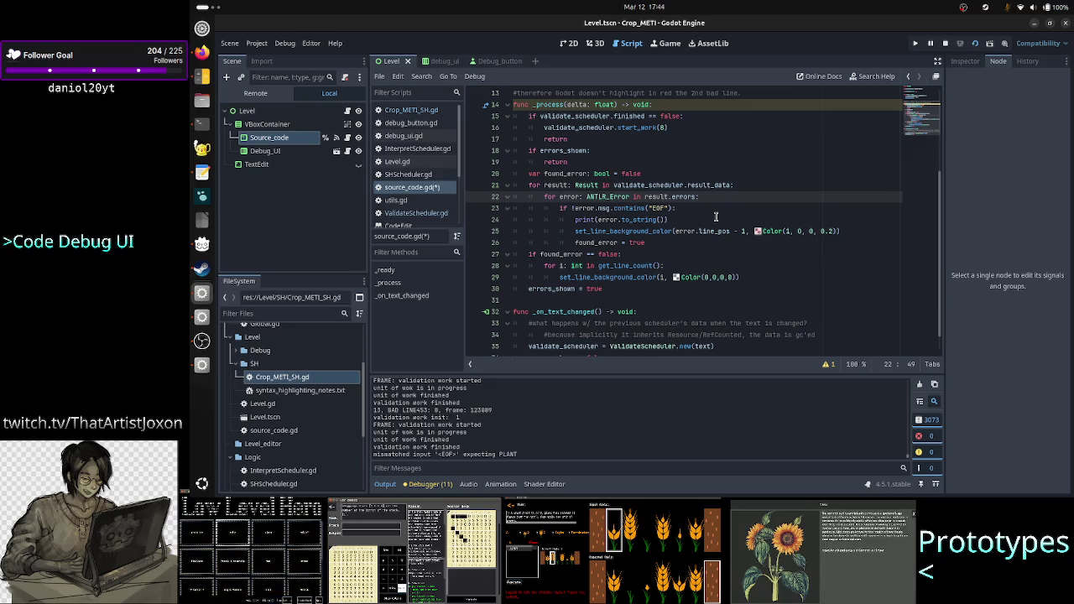
Append '== false' after error.msg.contains("EOF") on the EOF check line
{"action": "key", "text": "Down"}
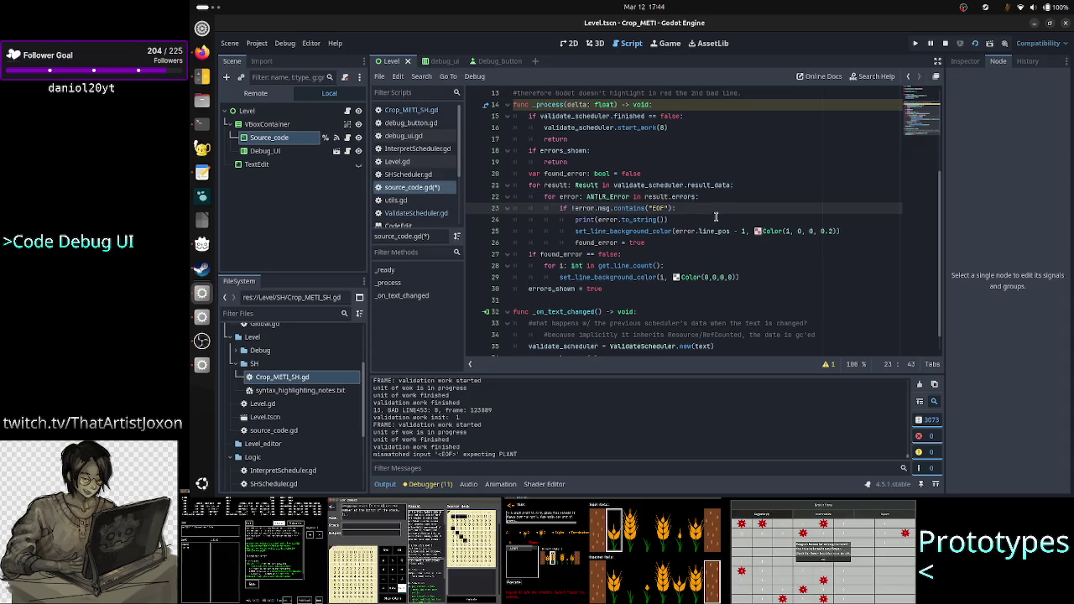
{"action": "key", "text": "ctrl+Left"}
{"action": "key", "text": "ctrl+Left"}
{"action": "key", "text": "ctrl+Left"}
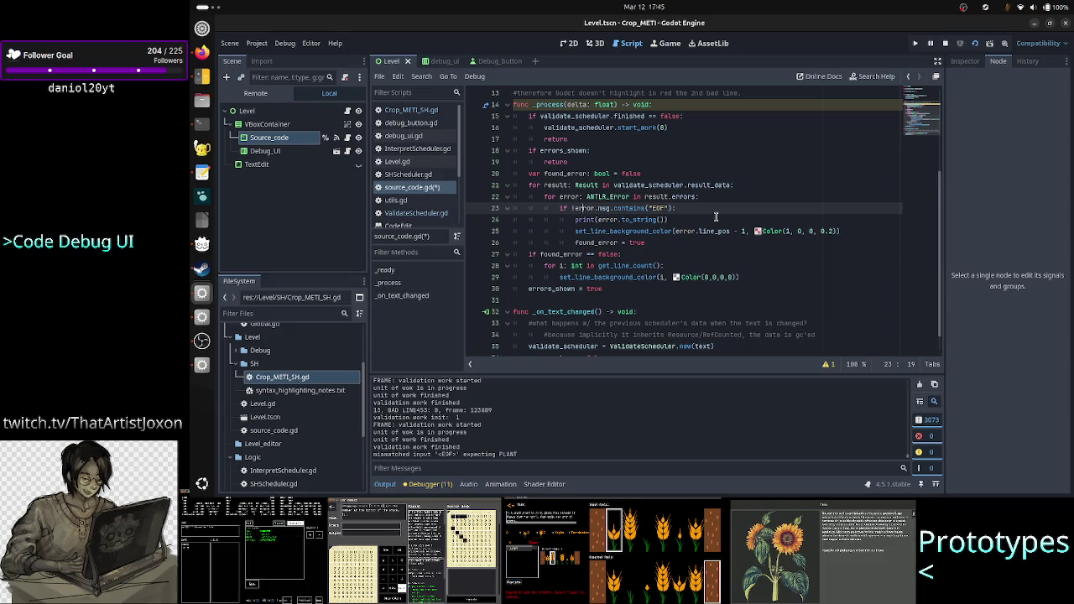
{"action": "key", "text": "Right"}
{"action": "key", "text": "ctrl+Right"}
{"action": "key", "text": "ctrl+Right"}
{"action": "key", "text": "ctrl+Right"}
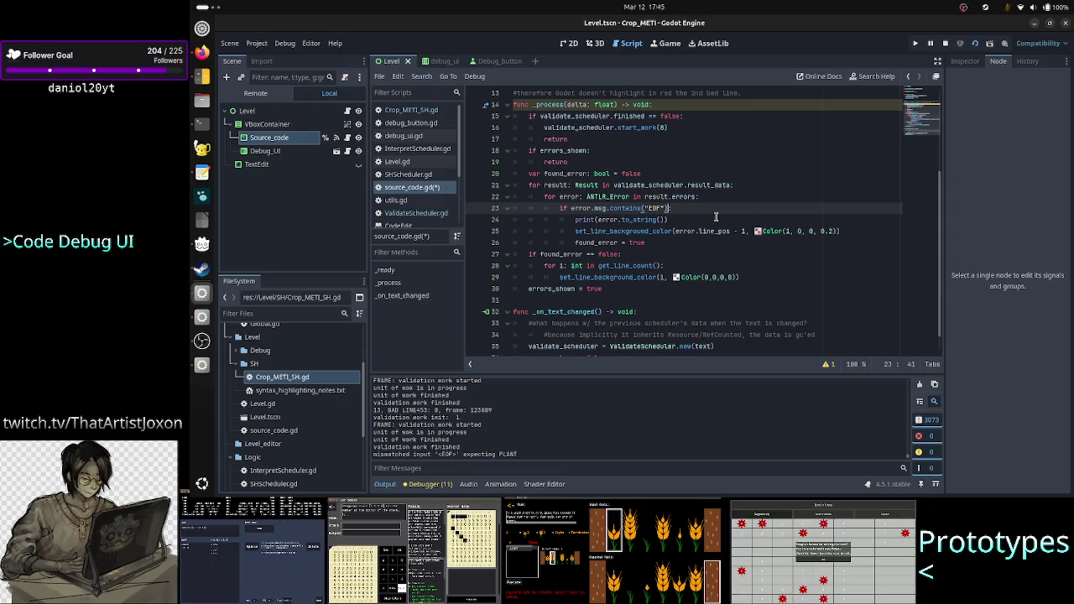
{"action": "type", "text": "=="}
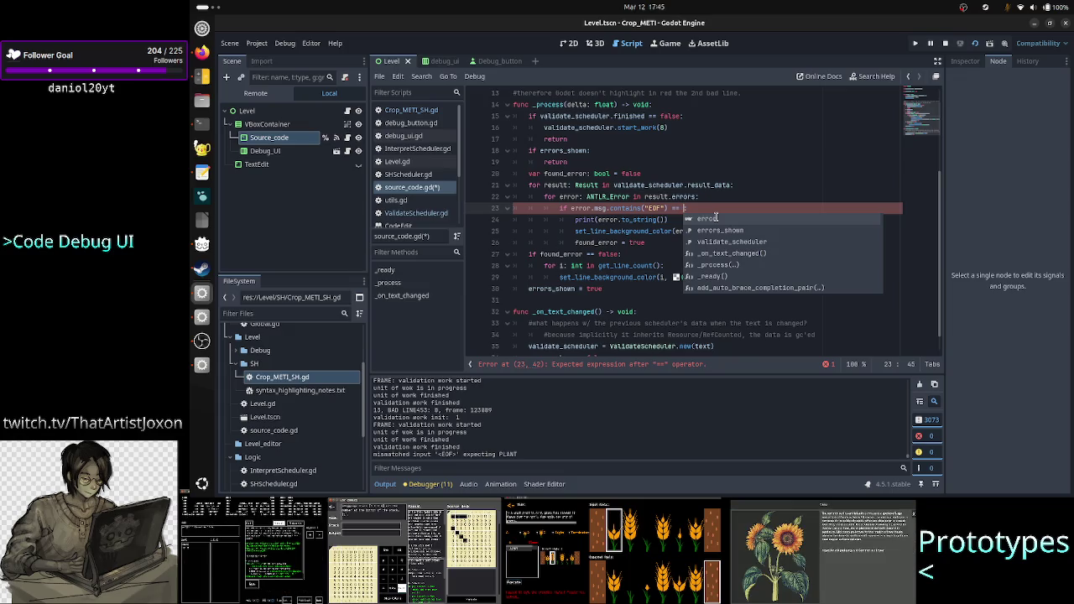
{"action": "type", "text": "false"}
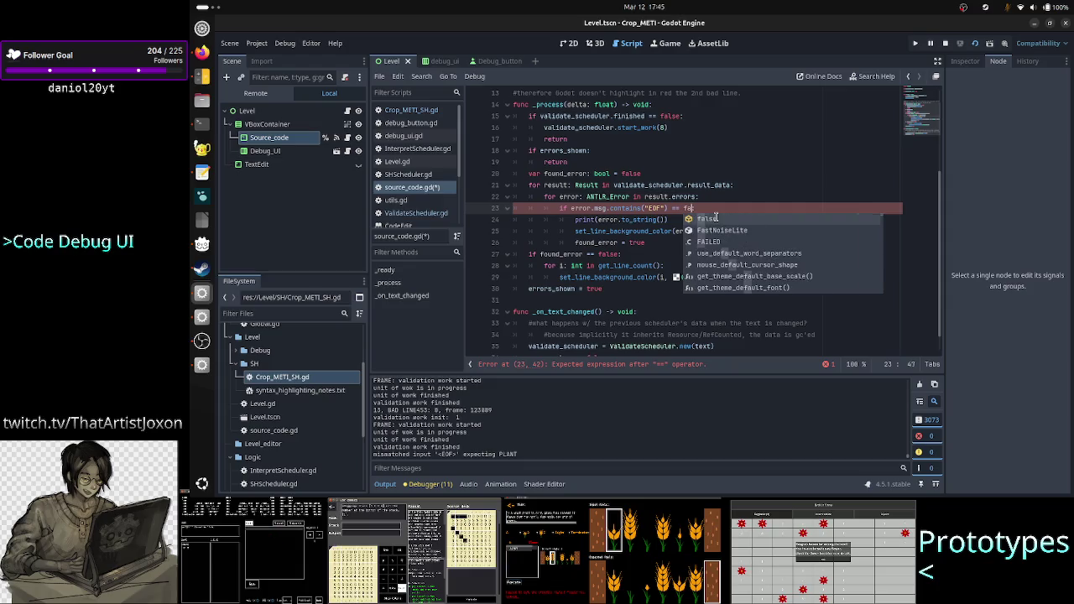